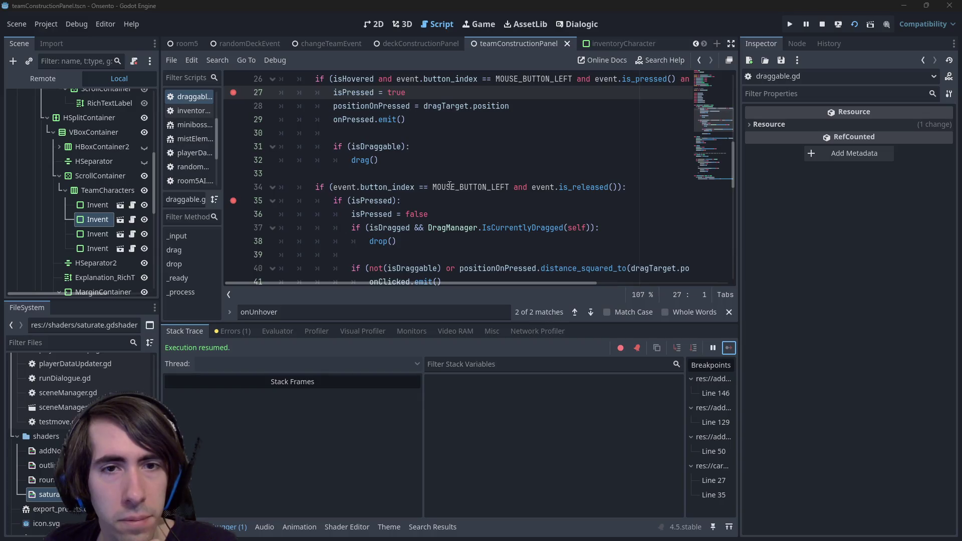
Replace the line 27 and 35 breakpoints in draggable.gd with one at line 67.
{"action": "scroll", "coordinate": [417, 201], "scroll_direction": "down", "scroll_amount": 1}
{"action": "scroll", "coordinate": [315, 159], "scroll_direction": "up", "scroll_amount": 1}
{"action": "left_click", "coordinate": [233, 95]}
{"action": "left_click", "coordinate": [233, 199]}
{"action": "scroll", "coordinate": [394, 217], "scroll_direction": "down", "scroll_amount": 3}
{"action": "scroll", "coordinate": [395, 217], "scroll_direction": "down", "scroll_amount": 7}
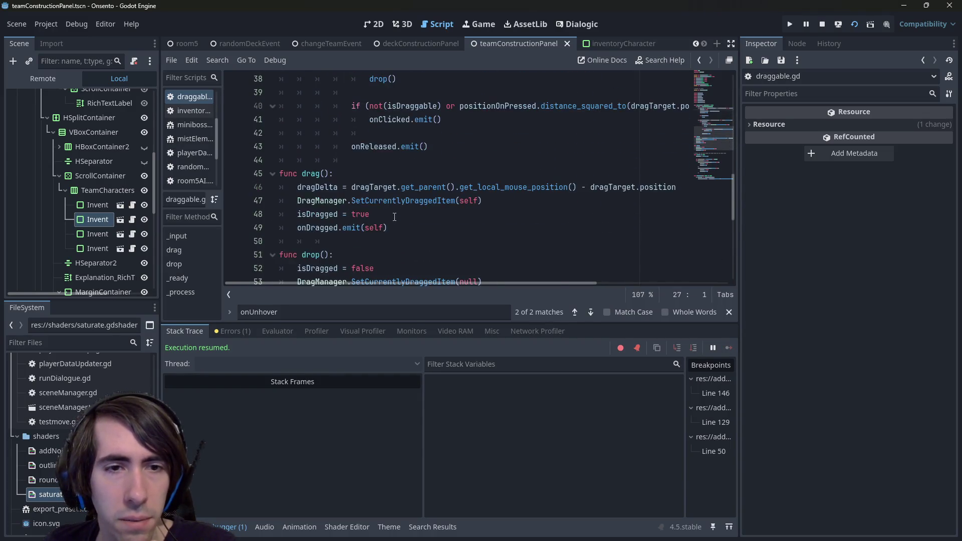
{"action": "left_click", "coordinate": [233, 174]}
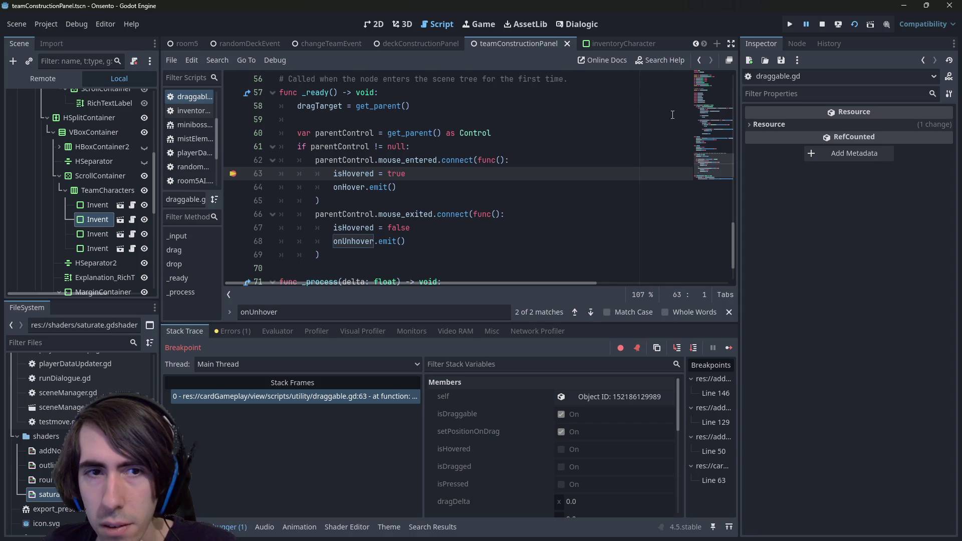
{"action": "left_click", "coordinate": [233, 174]}
{"action": "left_click", "coordinate": [233, 227]}
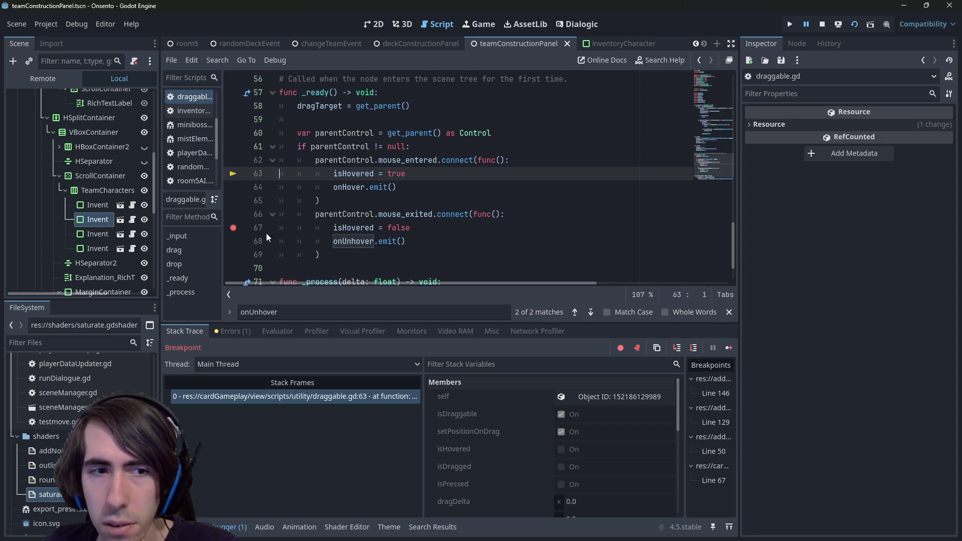
Continue past the line 67 breakpoint repeatedly, then search the script for onUnhover.
{"action": "left_click", "coordinate": [730, 347]}
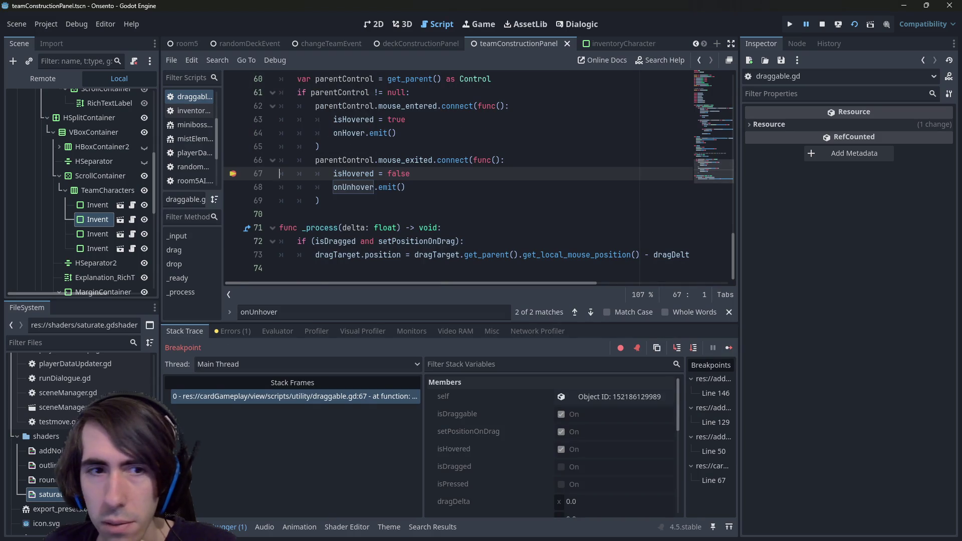
{"action": "left_click", "coordinate": [729, 347]}
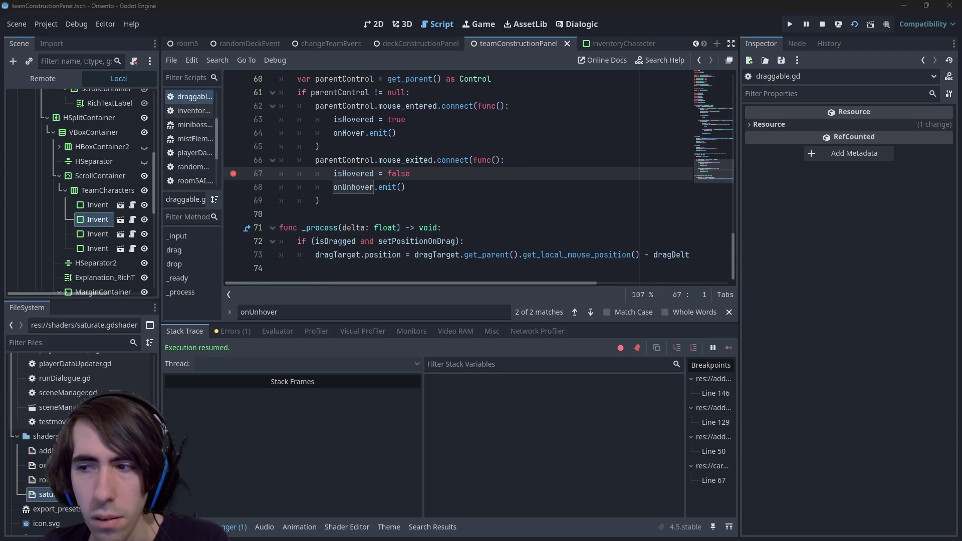
{"action": "key", "text": "F12"}
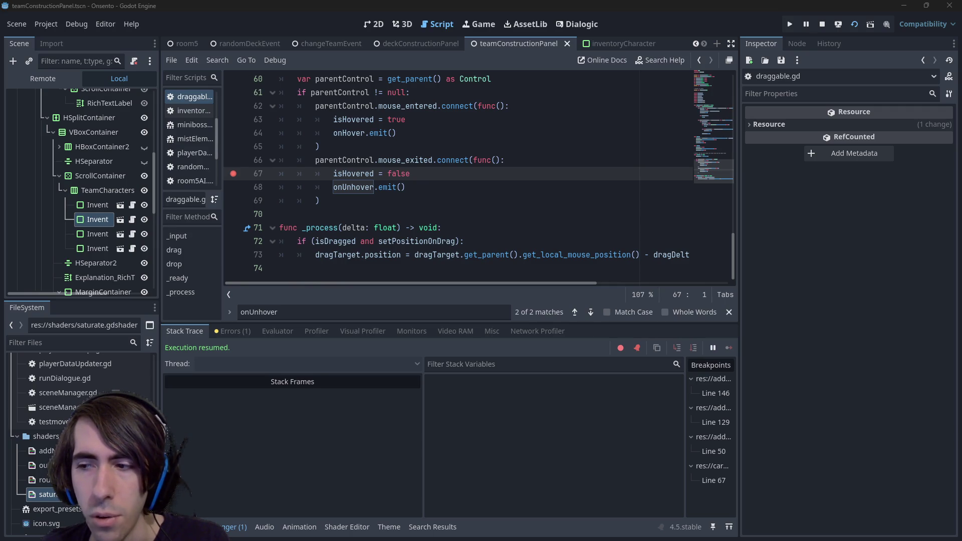
{"action": "key", "text": "F12"}
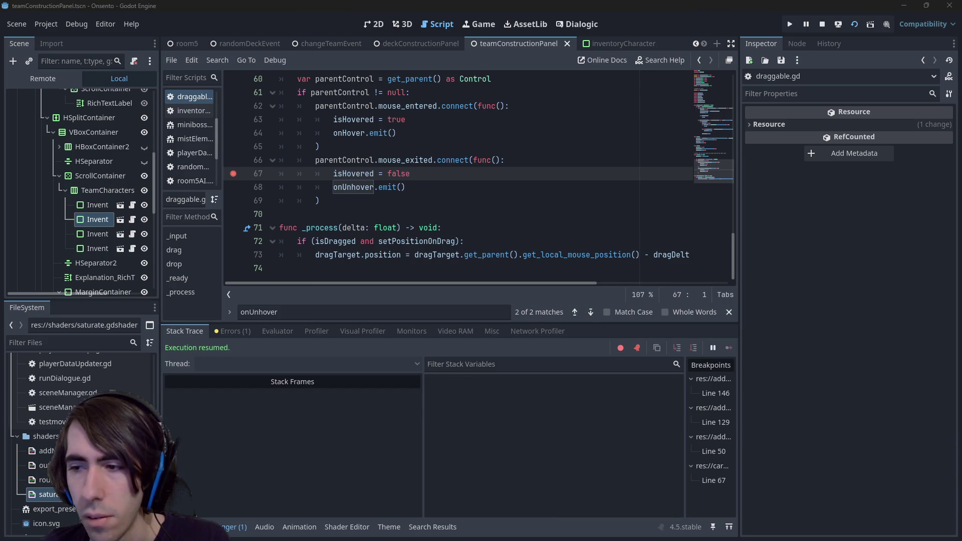
{"action": "key", "text": "F12"}
{"action": "key", "text": "F12"}
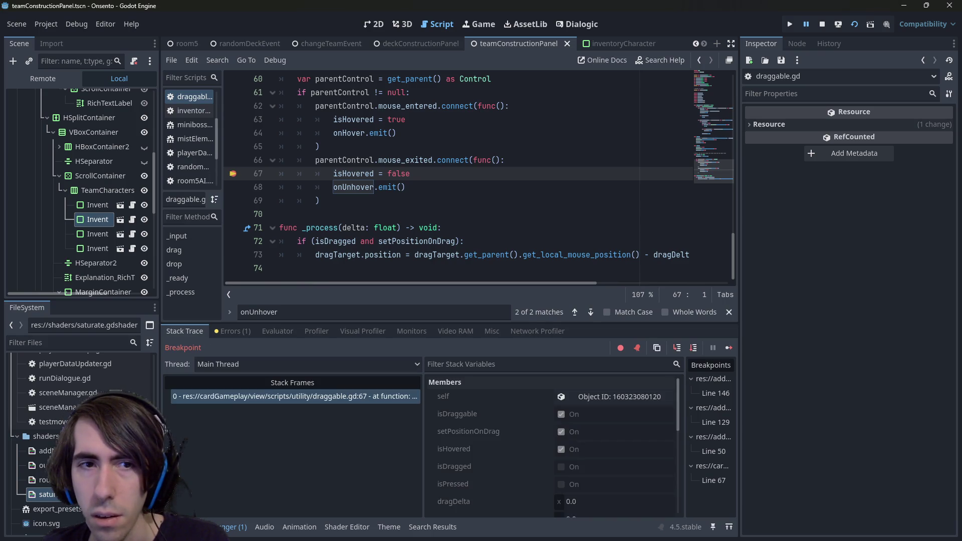
{"action": "key", "text": "F12"}
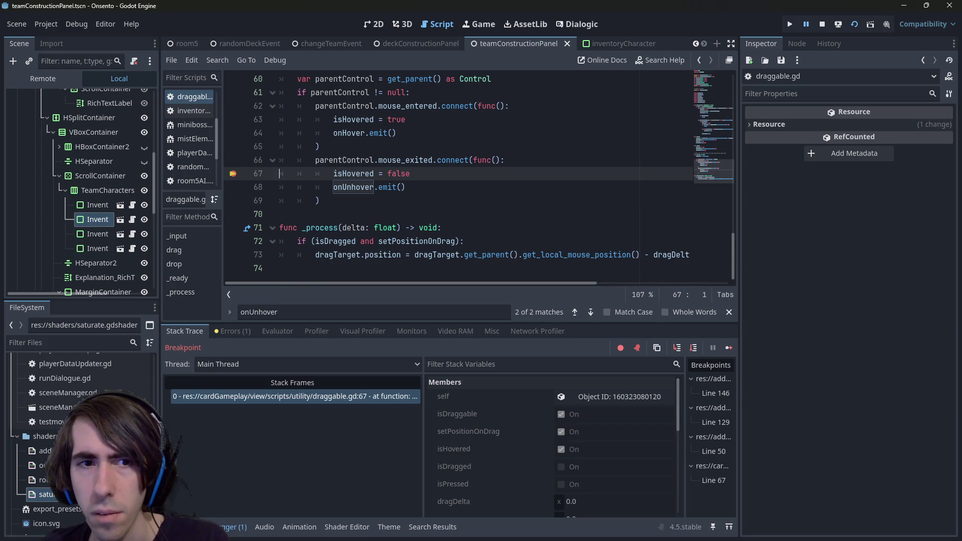
{"action": "key", "text": "F12"}
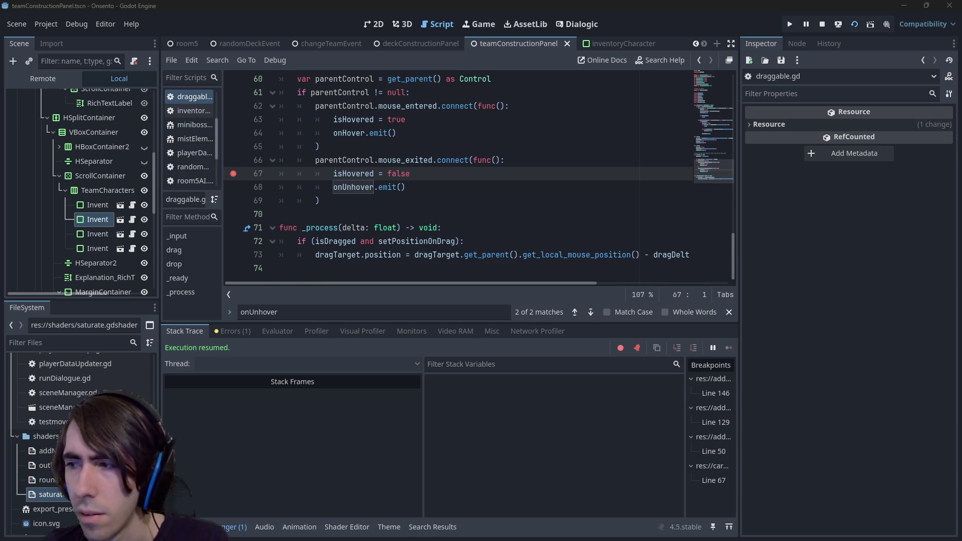
{"action": "key", "text": "F12"}
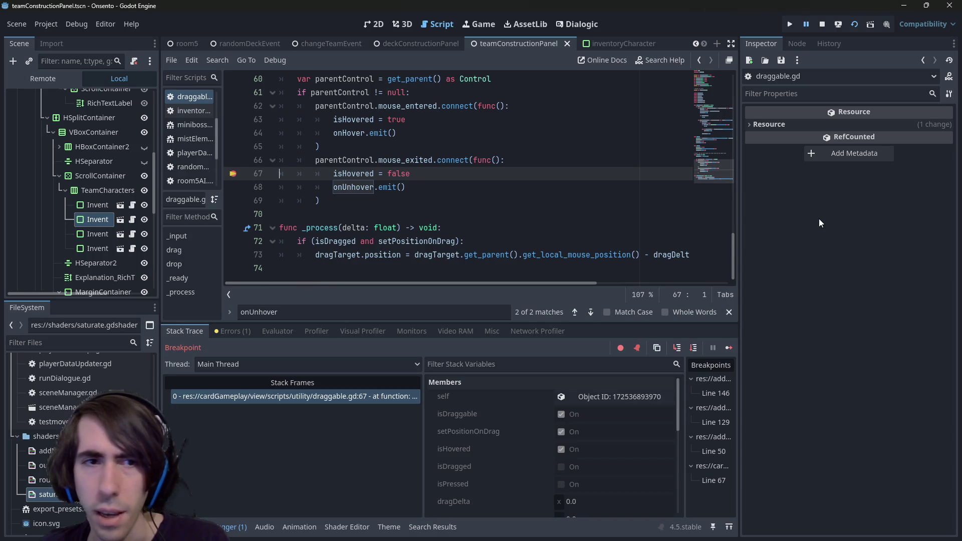
{"action": "double_click", "coordinate": [357, 187]}
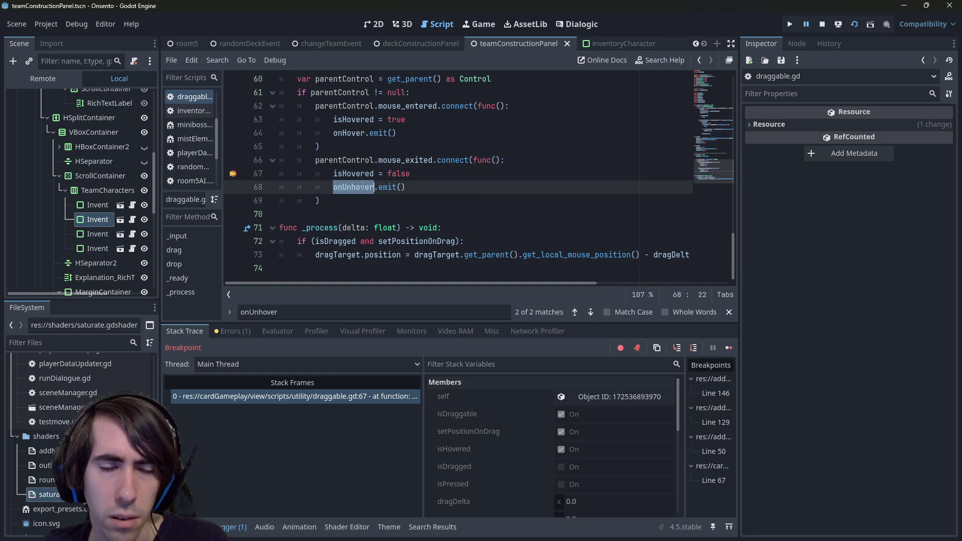
{"action": "key", "text": "ctrl+f"}
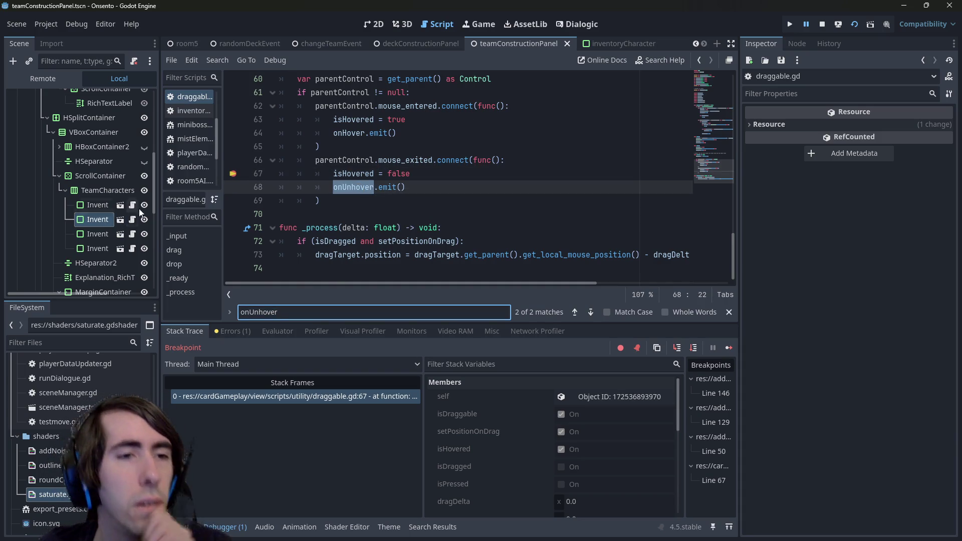
Resume execution and open the deckConstructionPanel script, trying a search there.
{"action": "left_click", "coordinate": [426, 44]}
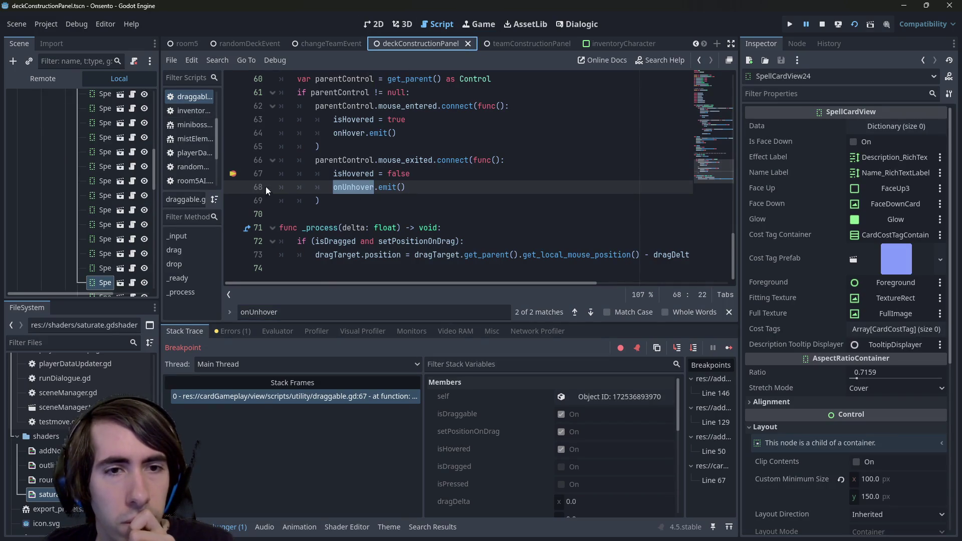
{"action": "left_click", "coordinate": [729, 347]}
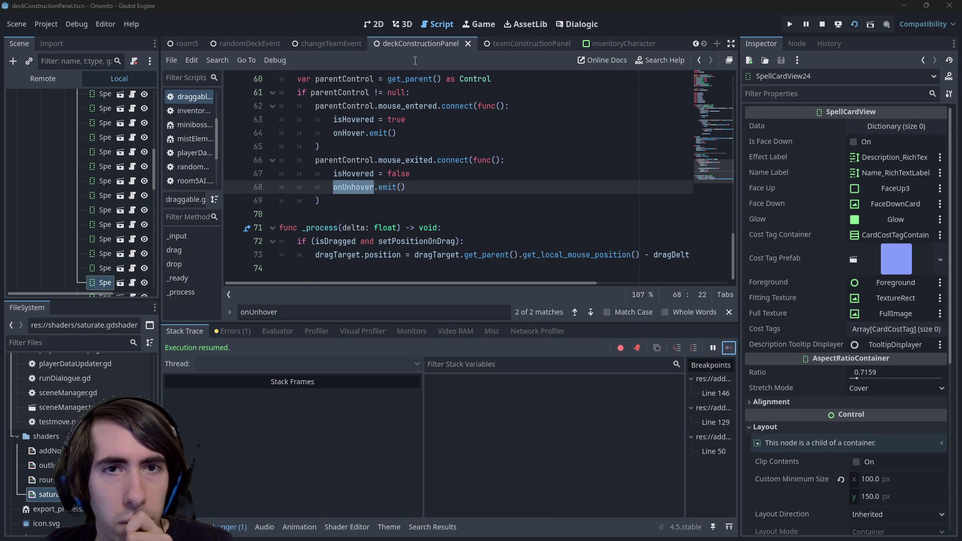
{"action": "scroll", "coordinate": [125, 150], "scroll_direction": "up", "scroll_amount": 10}
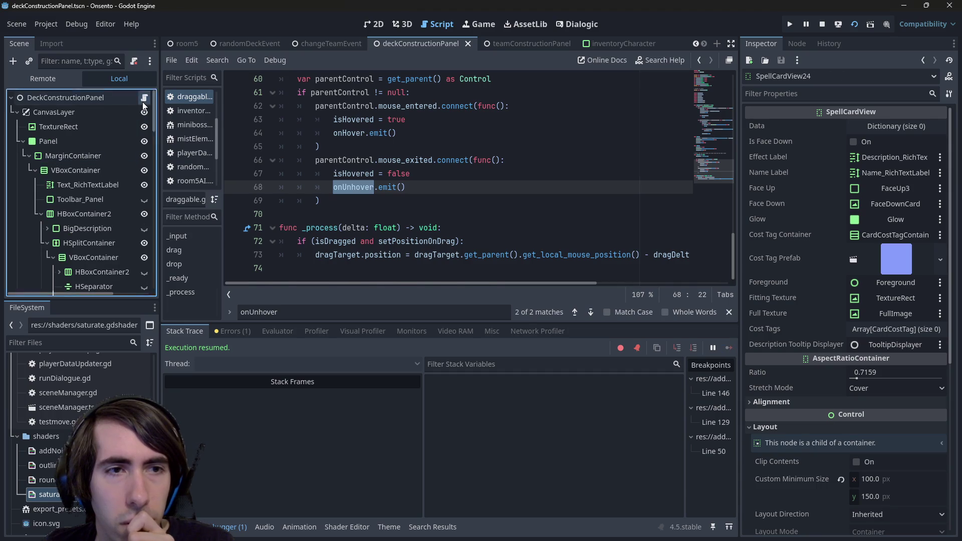
{"action": "left_click", "coordinate": [145, 98]}
{"action": "scroll", "coordinate": [425, 204], "scroll_direction": "up", "scroll_amount": 5}
{"action": "left_click", "coordinate": [425, 204]}
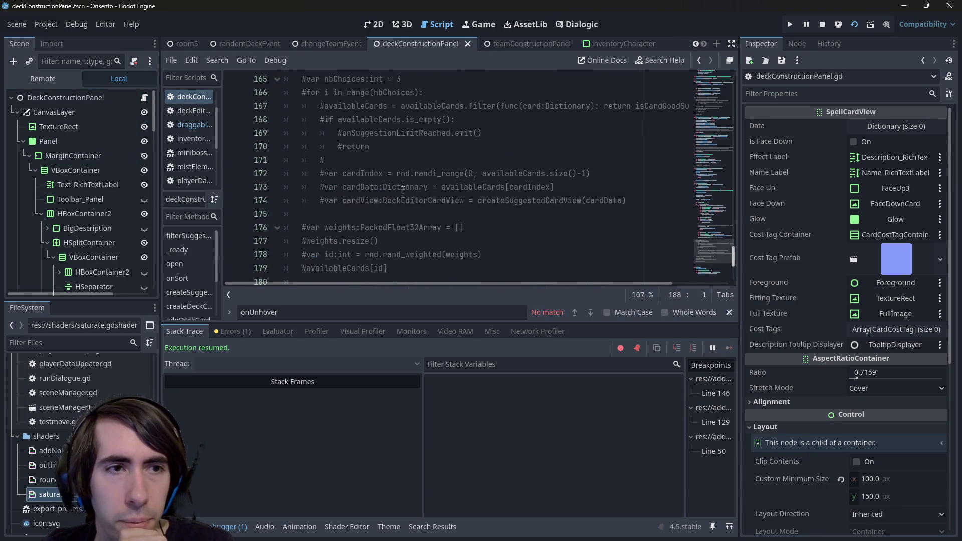
{"action": "scroll", "coordinate": [453, 156], "scroll_direction": "up", "scroll_amount": 5}
{"action": "key", "text": "ctrl+f"}
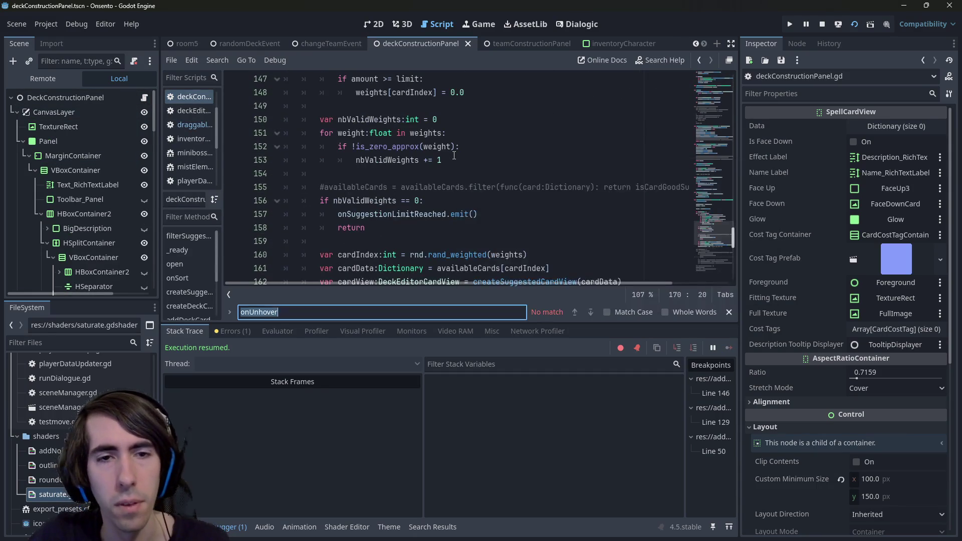
{"action": "type", "text": "on"}
{"action": "key", "text": "BackSpace"}
{"action": "key", "text": "BackSpace"}
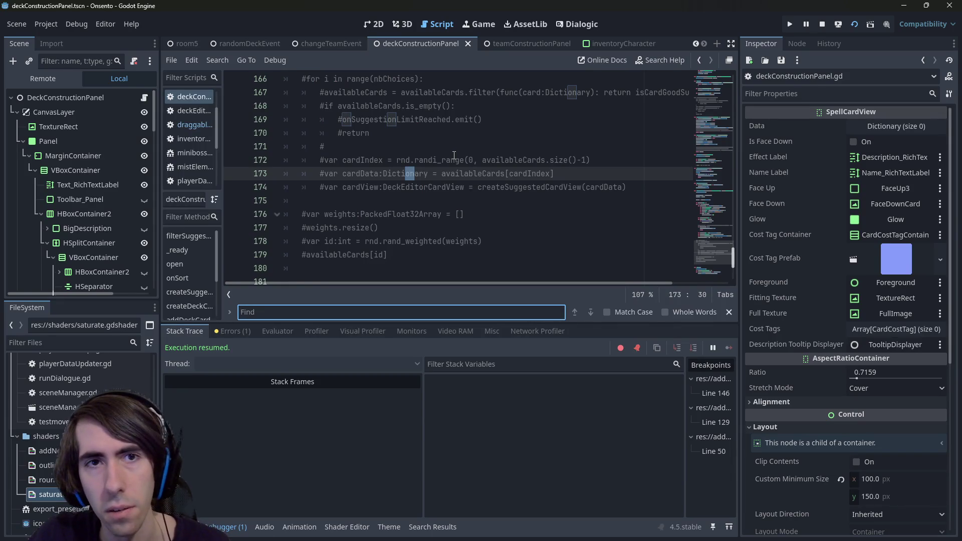
Open teamConstructionPanel.gd, find onRemainingCharacterHover via 'onhover', and break at line 100.
{"action": "left_click", "coordinate": [531, 44]}
{"action": "scroll", "coordinate": [115, 125], "scroll_direction": "up", "scroll_amount": 3}
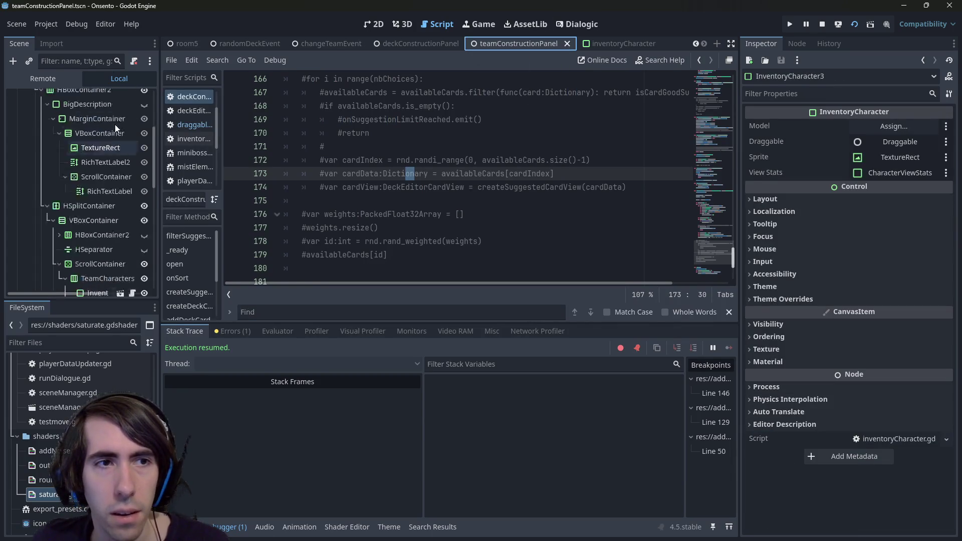
{"action": "left_click", "coordinate": [144, 97]}
{"action": "left_click", "coordinate": [423, 155]}
{"action": "key", "text": "ctrl+f"}
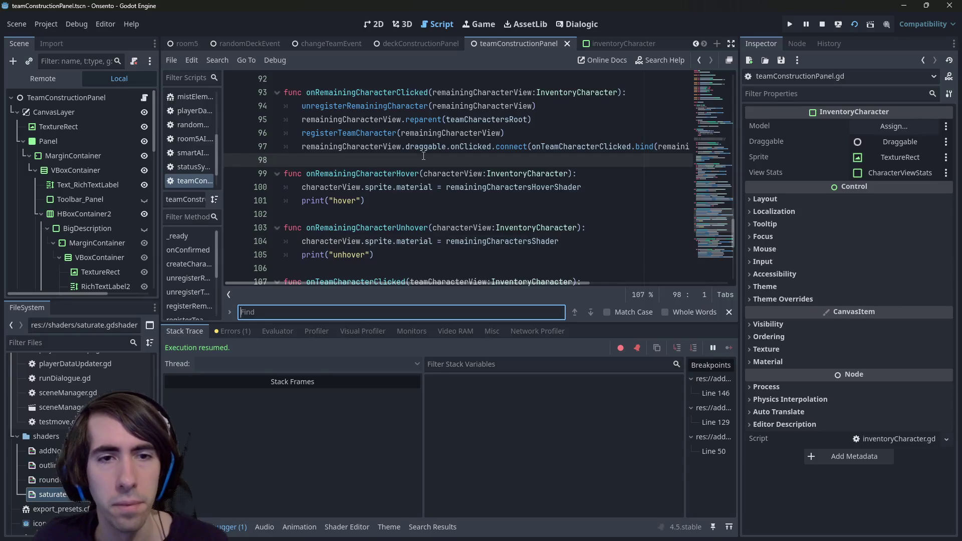
{"action": "type", "text": "onhover"}
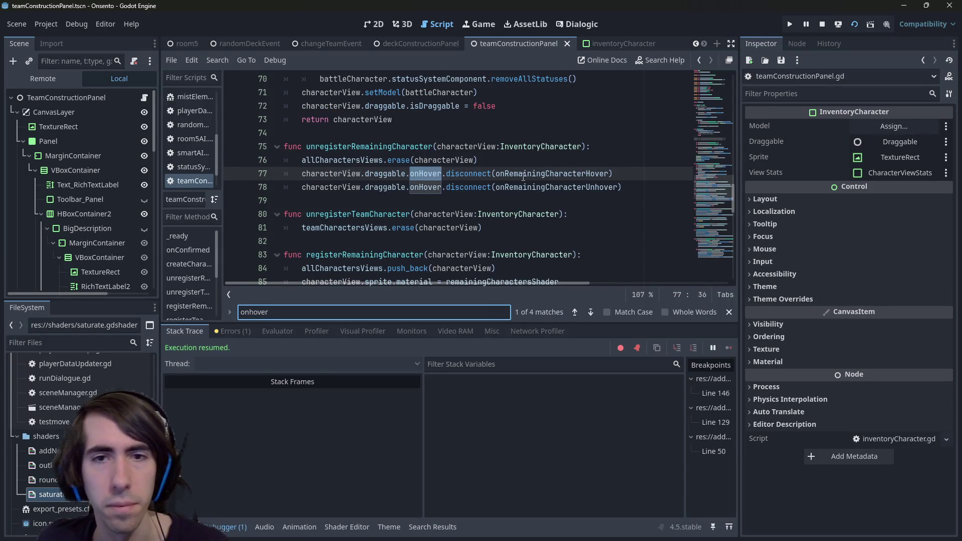
{"action": "left_click", "coordinate": [517, 173], "text": "ctrl"}
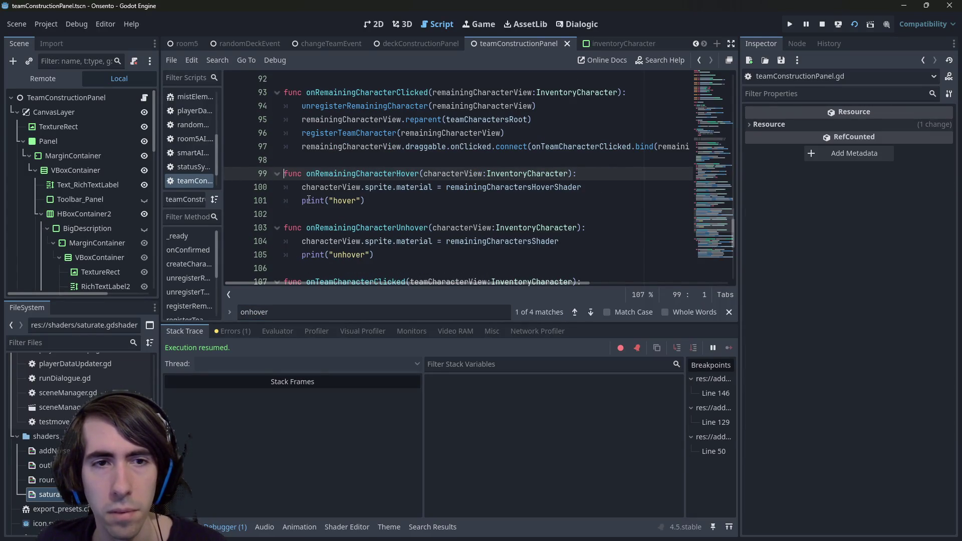
{"action": "mouse_move", "coordinate": [534, 147]}
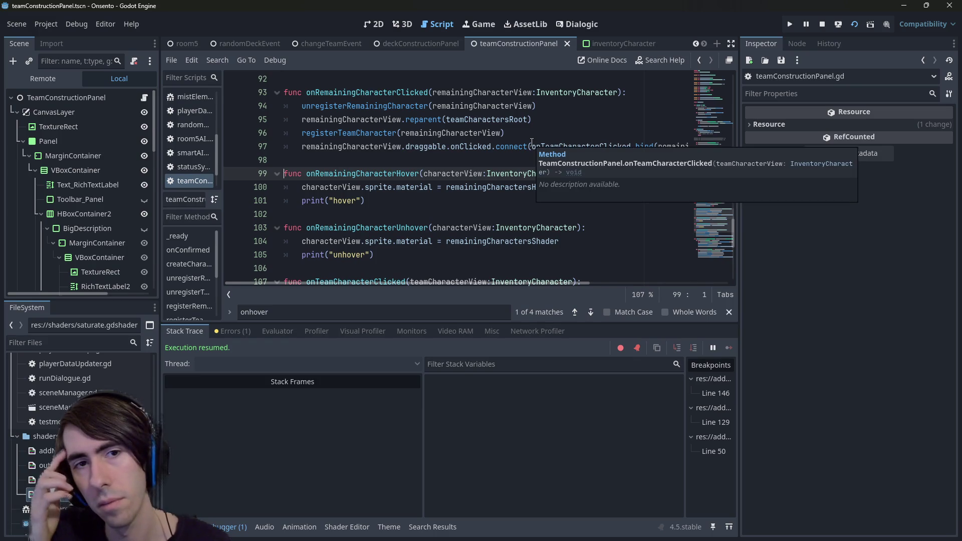
{"action": "left_click", "coordinate": [233, 188]}
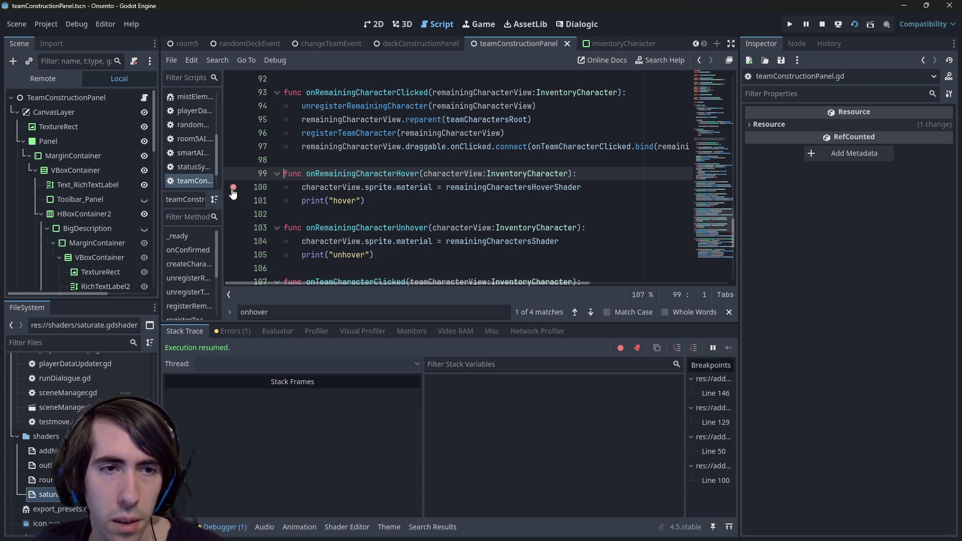
Move the breakpoint from line 100 to line 104 and inspect the draggable.gd stack frame.
{"action": "left_click", "coordinate": [232, 188]}
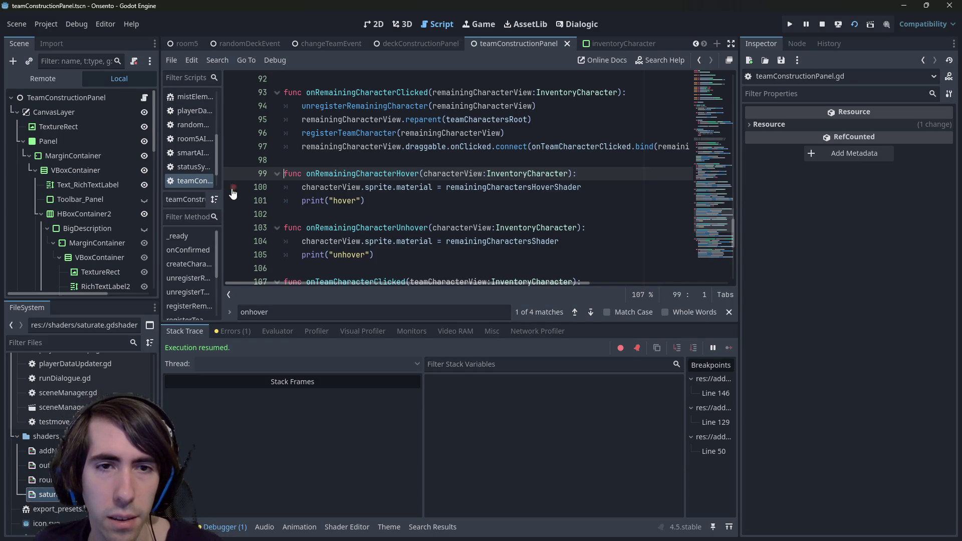
{"action": "left_click", "coordinate": [233, 242]}
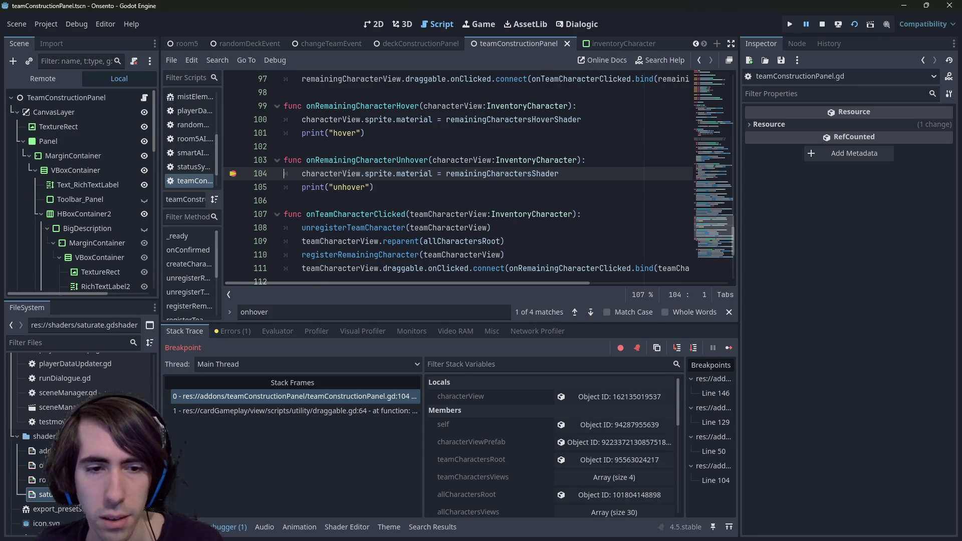
{"action": "left_click", "coordinate": [273, 415]}
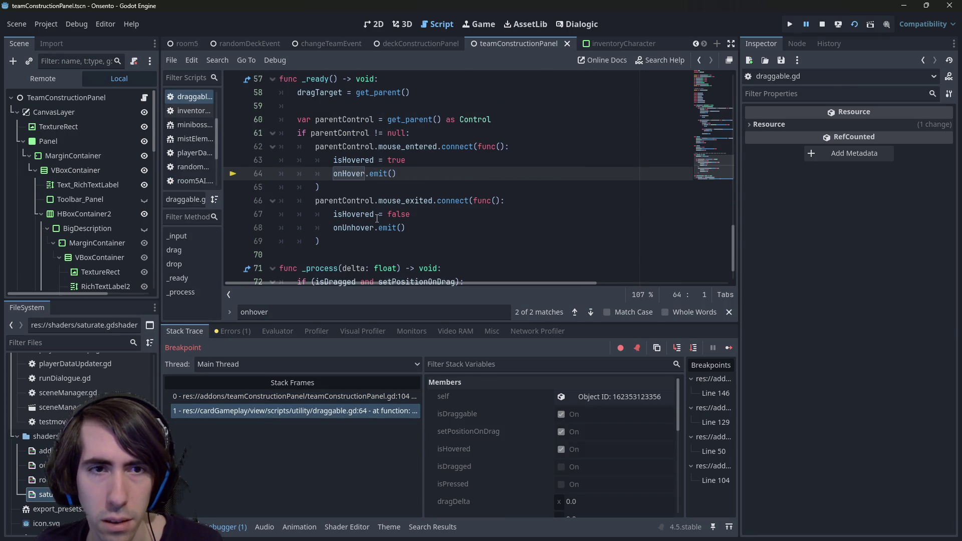
{"action": "scroll", "coordinate": [381, 210], "scroll_direction": "down", "scroll_amount": 1}
{"action": "scroll", "coordinate": [408, 184], "scroll_direction": "up", "scroll_amount": 2}
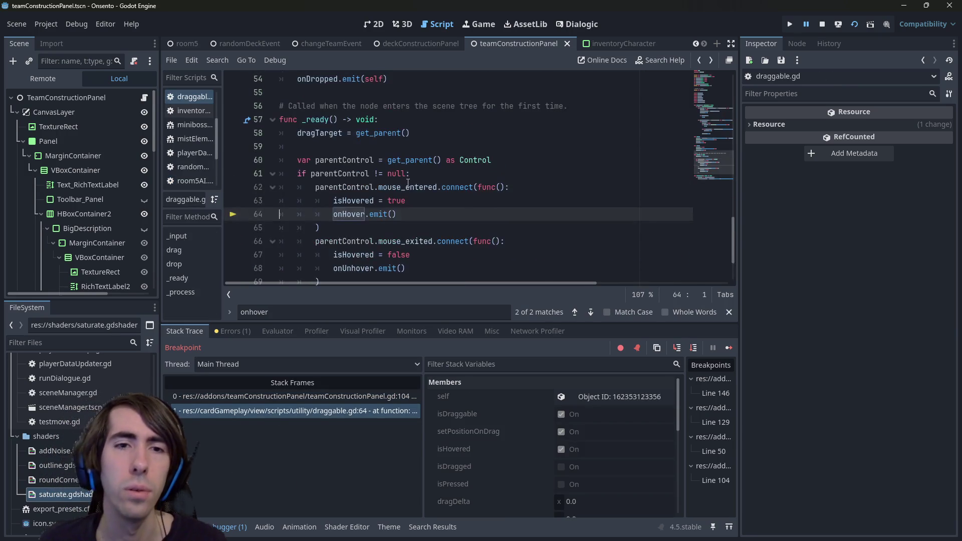
{"action": "scroll", "coordinate": [347, 176], "scroll_direction": "down", "scroll_amount": 1}
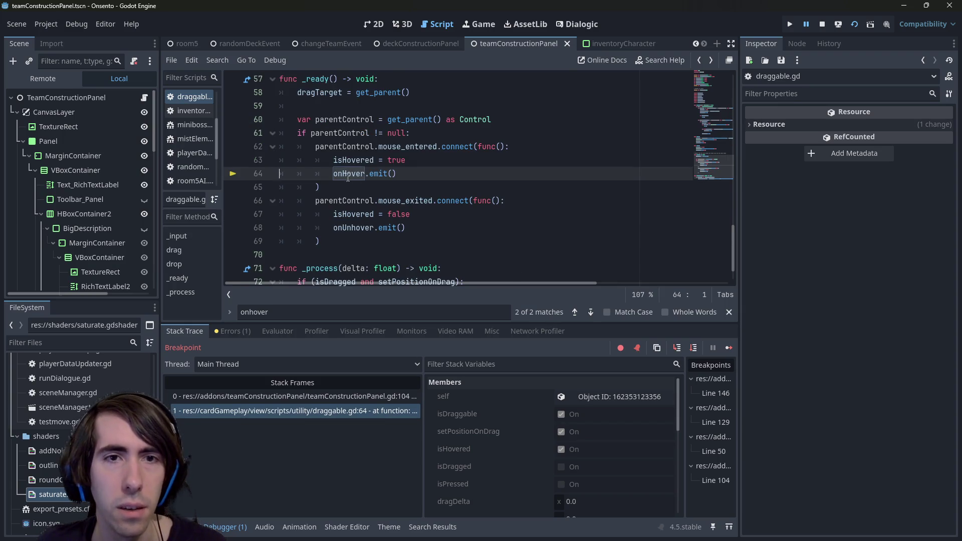
{"action": "key", "text": "alt+Left"}
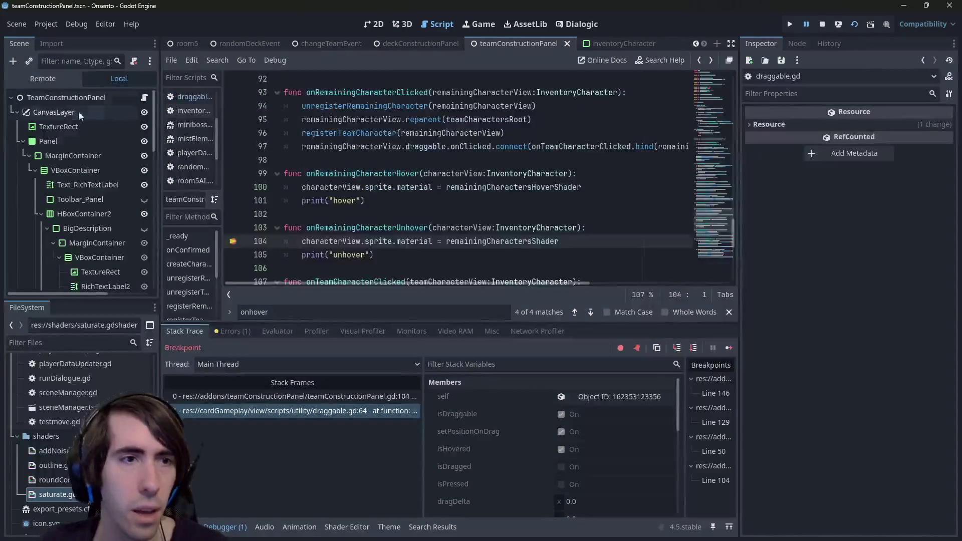
Change onHover to onUnhover in line 78's onRemainingCharacterUnhover disconnect and save.
{"action": "left_click", "coordinate": [142, 98]}
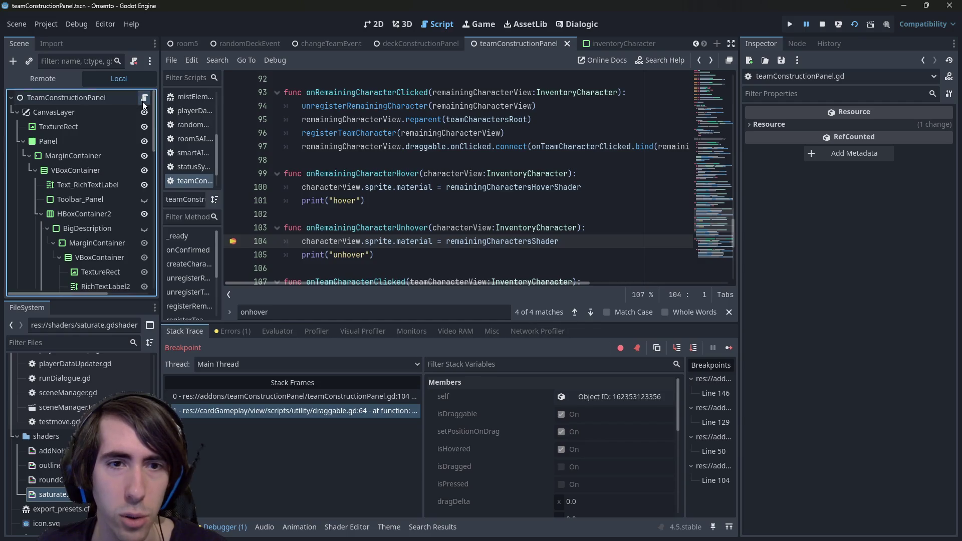
{"action": "double_click", "coordinate": [381, 227]}
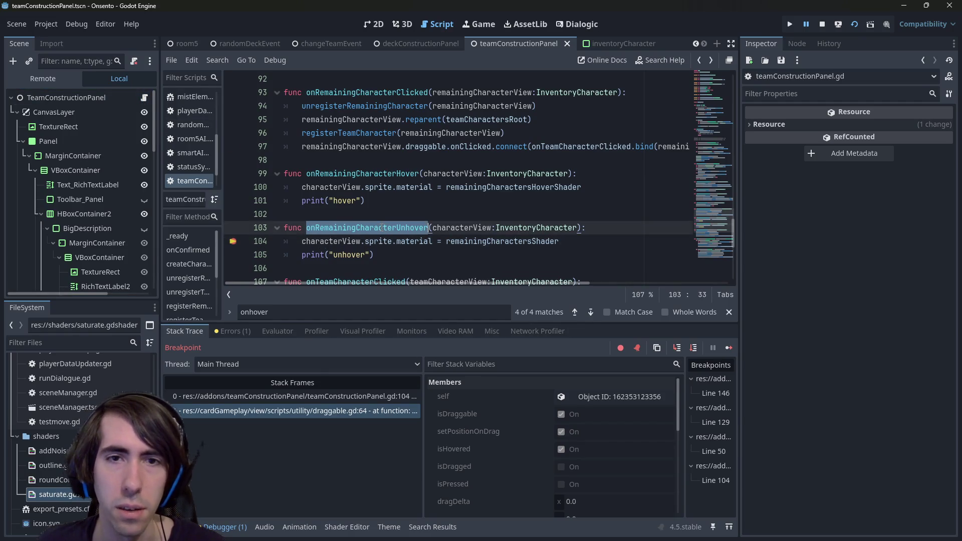
{"action": "key", "text": "ctrl+f"}
{"action": "key", "text": "Return"}
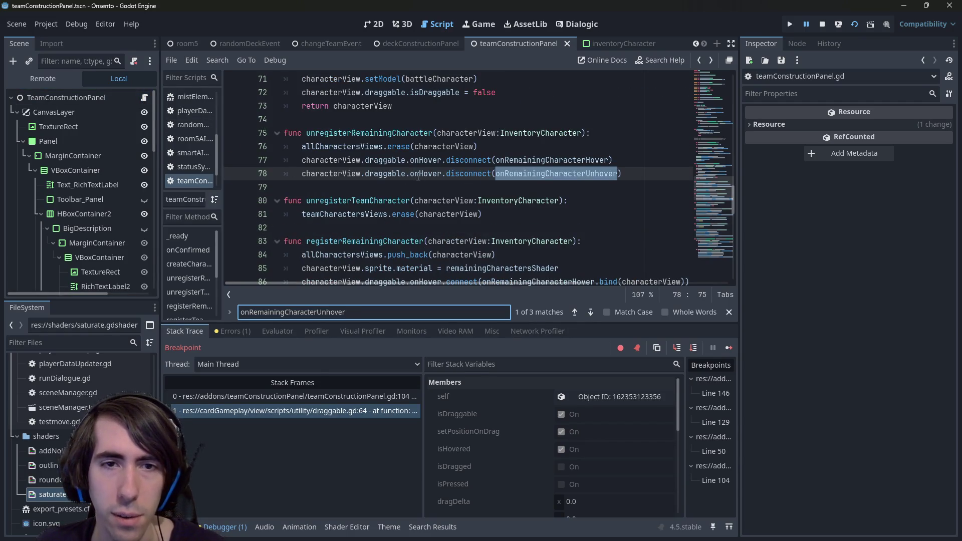
{"action": "left_click", "coordinate": [420, 173]}
{"action": "key", "text": "Delete"}
{"action": "key", "text": "Delete"}
{"action": "key", "text": "Delete"}
{"action": "type", "text": "Unhover"}
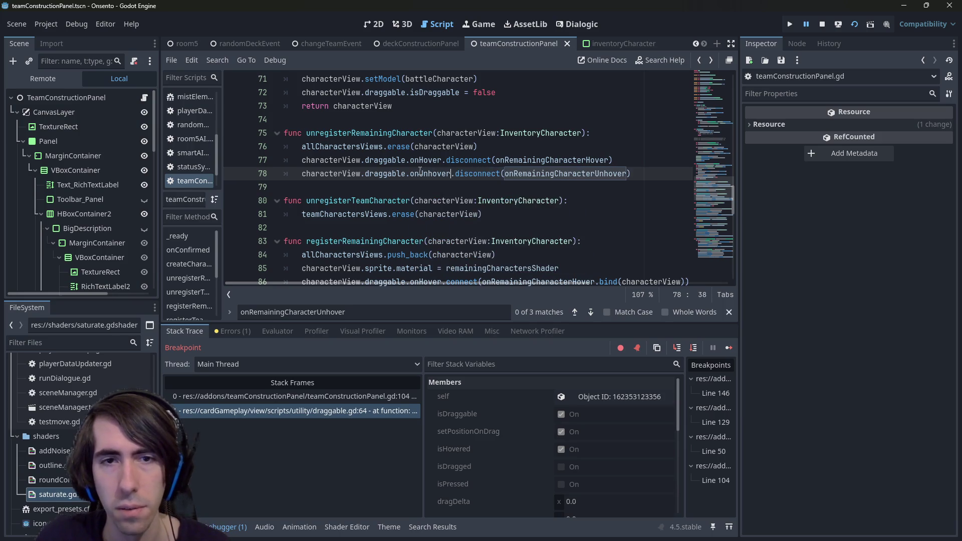
{"action": "key", "text": "ctrl+s"}
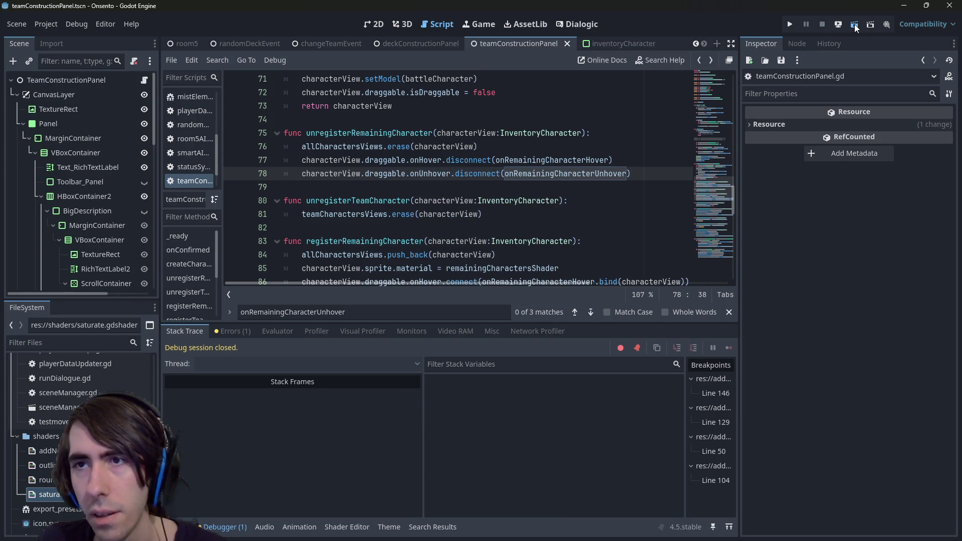
Stop the debug session and remove the breakpoint on line 104.
{"action": "left_click", "coordinate": [855, 24]}
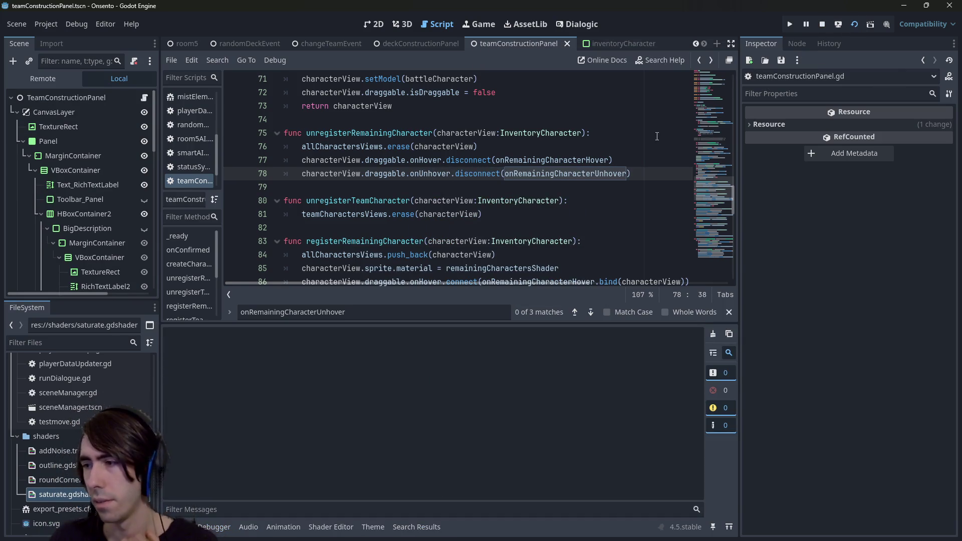
{"action": "mouse_move", "coordinate": [430, 143]}
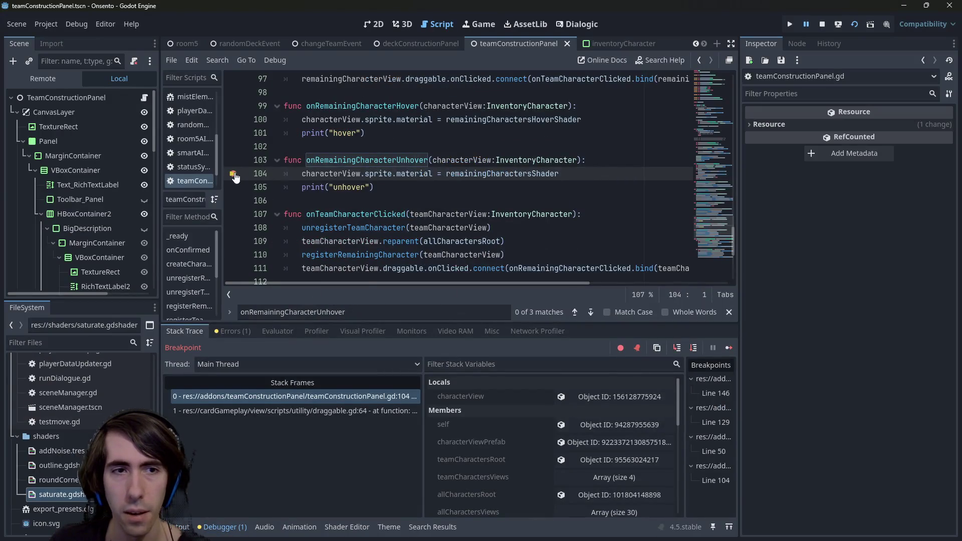
{"action": "left_click", "coordinate": [233, 174]}
{"action": "left_click", "coordinate": [728, 348]}
Delete the print("hover") and print("unhover") debug lines and save the script.
{"action": "triple_click", "coordinate": [381, 132]}
{"action": "key", "text": "BackSpace"}
{"action": "key", "text": "BackSpace"}
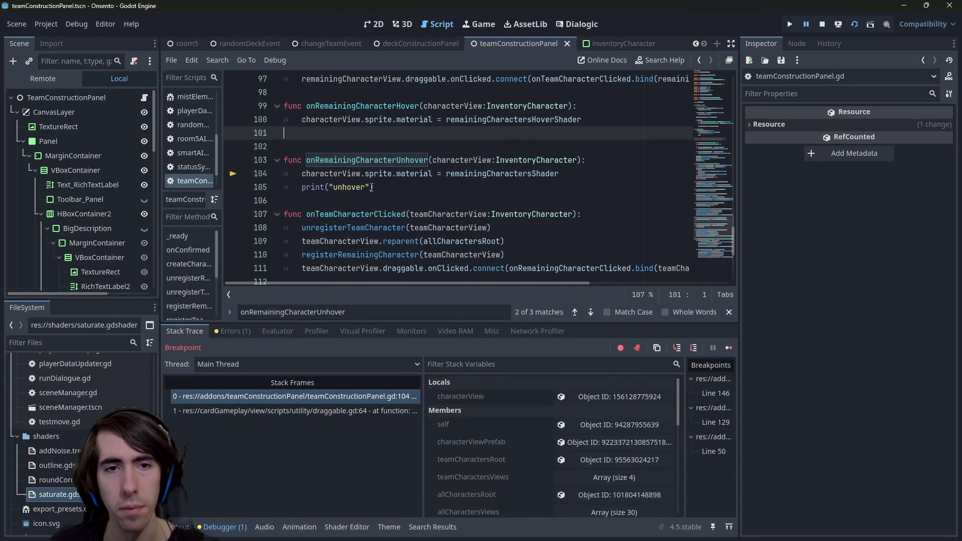
{"action": "left_click_drag", "start_coordinate": [392, 160], "coordinate": [284, 160]}
{"action": "triple_click", "coordinate": [385, 174]}
{"action": "key", "text": "BackSpace"}
{"action": "key", "text": "BackSpace"}
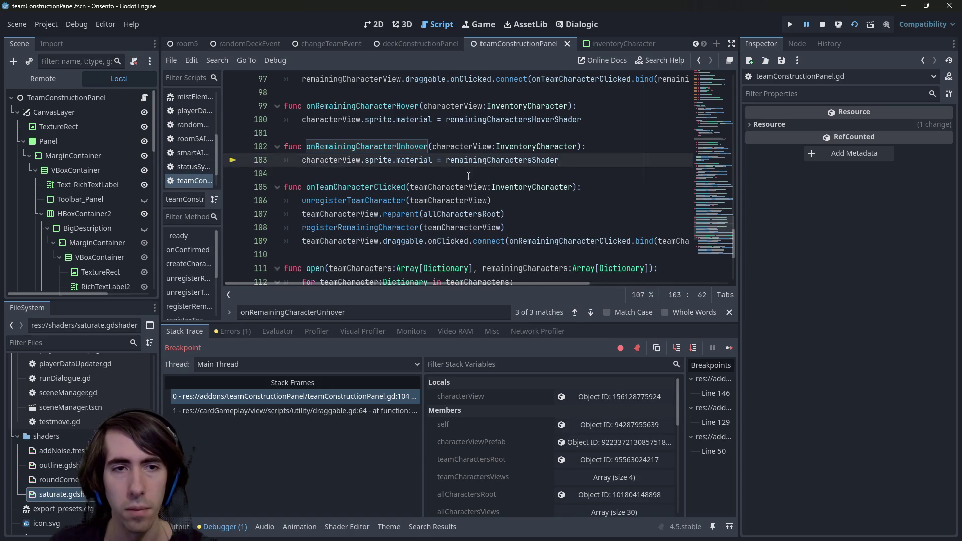
{"action": "key", "text": "ctrl+s"}
Test adding the grey dragon-horned and bunny characters in game, relaunching once with F5.
{"action": "left_click", "coordinate": [728, 349]}
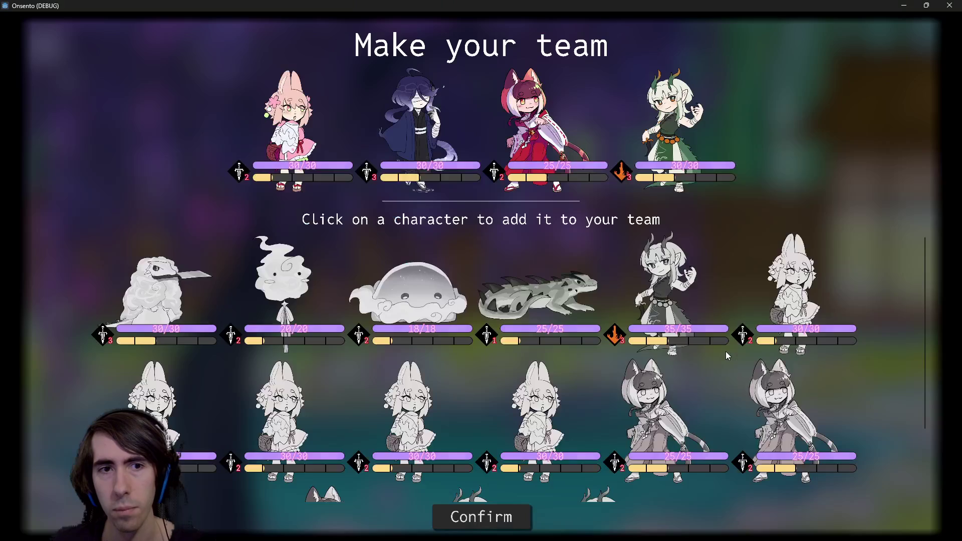
{"action": "left_click", "coordinate": [673, 293]}
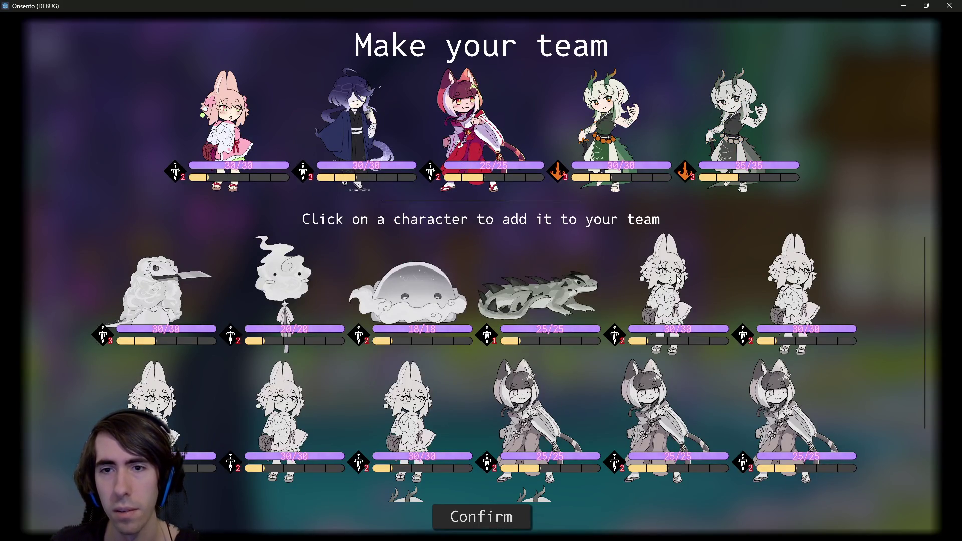
{"action": "left_click", "coordinate": [677, 277]}
{"action": "left_click", "coordinate": [949, 5]}
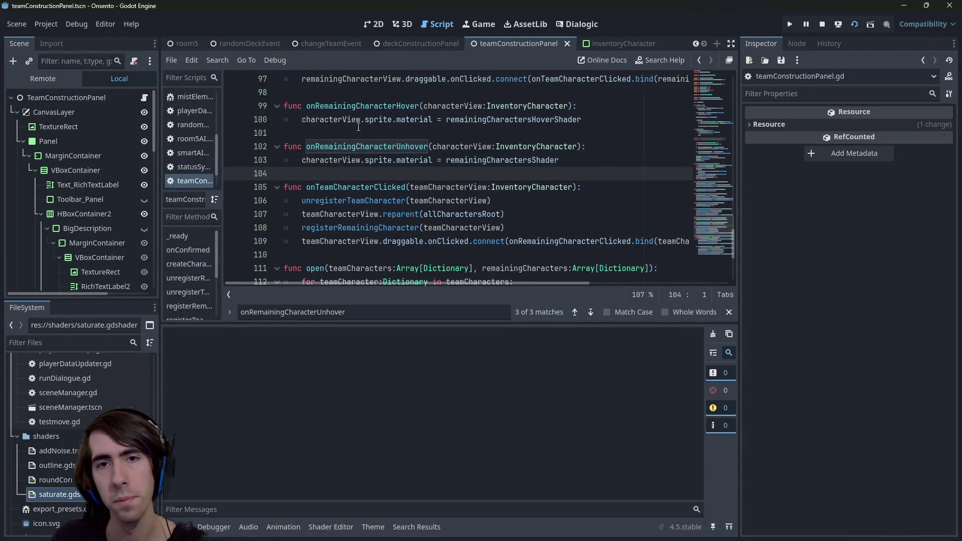
{"action": "key", "text": "F5"}
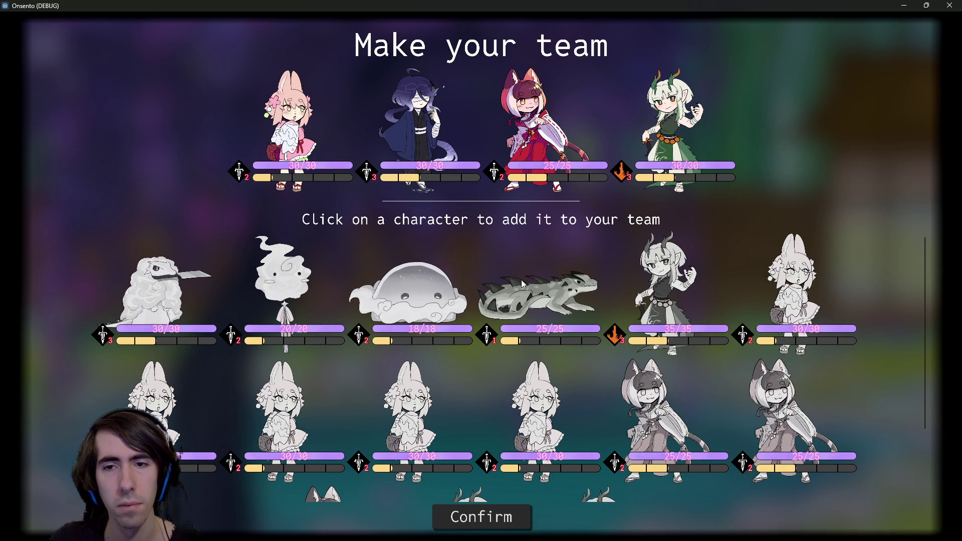
{"action": "left_click", "coordinate": [950, 5]}
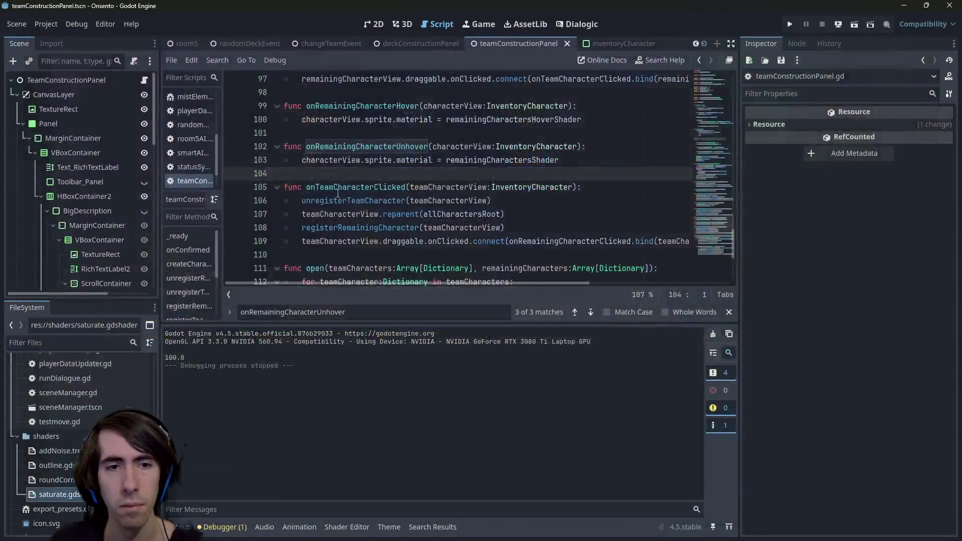
{"action": "double_click", "coordinate": [368, 106]}
{"action": "key", "text": "ctrl+f"}
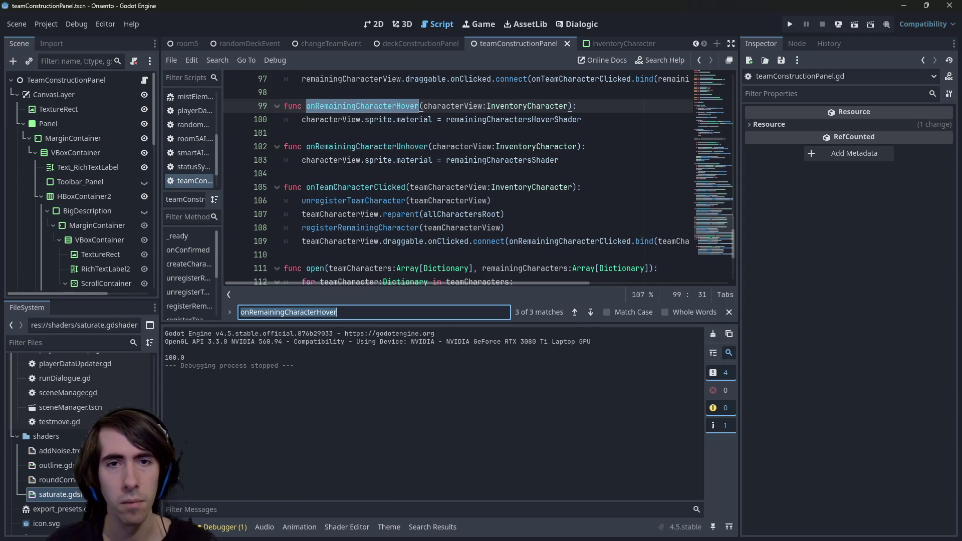
Replace onHover with onUnhover in line 87's connect call, then save and run with F5.
{"action": "key", "text": "Return"}
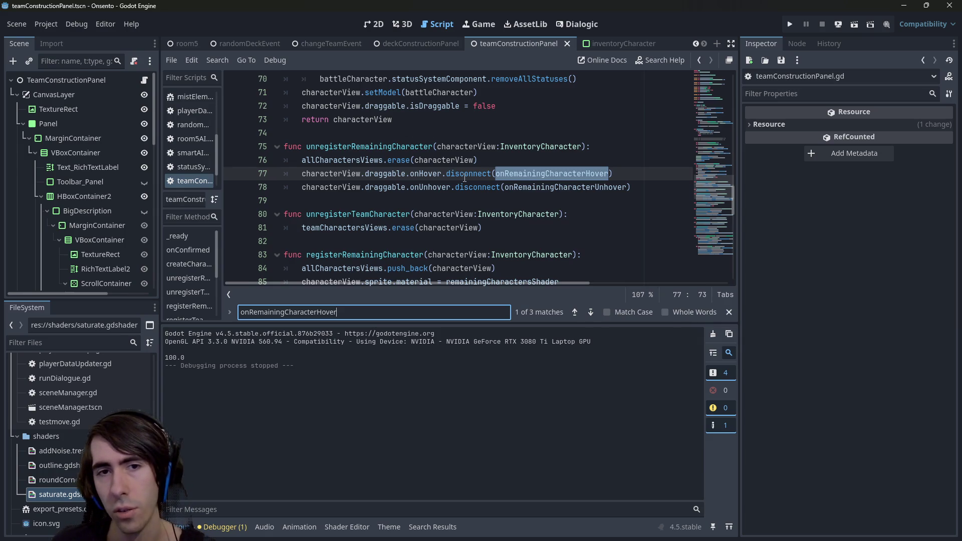
{"action": "key", "text": "Return"}
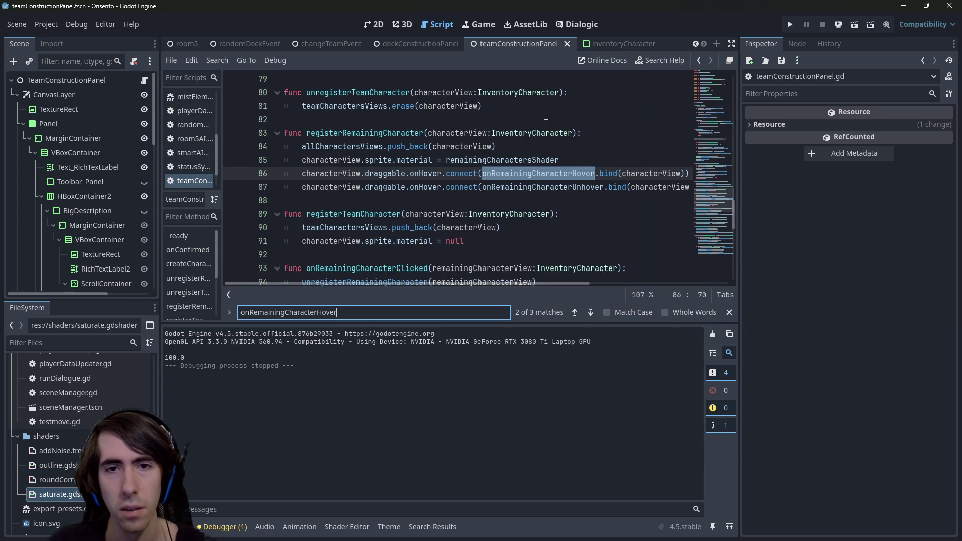
{"action": "double_click", "coordinate": [437, 187]}
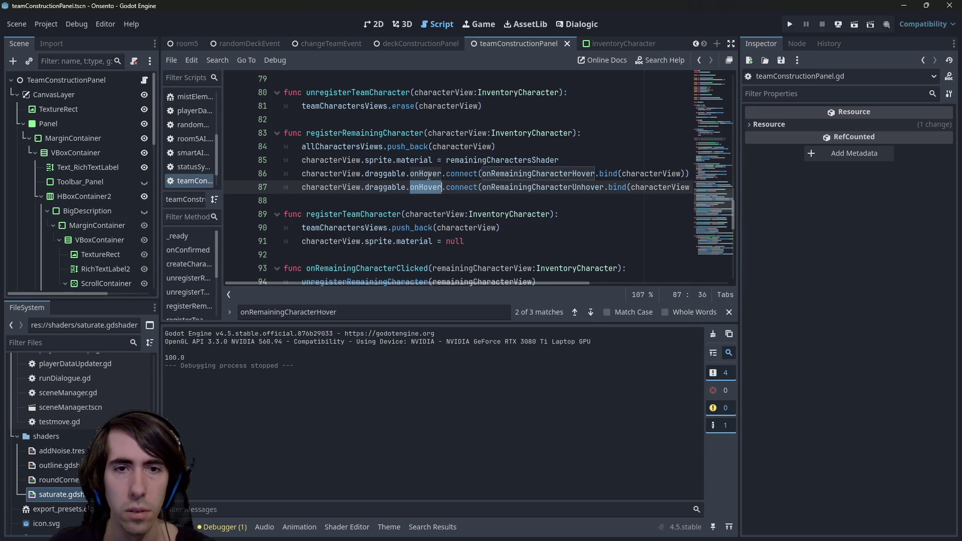
{"action": "type", "text": "onUn"}
{"action": "key", "text": "Return"}
{"action": "key", "text": "F5"}
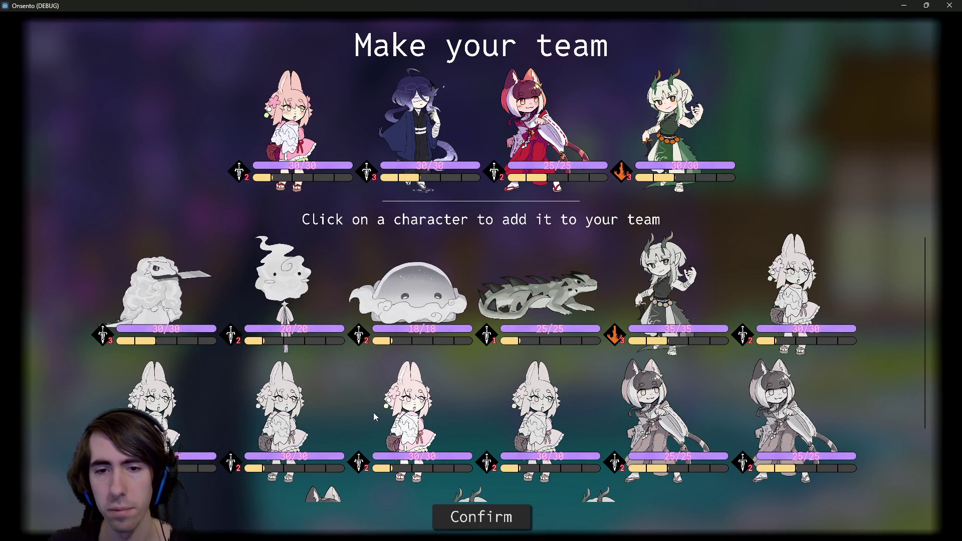
Set Remaining Characters Hover shader's Hsv Mult y to 1.0, save, and rerun the scene.
{"action": "left_click", "coordinate": [949, 5]}
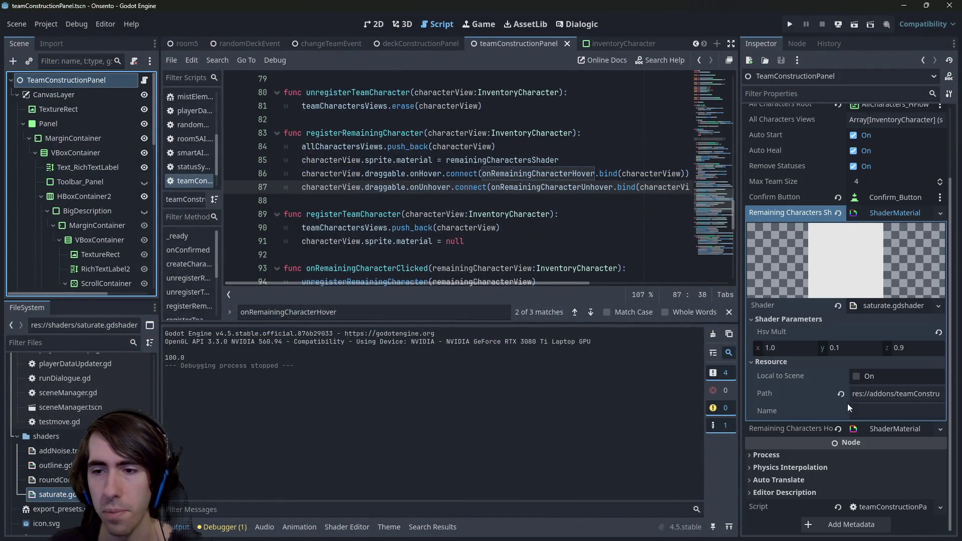
{"action": "left_click", "coordinate": [874, 430]}
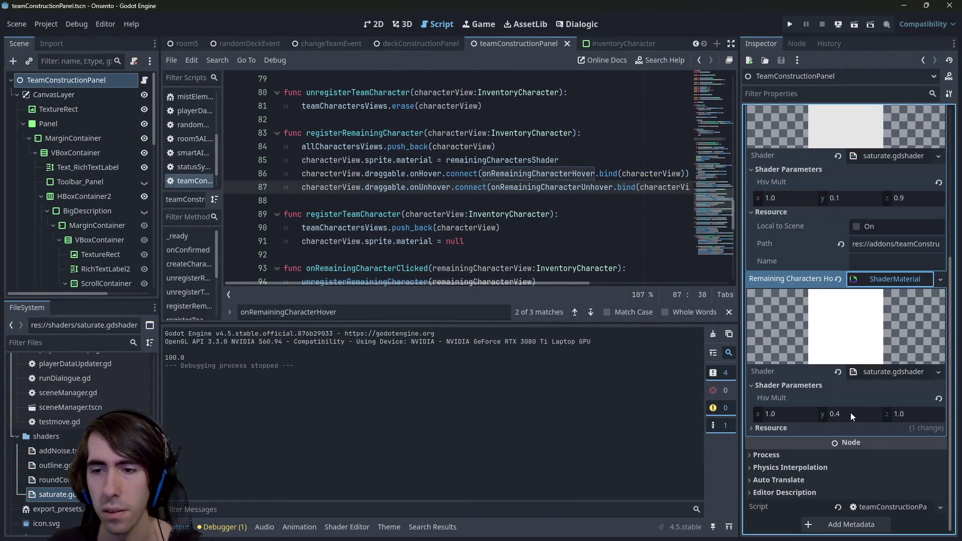
{"action": "left_click", "coordinate": [853, 415]}
{"action": "type", "text": "0."}
{"action": "key", "text": "Return"}
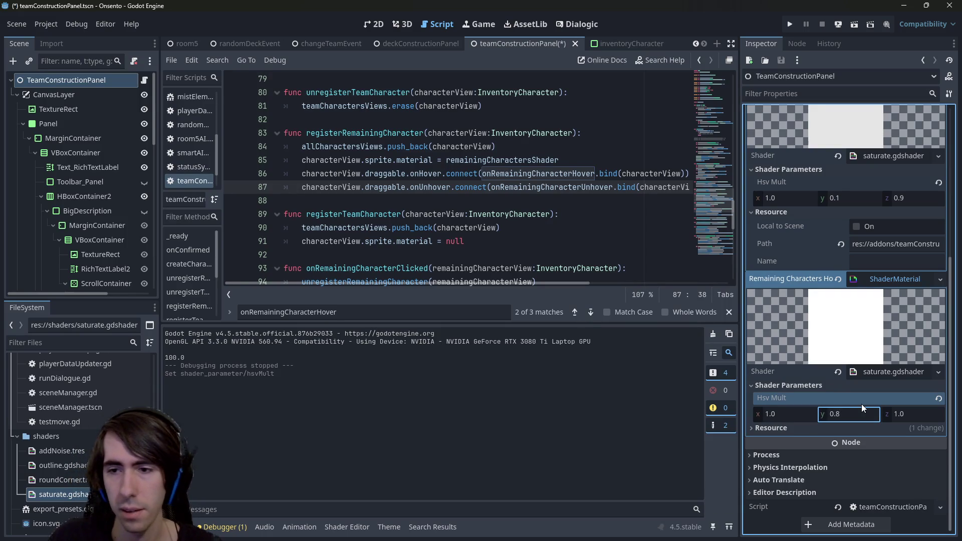
{"action": "left_click", "coordinate": [848, 409]}
{"action": "type", "text": "1"}
{"action": "key", "text": "Return"}
{"action": "key", "text": "ctrl+s"}
{"action": "left_click", "coordinate": [852, 25]}
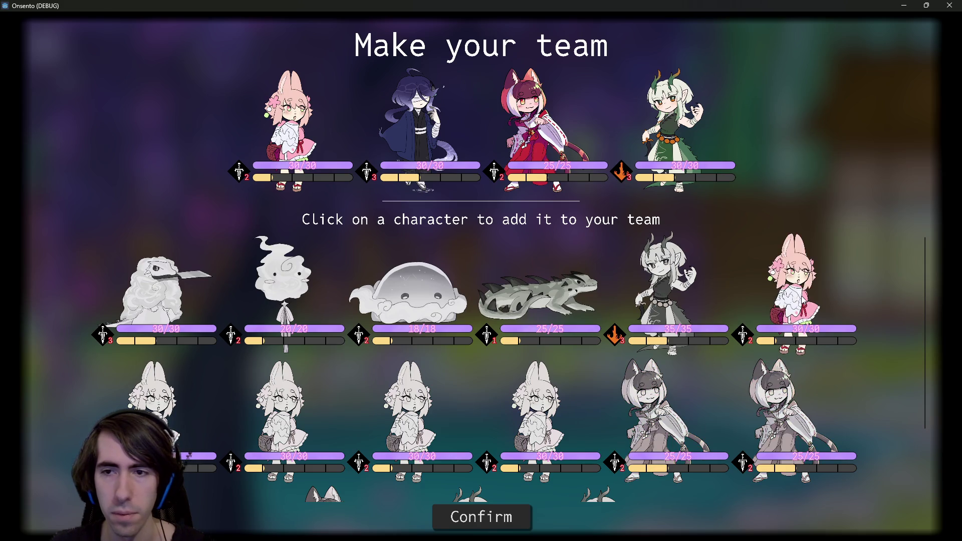
Add and then remove the green lizard and green dragon girl from the team.
{"action": "scroll", "coordinate": [454, 420], "scroll_direction": "down", "scroll_amount": 2}
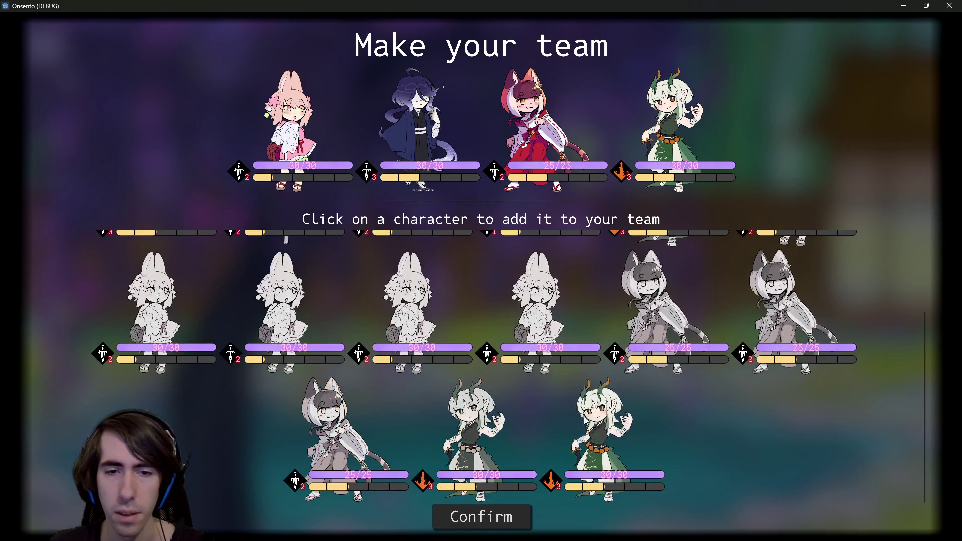
{"action": "scroll", "coordinate": [453, 420], "scroll_direction": "up", "scroll_amount": 2}
{"action": "scroll", "coordinate": [537, 401], "scroll_direction": "up", "scroll_amount": 1}
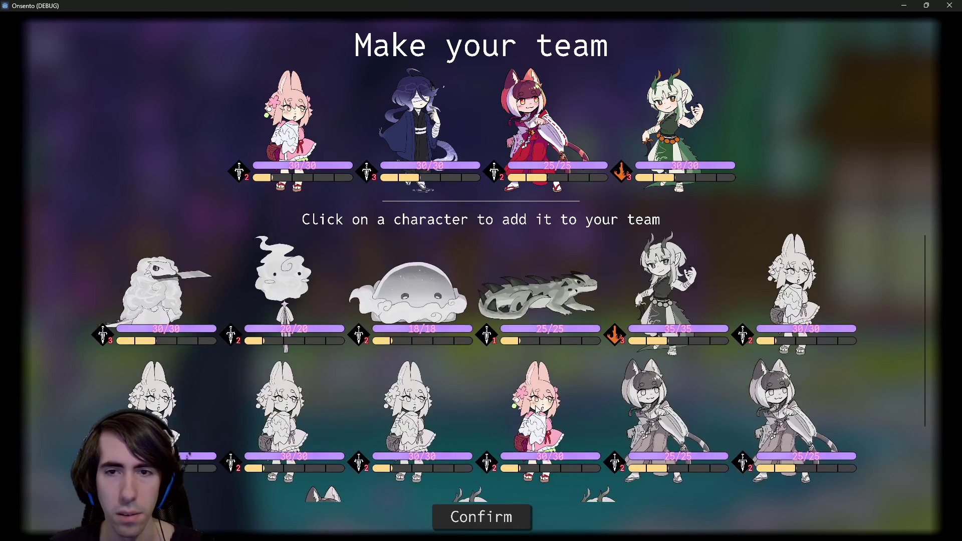
{"action": "left_click", "coordinate": [538, 300]}
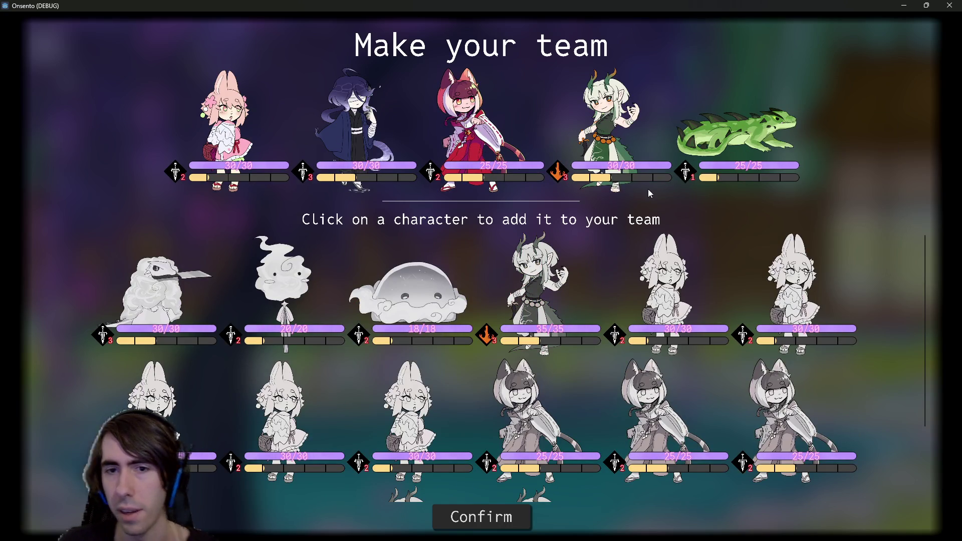
{"action": "left_click", "coordinate": [537, 295]}
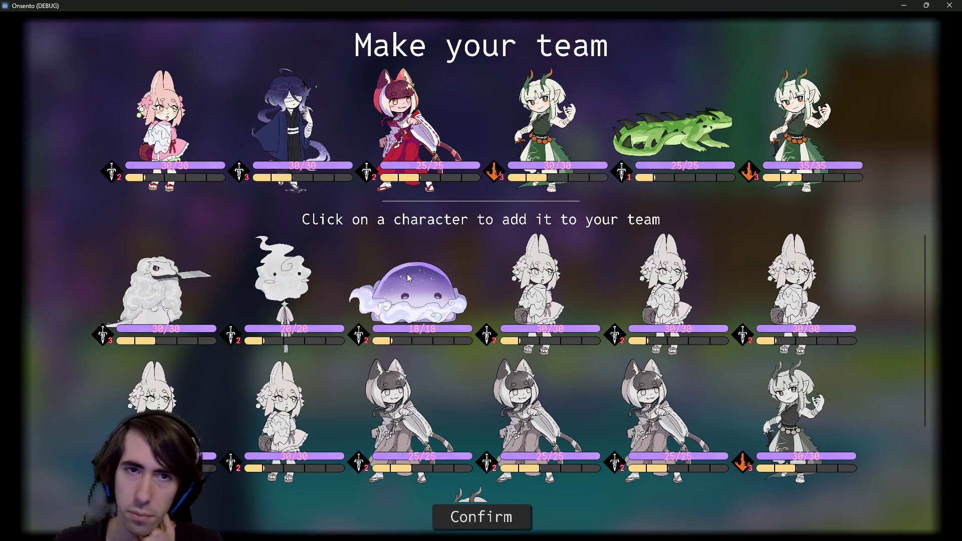
{"action": "left_click", "coordinate": [711, 112]}
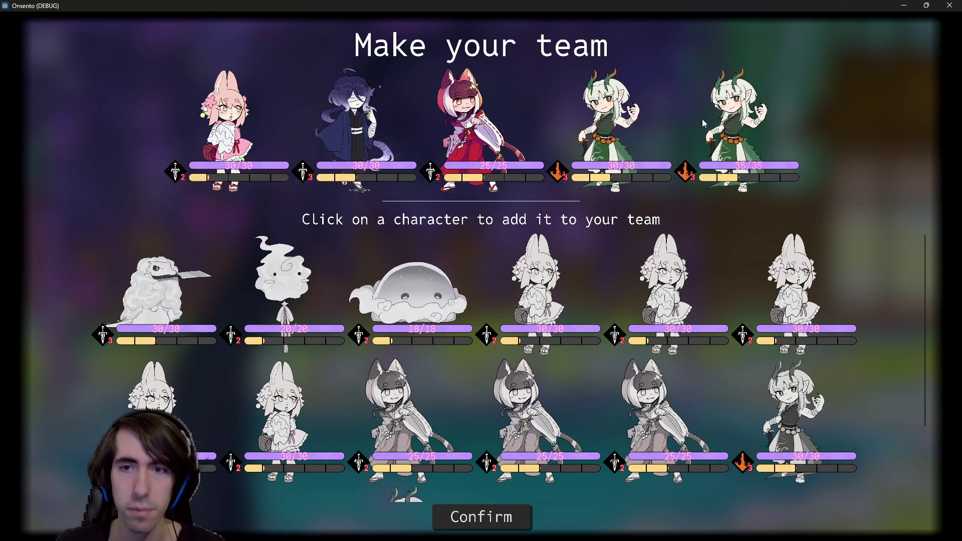
{"action": "left_click", "coordinate": [736, 120]}
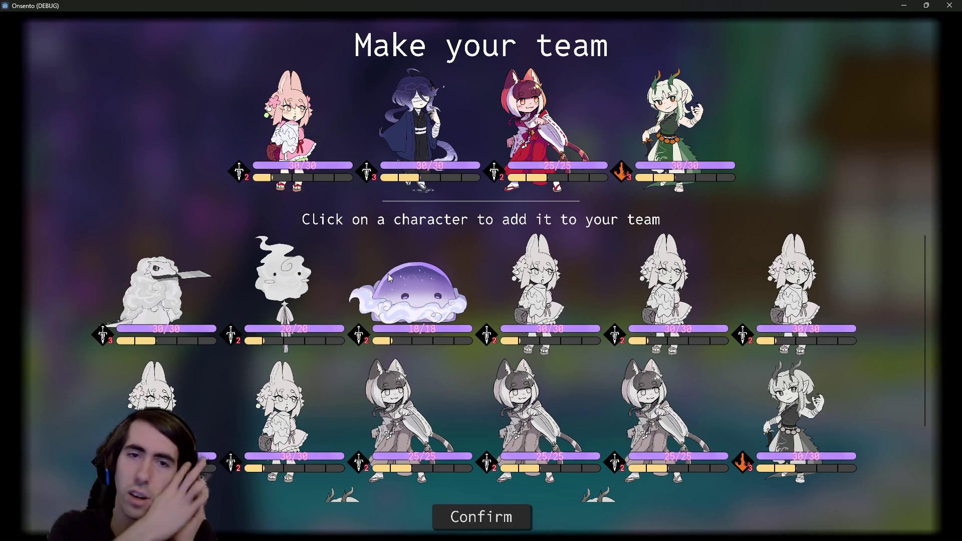
Add and remove the ghost and jelly characters, then close the game window.
{"action": "mouse_move", "coordinate": [418, 331]}
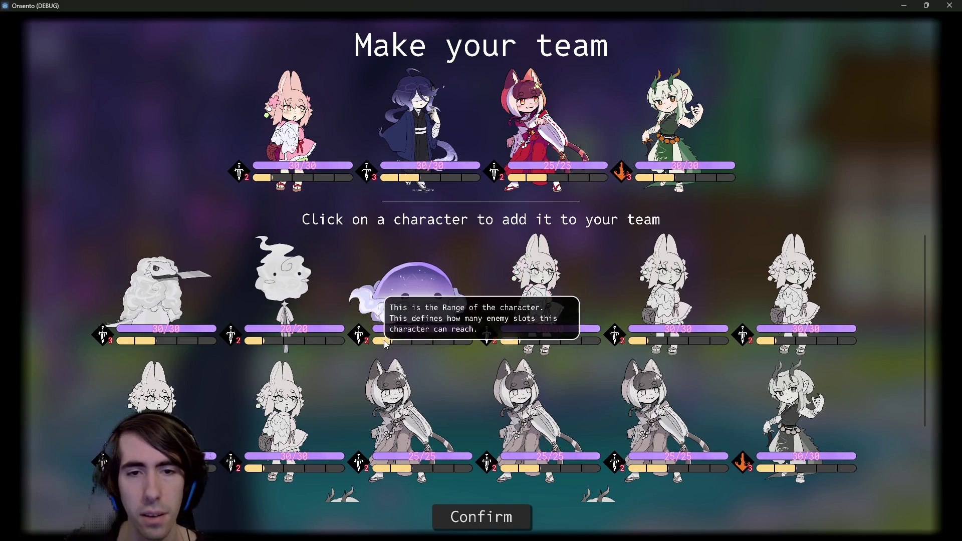
{"action": "scroll", "coordinate": [561, 375], "scroll_direction": "down", "scroll_amount": 2}
{"action": "scroll", "coordinate": [556, 375], "scroll_direction": "up", "scroll_amount": 2}
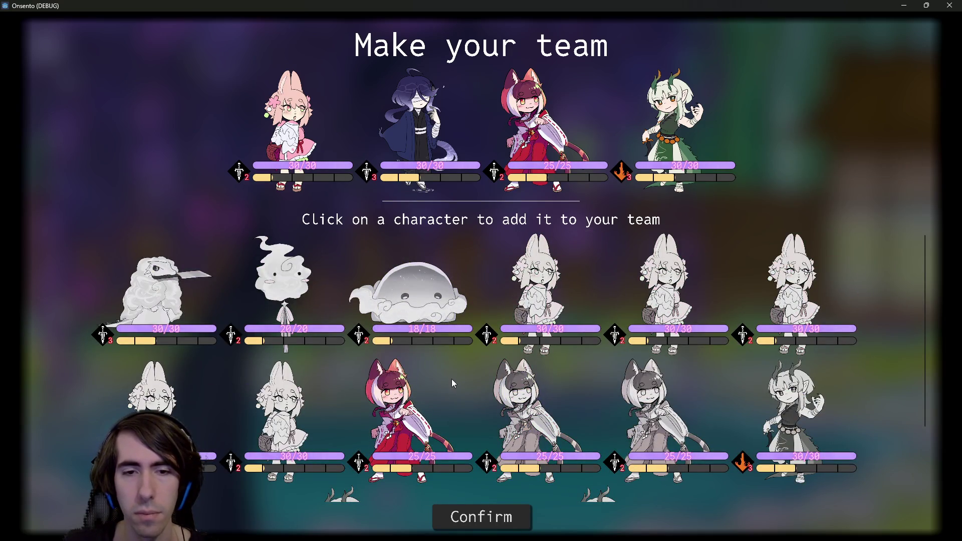
{"action": "left_click", "coordinate": [339, 299]}
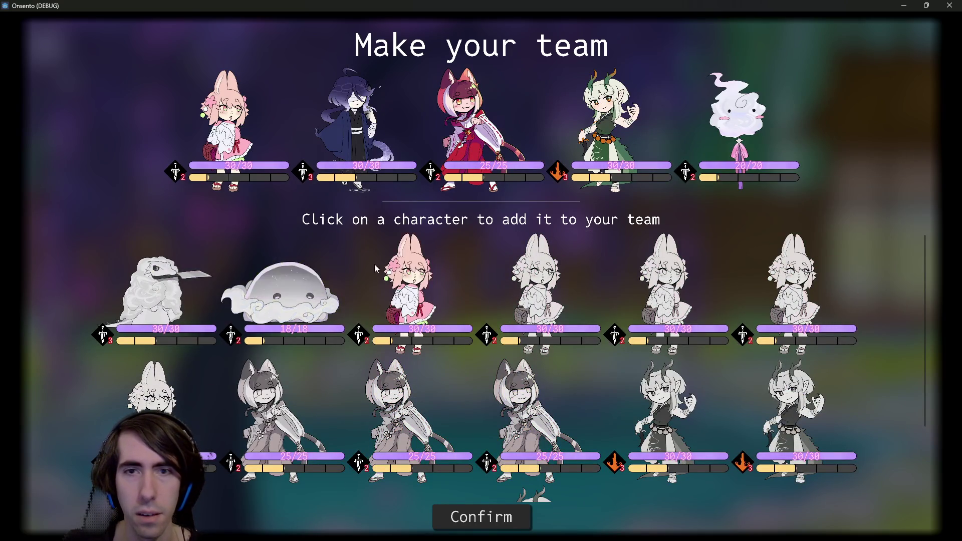
{"action": "left_click", "coordinate": [333, 292]}
{"action": "left_click", "coordinate": [797, 128]}
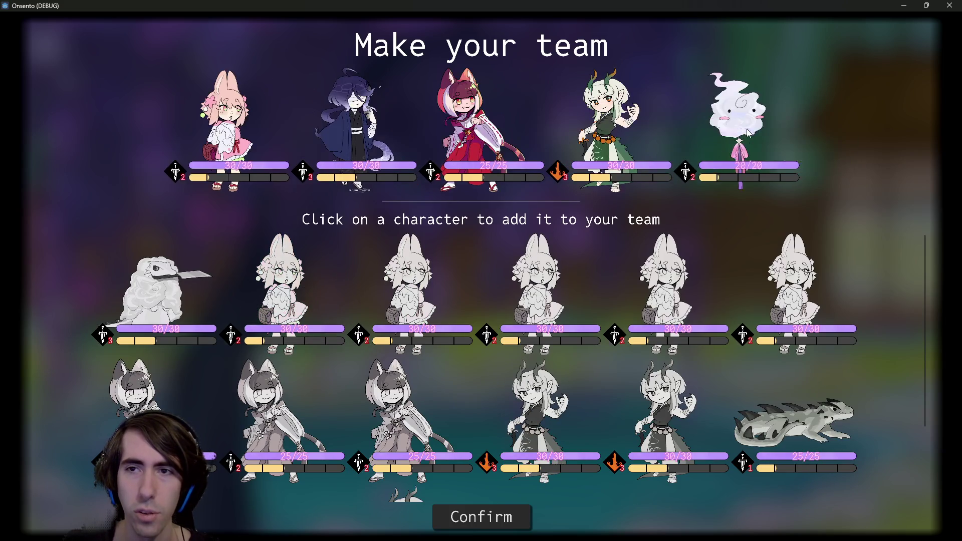
{"action": "left_click", "coordinate": [751, 117]}
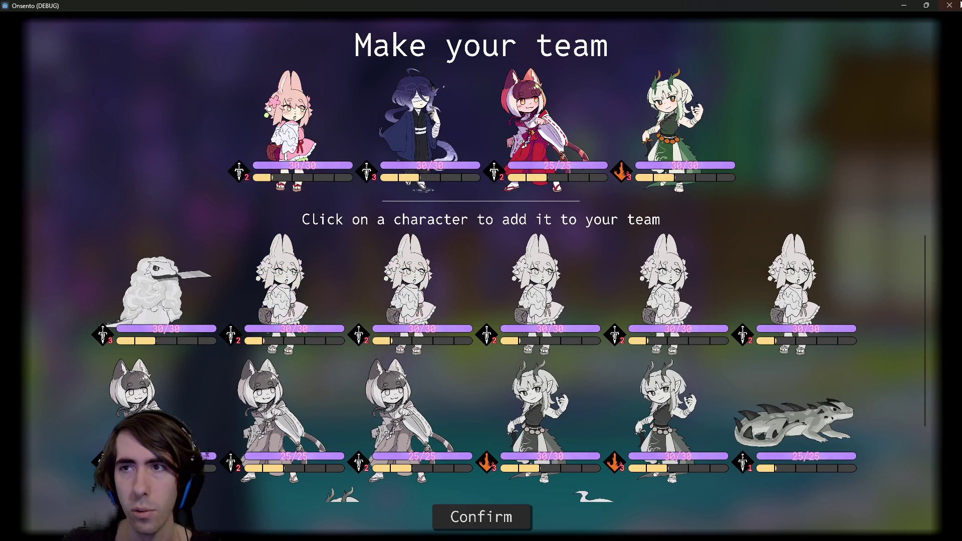
{"action": "left_click", "coordinate": [952, 5]}
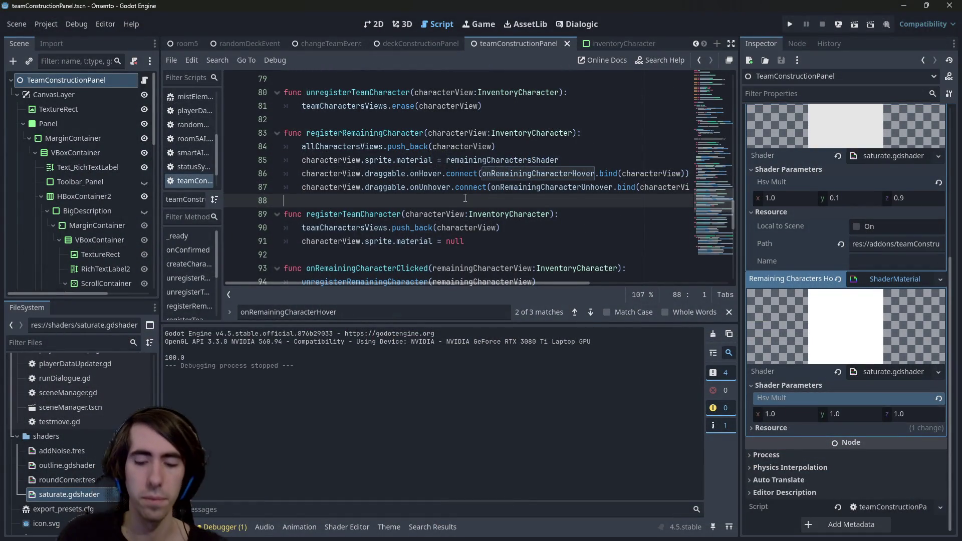
Search the team panel script for 'draggable.is' and select the line setting isDraggable to false.
{"action": "key", "text": "shift+alt+o"}
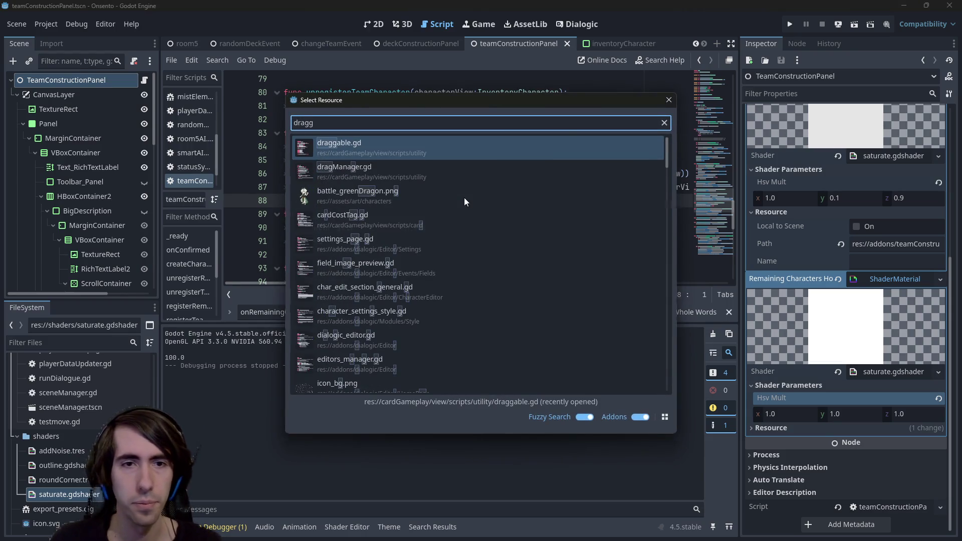
{"action": "key", "text": "Escape"}
{"action": "key", "text": "ctrl+f"}
{"action": "type", "text": "draggable.onClicked.connect(onTeamCharacterClicked.bind(remaini"}
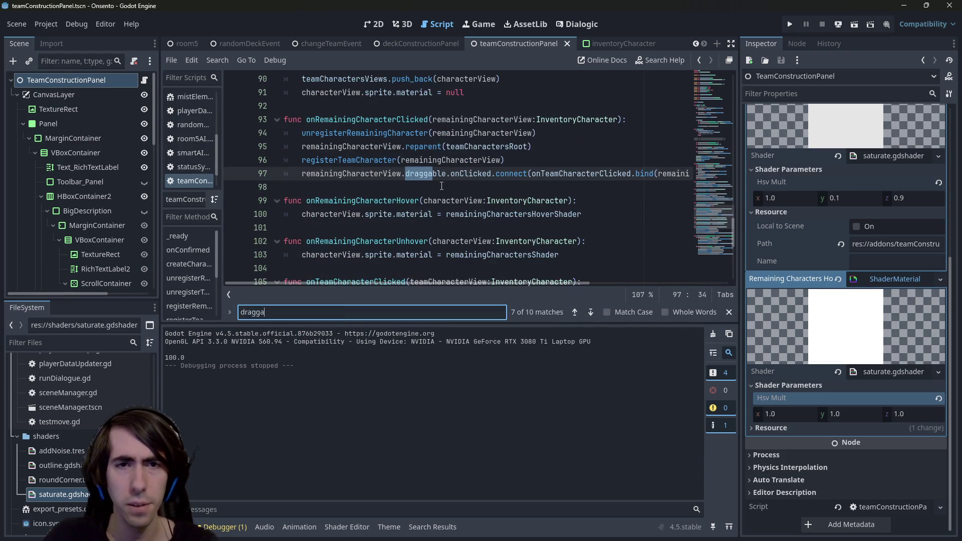
{"action": "type", "text": ".is"}
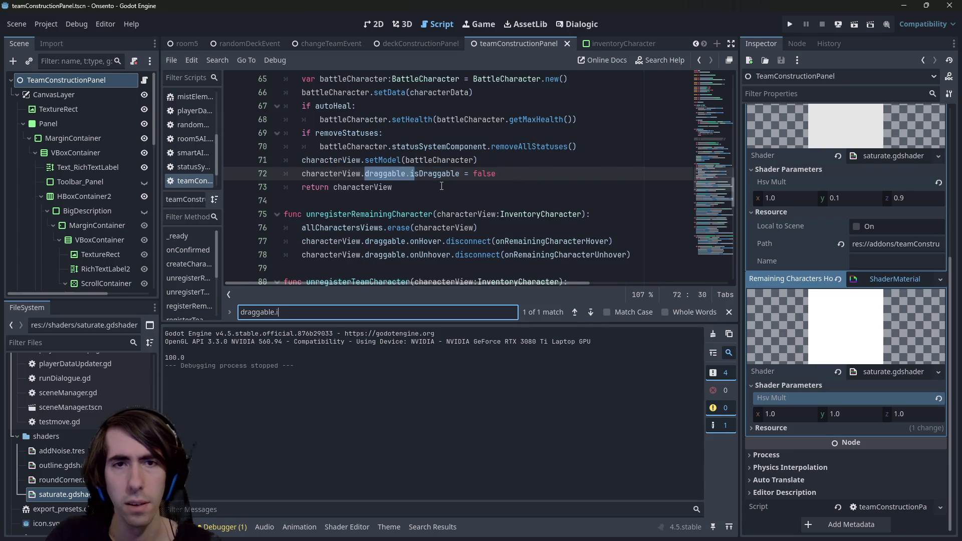
{"action": "scroll", "coordinate": [442, 186], "scroll_direction": "up", "scroll_amount": 2}
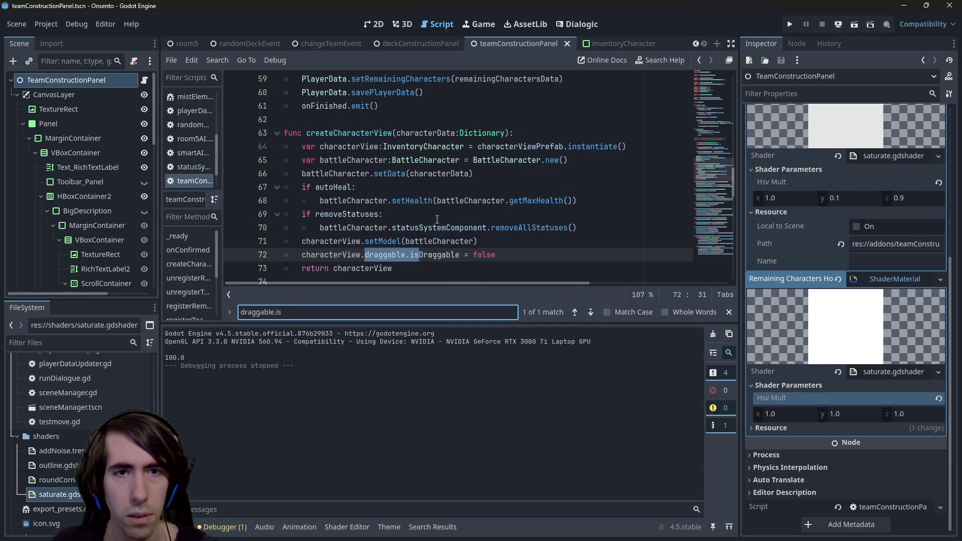
{"action": "scroll", "coordinate": [437, 220], "scroll_direction": "down", "scroll_amount": 1}
{"action": "left_click", "coordinate": [266, 215]}
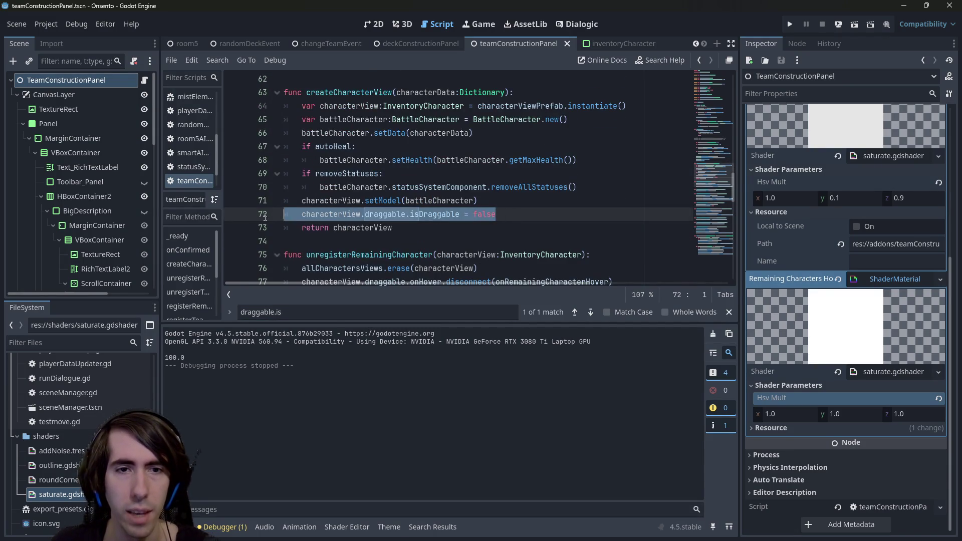
Jump to isDraggable's definition in draggable.gd and search for its usages there.
{"action": "left_click", "coordinate": [433, 214], "text": "ctrl"}
{"action": "left_click", "coordinate": [361, 119]}
{"action": "double_click", "coordinate": [361, 119]}
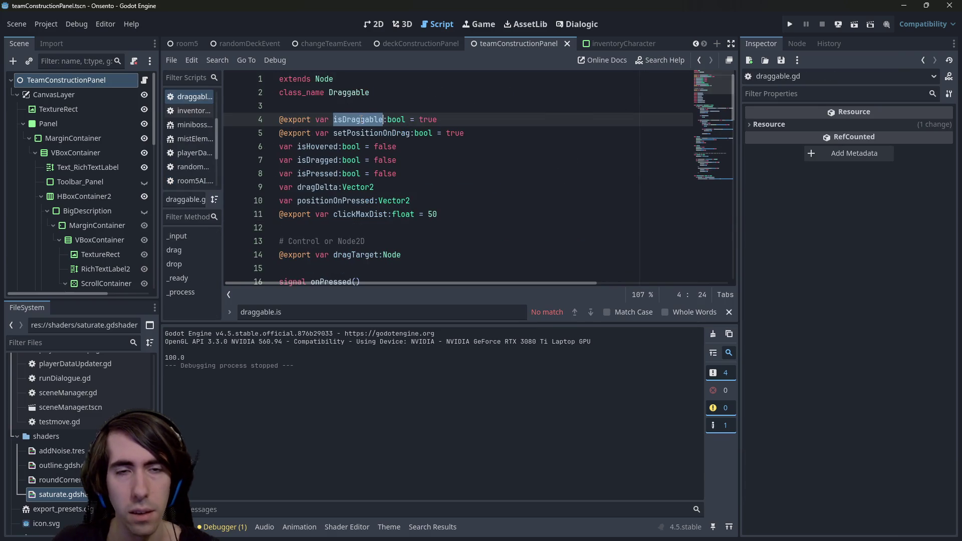
{"action": "key", "text": "ctrl+f"}
{"action": "key", "text": "Return"}
{"action": "scroll", "coordinate": [361, 119], "scroll_direction": "up", "scroll_amount": 3}
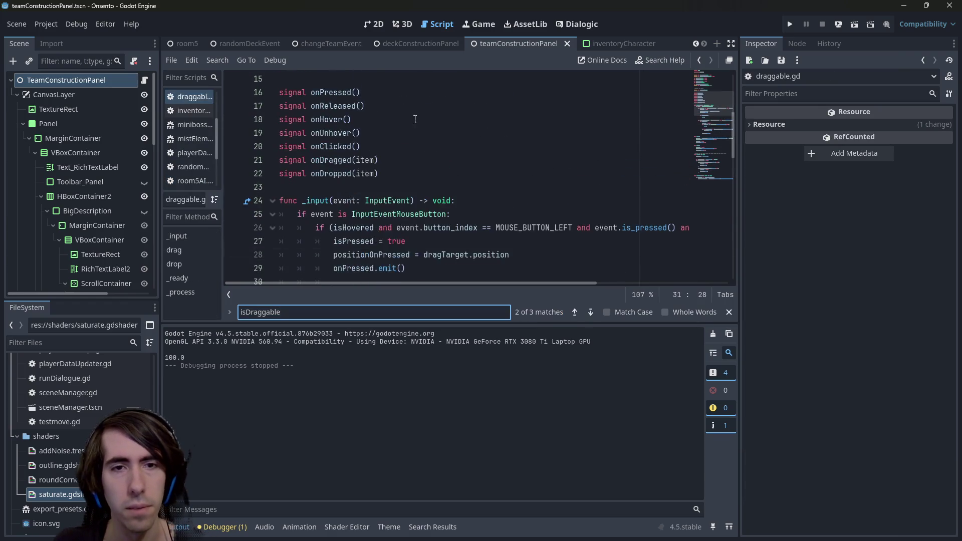
{"action": "scroll", "coordinate": [421, 117], "scroll_direction": "down", "scroll_amount": 3}
{"action": "scroll", "coordinate": [422, 116], "scroll_direction": "down", "scroll_amount": 2}
{"action": "scroll", "coordinate": [421, 117], "scroll_direction": "up", "scroll_amount": 1}
{"action": "scroll", "coordinate": [421, 117], "scroll_direction": "down", "scroll_amount": 5}
{"action": "scroll", "coordinate": [421, 117], "scroll_direction": "up", "scroll_amount": 6}
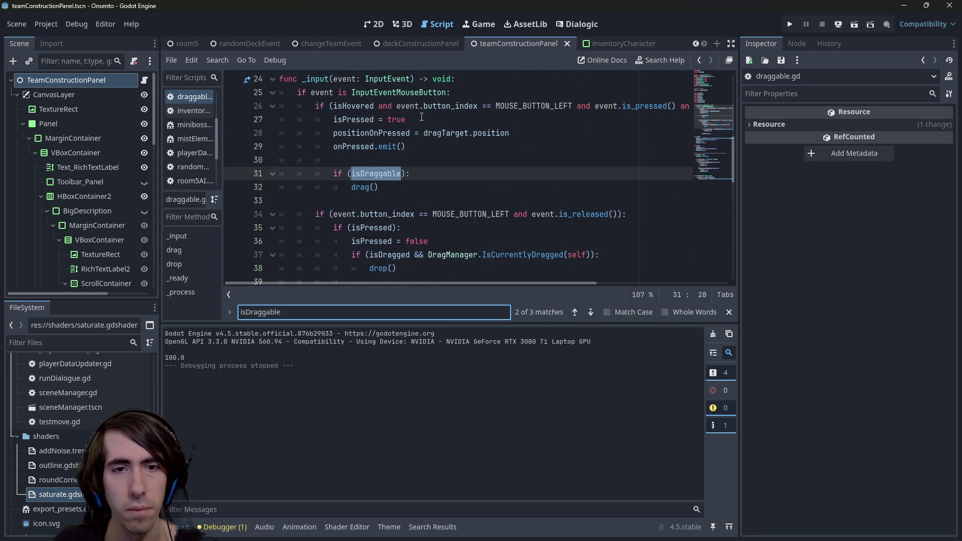
{"action": "scroll", "coordinate": [421, 117], "scroll_direction": "down", "scroll_amount": 4}
{"action": "scroll", "coordinate": [421, 117], "scroll_direction": "up", "scroll_amount": 3}
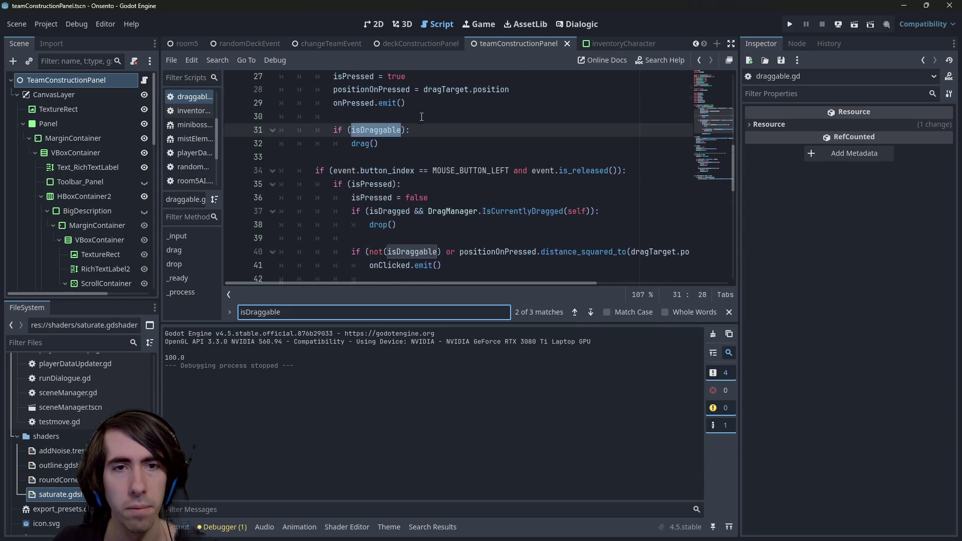
{"action": "scroll", "coordinate": [422, 117], "scroll_direction": "down", "scroll_amount": 6}
{"action": "scroll", "coordinate": [380, 117], "scroll_direction": "up", "scroll_amount": 4}
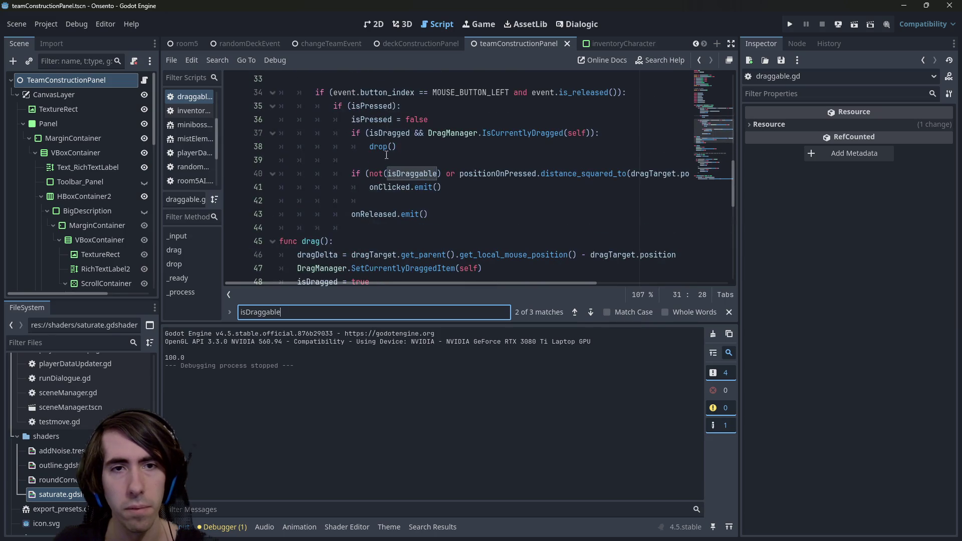
{"action": "scroll", "coordinate": [381, 151], "scroll_direction": "down", "scroll_amount": 3}
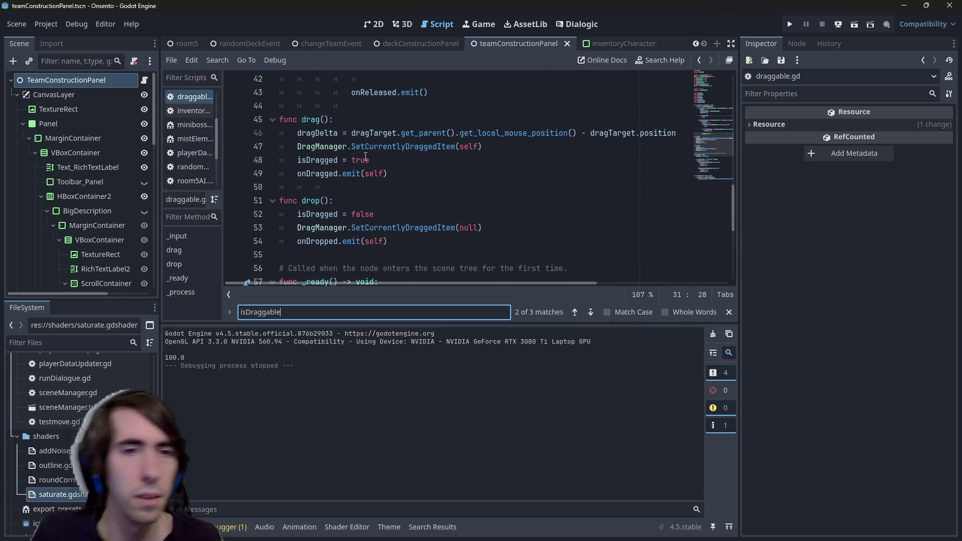
Review the isDraggable declaration on line 4 and its check on line 31 of draggable.gd.
{"action": "left_click", "coordinate": [319, 119]}
{"action": "scroll", "coordinate": [351, 150], "scroll_direction": "down", "scroll_amount": 6}
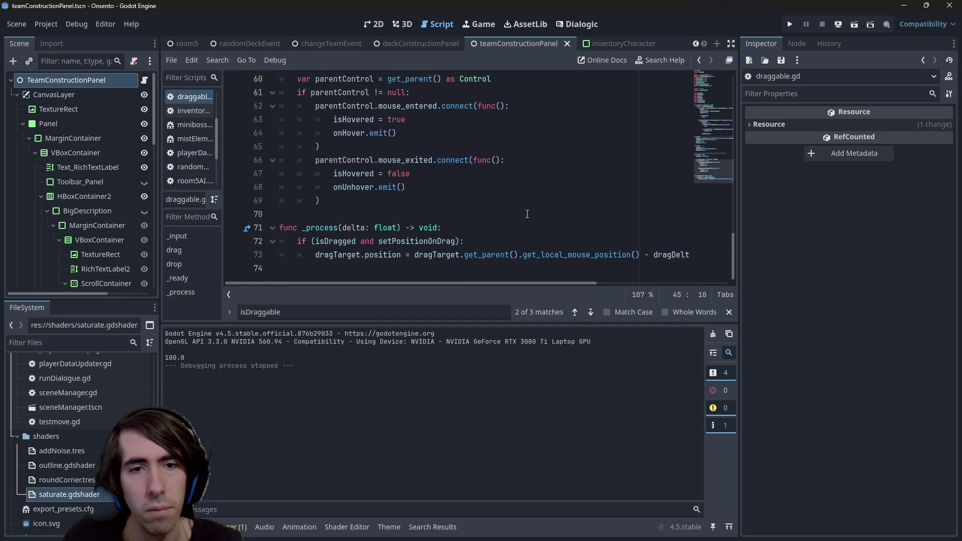
{"action": "left_click", "coordinate": [515, 192]}
{"action": "scroll", "coordinate": [515, 191], "scroll_direction": "up", "scroll_amount": 15}
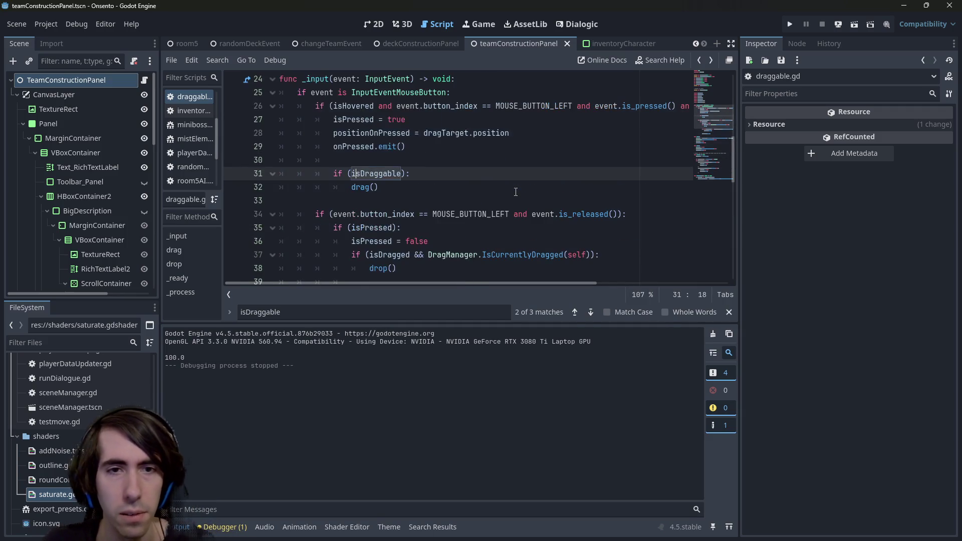
{"action": "key", "text": "ctrl+z"}
{"action": "key", "text": "ctrl+z"}
{"action": "key", "text": "ctrl+z"}
{"action": "key", "text": "ctrl+z"}
{"action": "key", "text": "ctrl+z"}
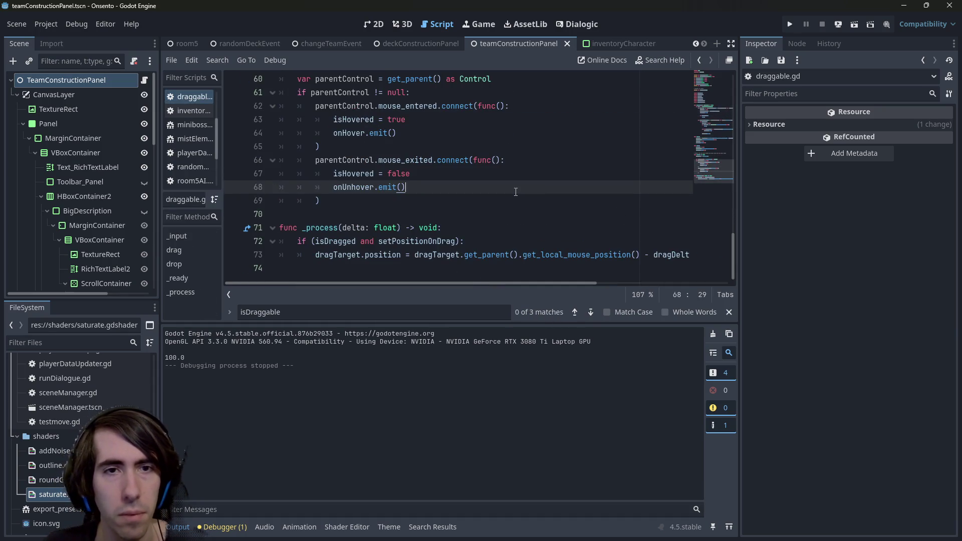
{"action": "scroll", "coordinate": [515, 192], "scroll_direction": "up", "scroll_amount": 15}
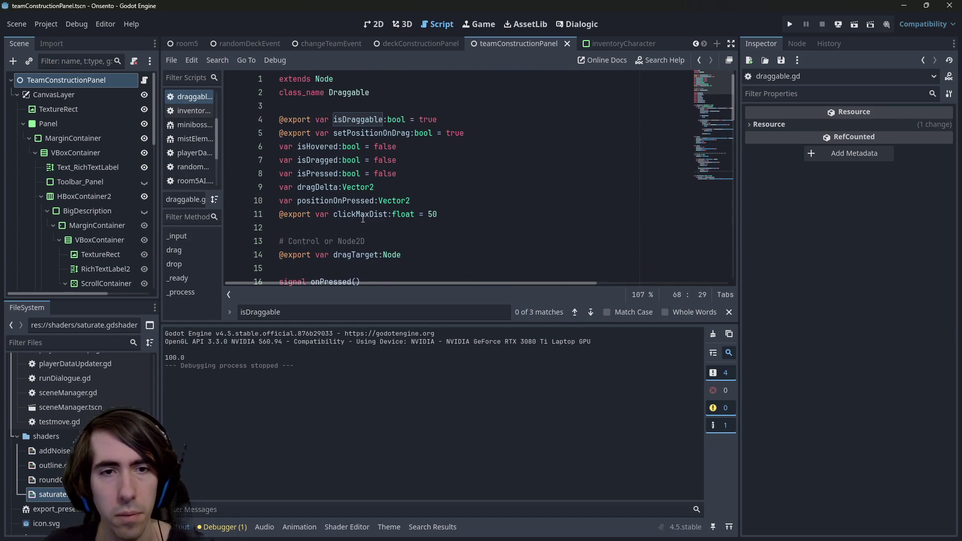
{"action": "left_click", "coordinate": [320, 150]}
{"action": "left_click", "coordinate": [317, 161]}
{"action": "double_click", "coordinate": [317, 173]}
{"action": "double_click", "coordinate": [318, 160]}
{"action": "double_click", "coordinate": [346, 123]}
{"action": "key", "text": "ctrl+f"}
{"action": "key", "text": "Return"}
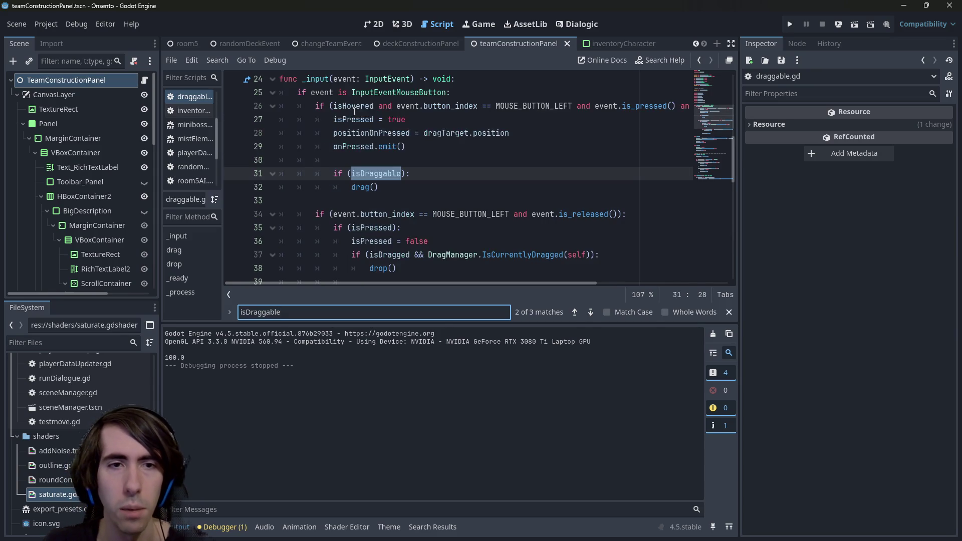
Navigate back to isDraggable on line 72 of the team construction panel script.
{"action": "key", "text": "alt+Left"}
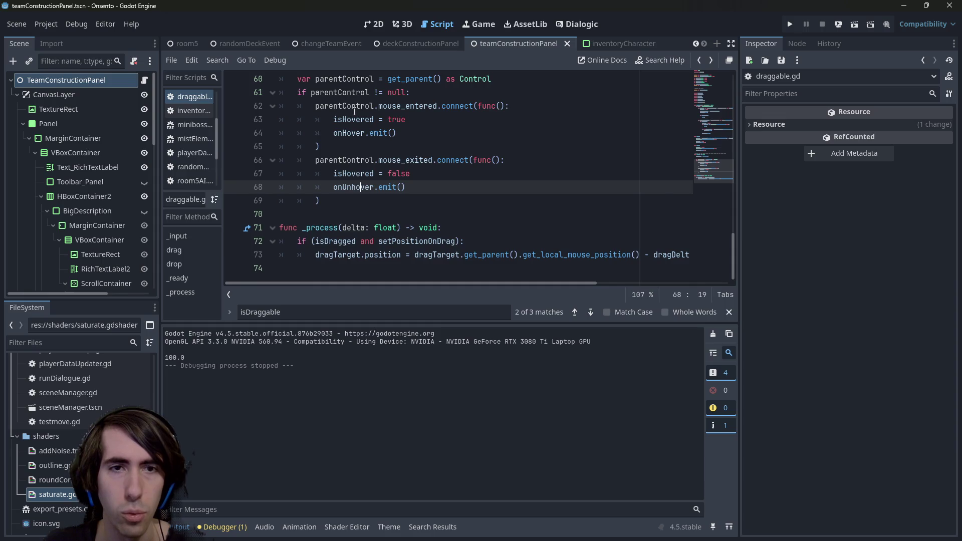
{"action": "key", "text": "alt+Left"}
{"action": "scroll", "coordinate": [354, 111], "scroll_direction": "up", "scroll_amount": 5}
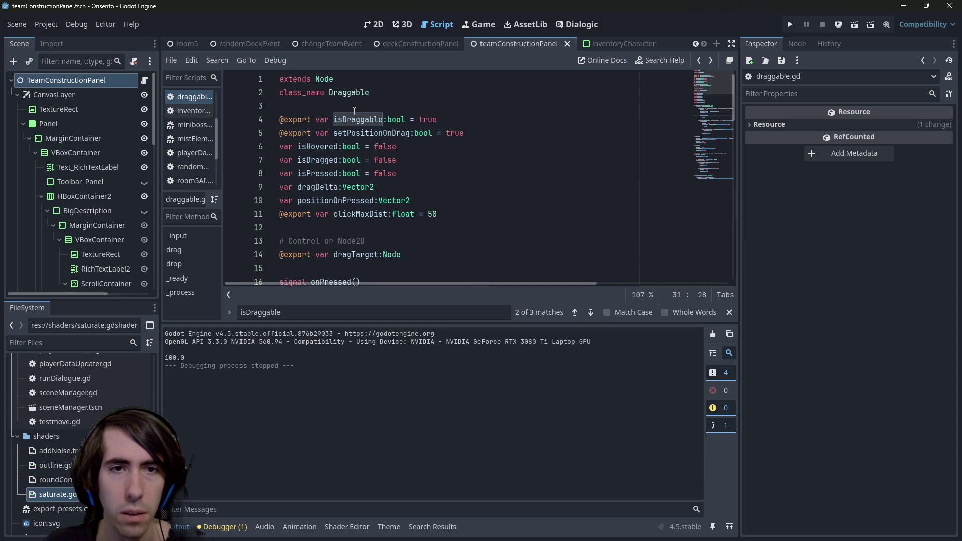
{"action": "scroll", "coordinate": [354, 111], "scroll_direction": "down", "scroll_amount": 5}
{"action": "key", "text": "alt+Left"}
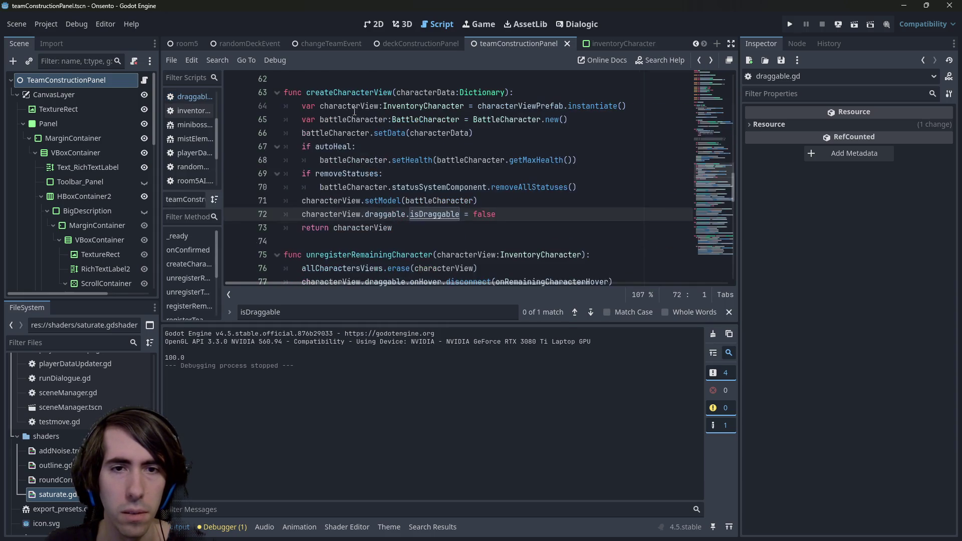
{"action": "key", "text": "ctrl+Right"}
{"action": "key", "text": "ctrl+Right"}
{"action": "key", "text": "ctrl+f"}
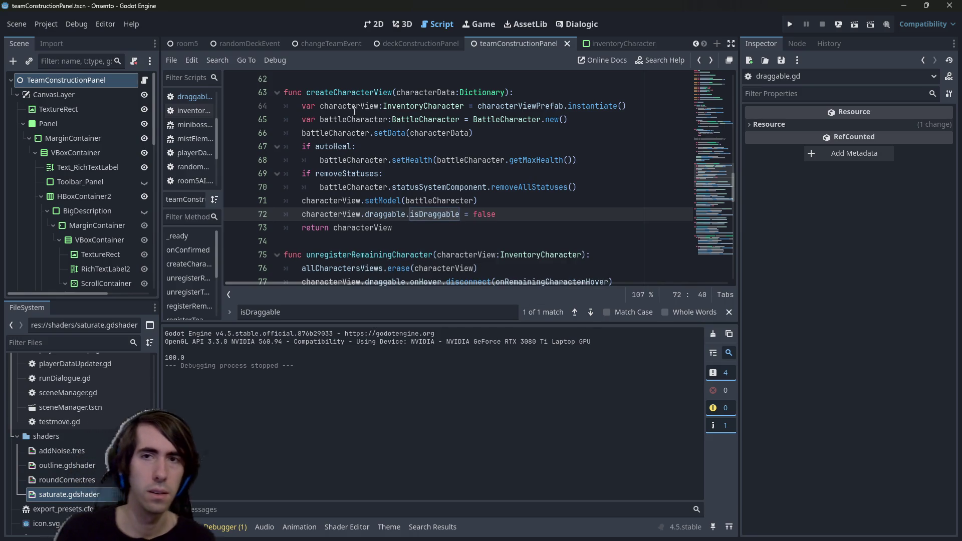
{"action": "key", "text": "shift+alt+o"}
Quick-open inventoryCharacter.gd with 'inventoryC' and search it for isDraggable.
{"action": "type", "text": "inventoryC"}
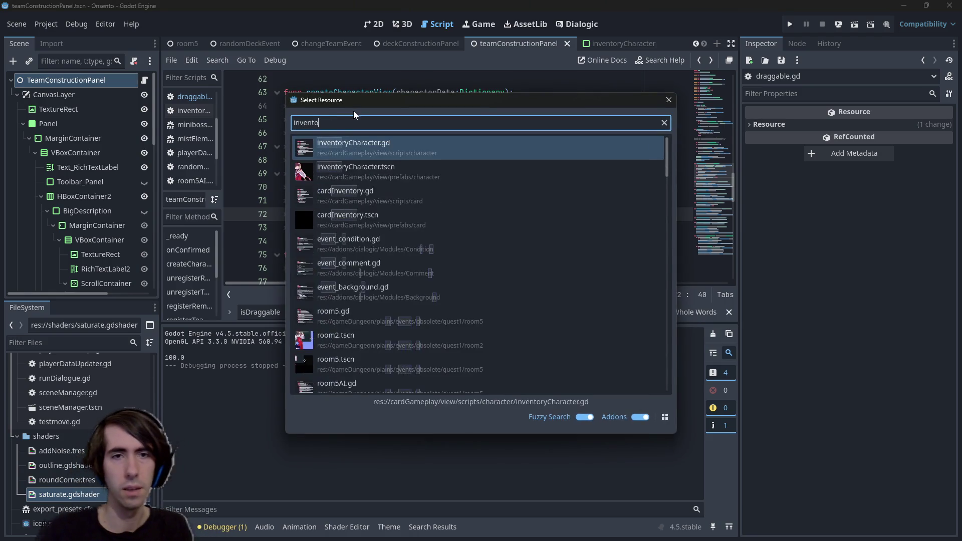
{"action": "key", "text": "Return"}
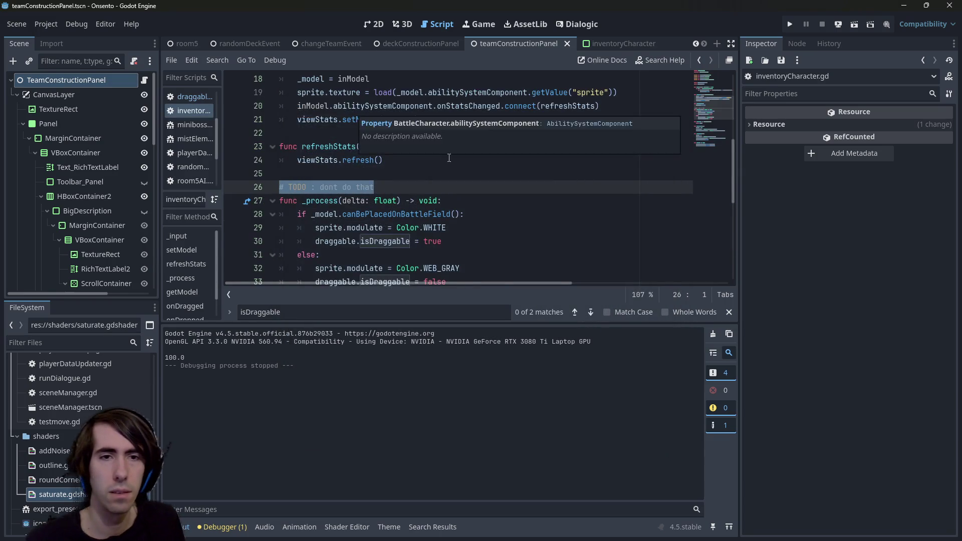
{"action": "scroll", "coordinate": [353, 110], "scroll_direction": "up", "scroll_amount": 5}
{"action": "left_click", "coordinate": [480, 166]}
{"action": "key", "text": "ctrl+f"}
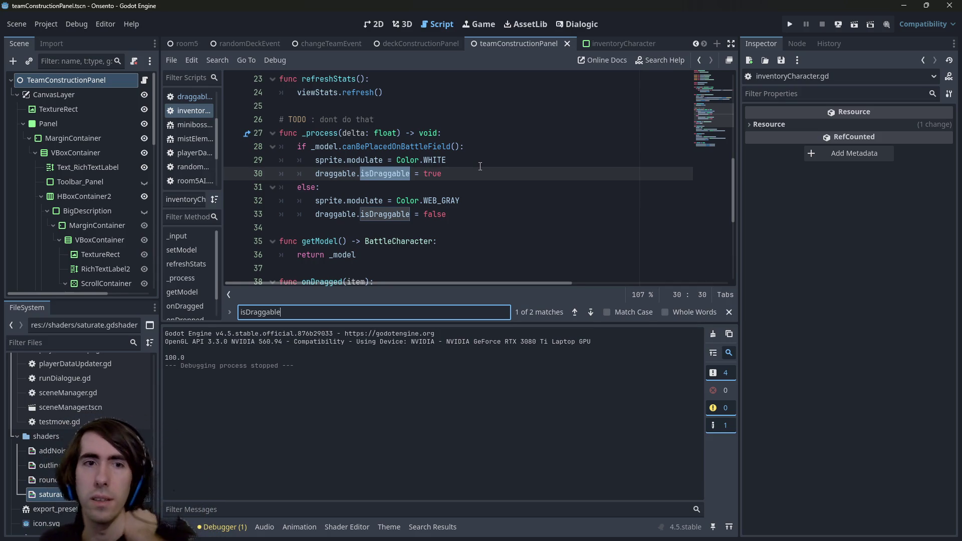
Read through inventoryCharacter.gd: _model usage, the TODO comment, and the _process greying logic.
{"action": "double_click", "coordinate": [323, 146]}
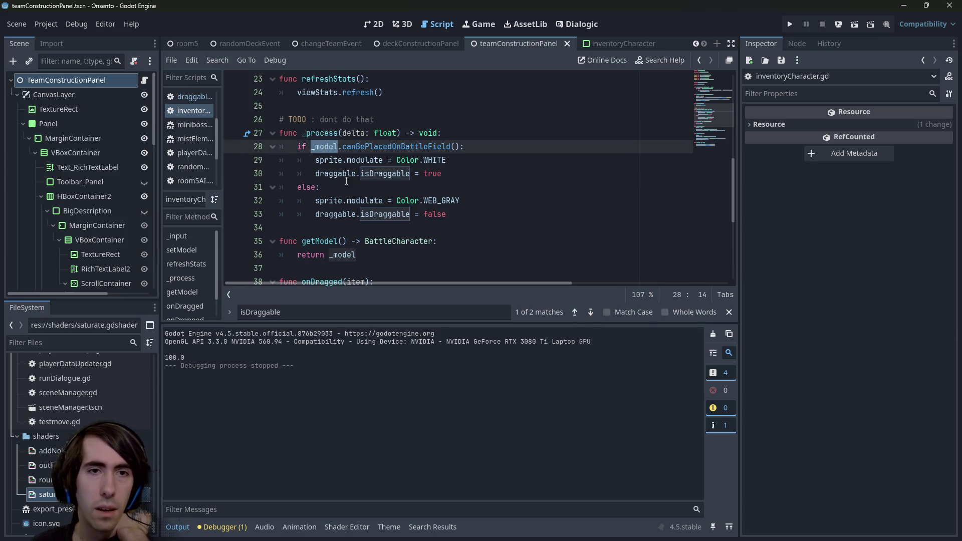
{"action": "left_click_drag", "start_coordinate": [307, 119], "coordinate": [440, 116]}
{"action": "left_click", "coordinate": [441, 115]}
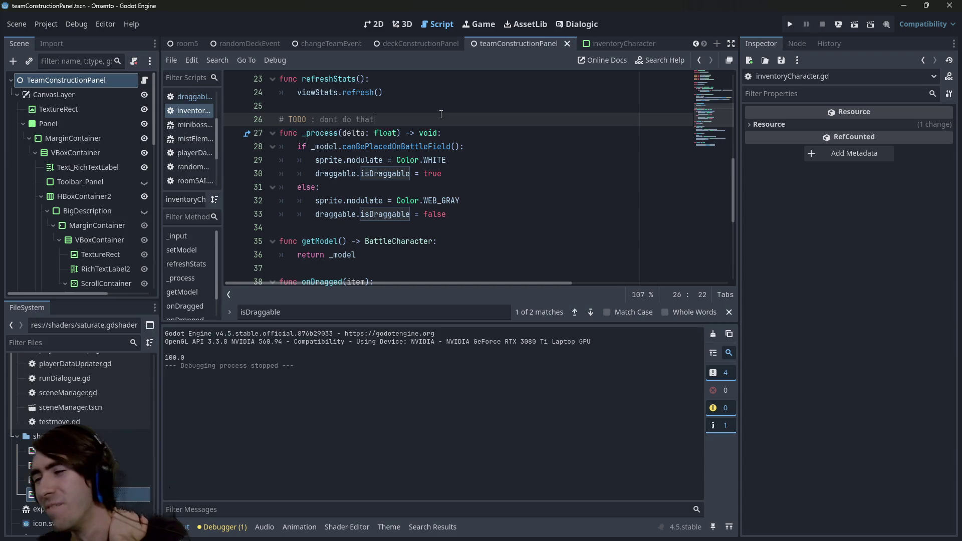
{"action": "scroll", "coordinate": [441, 114], "scroll_direction": "down", "scroll_amount": 1}
{"action": "scroll", "coordinate": [428, 118], "scroll_direction": "up", "scroll_amount": 1}
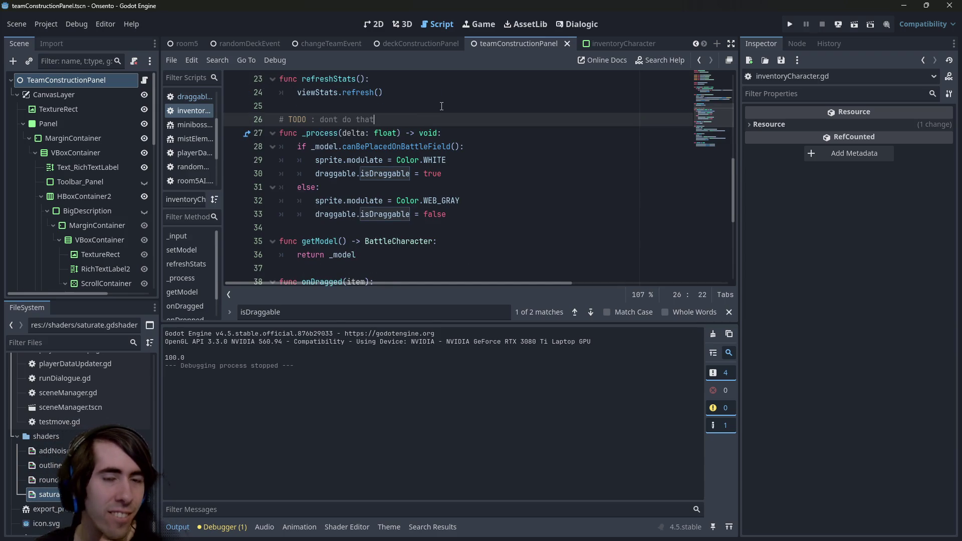
{"action": "scroll", "coordinate": [436, 115], "scroll_direction": "down", "scroll_amount": 5}
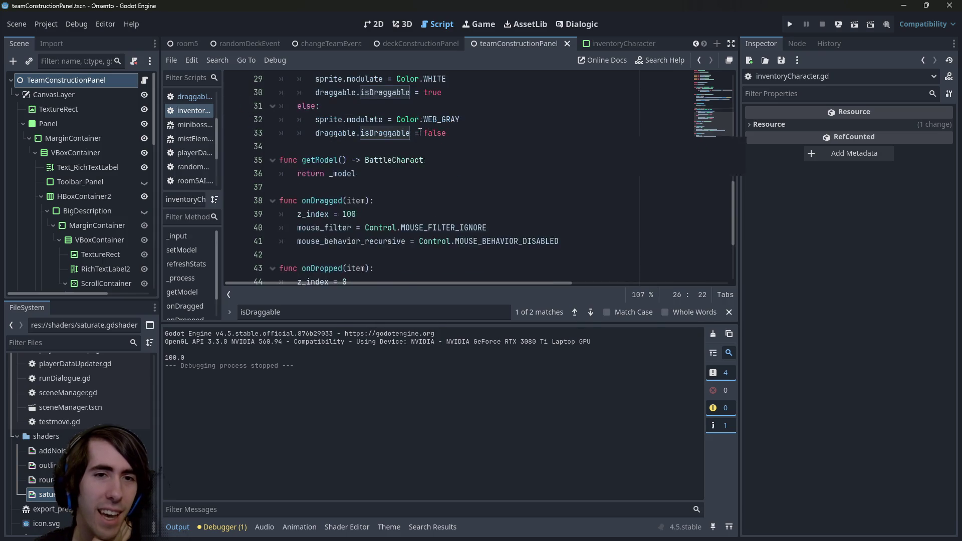
{"action": "scroll", "coordinate": [416, 138], "scroll_direction": "up", "scroll_amount": 5}
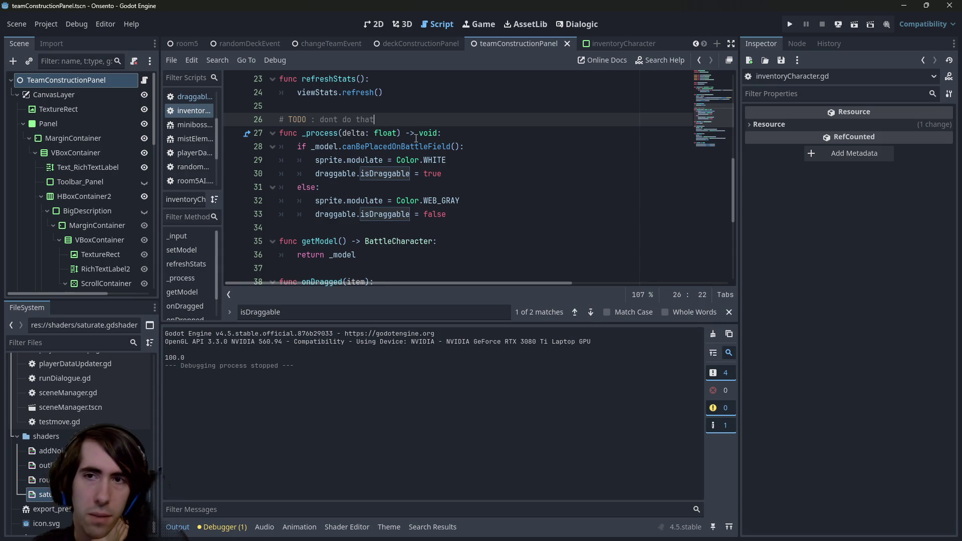
{"action": "scroll", "coordinate": [416, 138], "scroll_direction": "up", "scroll_amount": 7}
{"action": "scroll", "coordinate": [403, 143], "scroll_direction": "down", "scroll_amount": 2}
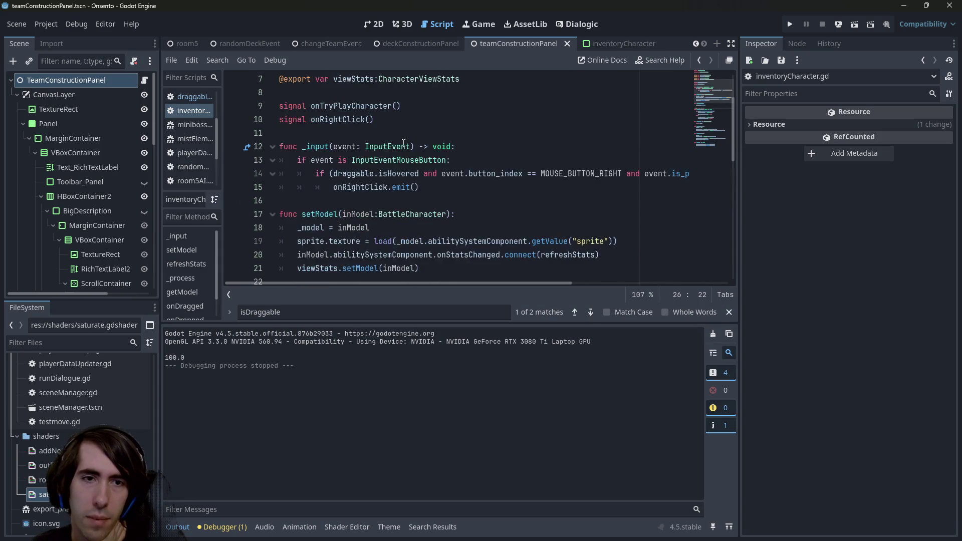
{"action": "left_click_drag", "start_coordinate": [326, 207], "coordinate": [436, 247]}
{"action": "scroll", "coordinate": [436, 247], "scroll_direction": "down", "scroll_amount": 1}
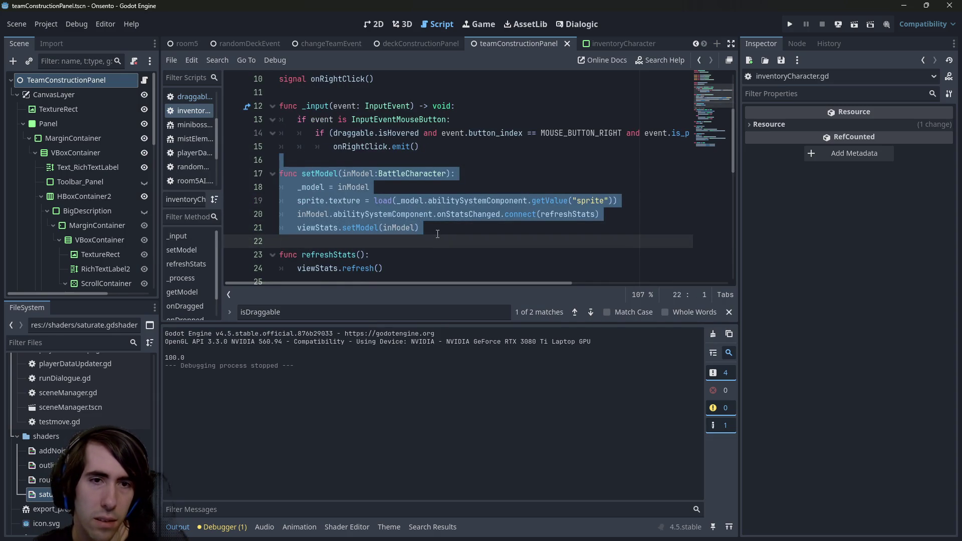
{"action": "scroll", "coordinate": [437, 234], "scroll_direction": "down", "scroll_amount": 6}
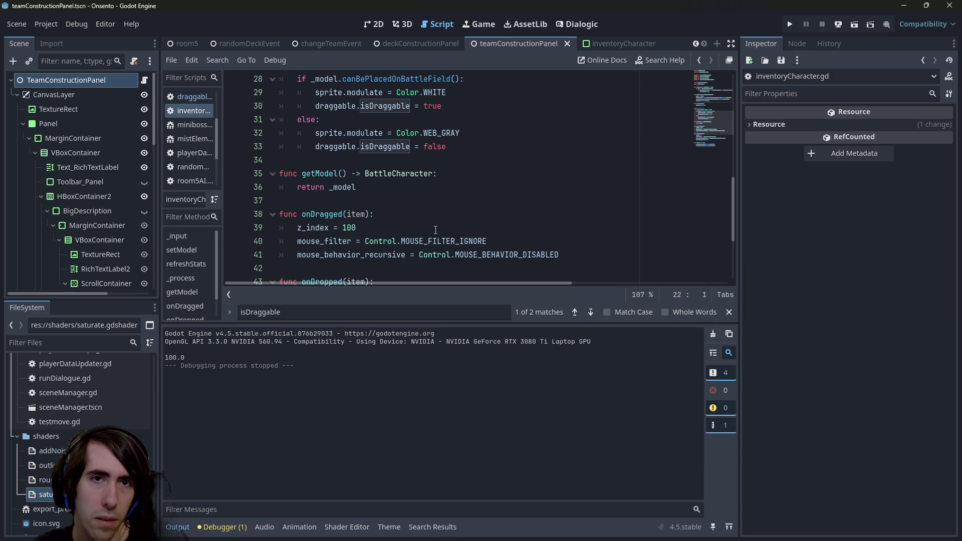
{"action": "scroll", "coordinate": [436, 230], "scroll_direction": "down", "scroll_amount": 2}
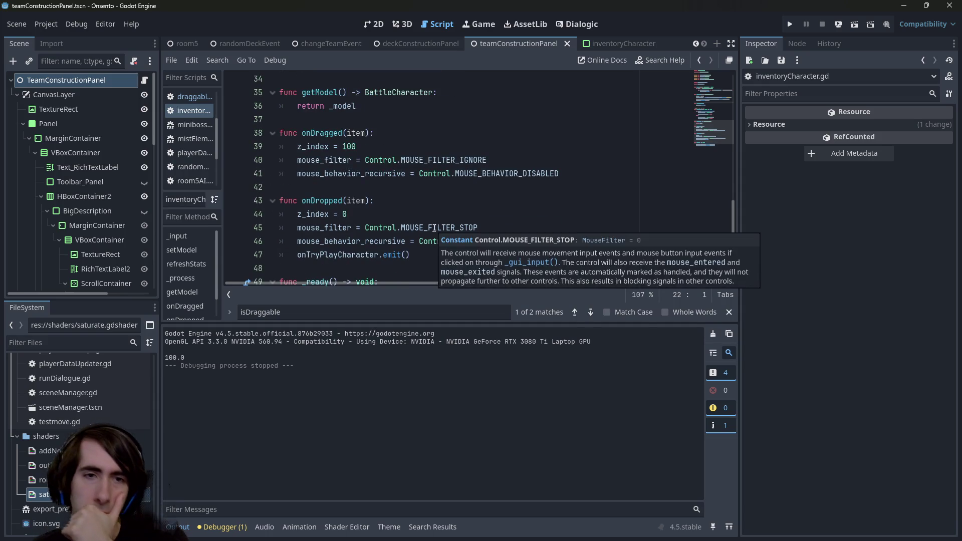
{"action": "mouse_move", "coordinate": [366, 178]}
{"action": "scroll", "coordinate": [367, 178], "scroll_direction": "down", "scroll_amount": 2}
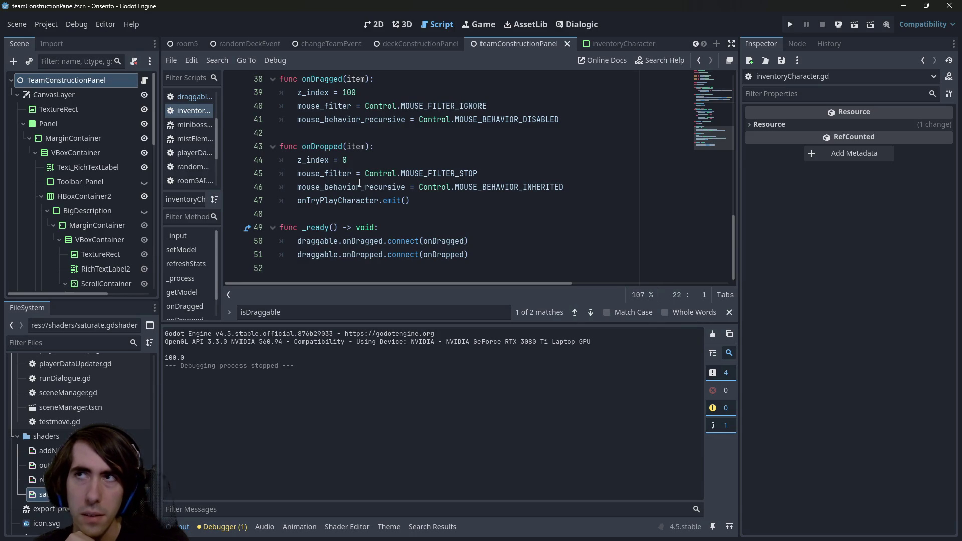
{"action": "scroll", "coordinate": [392, 146], "scroll_direction": "up", "scroll_amount": 12}
{"action": "left_click", "coordinate": [391, 146]}
{"action": "scroll", "coordinate": [391, 146], "scroll_direction": "down", "scroll_amount": 3}
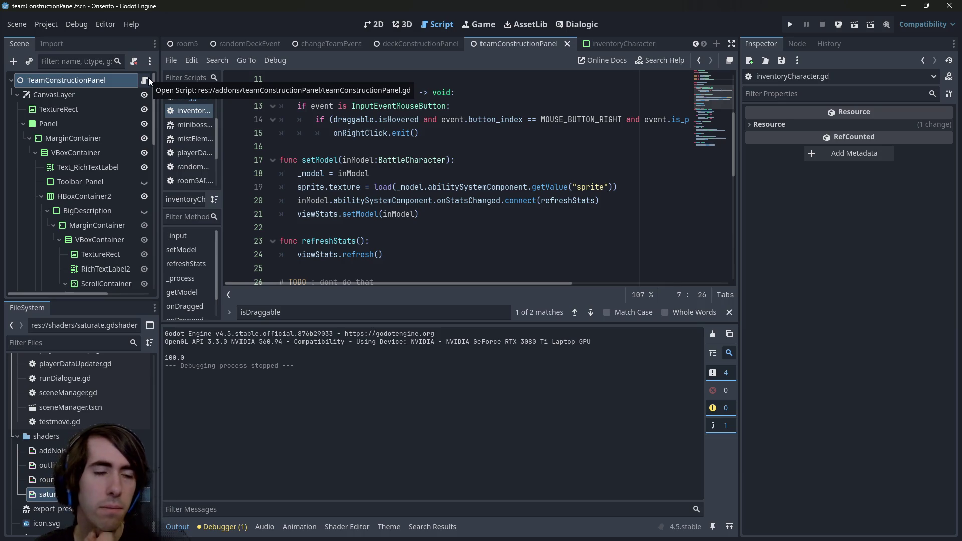
Append '= false' after isDraggable on line 72 of teamConstructionPanel.gd.
{"action": "scroll", "coordinate": [390, 187], "scroll_direction": "down", "scroll_amount": 4}
{"action": "scroll", "coordinate": [390, 188], "scroll_direction": "up", "scroll_amount": 4}
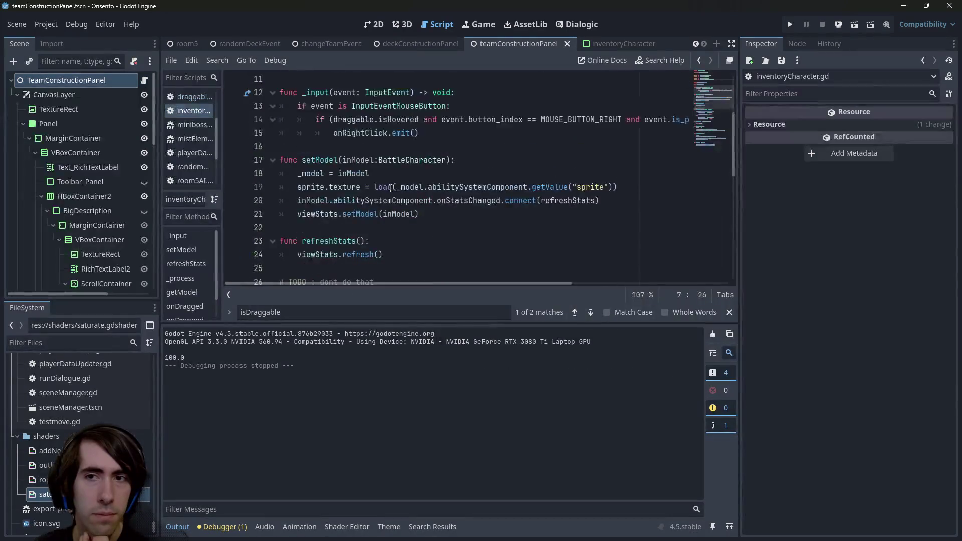
{"action": "scroll", "coordinate": [390, 188], "scroll_direction": "up", "scroll_amount": 3}
{"action": "scroll", "coordinate": [390, 188], "scroll_direction": "down", "scroll_amount": 7}
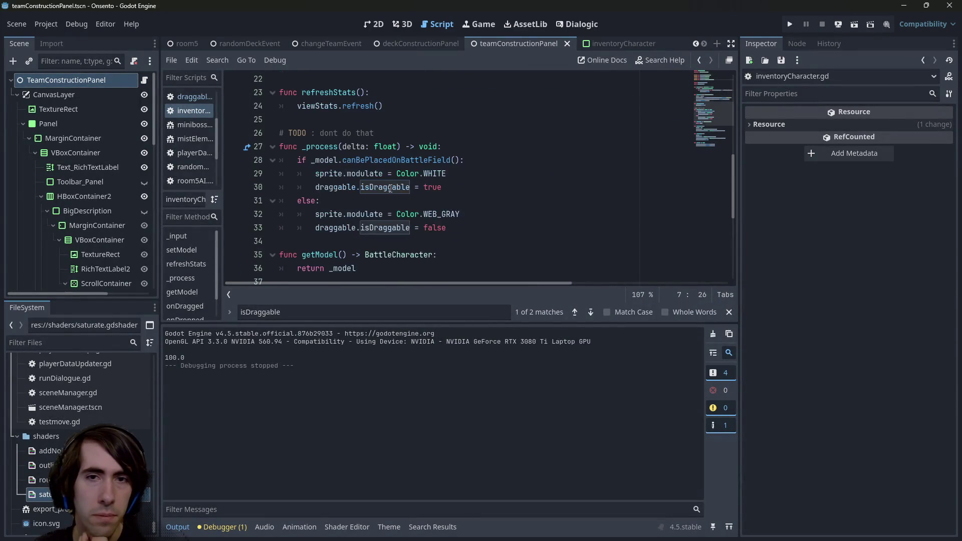
{"action": "left_click", "coordinate": [144, 80]}
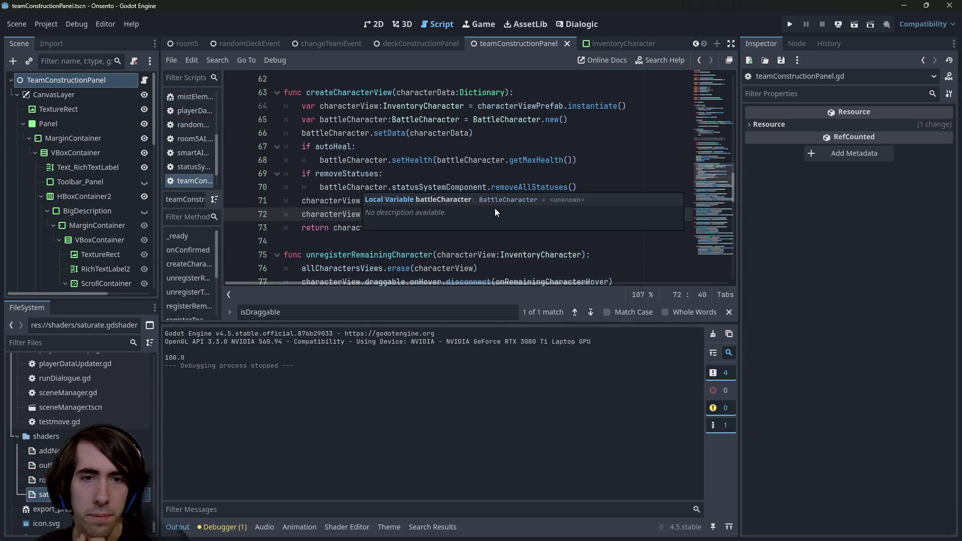
{"action": "left_click", "coordinate": [461, 211]}
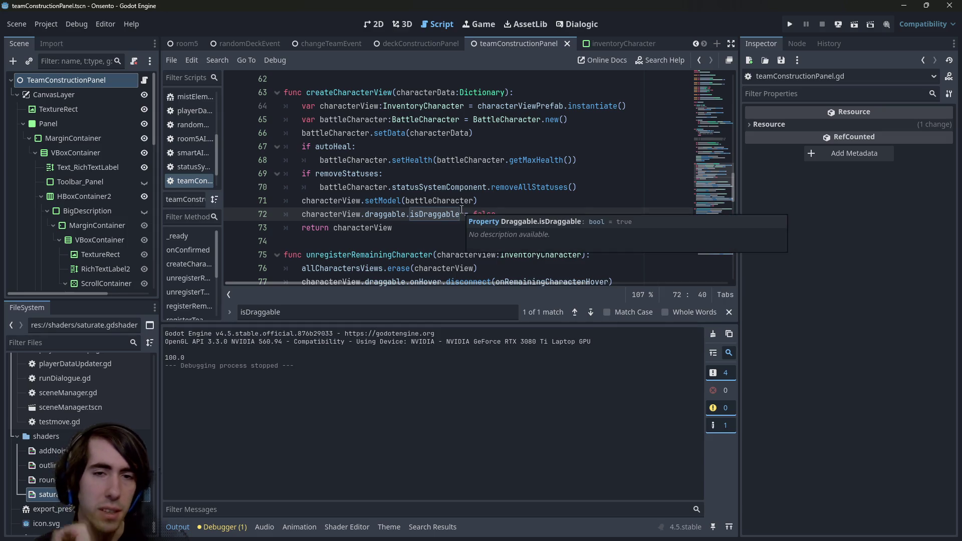
{"action": "type", "text": "= false"}
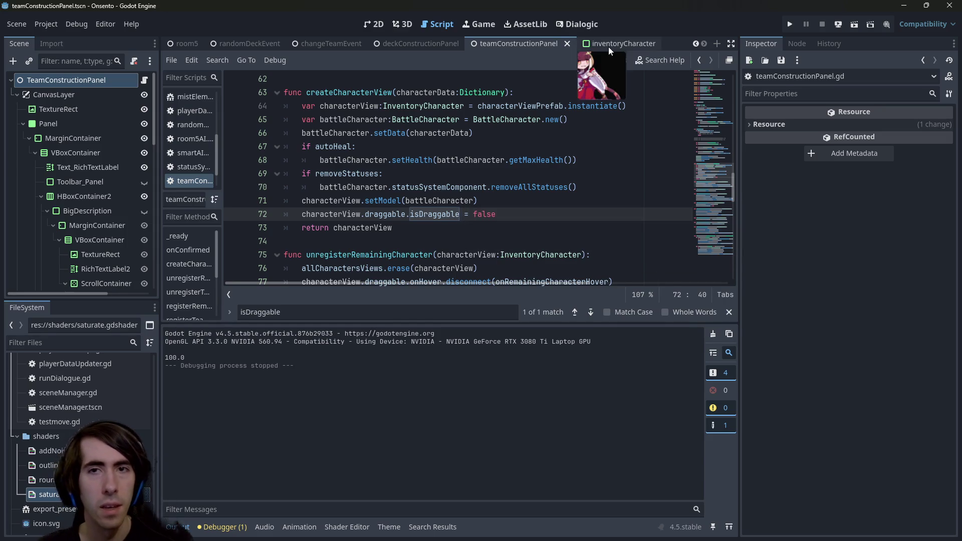
Bring up the inventoryCharacter scene in the 2D view.
{"action": "left_click", "coordinate": [610, 43]}
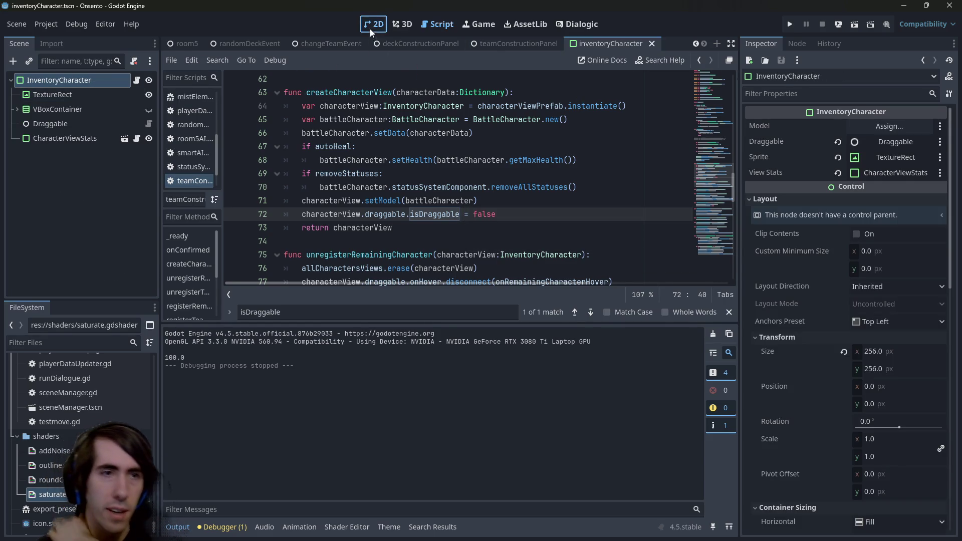
{"action": "left_click", "coordinate": [371, 27]}
{"action": "left_click", "coordinate": [91, 138]}
Inspect the scene's nodes and try toggling VBoxContainer's visibility, undoing the toggles.
{"action": "scroll", "coordinate": [350, 196], "scroll_direction": "down", "scroll_amount": 5}
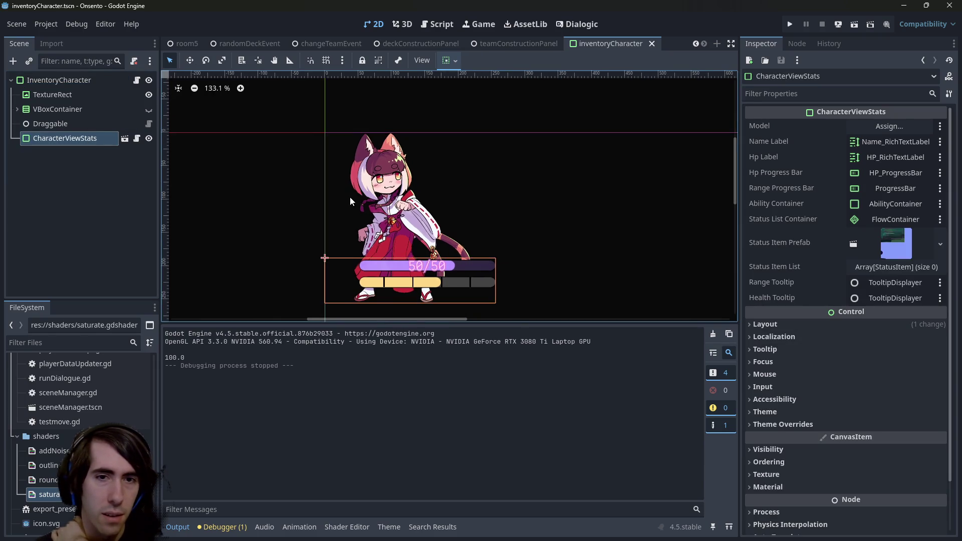
{"action": "left_click", "coordinate": [71, 124]}
{"action": "left_click", "coordinate": [71, 112]}
{"action": "left_click", "coordinate": [70, 97]}
{"action": "left_click", "coordinate": [71, 106]}
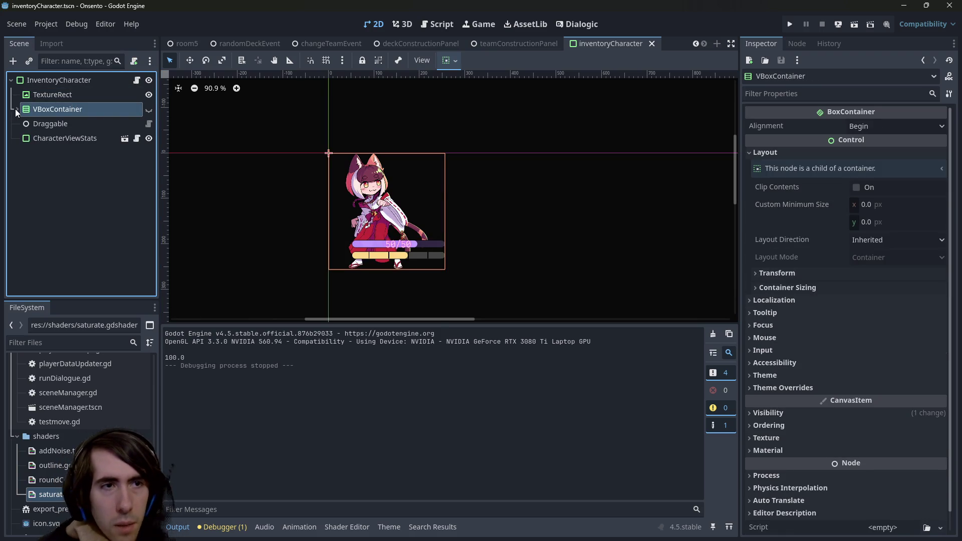
{"action": "left_click", "coordinate": [148, 113]}
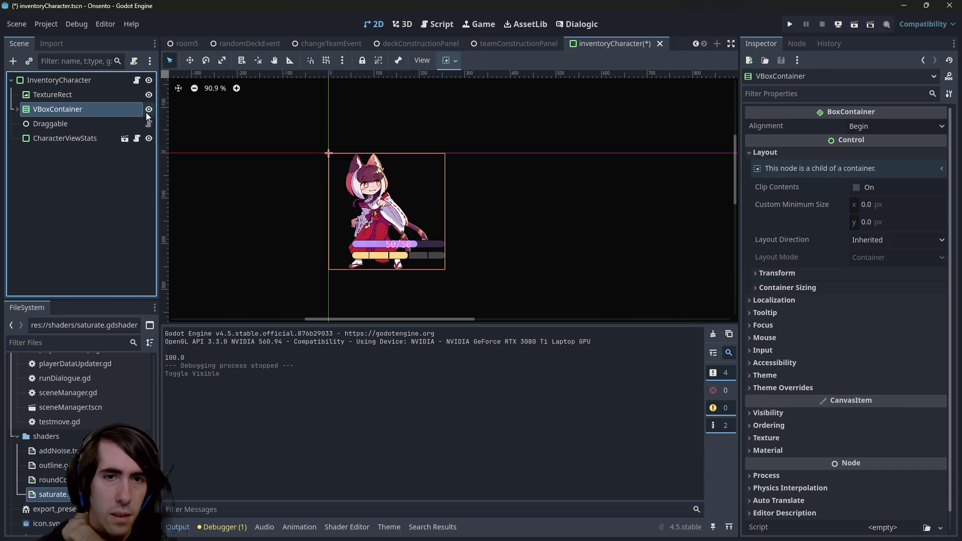
{"action": "left_click", "coordinate": [146, 112]}
{"action": "left_click", "coordinate": [149, 110]}
{"action": "left_click", "coordinate": [149, 110]}
{"action": "key", "text": "ctrl+z"}
{"action": "key", "text": "ctrl+z"}
{"action": "key", "text": "ctrl+z"}
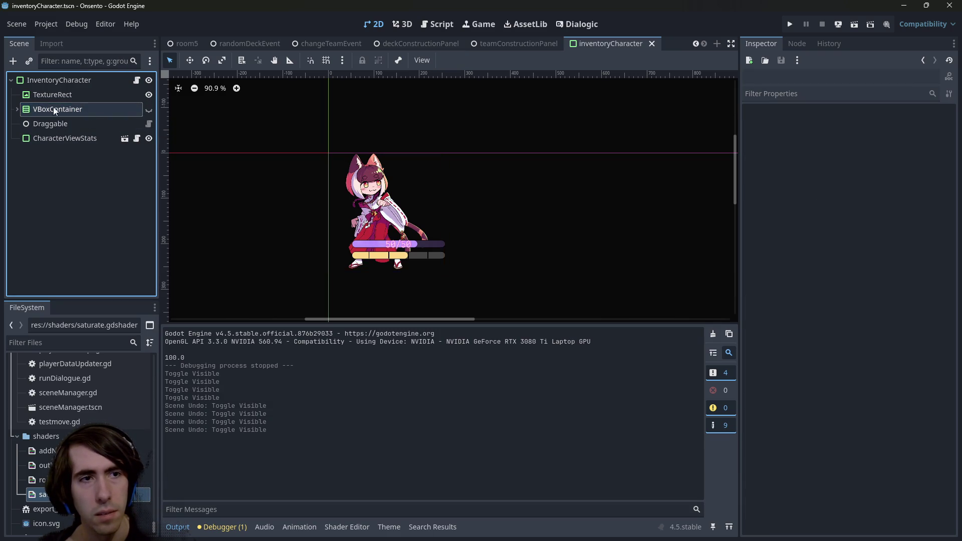
Delete VBoxContainer with its RichTextLabel child and save inventoryCharacter.tscn.
{"action": "left_click", "coordinate": [93, 124]}
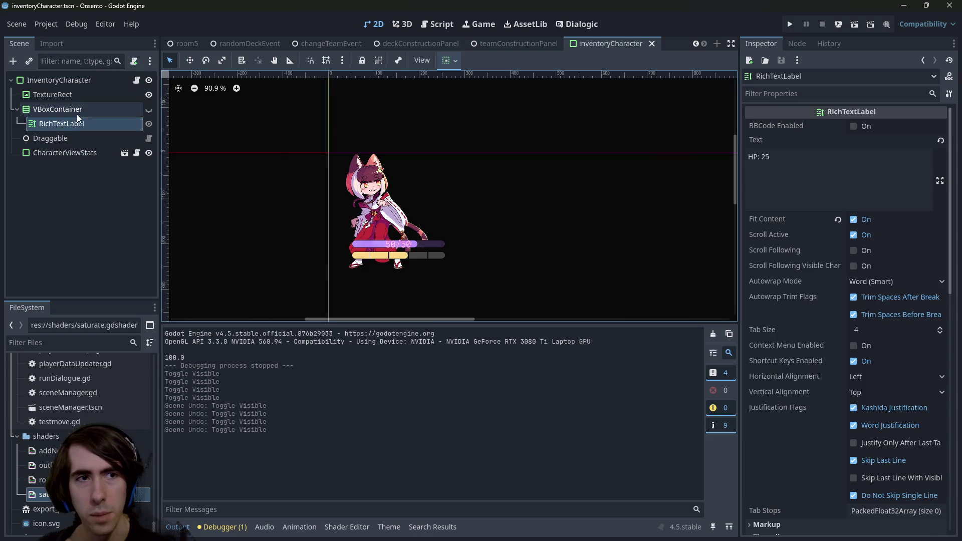
{"action": "left_click", "coordinate": [76, 113]}
{"action": "key", "text": "Delete"}
{"action": "key", "text": "Return"}
{"action": "key", "text": "ctrl+s"}
Open the script attached to the InventoryCharacter root node.
{"action": "left_click", "coordinate": [59, 92]}
{"action": "left_click", "coordinate": [71, 82]}
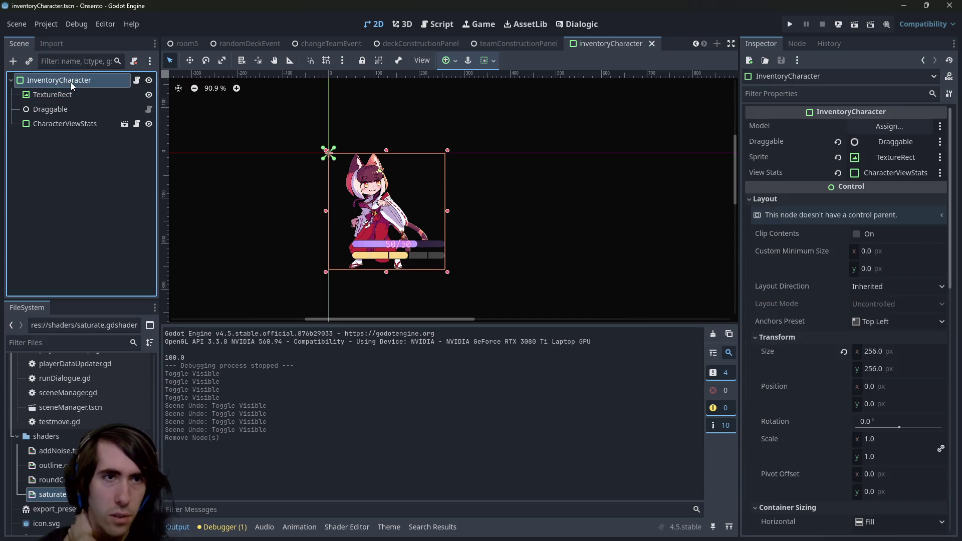
{"action": "scroll", "coordinate": [759, 331], "scroll_direction": "down", "scroll_amount": 5}
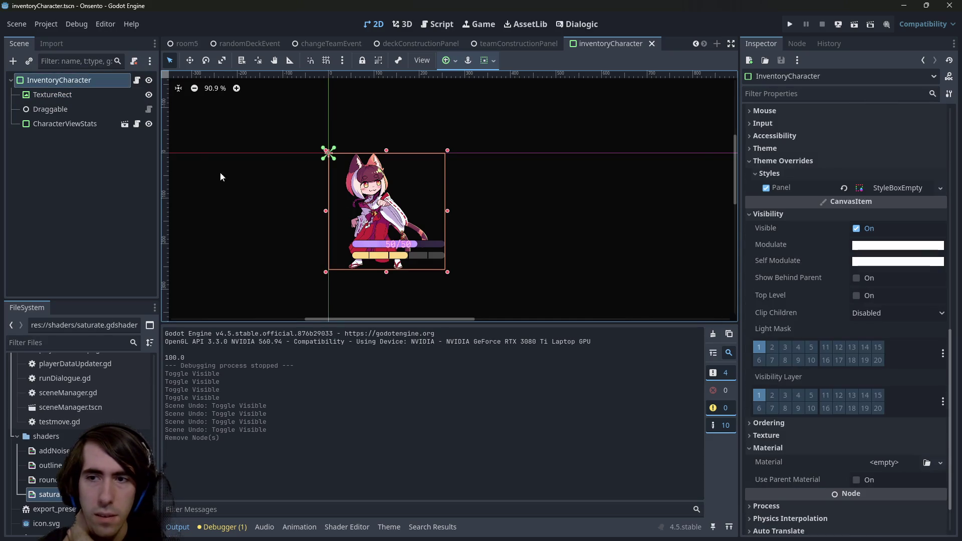
{"action": "left_click", "coordinate": [136, 80]}
Scroll through inventoryCharacter.gd and highlight the _input function's code.
{"action": "scroll", "coordinate": [411, 171], "scroll_direction": "up", "scroll_amount": 2}
{"action": "scroll", "coordinate": [410, 170], "scroll_direction": "down", "scroll_amount": 2}
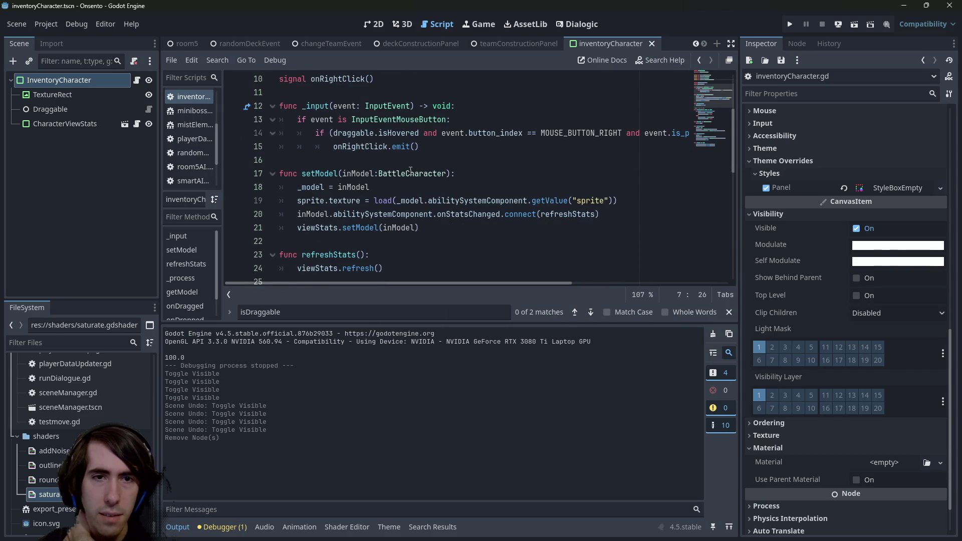
{"action": "scroll", "coordinate": [410, 170], "scroll_direction": "up", "scroll_amount": 2}
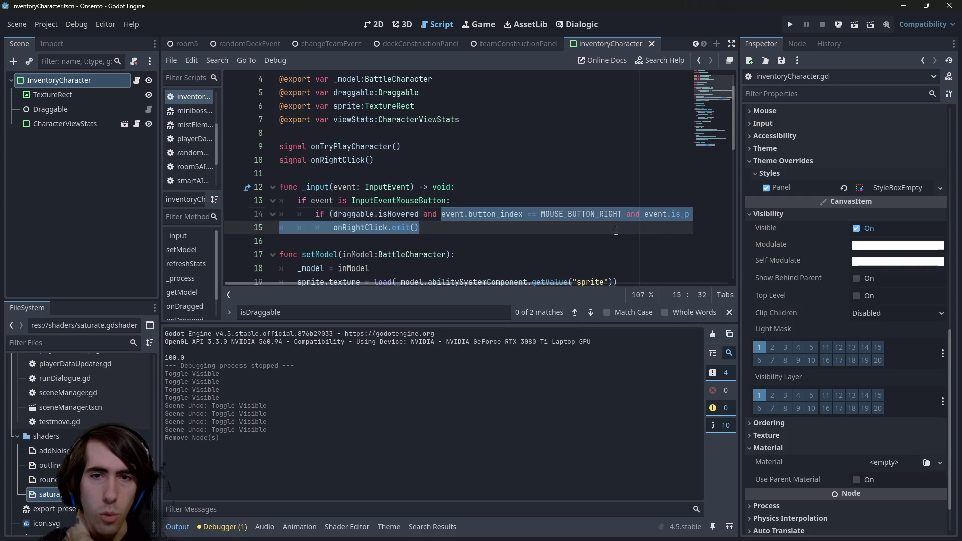
{"action": "left_click_drag", "start_coordinate": [424, 228], "coordinate": [280, 173]}
{"action": "scroll", "coordinate": [364, 199], "scroll_direction": "up", "scroll_amount": 1}
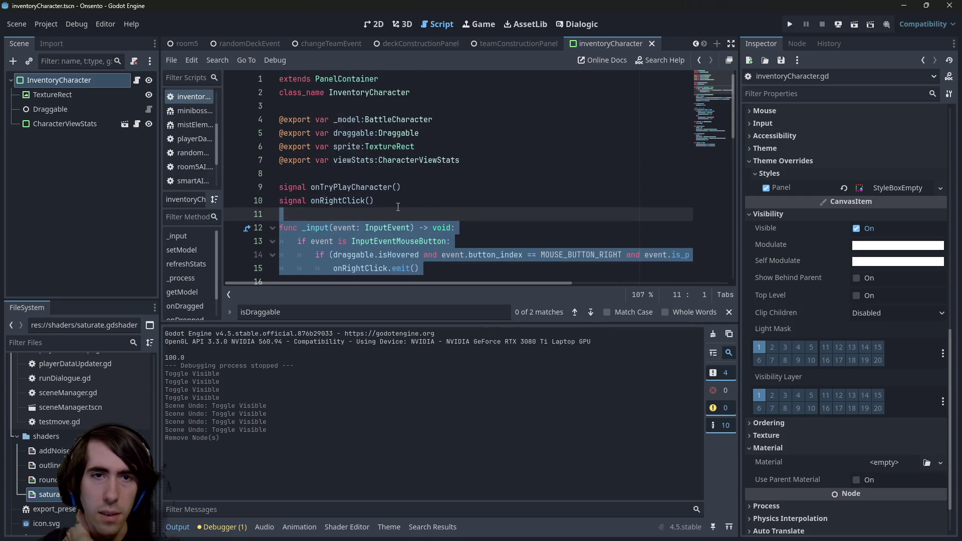
{"action": "scroll", "coordinate": [396, 206], "scroll_direction": "down", "scroll_amount": 9}
{"action": "scroll", "coordinate": [396, 206], "scroll_direction": "down", "scroll_amount": 3}
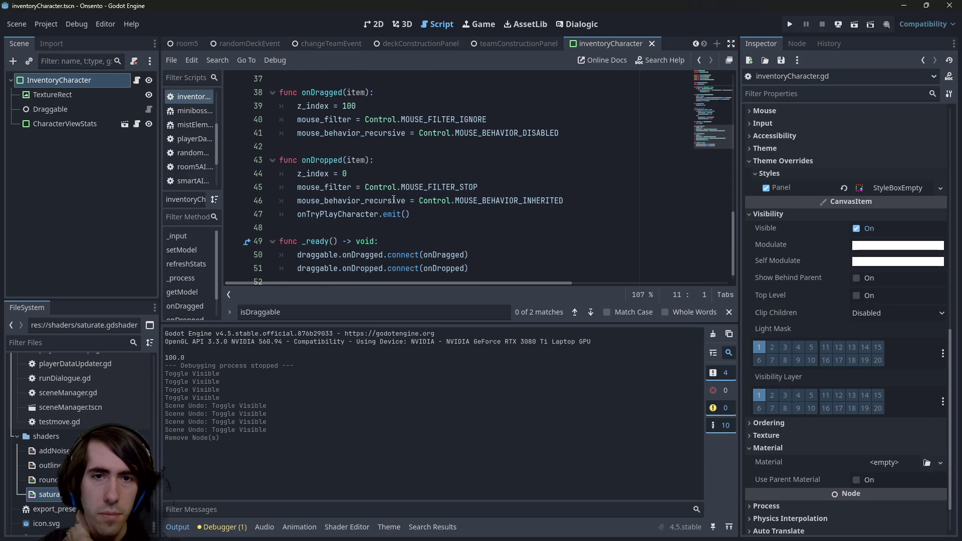
{"action": "scroll", "coordinate": [393, 200], "scroll_direction": "up", "scroll_amount": 2}
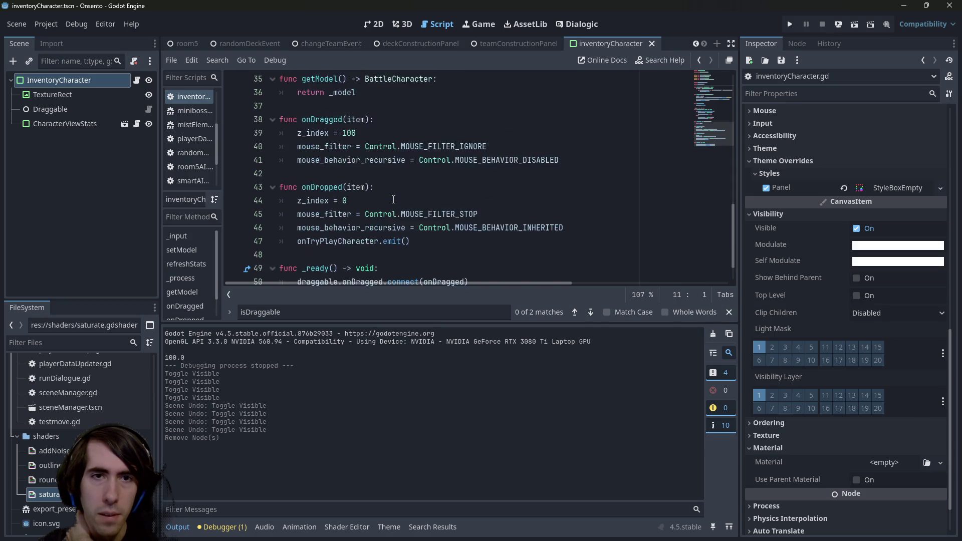
{"action": "scroll", "coordinate": [388, 195], "scroll_direction": "down", "scroll_amount": 3}
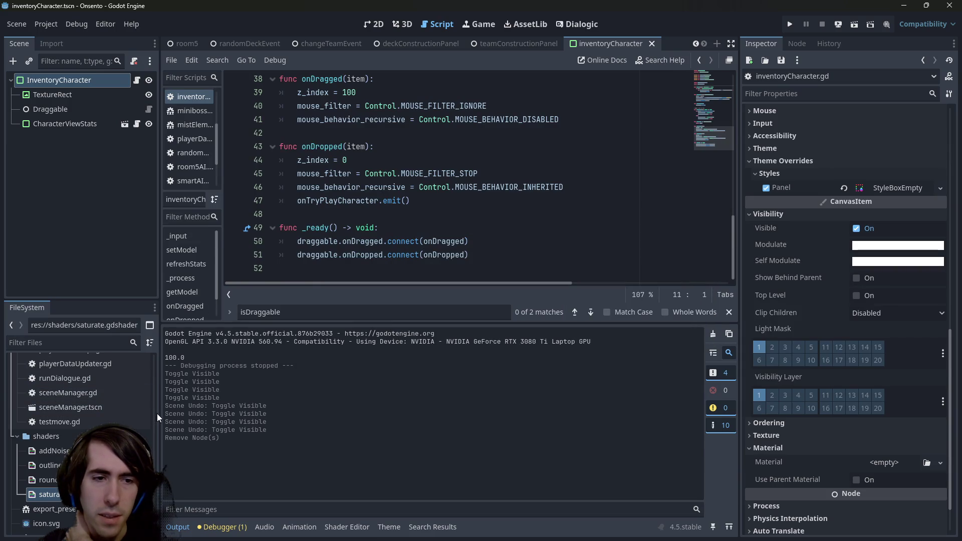
Widen the left docks and read the onDragged, onDropped and _process code.
{"action": "mouse_move", "coordinate": [160, 414]}
{"action": "left_mouse_down"}
{"action": "mouse_move", "coordinate": [211, 371]}
{"action": "mouse_move", "coordinate": [217, 341]}
{"action": "mouse_move", "coordinate": [202, 309]}
{"action": "left_mouse_up"}
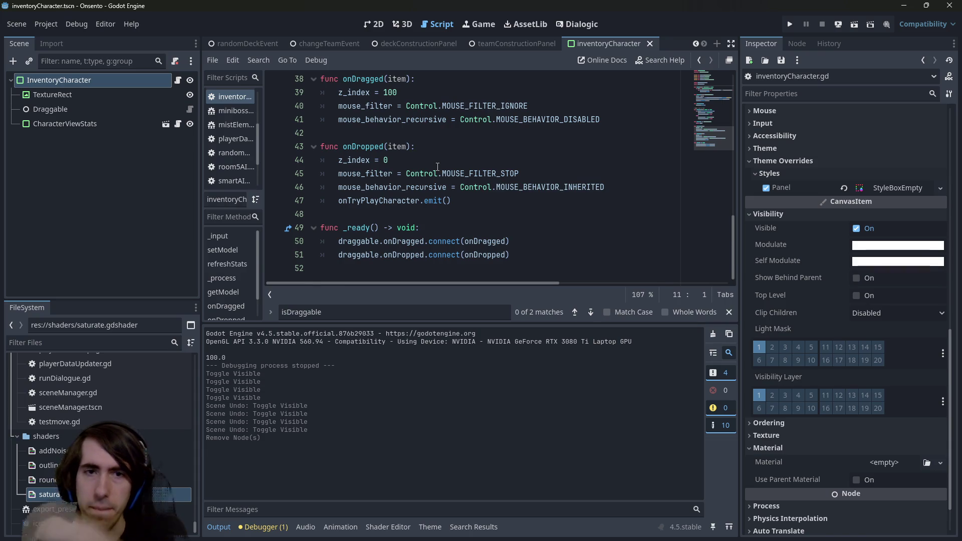
{"action": "scroll", "coordinate": [437, 166], "scroll_direction": "up", "scroll_amount": 3}
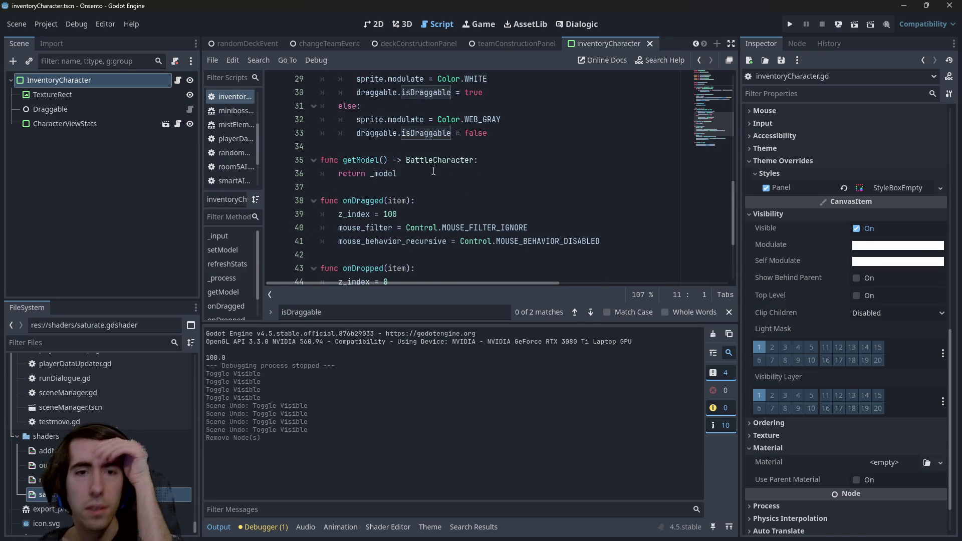
{"action": "scroll", "coordinate": [432, 161], "scroll_direction": "up", "scroll_amount": 3}
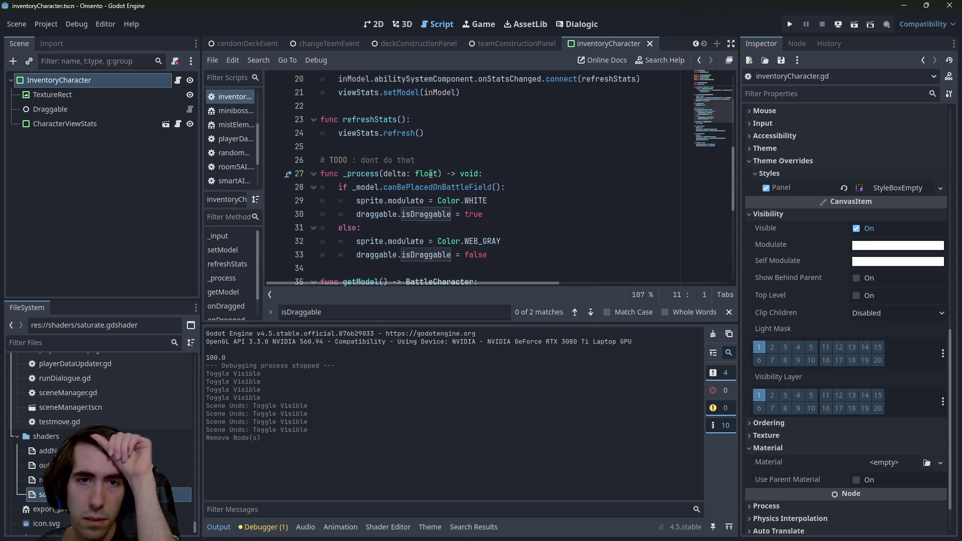
{"action": "mouse_move", "coordinate": [434, 190]}
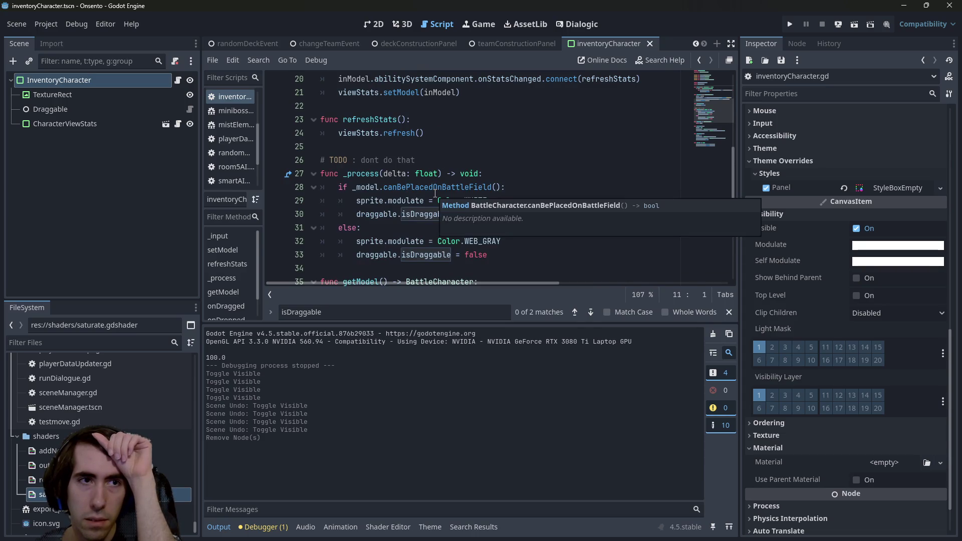
{"action": "left_click", "coordinate": [438, 174]}
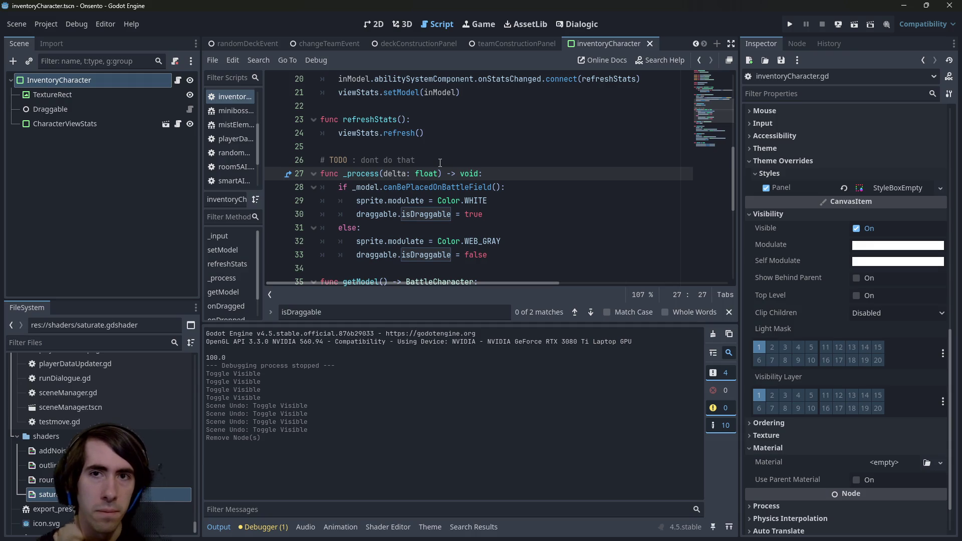
{"action": "scroll", "coordinate": [440, 163], "scroll_direction": "up", "scroll_amount": 3}
{"action": "scroll", "coordinate": [440, 163], "scroll_direction": "up", "scroll_amount": 3}
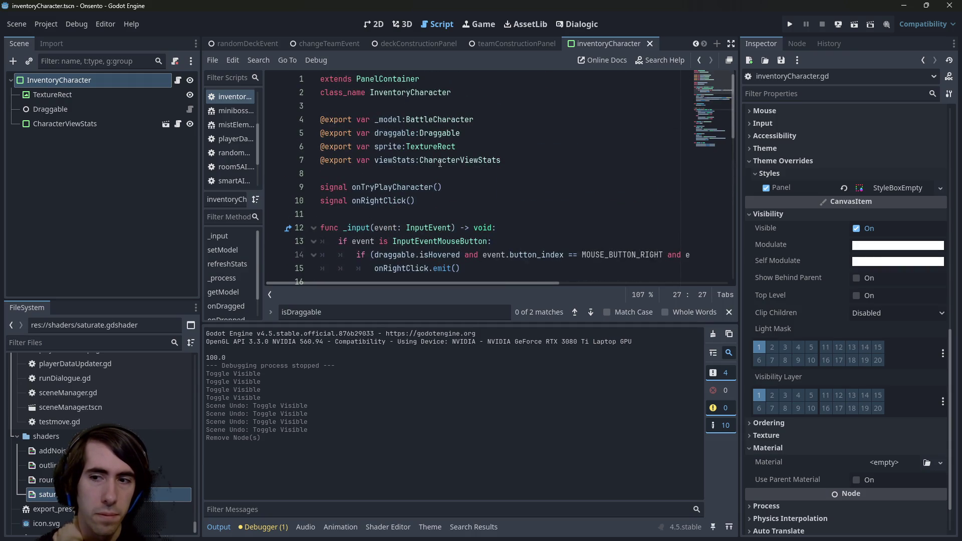
{"action": "scroll", "coordinate": [439, 163], "scroll_direction": "down", "scroll_amount": 3}
{"action": "scroll", "coordinate": [440, 163], "scroll_direction": "up", "scroll_amount": 3}
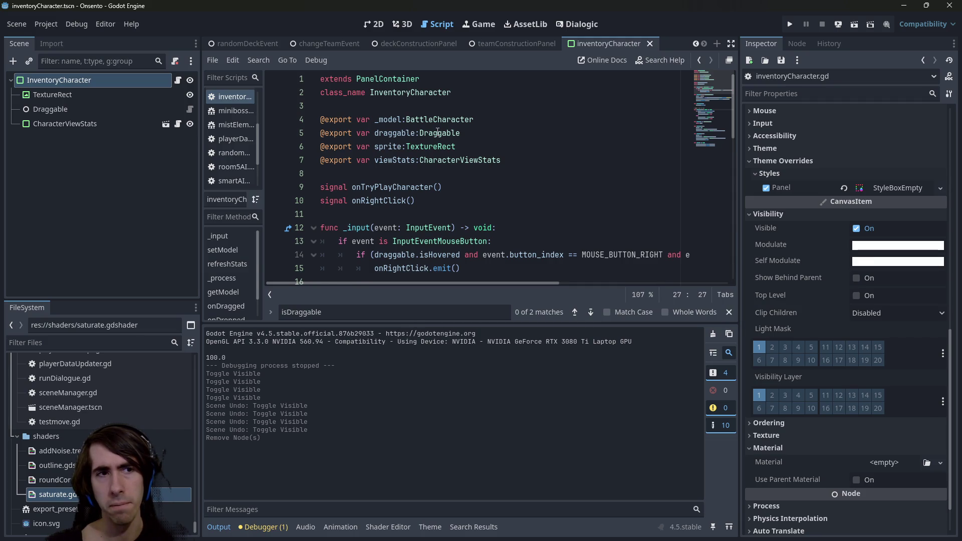
Try a quick-open search for 'characterview', then close the isDraggable find bar.
{"action": "key", "text": "shift+alt+o"}
{"action": "type", "text": "characterview"}
{"action": "key", "text": "Return"}
{"action": "key", "text": "Escape"}
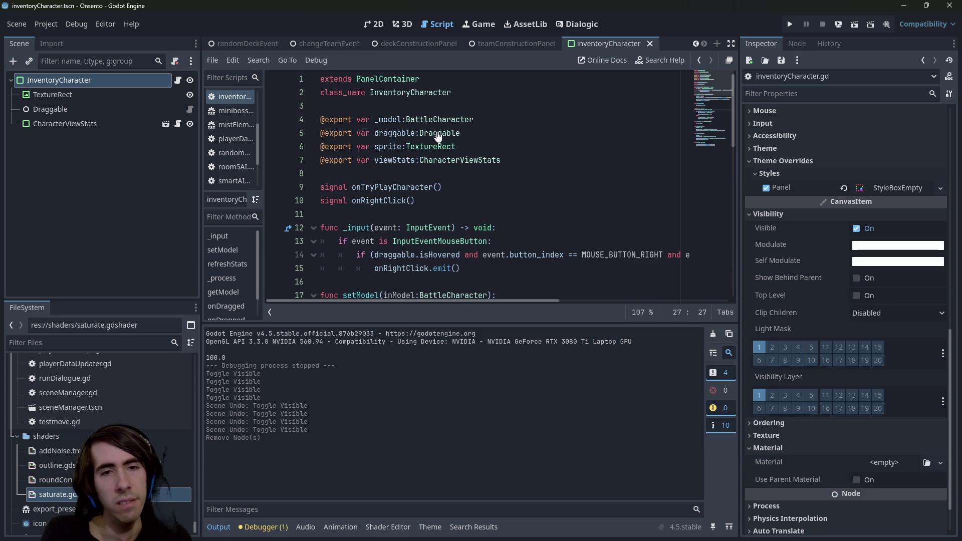
Highlight the _process code that checks canBePlacedOnBattleField and re-enables dragging.
{"action": "scroll", "coordinate": [437, 136], "scroll_direction": "down", "scroll_amount": 6}
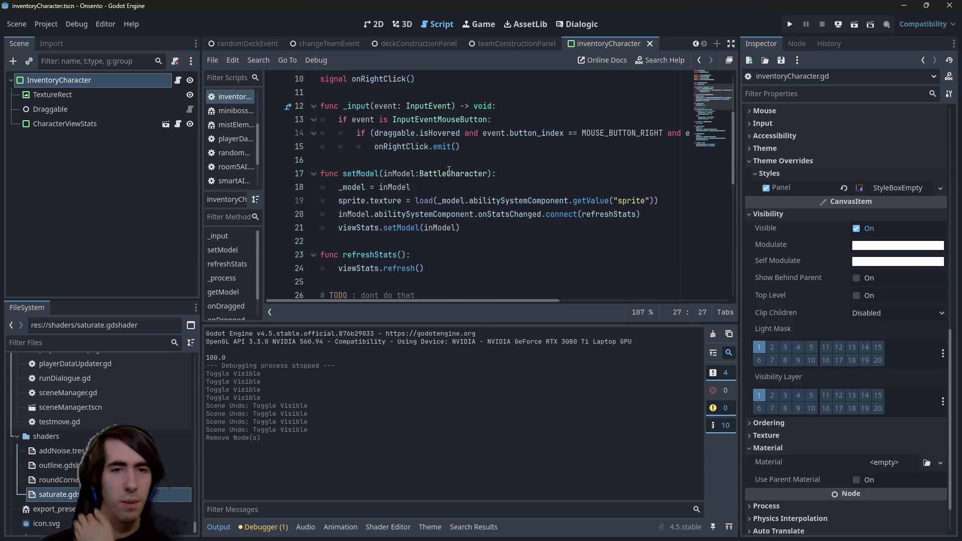
{"action": "mouse_move", "coordinate": [491, 255]}
{"action": "left_mouse_down"}
{"action": "mouse_move", "coordinate": [481, 260]}
{"action": "mouse_move", "coordinate": [435, 188]}
{"action": "left_mouse_up"}
{"action": "left_click", "coordinate": [431, 176]}
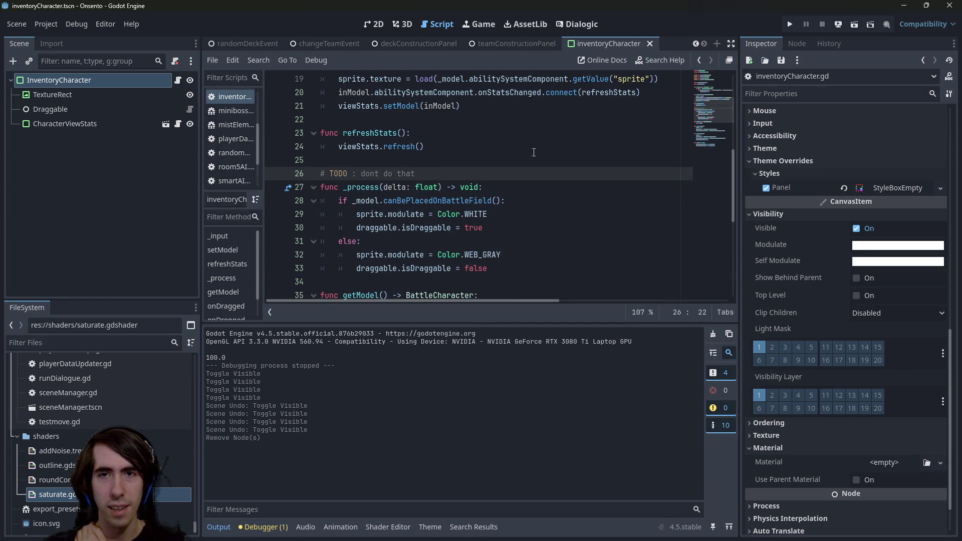
{"action": "double_click", "coordinate": [411, 201]}
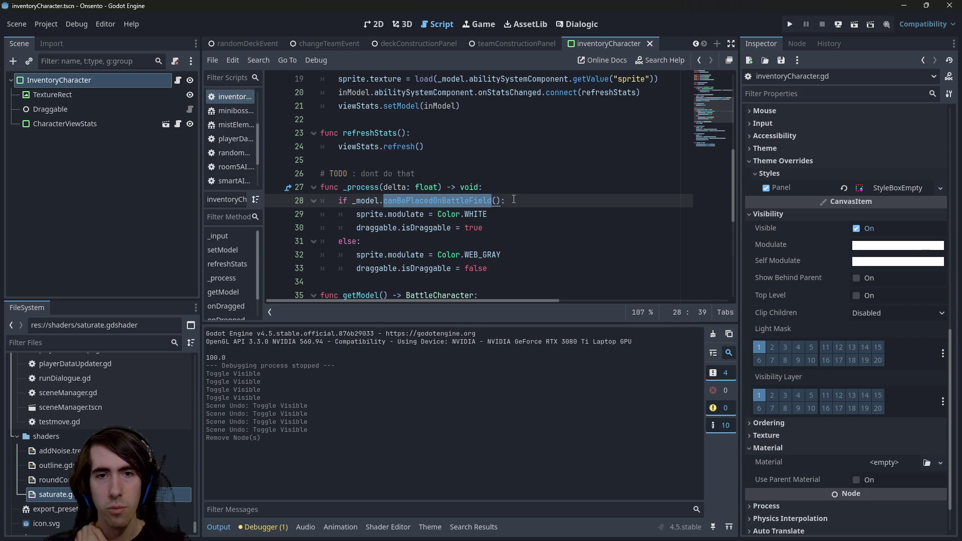
{"action": "left_click_drag", "start_coordinate": [483, 227], "coordinate": [281, 214]}
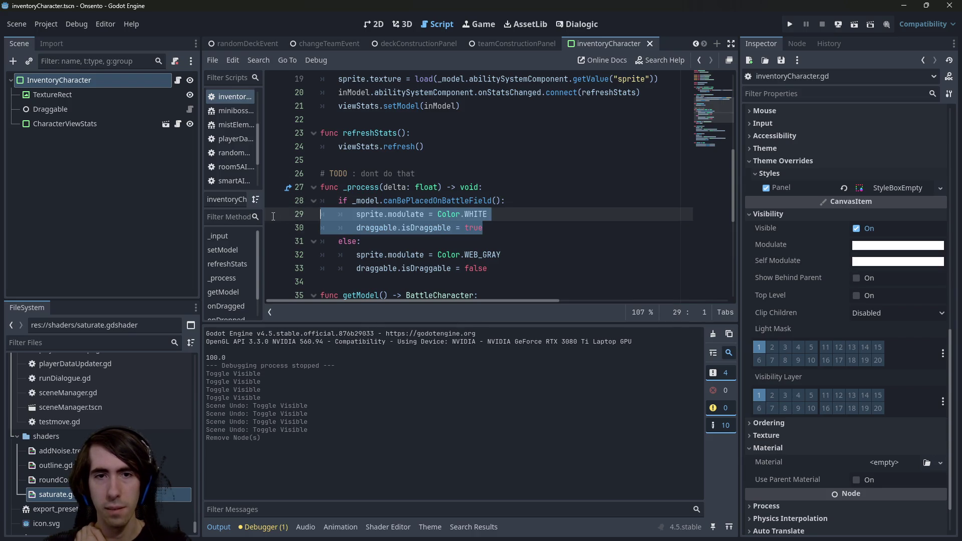
{"action": "left_click", "coordinate": [492, 255]}
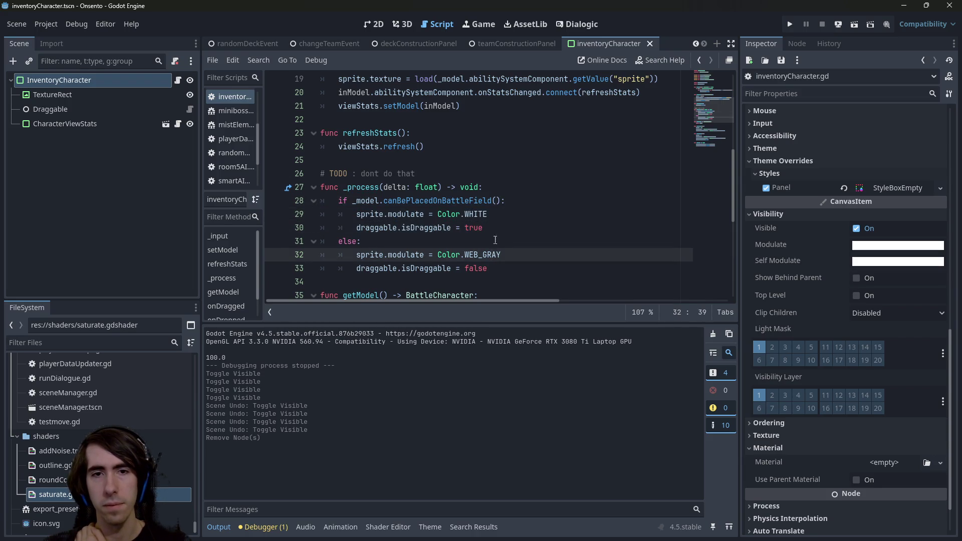
{"action": "left_click", "coordinate": [497, 219]}
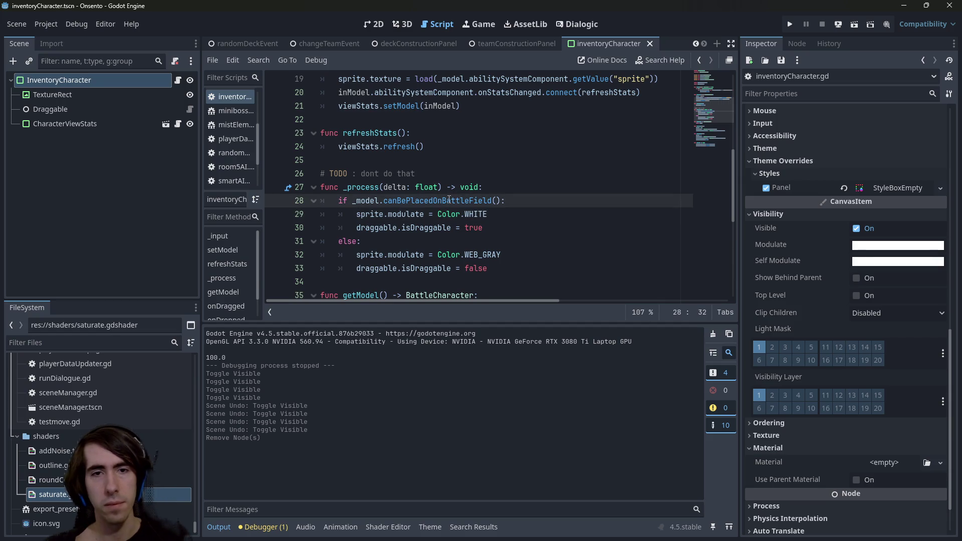
Follow canBePlacedOnBattleField and getData into battleCharacter.gd, then return to InventoryCharacter.
{"action": "left_click", "coordinate": [449, 200], "text": "ctrl"}
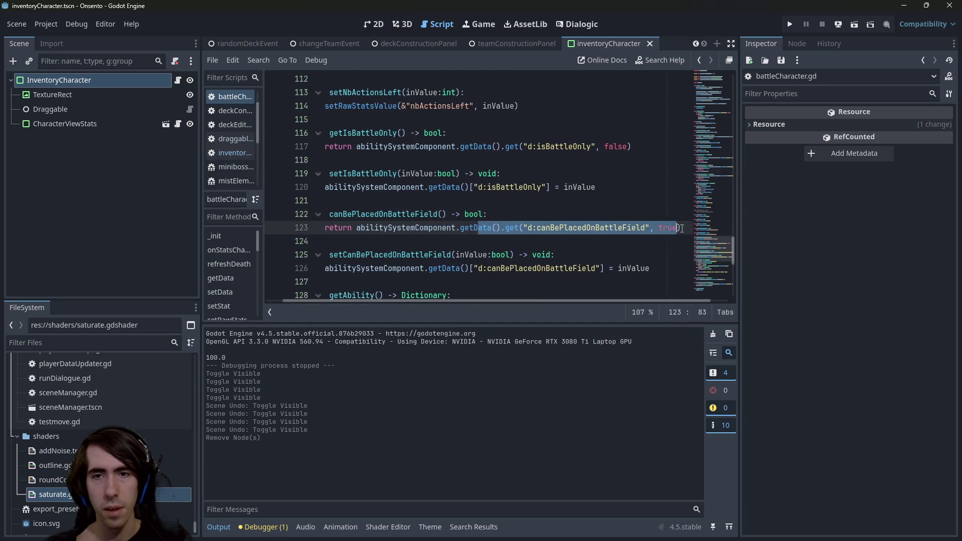
{"action": "left_click", "coordinate": [476, 228], "text": "ctrl"}
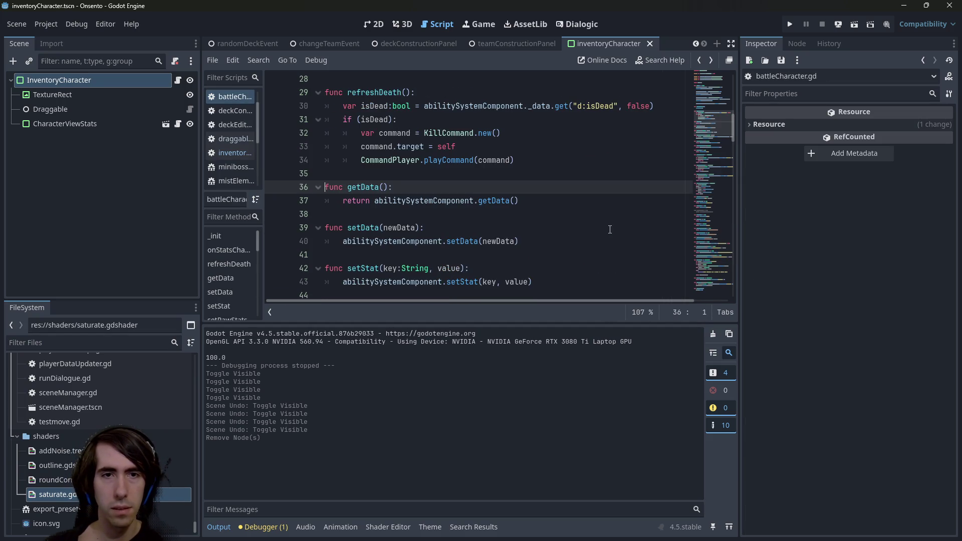
{"action": "key", "text": "alt+Left"}
{"action": "key", "text": "alt+Left"}
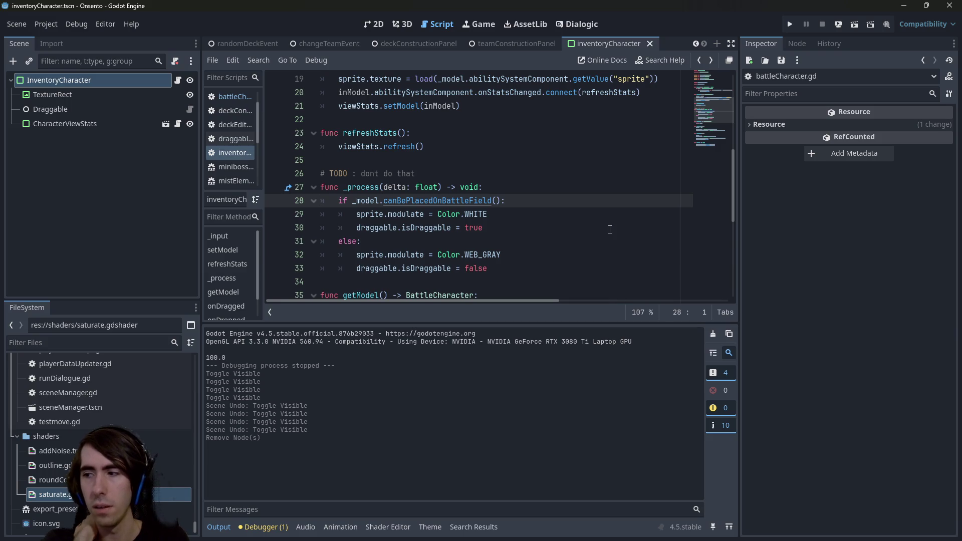
{"action": "key", "text": "shift+alt+o"}
Open sidelineView.gd and widen the script editor by narrowing the inspector.
{"action": "type", "text": "sideline"}
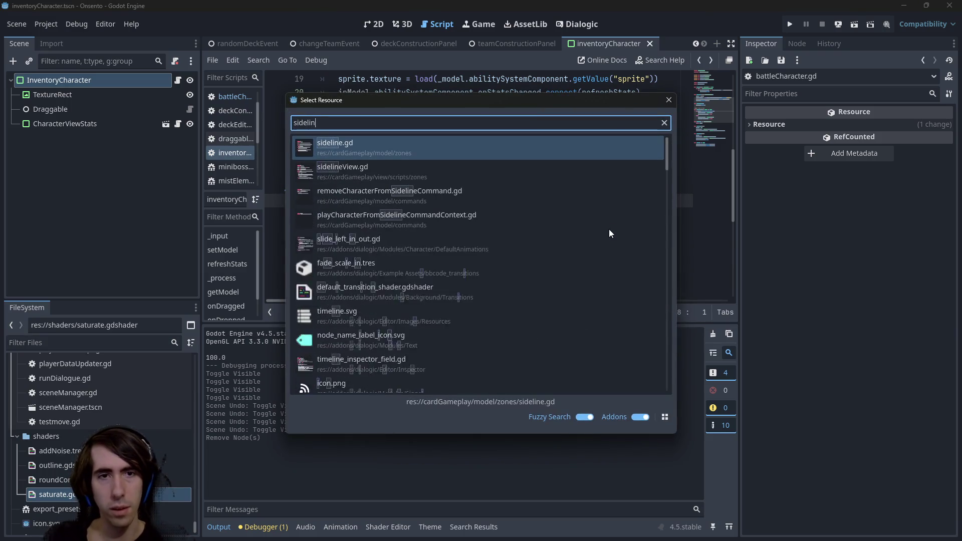
{"action": "key", "text": "Return"}
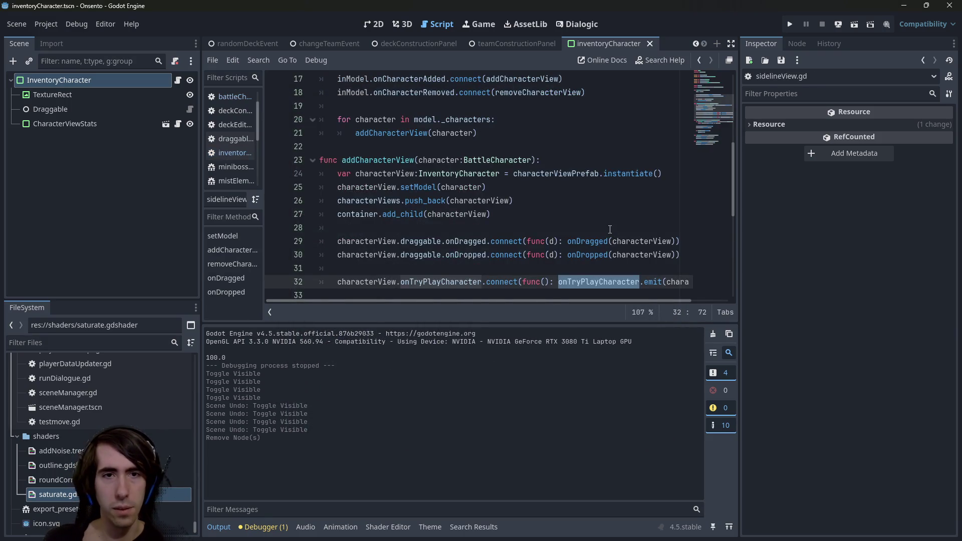
{"action": "scroll", "coordinate": [610, 229], "scroll_direction": "down", "scroll_amount": 2}
{"action": "scroll", "coordinate": [567, 230], "scroll_direction": "up", "scroll_amount": 1}
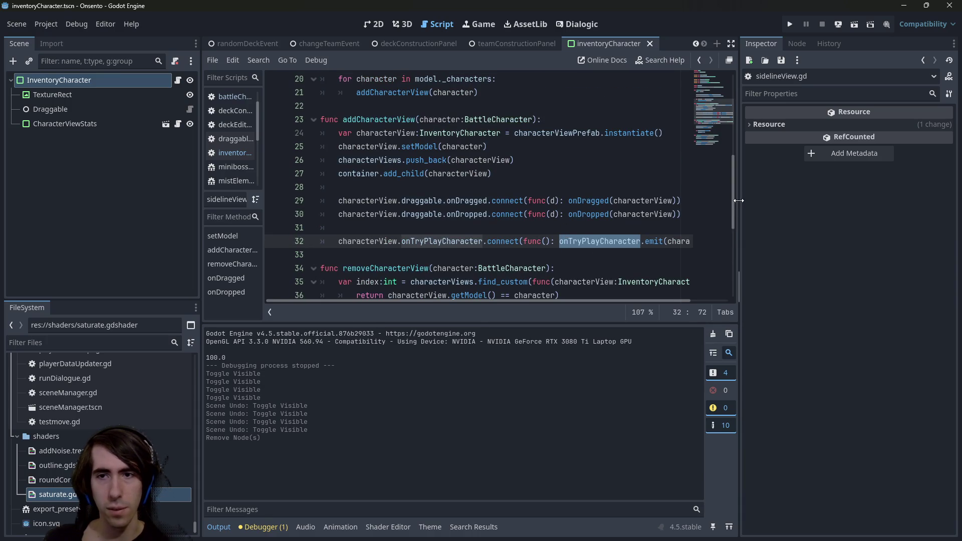
{"action": "left_click_drag", "start_coordinate": [737, 200], "coordinate": [822, 212]}
{"action": "scroll", "coordinate": [567, 225], "scroll_direction": "up", "scroll_amount": 1}
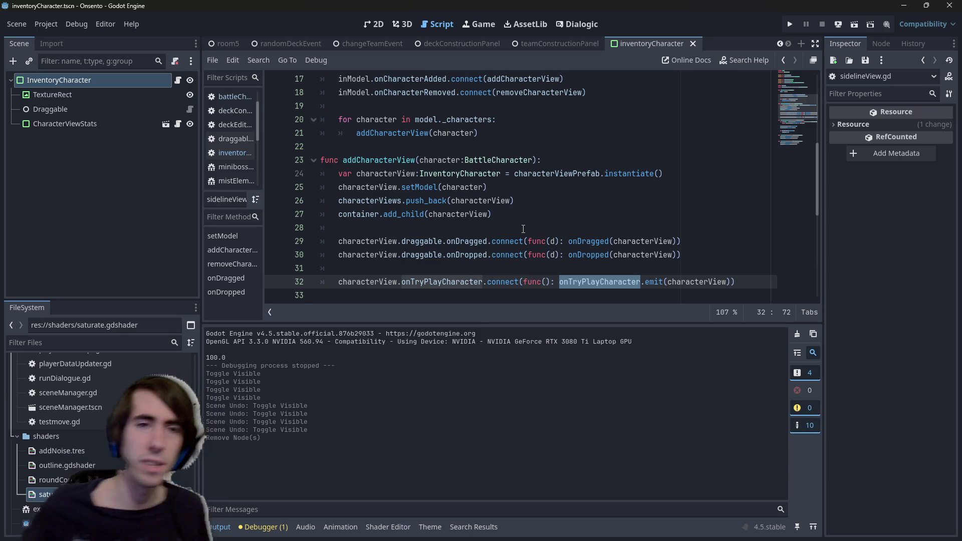
Look at InventoryCharacter's _process code, then return to sidelineView.gd.
{"action": "left_click", "coordinate": [522, 229]}
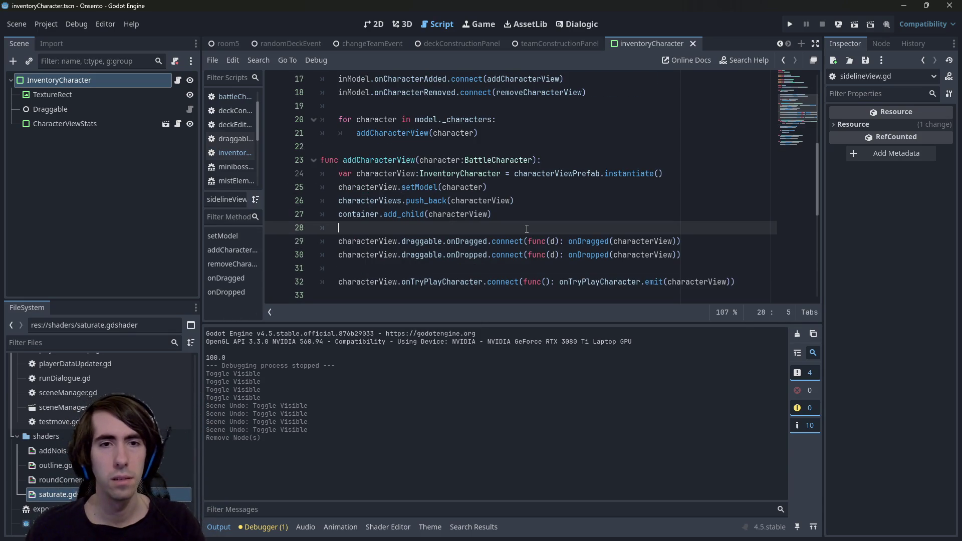
{"action": "left_click", "coordinate": [373, 201]}
{"action": "left_click", "coordinate": [374, 200], "text": "ctrl"}
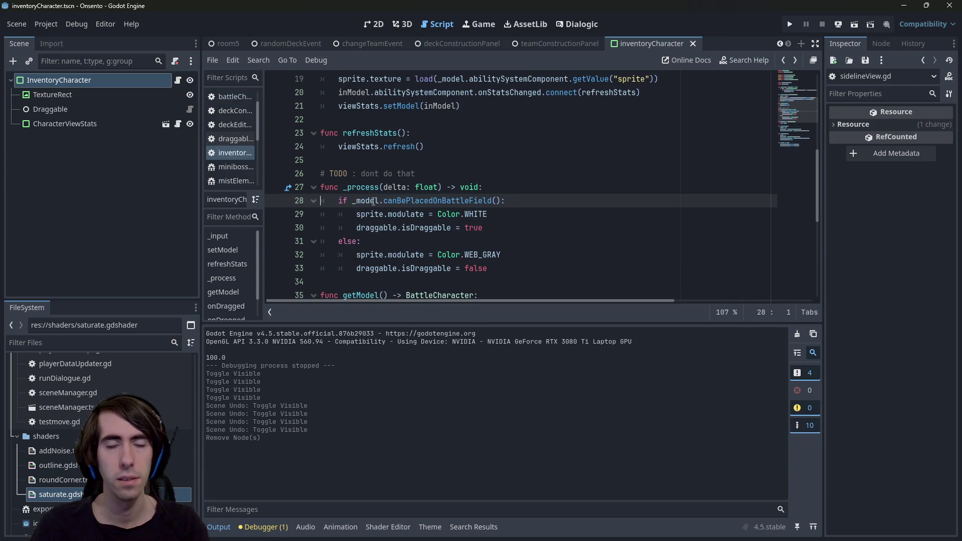
{"action": "key", "text": "alt+Left"}
{"action": "left_click", "coordinate": [391, 174]}
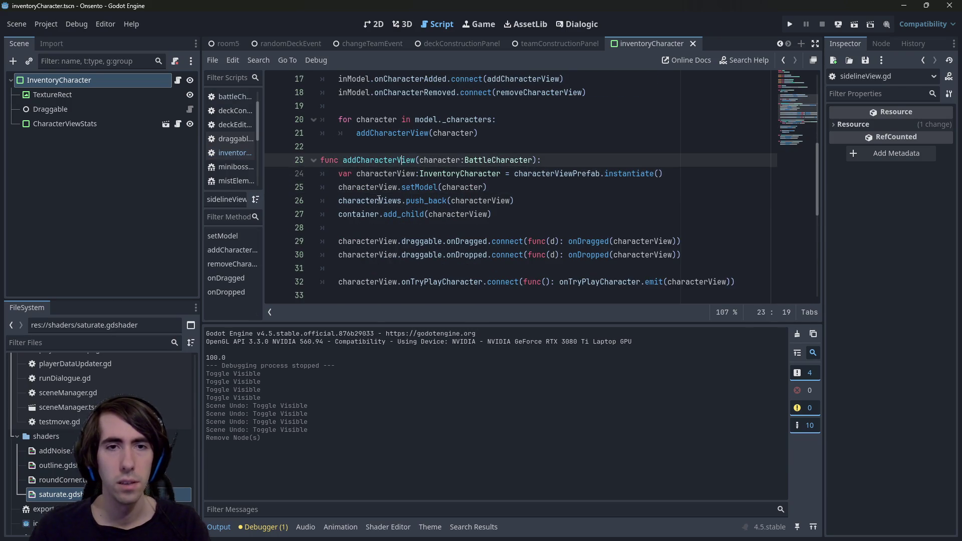
Search sidelineView.gd for 'process' and try, then undo, blank lines above setModel.
{"action": "scroll", "coordinate": [391, 193], "scroll_direction": "up", "scroll_amount": 5}
{"action": "key", "text": "ctrl+f"}
{"action": "type", "text": "process"}
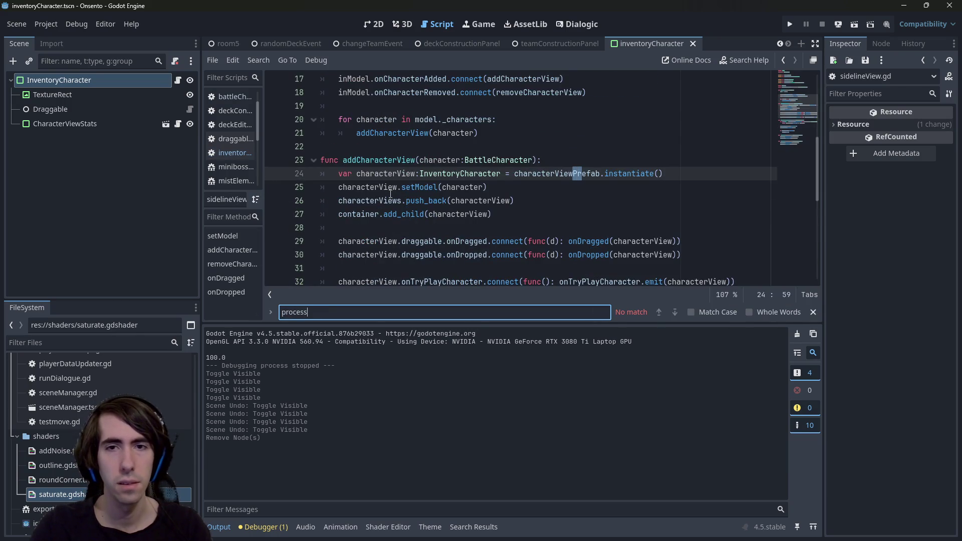
{"action": "scroll", "coordinate": [390, 193], "scroll_direction": "up", "scroll_amount": 5}
{"action": "left_click", "coordinate": [362, 227]}
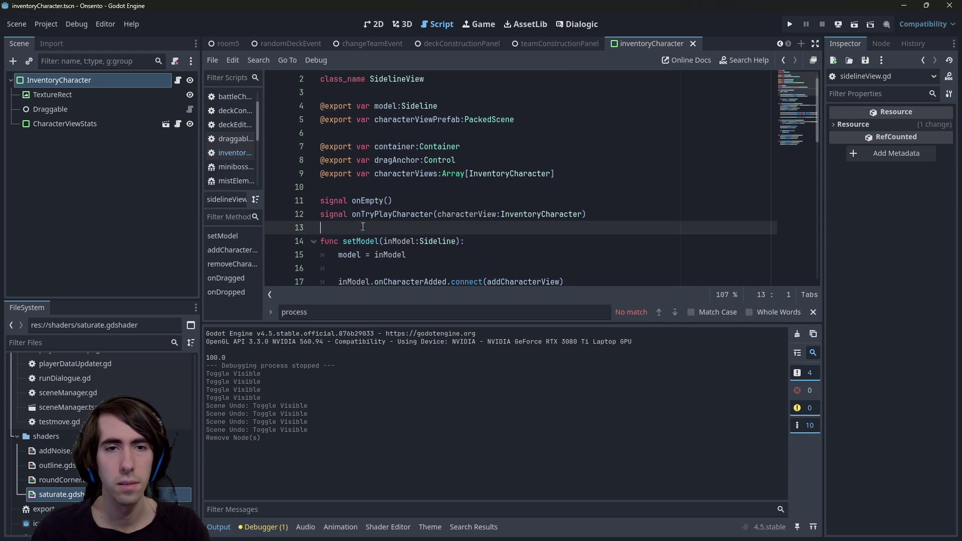
{"action": "scroll", "coordinate": [362, 226], "scroll_direction": "down", "scroll_amount": 2}
{"action": "key", "text": "Return"}
{"action": "key", "text": "Return"}
{"action": "key", "text": "Up"}
{"action": "key", "text": "BackSpace"}
{"action": "key", "text": "BackSpace"}
{"action": "key", "text": "BackSpace"}
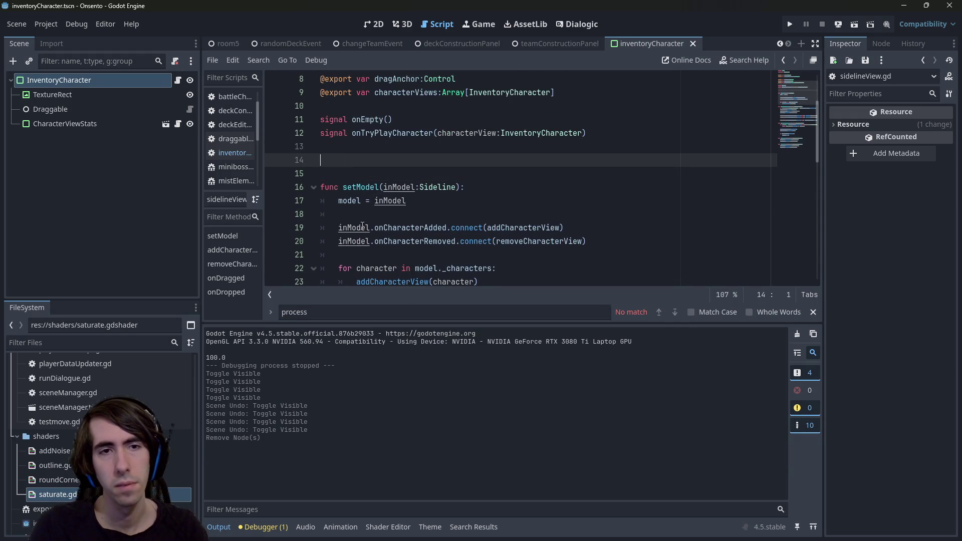
Insert two blank lines right after setModel, above addCharacterView.
{"action": "scroll", "coordinate": [351, 210], "scroll_direction": "down", "scroll_amount": 4}
{"action": "left_click", "coordinate": [369, 106]}
{"action": "scroll", "coordinate": [369, 106], "scroll_direction": "up", "scroll_amount": 3}
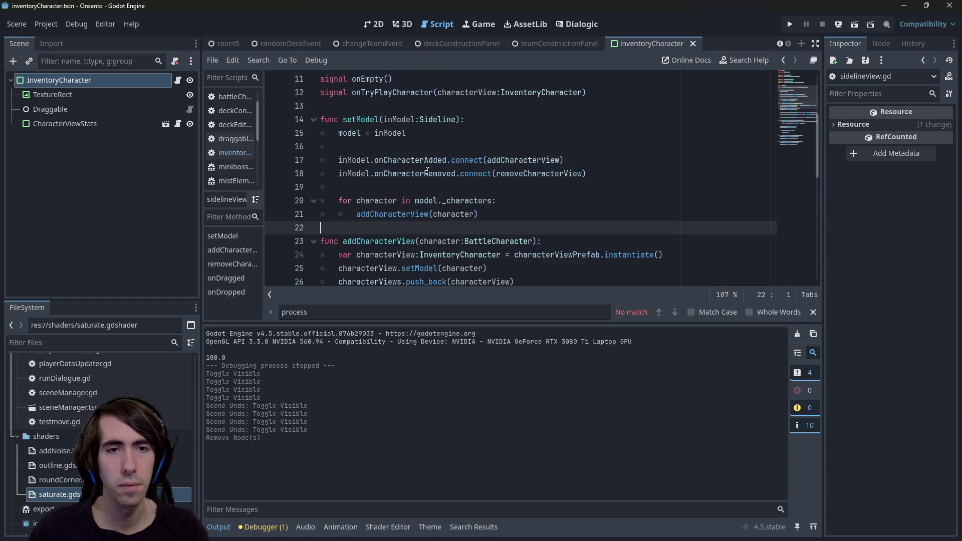
{"action": "key", "text": "Return"}
{"action": "key", "text": "Return"}
{"action": "key", "text": "Up"}
Declare func _process and paste InventoryCharacter's grey-out logic into it, then save.
{"action": "type", "text": "func _proces"}
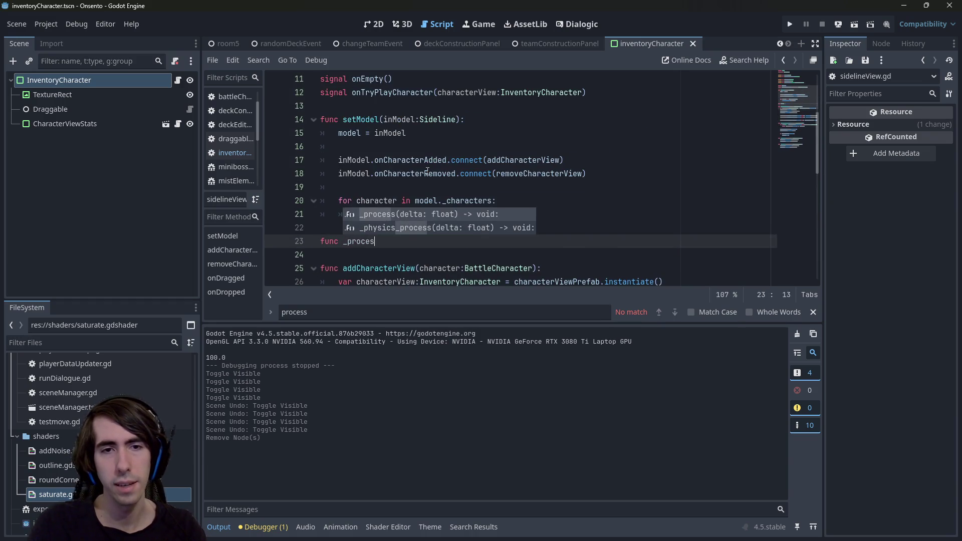
{"action": "key", "text": "Return"}
{"action": "key", "text": "Return"}
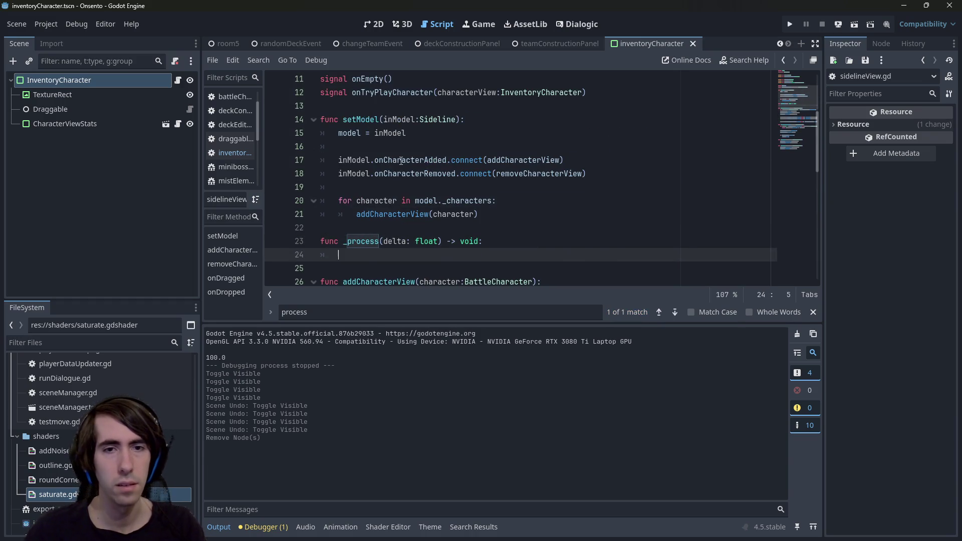
{"action": "key", "text": "alt+Left"}
{"action": "key", "text": "alt+Left"}
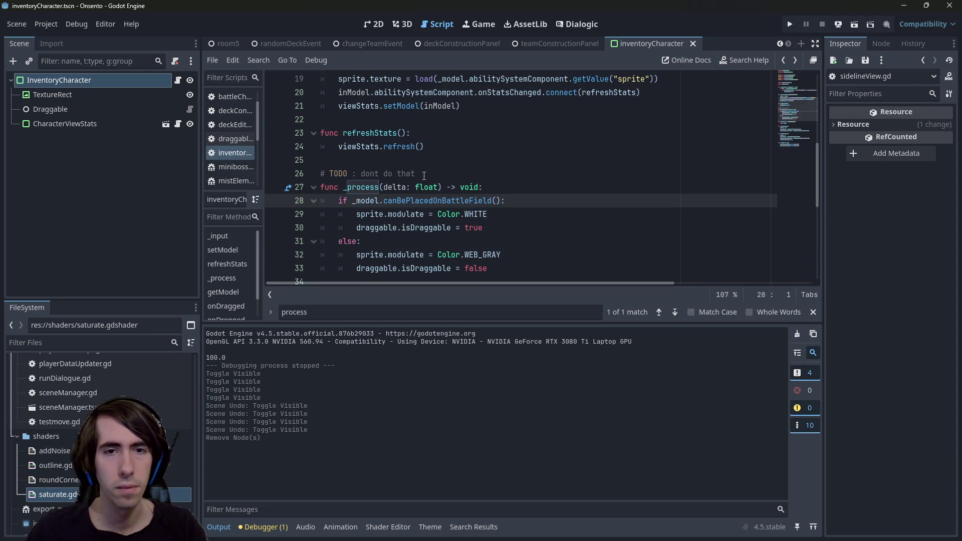
{"action": "scroll", "coordinate": [424, 176], "scroll_direction": "down", "scroll_amount": 1}
{"action": "mouse_move", "coordinate": [488, 228]}
{"action": "left_mouse_down"}
{"action": "mouse_move", "coordinate": [380, 175]}
{"action": "mouse_move", "coordinate": [301, 161]}
{"action": "mouse_move", "coordinate": [243, 168]}
{"action": "left_mouse_up"}
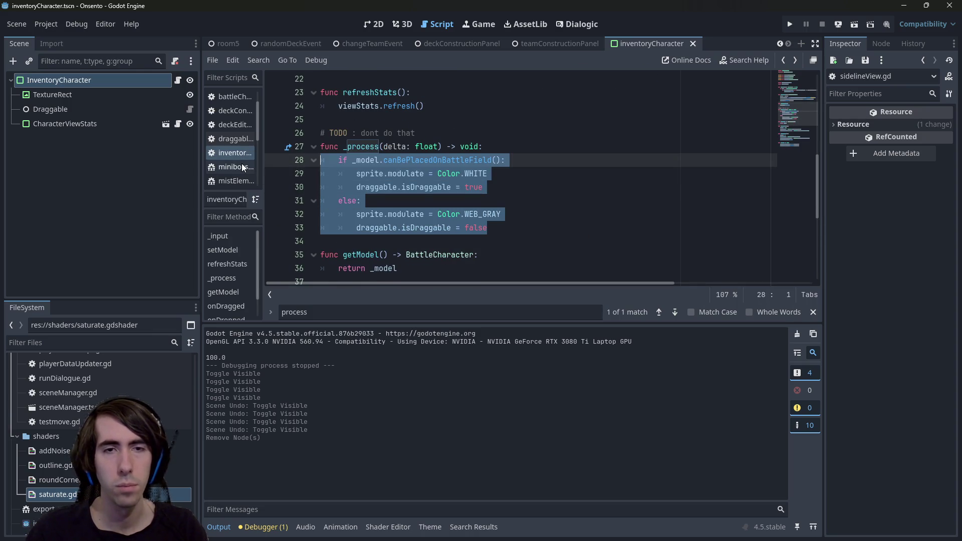
{"action": "key", "text": "ctrl+c"}
{"action": "key", "text": "alt+Right"}
{"action": "key", "text": "ctrl+v"}
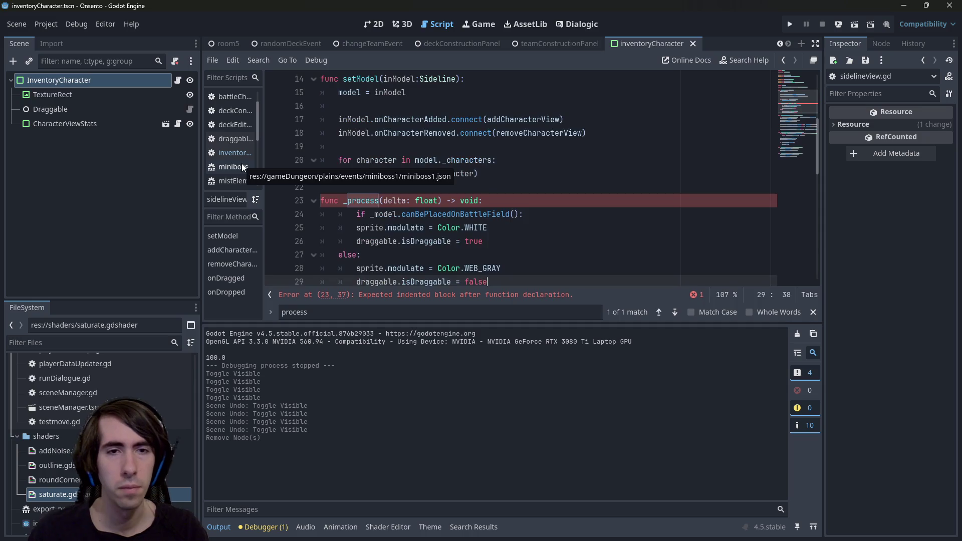
{"action": "left_click", "coordinate": [499, 200], "text": "shift"}
{"action": "key", "text": "shift+Tab"}
{"action": "key", "text": "ctrl+s"}
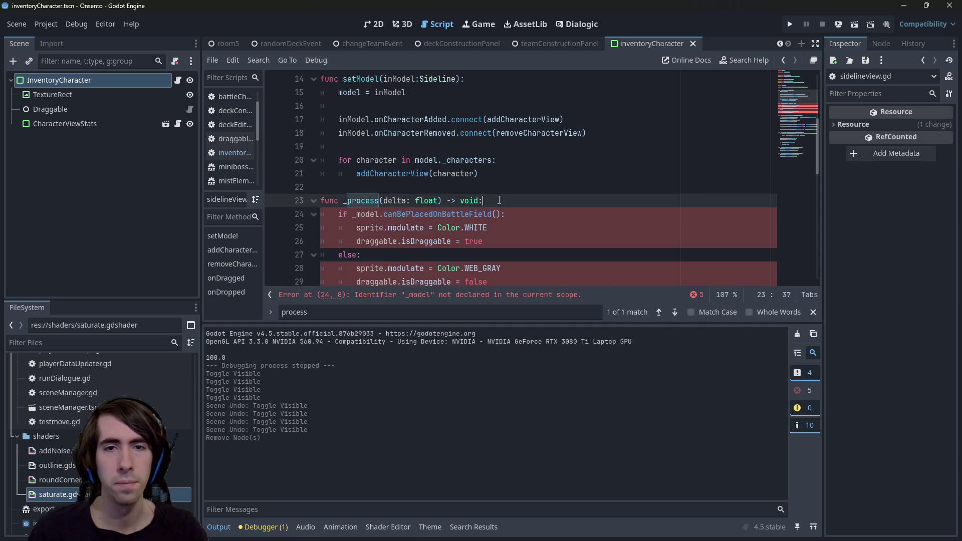
Add a 'for characterView in characterViews:' line and select the pasted block beneath it.
{"action": "key", "text": "Return"}
{"action": "type", "text": "for characterView in"}
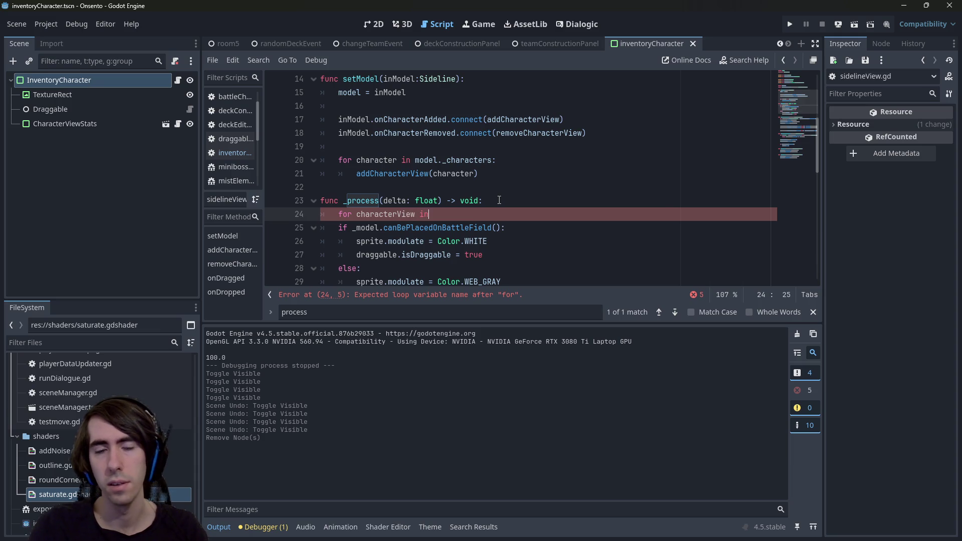
{"action": "type", "text": " ch"}
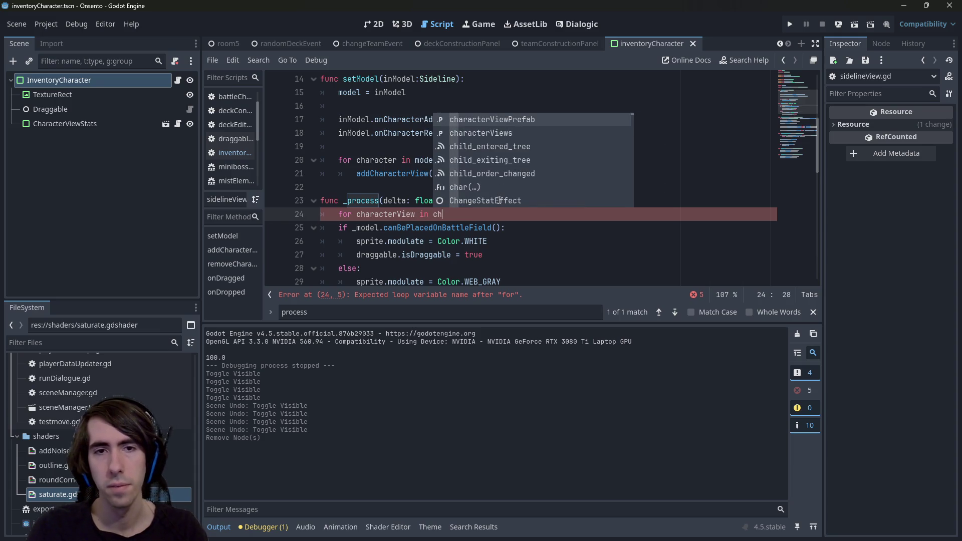
{"action": "type", "text": "aracterViews:"}
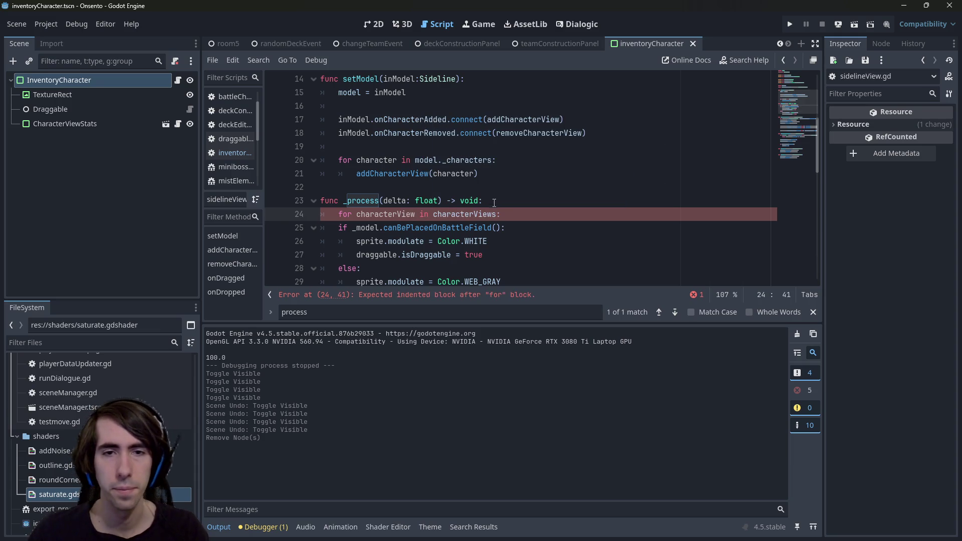
{"action": "scroll", "coordinate": [494, 203], "scroll_direction": "down", "scroll_amount": 1}
{"action": "left_click_drag", "start_coordinate": [526, 248], "coordinate": [346, 186]}
Indent the greying block under the loop and type the loop variable as CharacterView2D.
{"action": "key", "text": "Tab"}
{"action": "left_click", "coordinate": [455, 173]}
{"action": "key", "text": "ctrl+s"}
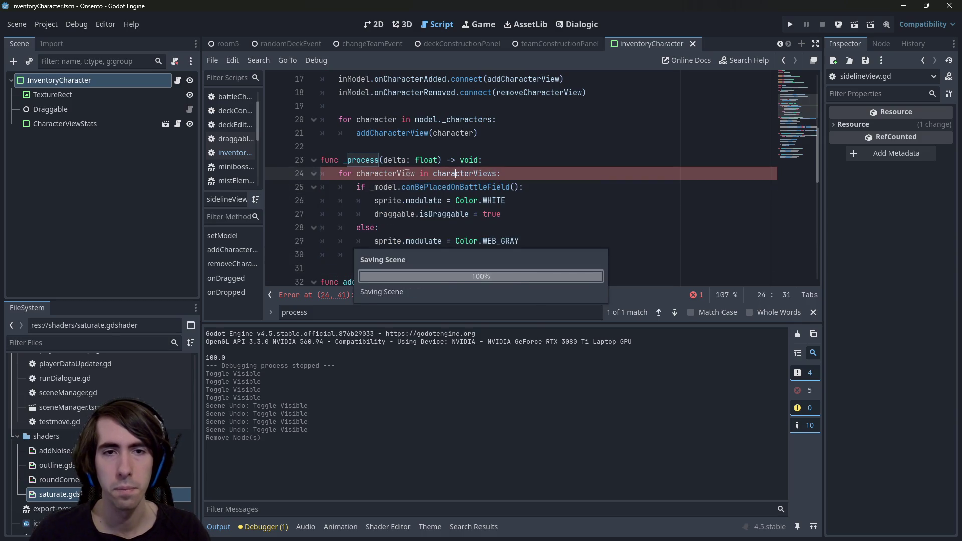
{"action": "left_click", "coordinate": [414, 173]}
{"action": "type", "text": ":CharacterVi"}
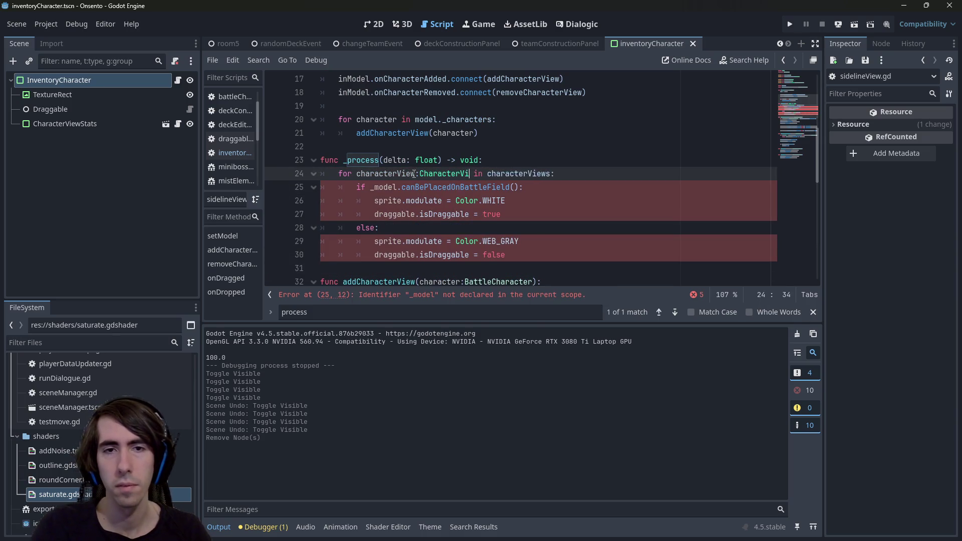
{"action": "key", "text": "ctrl+s"}
{"action": "key", "text": "Return"}
Replace _model in the condition with characterView.model.
{"action": "key", "text": "ctrl+Left"}
{"action": "key", "text": "ctrl+Left"}
{"action": "key", "text": "ctrl+Left"}
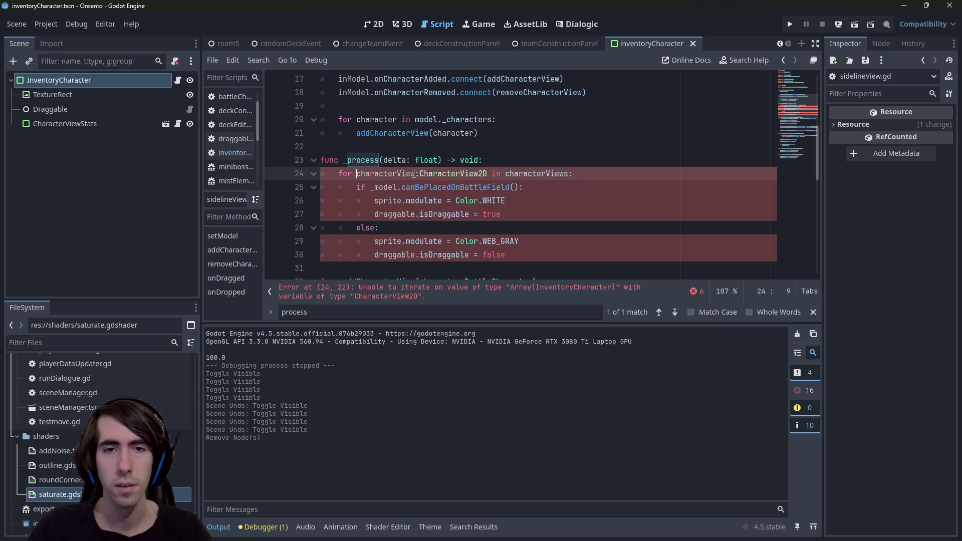
{"action": "key", "text": "ctrl+shift+Right"}
{"action": "key", "text": "ctrl+c"}
{"action": "double_click", "coordinate": [385, 187]}
{"action": "key", "text": "ctrl+v"}
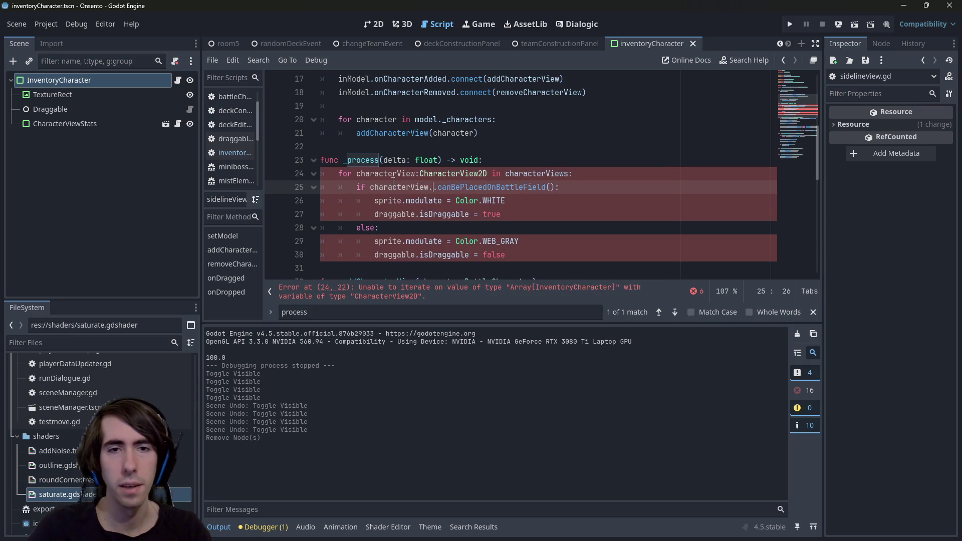
{"action": "type", "text": ".model"}
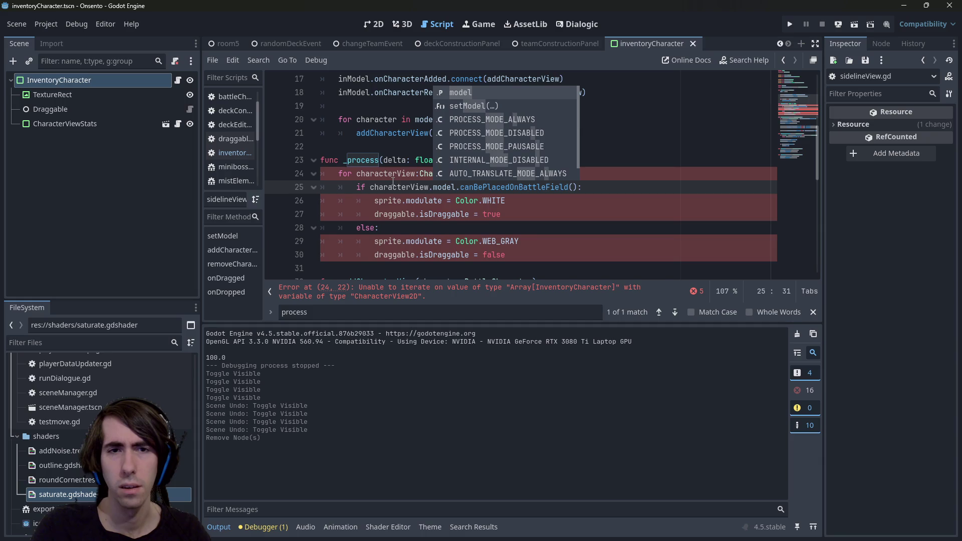
{"action": "key", "text": "Escape"}
{"action": "key", "text": "Escape"}
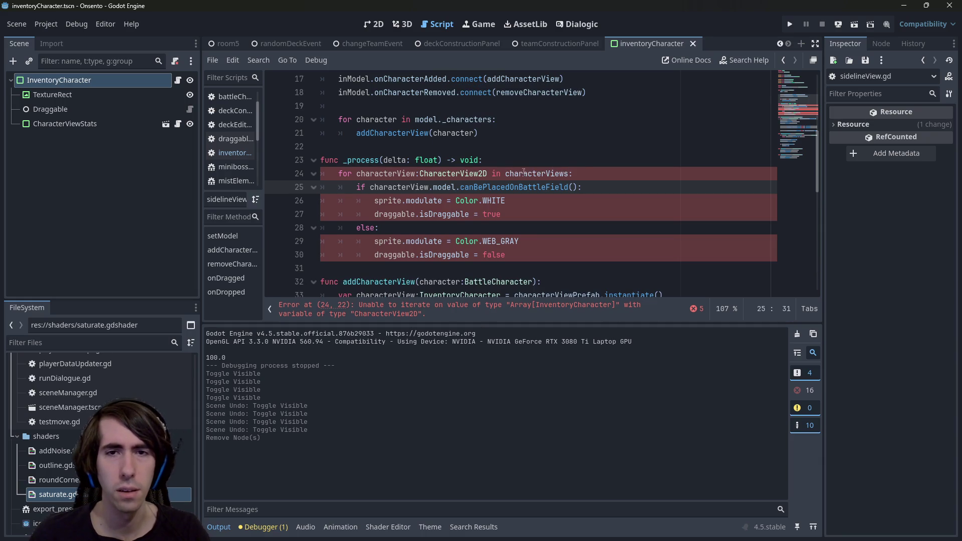
Retype the loop variable as InventoryCharacter and use characterView.getModel() in the condition, then save.
{"action": "mouse_move", "coordinate": [528, 172]}
{"action": "double_click", "coordinate": [433, 173]}
{"action": "type", "text": "In"}
{"action": "key", "text": "Return"}
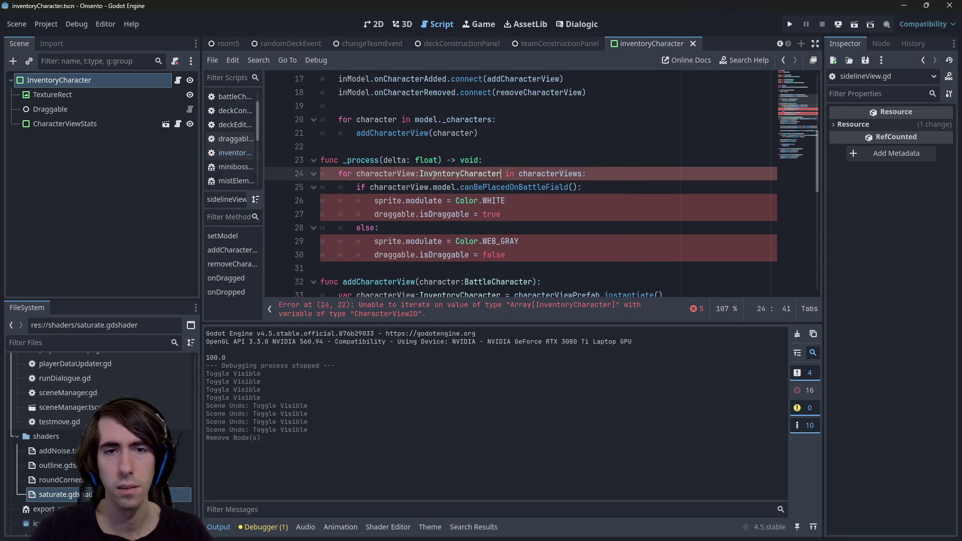
{"action": "double_click", "coordinate": [450, 187]}
{"action": "type", "text": "model"}
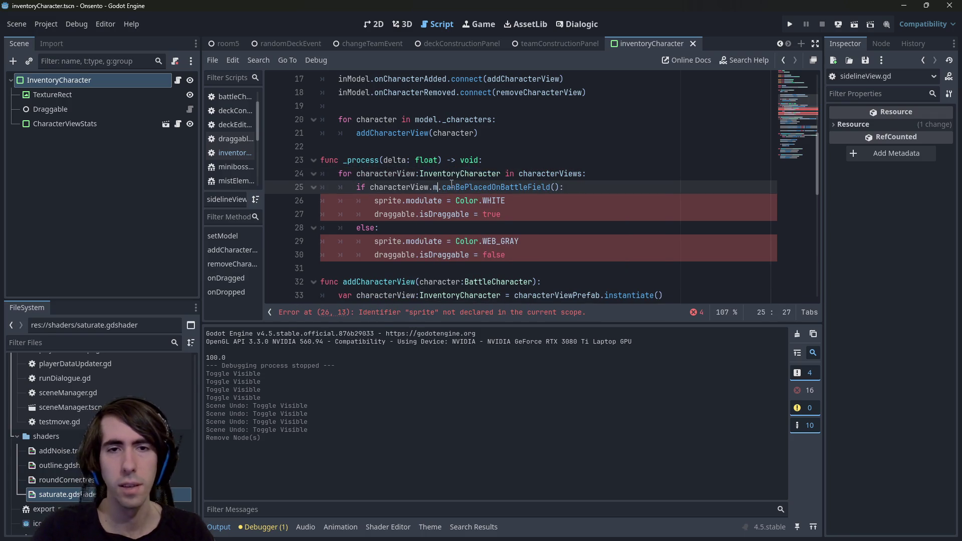
{"action": "key", "text": "Down"}
{"action": "key", "text": "Return"}
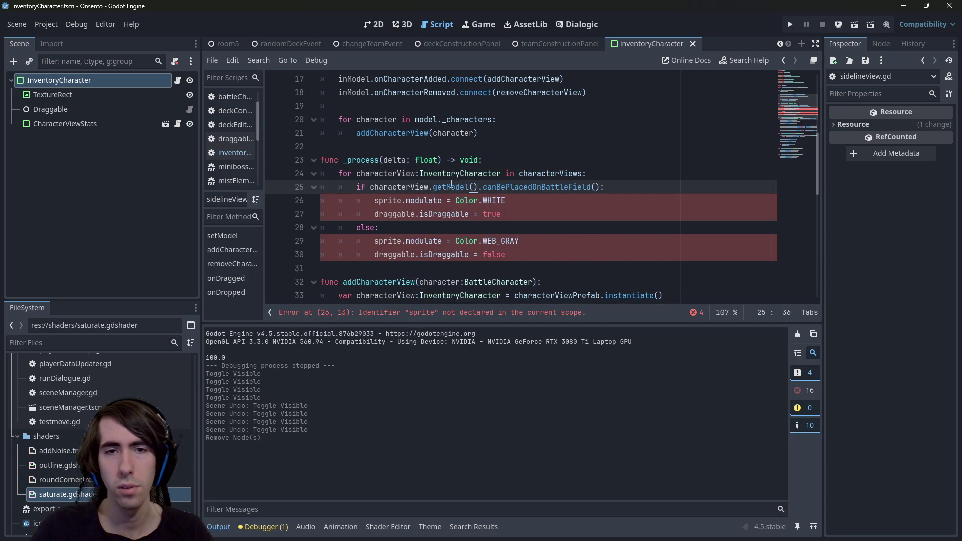
{"action": "key", "text": "ctrl+s"}
Prefix the if-branch sprite and draggable lines with 'characterView.'.
{"action": "key", "text": "ctrl+shift+Left"}
{"action": "key", "text": "ctrl+shift+Left"}
{"action": "key", "text": "ctrl+shift+Left"}
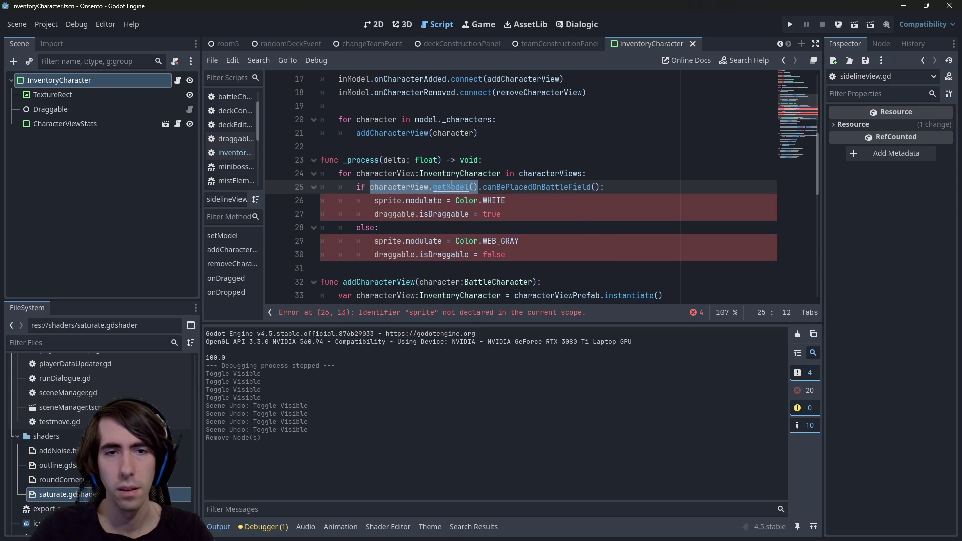
{"action": "key", "text": "Down"}
{"action": "type", "text": "characterView."}
{"action": "key", "text": "Escape"}
{"action": "key", "text": "Down"}
{"action": "type", "text": "characterView."}
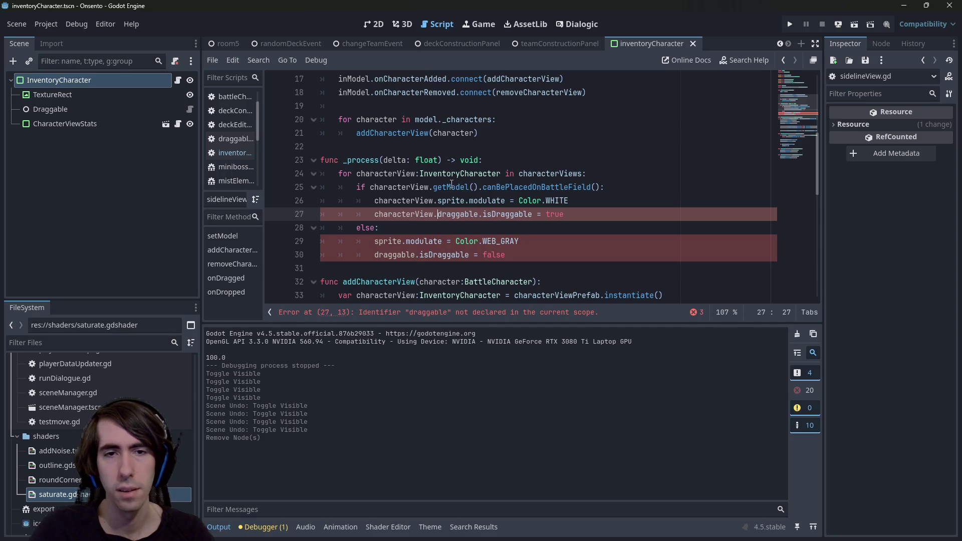
Prefix the else-branch sprite and draggable lines with 'characterView.' and save the script.
{"action": "key", "text": "Down"}
{"action": "key", "text": "Down"}
{"action": "key", "text": "Home"}
{"action": "type", "text": "characterView."}
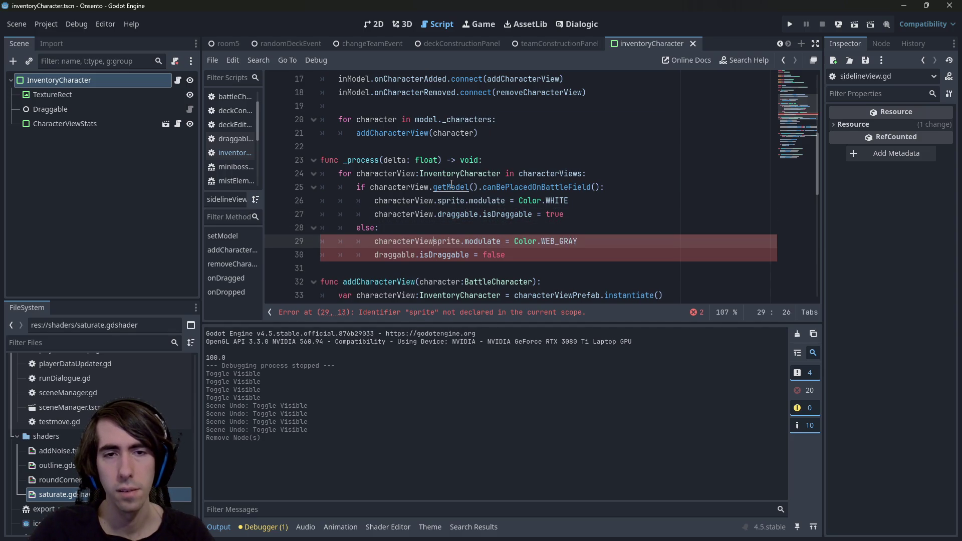
{"action": "key", "text": "Escape"}
{"action": "key", "text": "Down"}
{"action": "key", "text": "Home"}
{"action": "type", "text": "characterView."}
{"action": "key", "text": "ctrl+s"}
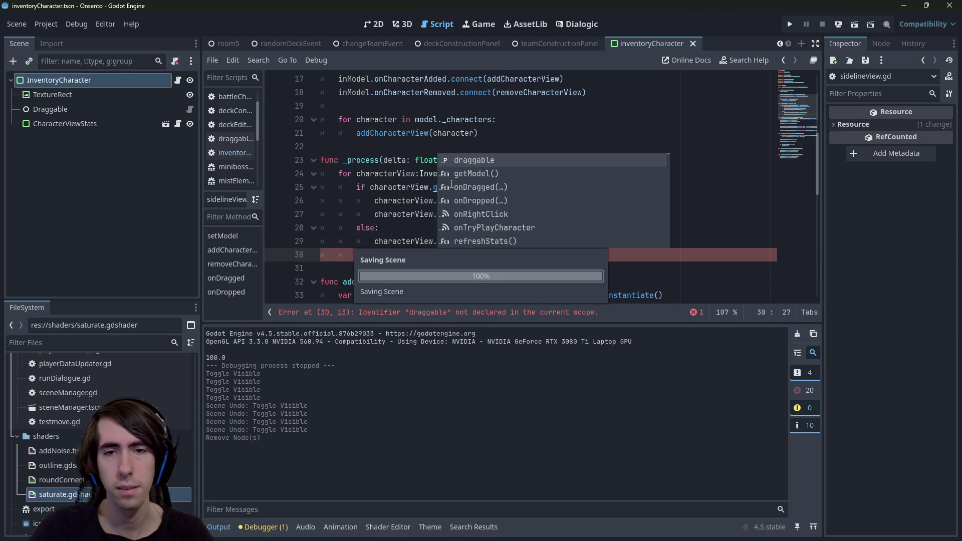
{"action": "left_click", "coordinate": [402, 159]}
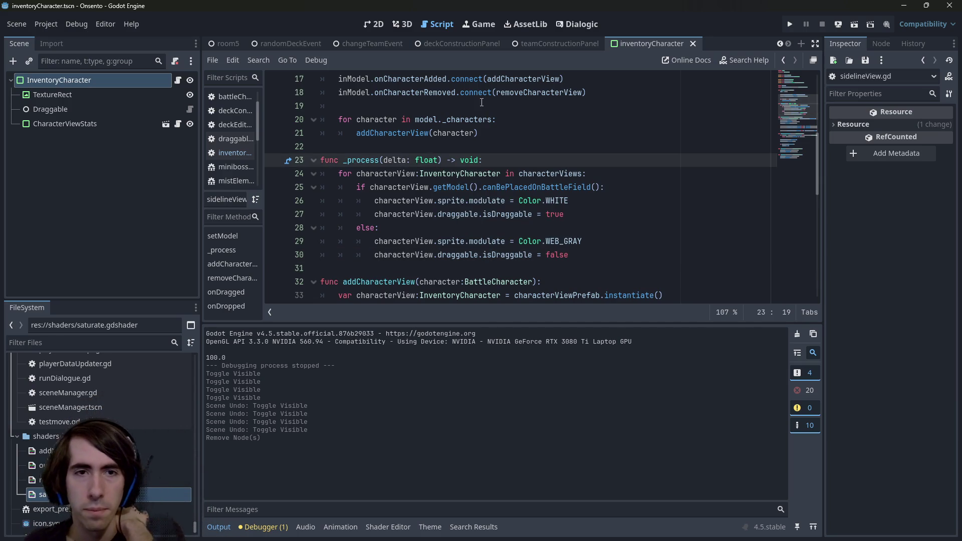
{"action": "scroll", "coordinate": [481, 102], "scroll_direction": "down", "scroll_amount": 3}
{"action": "scroll", "coordinate": [482, 151], "scroll_direction": "up", "scroll_amount": 2}
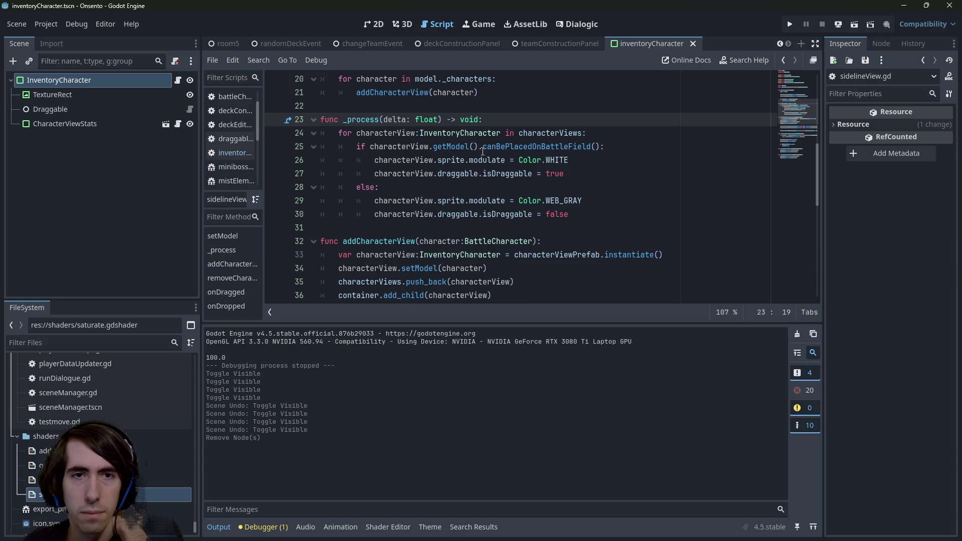
{"action": "scroll", "coordinate": [483, 151], "scroll_direction": "up", "scroll_amount": 1}
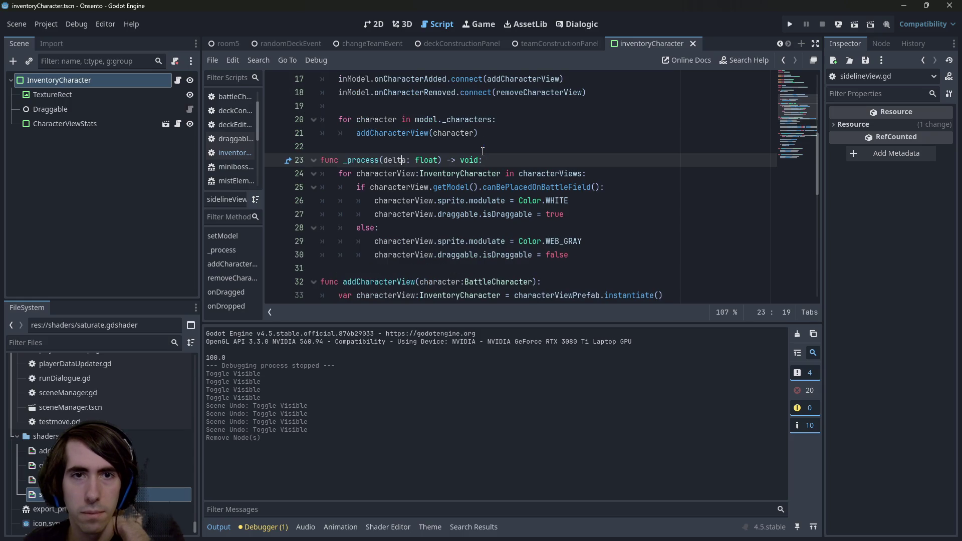
{"action": "left_click", "coordinate": [176, 79]}
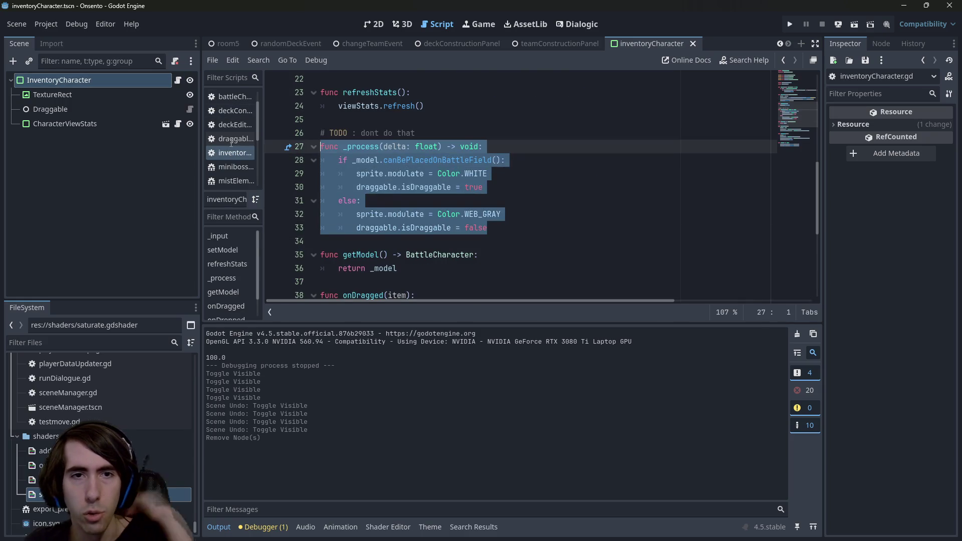
{"action": "key", "text": "ctrl+k"}
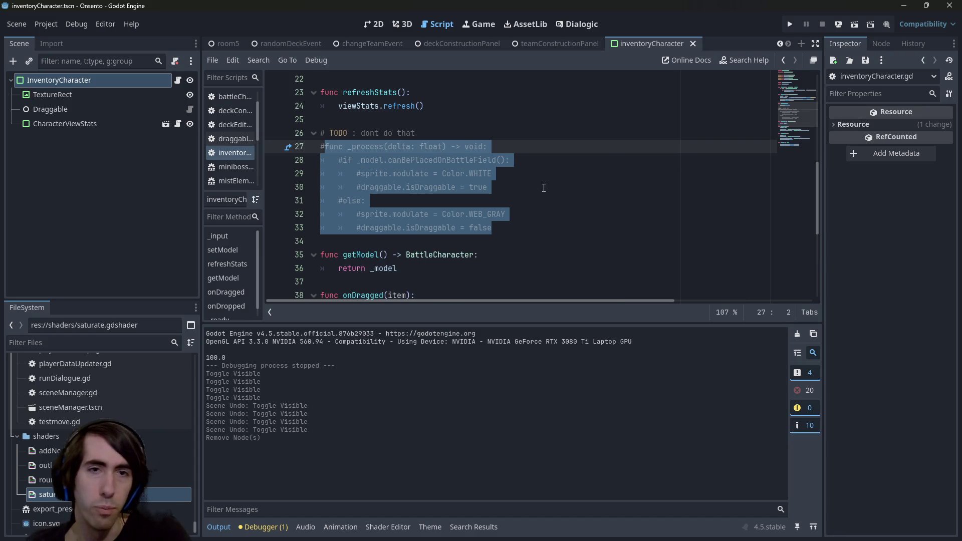
{"action": "scroll", "coordinate": [601, 140], "scroll_direction": "up", "scroll_amount": 1}
{"action": "scroll", "coordinate": [595, 113], "scroll_direction": "down", "scroll_amount": 1}
Run the game and add the ghost, 35/35 dragon girl and 18/18 slime, removing the 30/30 dragon girl.
{"action": "left_click", "coordinate": [854, 24]}
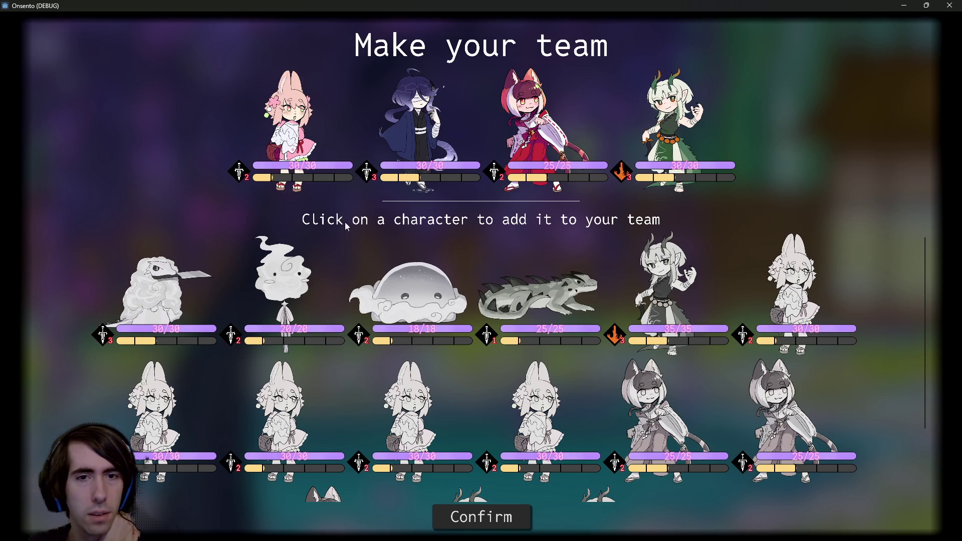
{"action": "left_click", "coordinate": [325, 294]}
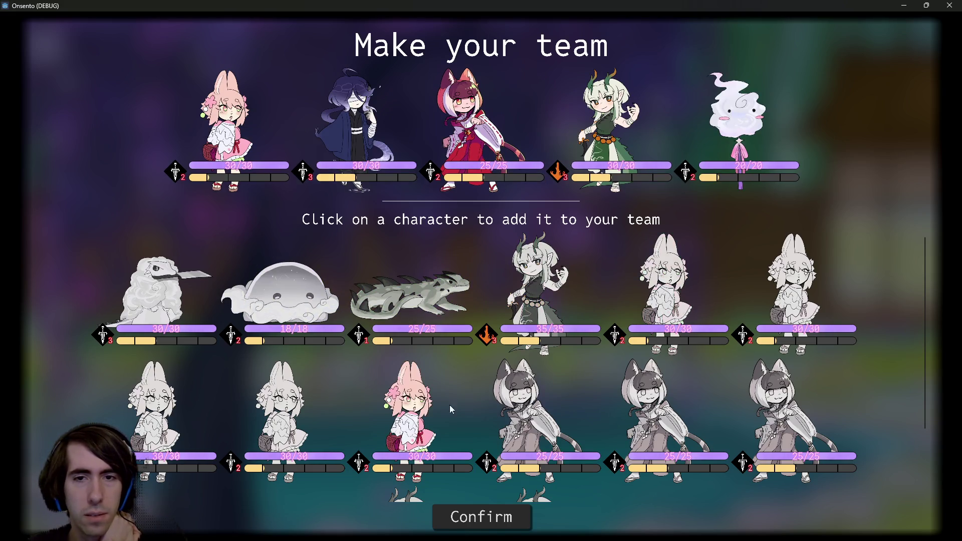
{"action": "mouse_move", "coordinate": [707, 160]}
{"action": "left_click", "coordinate": [536, 295]}
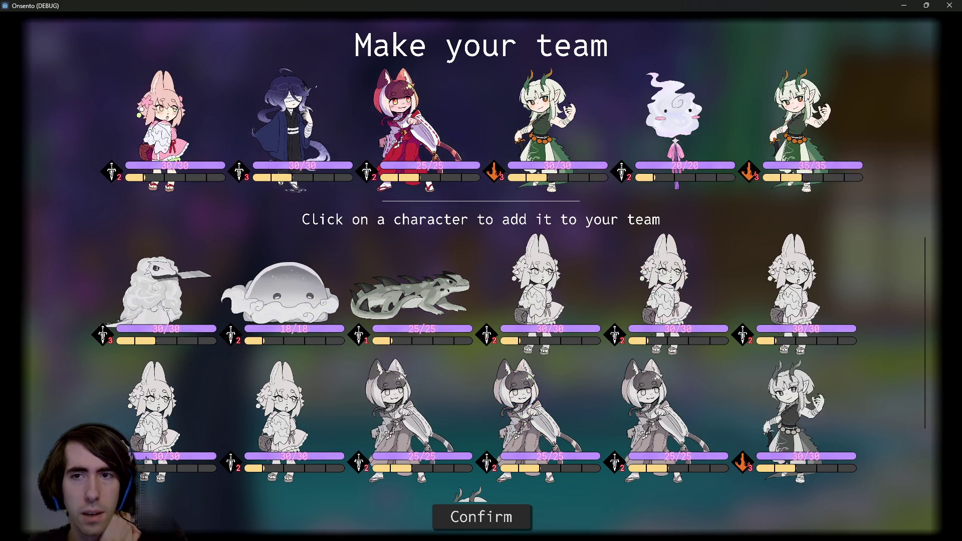
{"action": "left_click", "coordinate": [543, 126]}
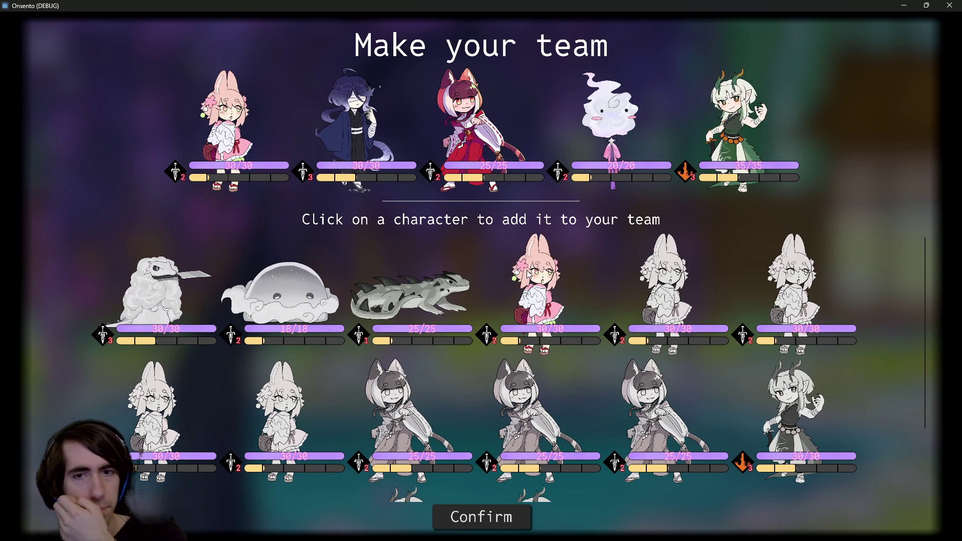
{"action": "left_click", "coordinate": [281, 290]}
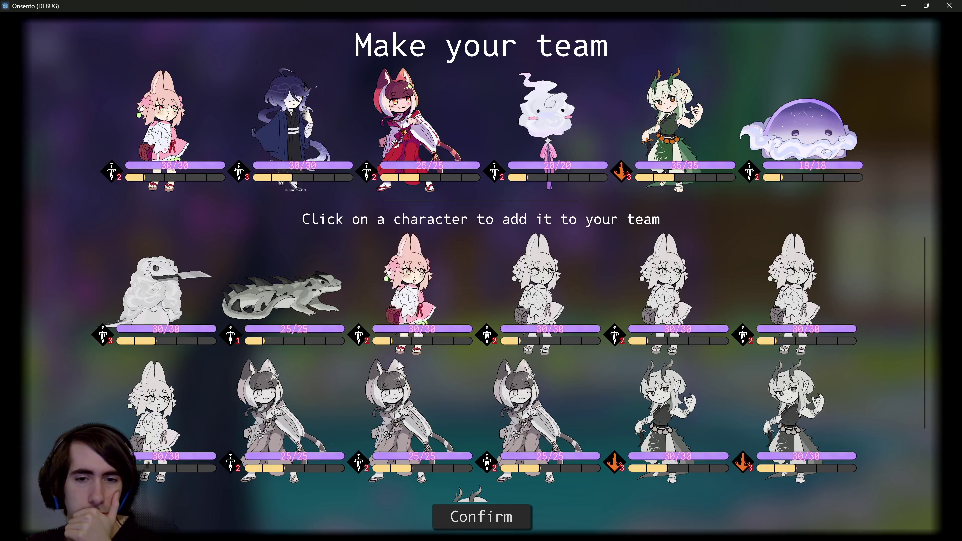
Check the greyed-out roster, then remove the slime and the ghost from the team.
{"action": "scroll", "coordinate": [441, 321], "scroll_direction": "down", "scroll_amount": 1}
{"action": "scroll", "coordinate": [454, 318], "scroll_direction": "up", "scroll_amount": 1}
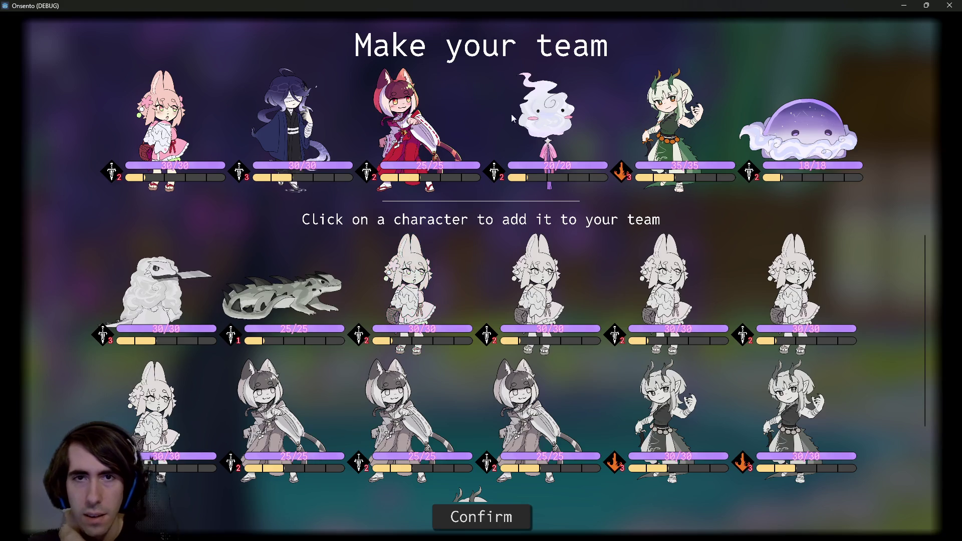
{"action": "mouse_move", "coordinate": [542, 166]}
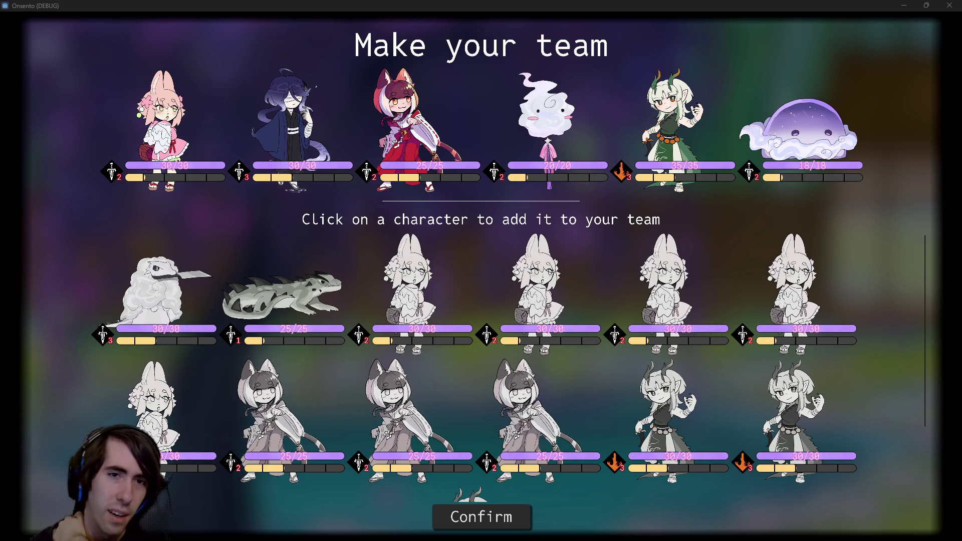
{"action": "left_click", "coordinate": [823, 135]}
{"action": "left_click", "coordinate": [615, 126]}
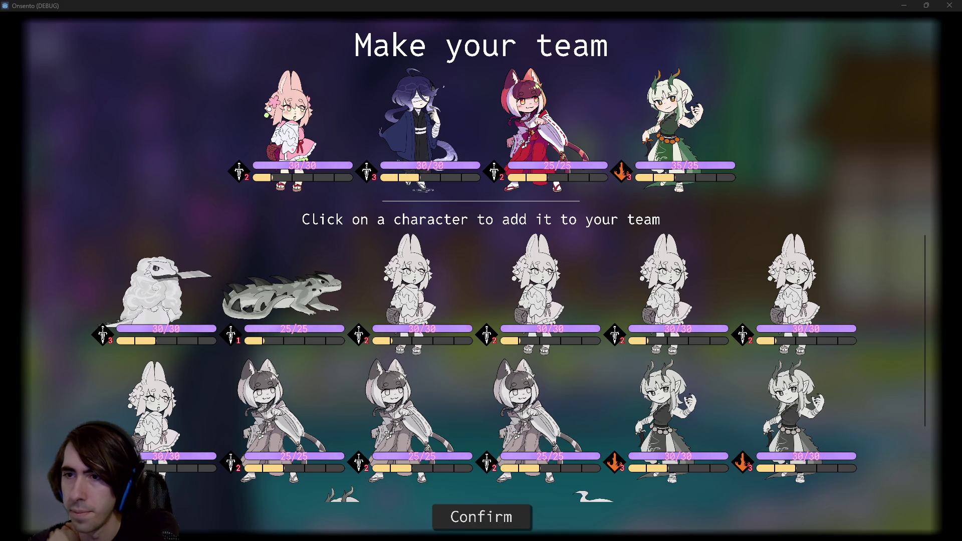
Overflow the team by adding three pink bunnies, then minimize the game window.
{"action": "key", "text": "alt+Tab"}
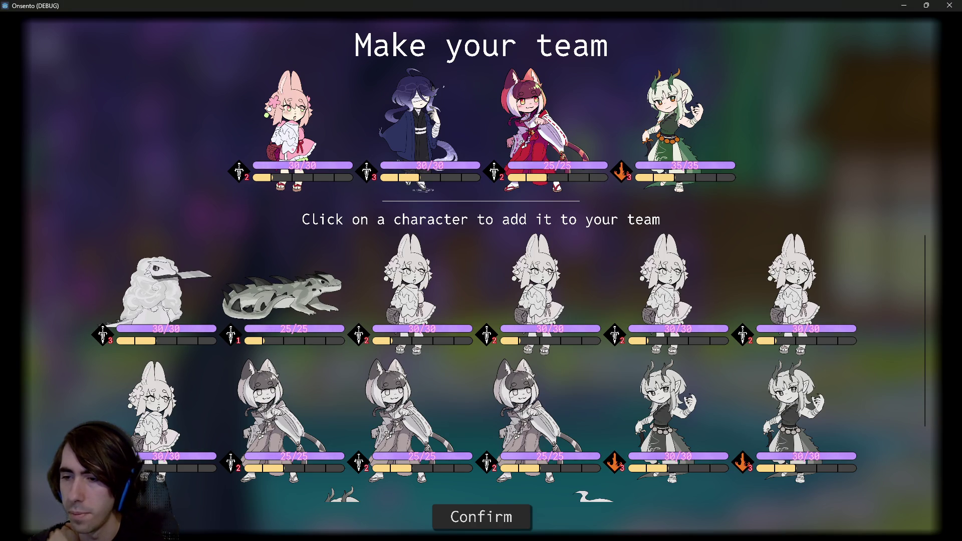
{"action": "key", "text": "alt+Tab"}
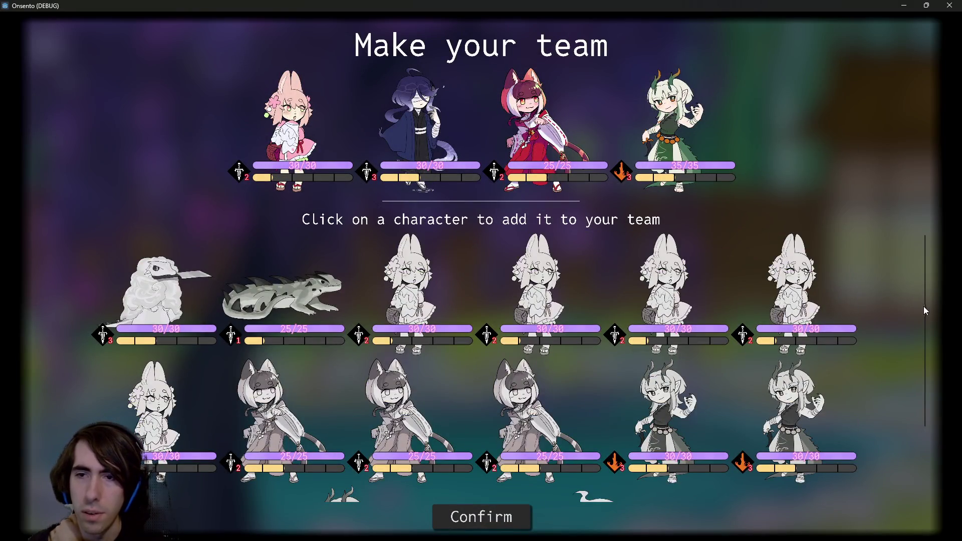
{"action": "triple_click", "coordinate": [509, 294]}
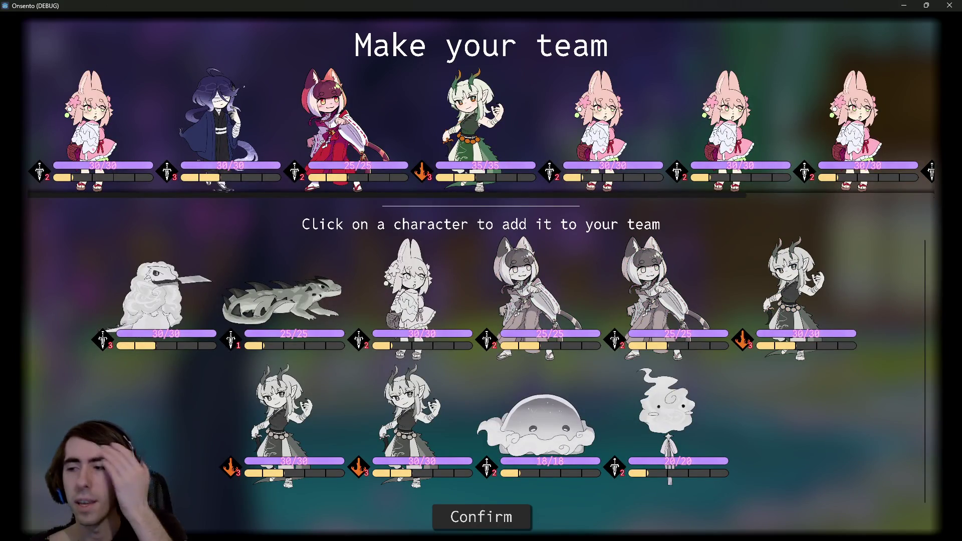
{"action": "left_click", "coordinate": [904, 5]}
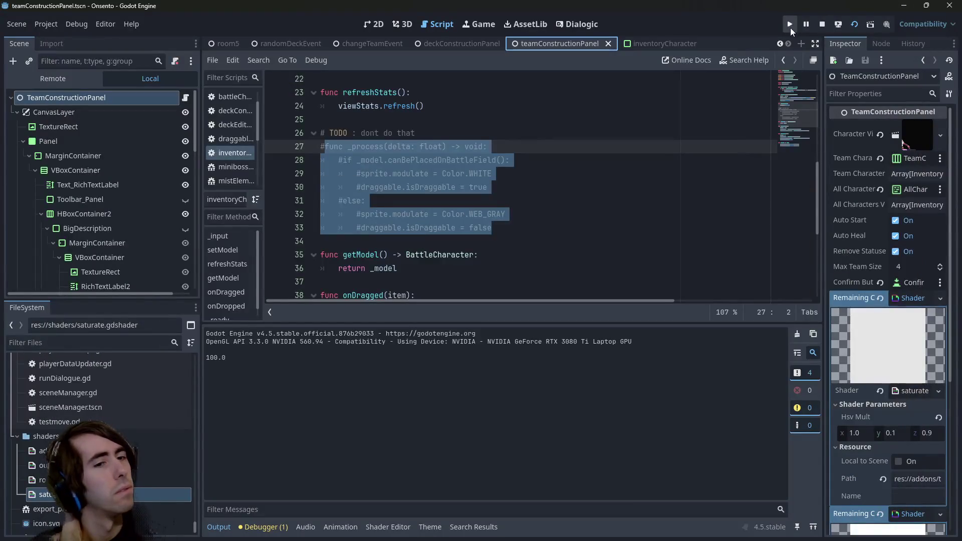
Open theme.tres in the Theme editor and switch to VScrollBar styles.
{"action": "left_click", "coordinate": [558, 195]}
{"action": "key", "text": "shift+alt+o"}
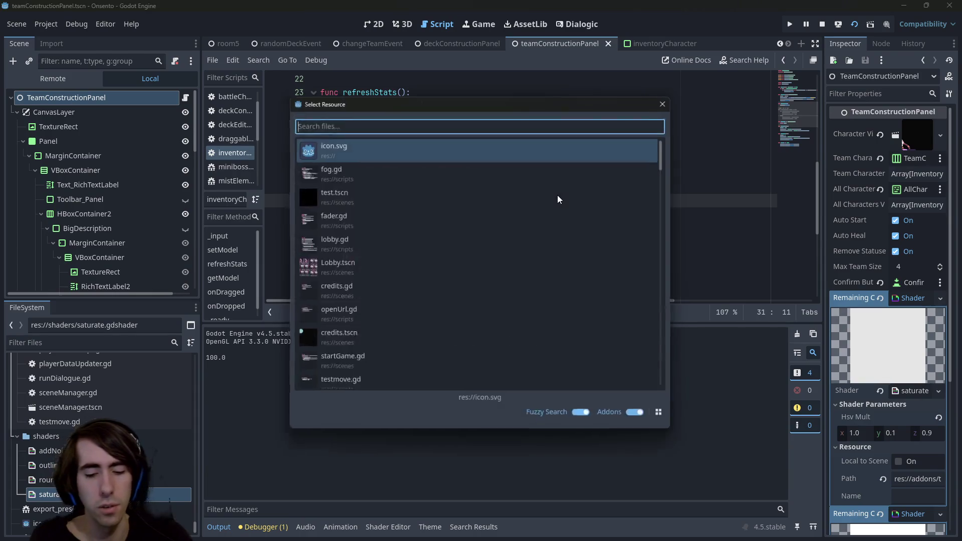
{"action": "type", "text": "theme"}
{"action": "key", "text": "Return"}
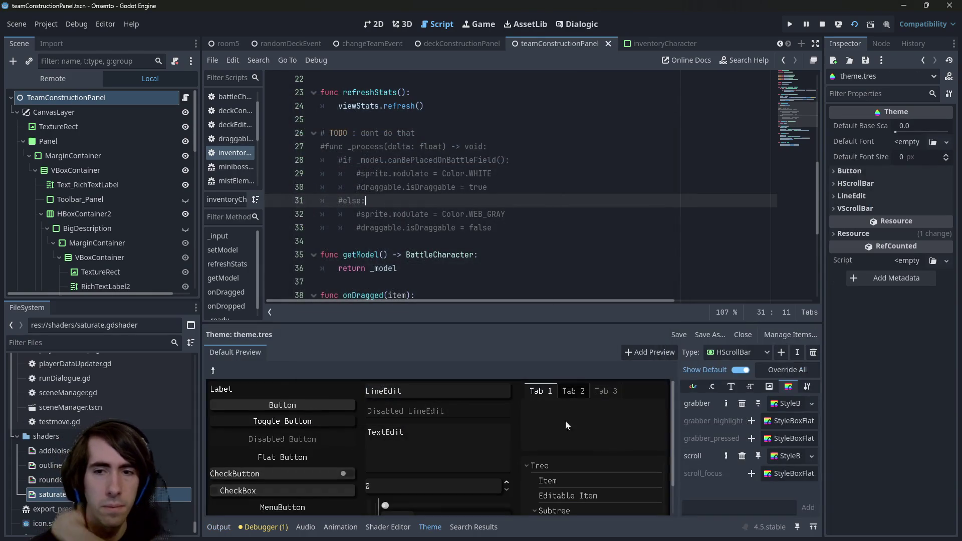
{"action": "left_click", "coordinate": [725, 350]}
{"action": "left_click", "coordinate": [735, 411]}
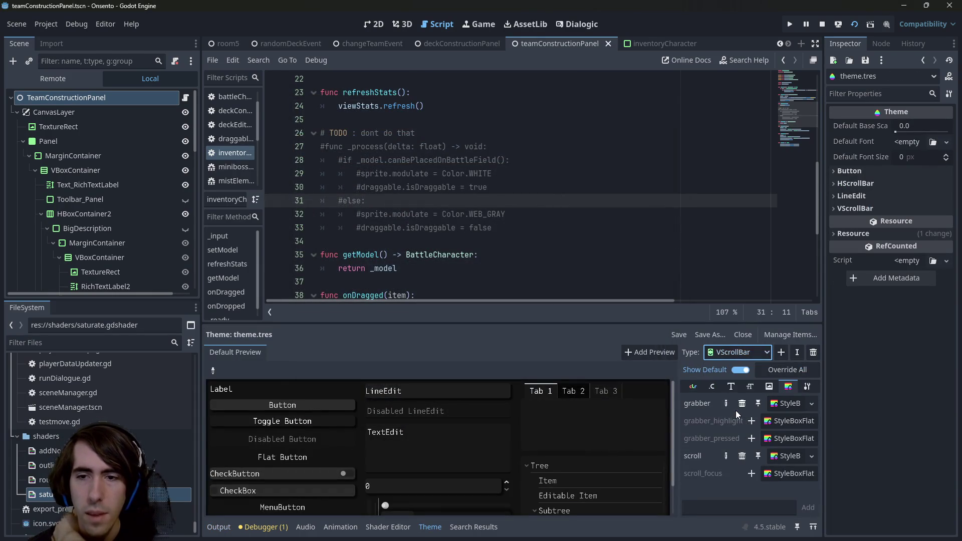
Compare the grabber and scroll styleboxes of VScrollBar and HScrollBar.
{"action": "left_click", "coordinate": [784, 404]}
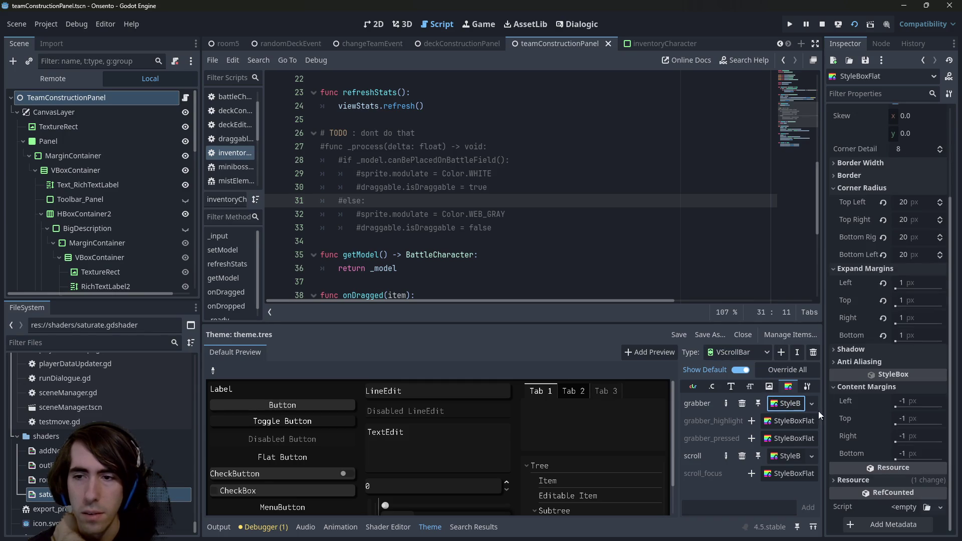
{"action": "left_click", "coordinate": [787, 458]}
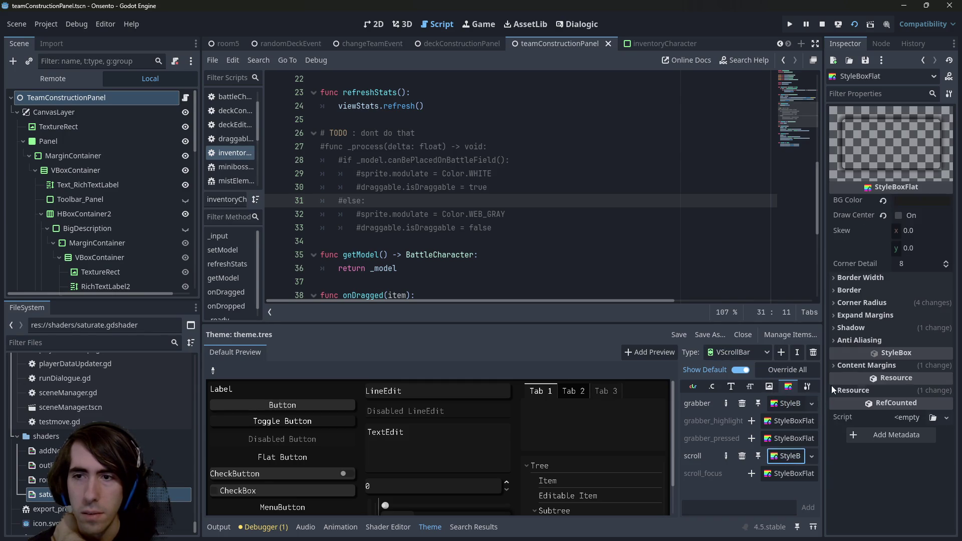
{"action": "left_click", "coordinate": [891, 314]}
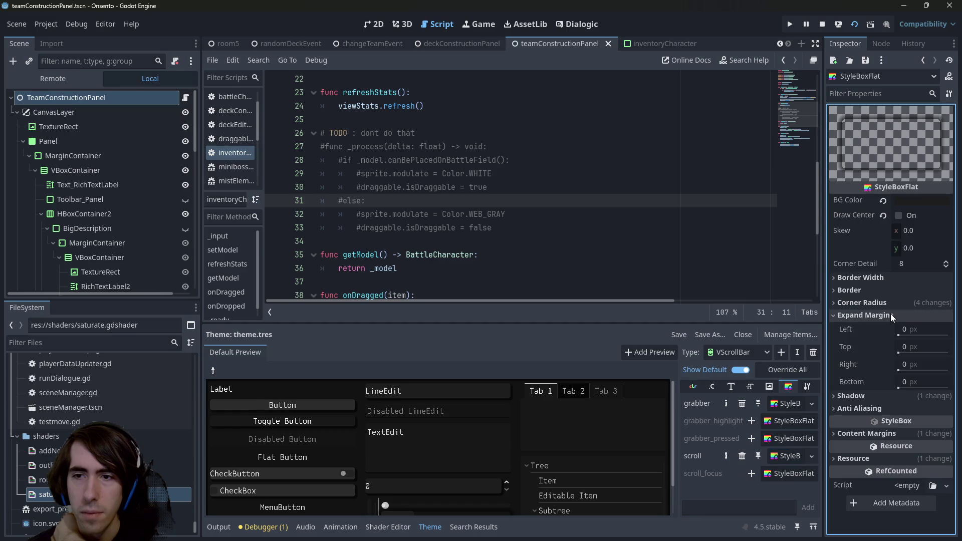
{"action": "left_click", "coordinate": [784, 457]}
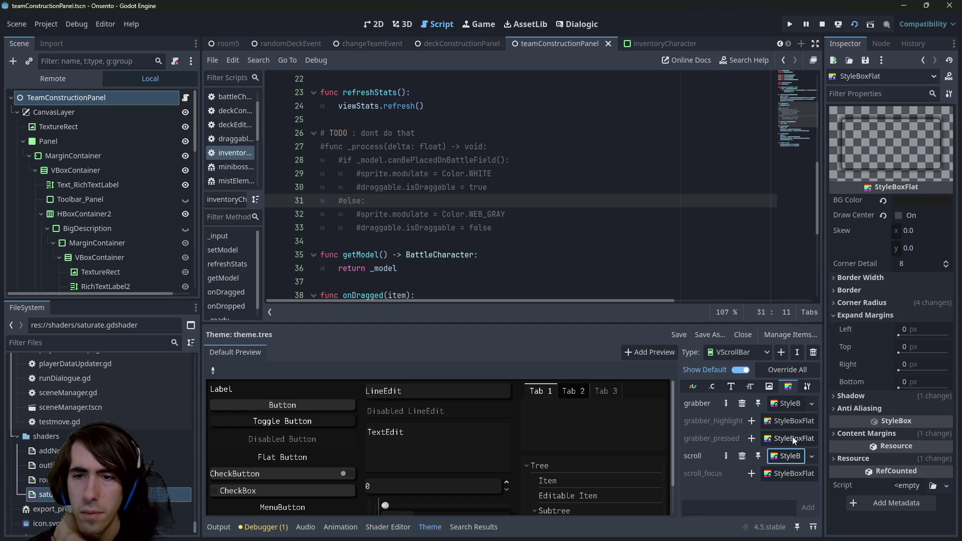
{"action": "left_click", "coordinate": [787, 405]}
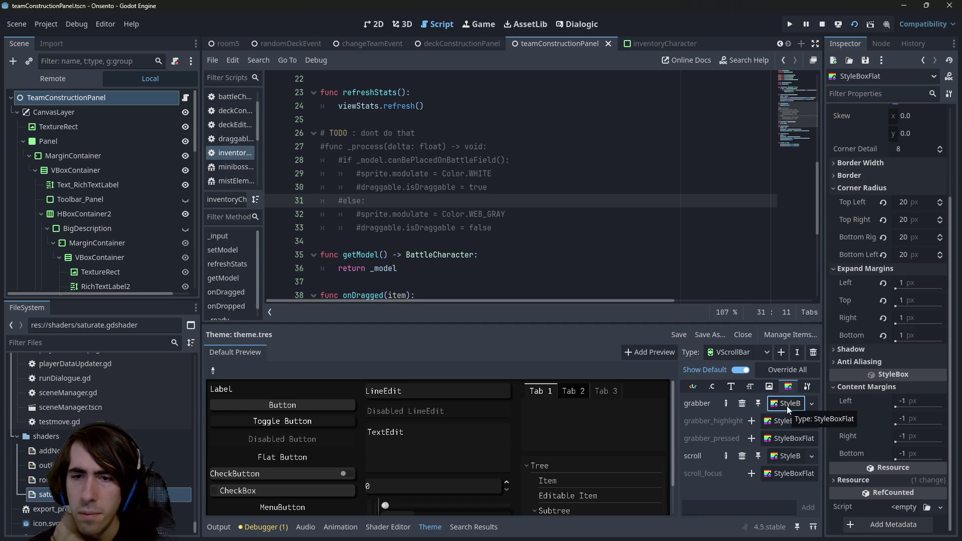
{"action": "left_click", "coordinate": [739, 352]}
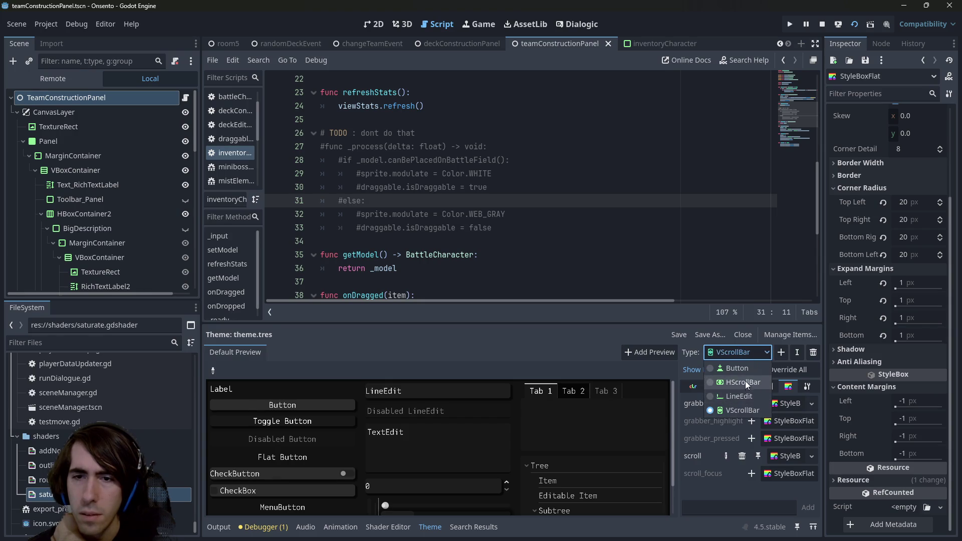
{"action": "left_click", "coordinate": [744, 382]}
{"action": "left_click", "coordinate": [782, 405]}
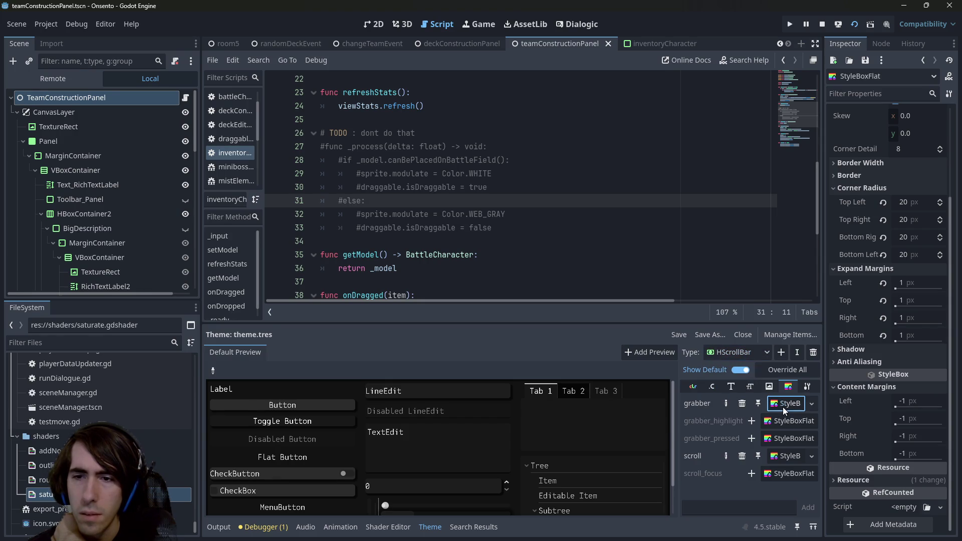
{"action": "left_click", "coordinate": [784, 456]}
{"action": "left_click", "coordinate": [747, 353]}
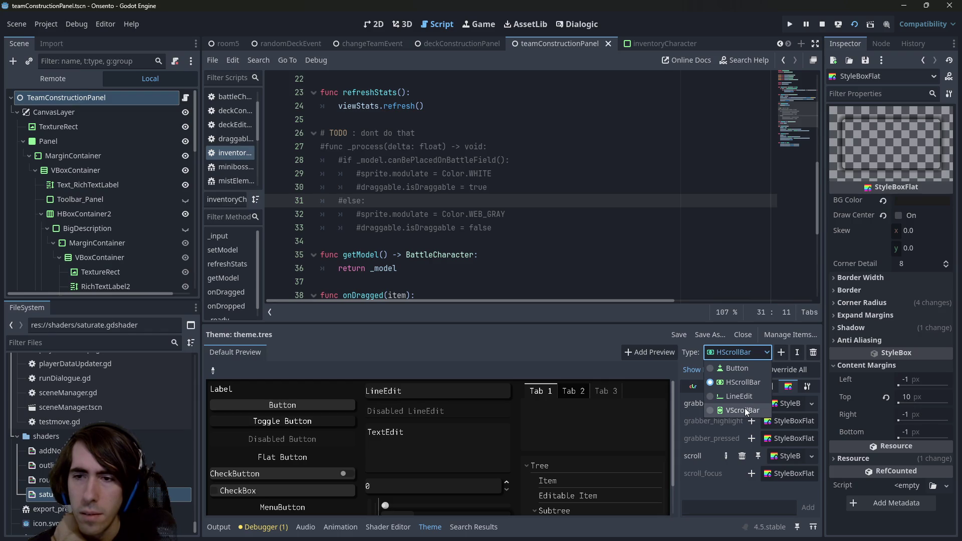
{"action": "left_click", "coordinate": [744, 409]}
Save the theme and flip between the HScrollBar and VScrollBar styles.
{"action": "key", "text": "ctrl+s"}
{"action": "left_click", "coordinate": [751, 403]}
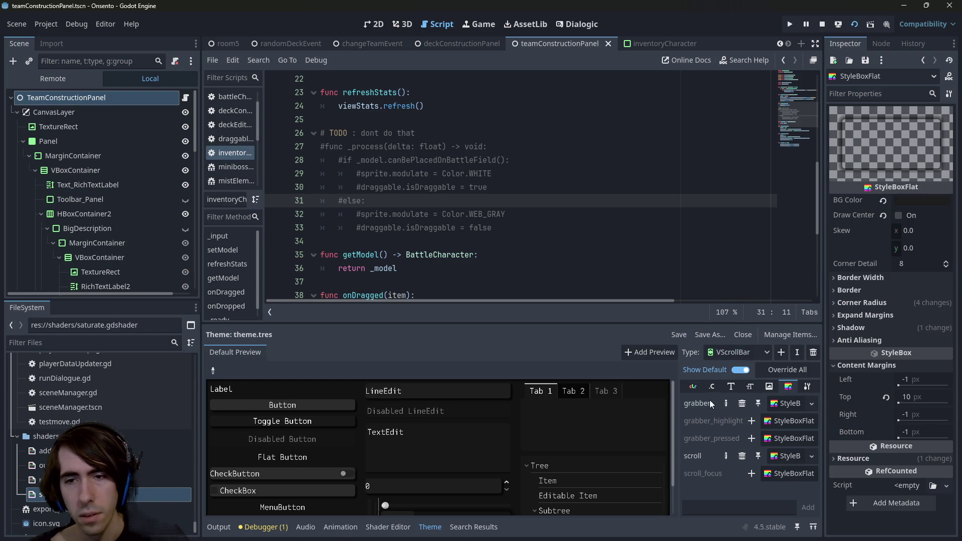
{"action": "left_click", "coordinate": [751, 353]}
{"action": "left_click", "coordinate": [739, 388]}
{"action": "left_click", "coordinate": [745, 354]}
{"action": "left_click", "coordinate": [744, 408]}
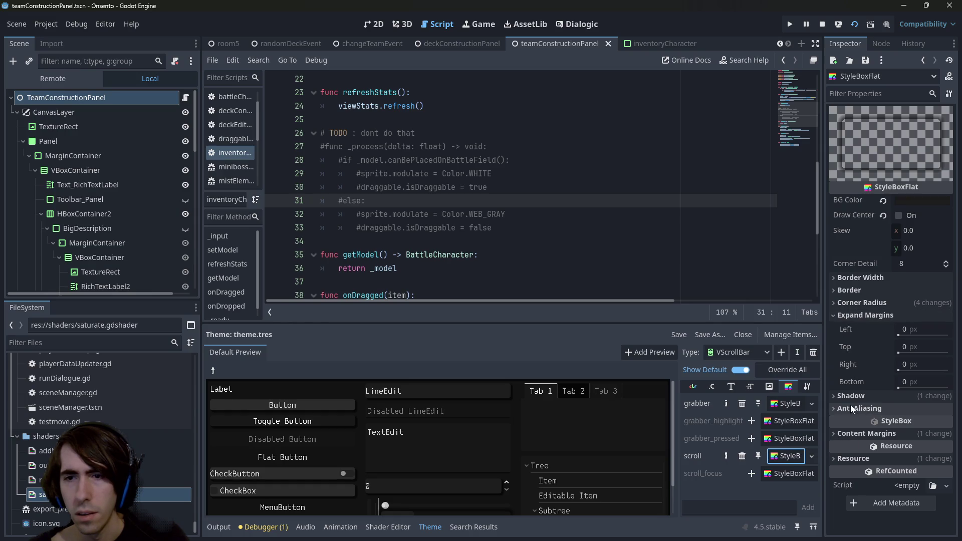
Compare the scroll track margins of HScrollBar and VScrollBar.
{"action": "left_click", "coordinate": [738, 354]}
{"action": "left_click", "coordinate": [738, 380]}
{"action": "left_click", "coordinate": [789, 456]}
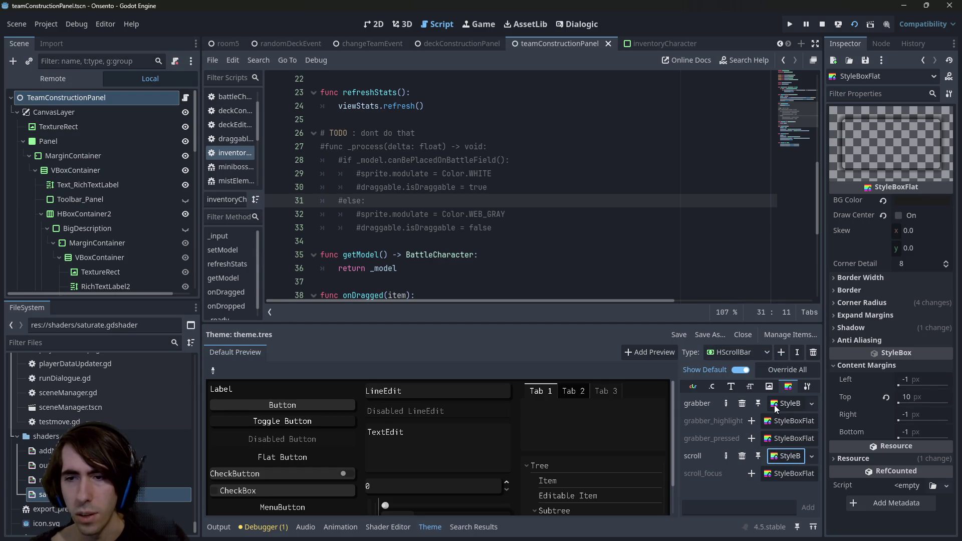
{"action": "left_click", "coordinate": [723, 348]}
{"action": "left_click", "coordinate": [727, 413]}
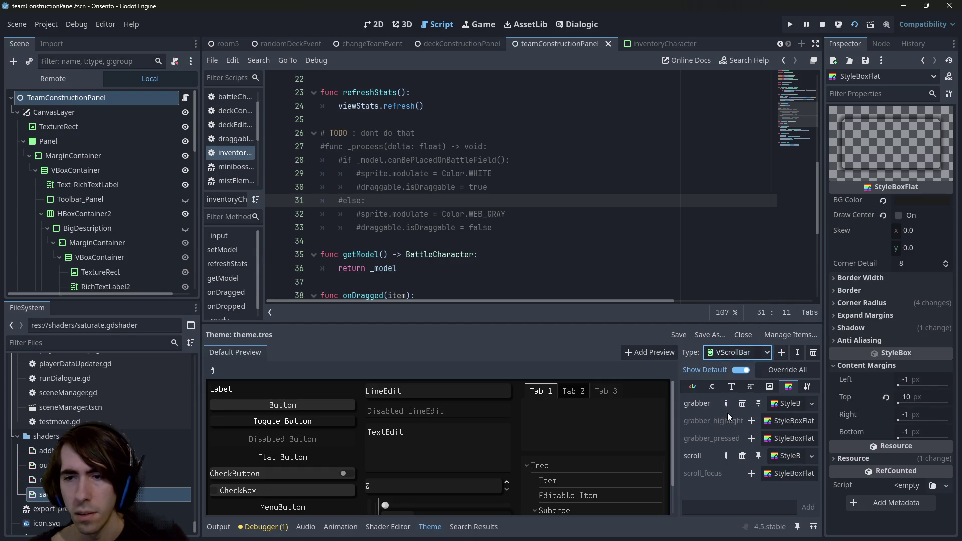
{"action": "left_click", "coordinate": [788, 455]}
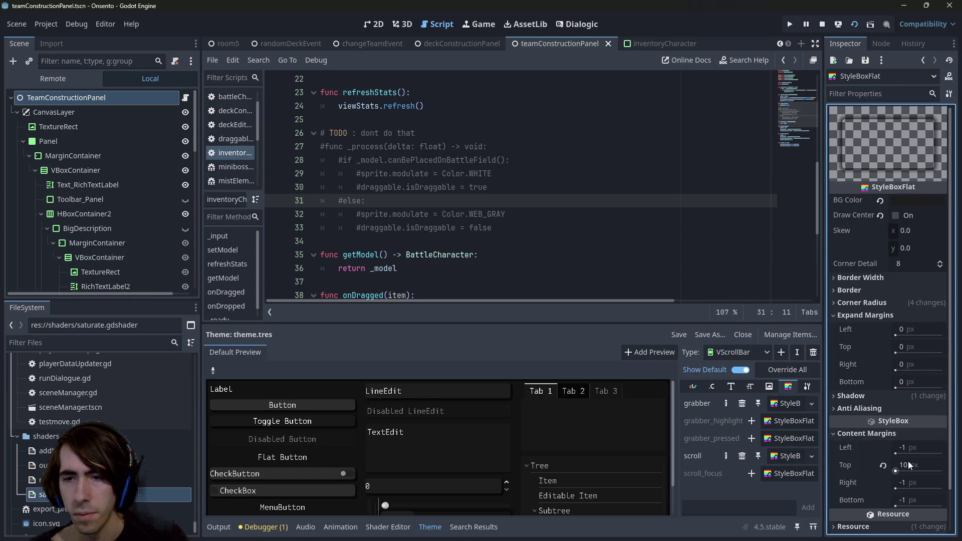
{"action": "left_click", "coordinate": [735, 353]}
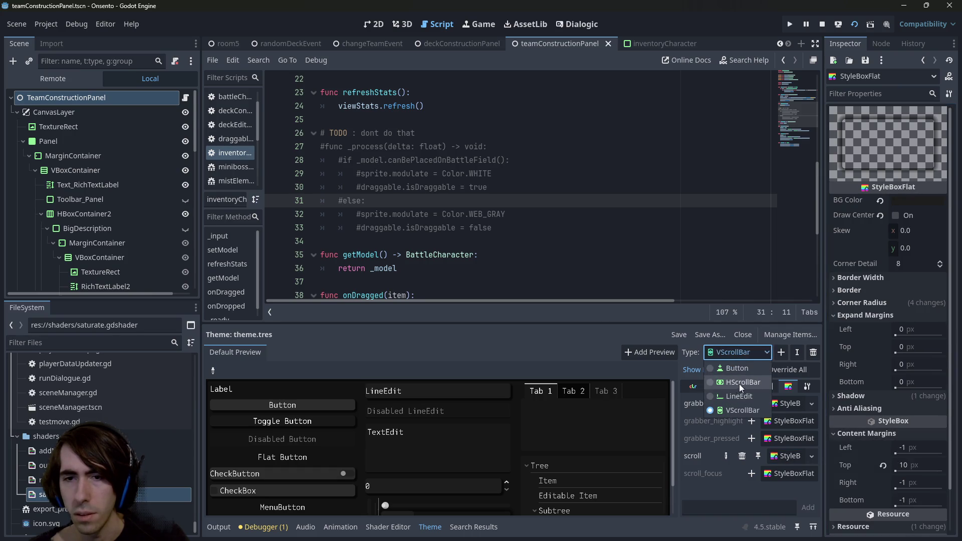
Set the VScrollBar scroll Content Margin Left to 10 and Top to -1, then save.
{"action": "left_click", "coordinate": [910, 445]}
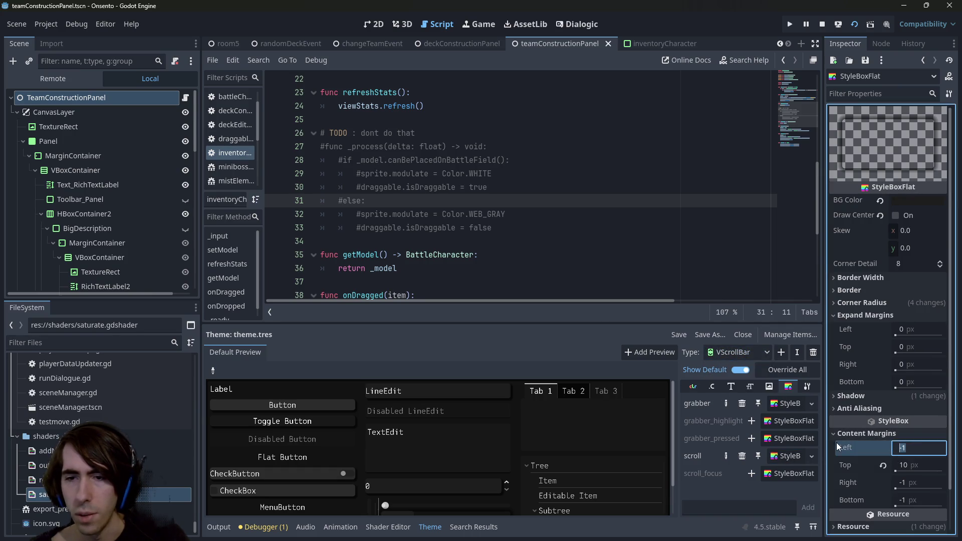
{"action": "type", "text": "10"}
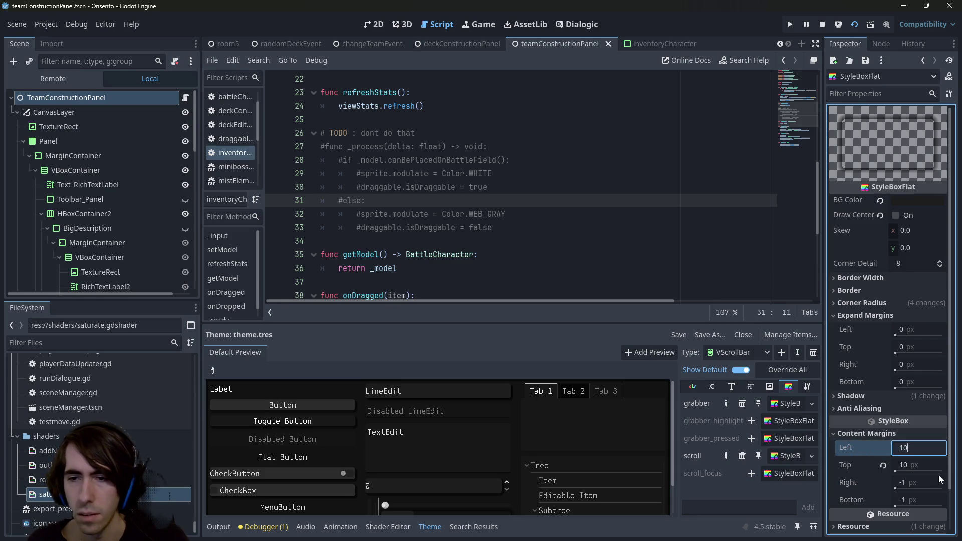
{"action": "left_click", "coordinate": [927, 466]}
{"action": "key", "text": "Return"}
{"action": "key", "text": "ctrl+s"}
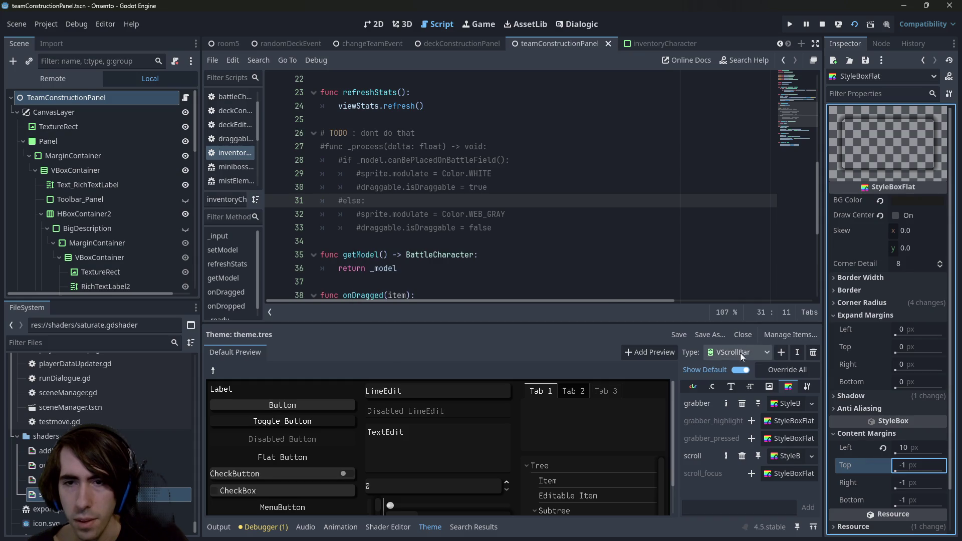
Review the HScrollBar scroll style, then launch the game again to test.
{"action": "left_click", "coordinate": [740, 353]}
{"action": "left_click", "coordinate": [737, 381]}
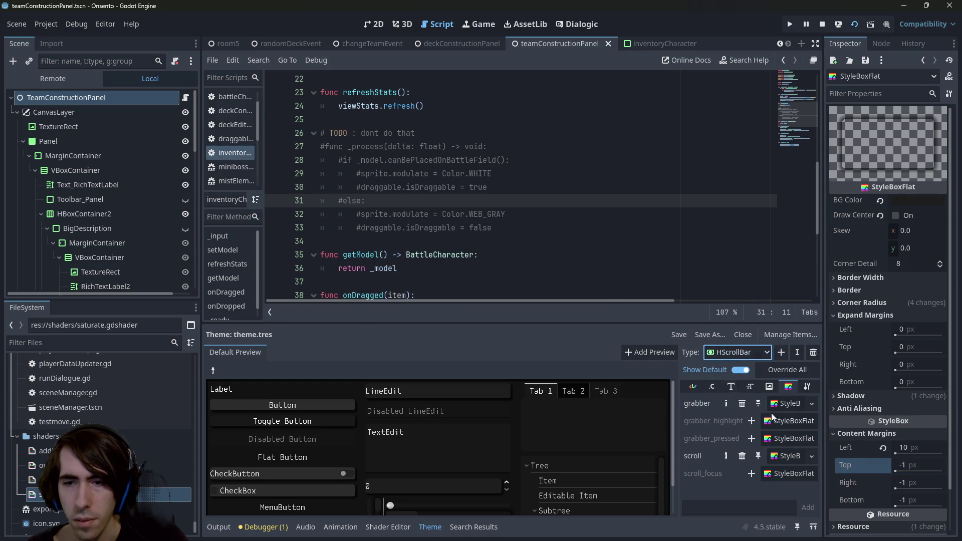
{"action": "left_click", "coordinate": [789, 455]}
{"action": "left_click", "coordinate": [738, 351]}
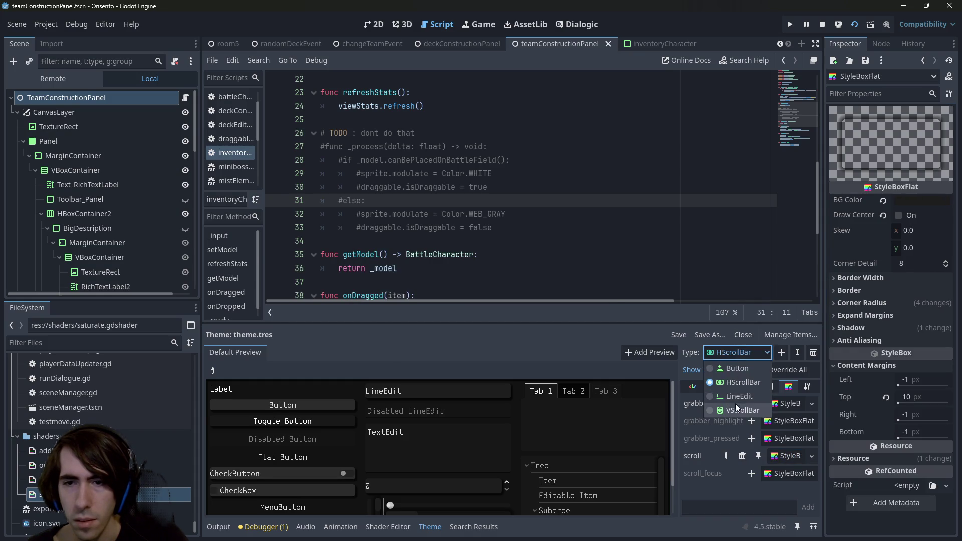
{"action": "left_click", "coordinate": [677, 329]}
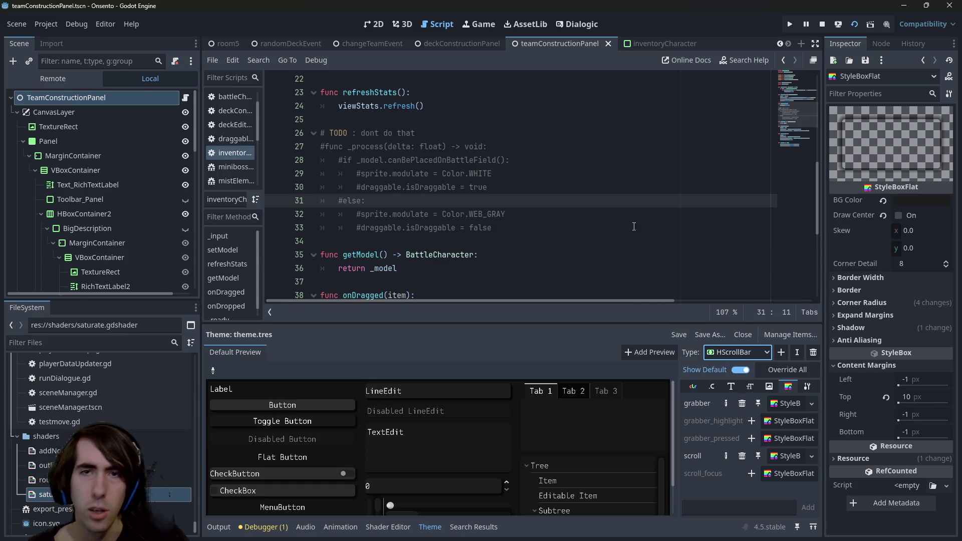
{"action": "left_click", "coordinate": [854, 24]}
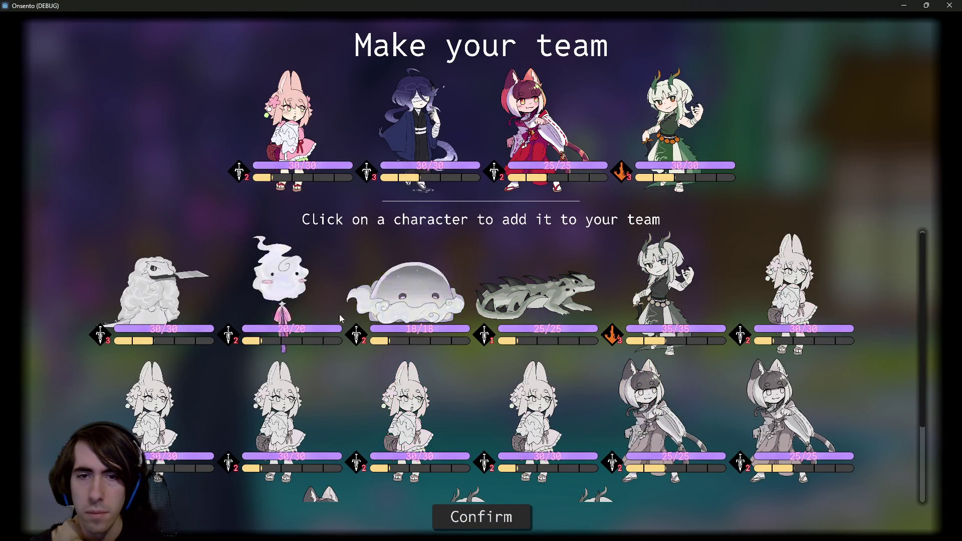
Add the pink bunnies and green dragon girl to the team, remove them, and scroll the roster.
{"action": "left_click", "coordinate": [792, 293]}
{"action": "left_click", "coordinate": [661, 293]}
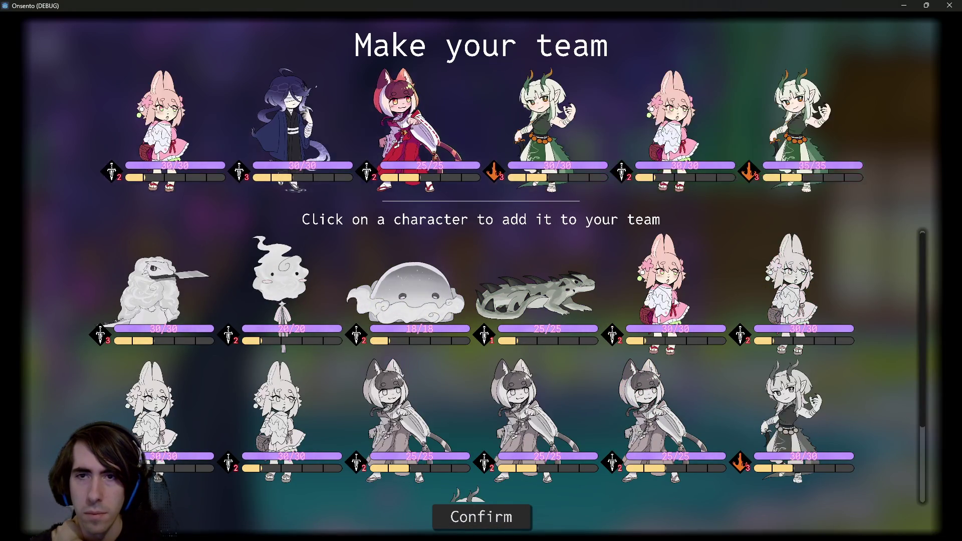
{"action": "left_click", "coordinate": [661, 293]}
{"action": "left_click", "coordinate": [708, 116]}
{"action": "left_click", "coordinate": [709, 116]}
{"action": "left_click", "coordinate": [708, 116]}
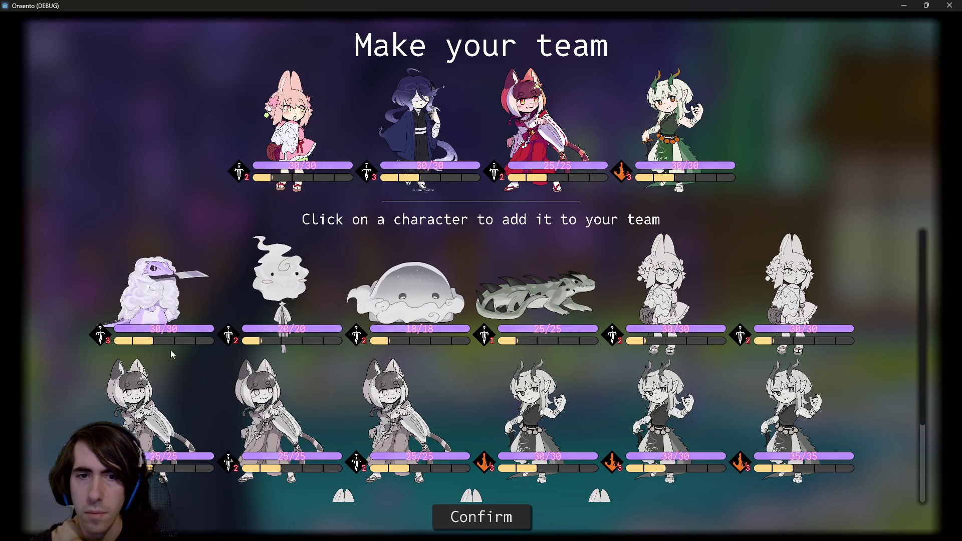
{"action": "scroll", "coordinate": [526, 420], "scroll_direction": "down", "scroll_amount": 2}
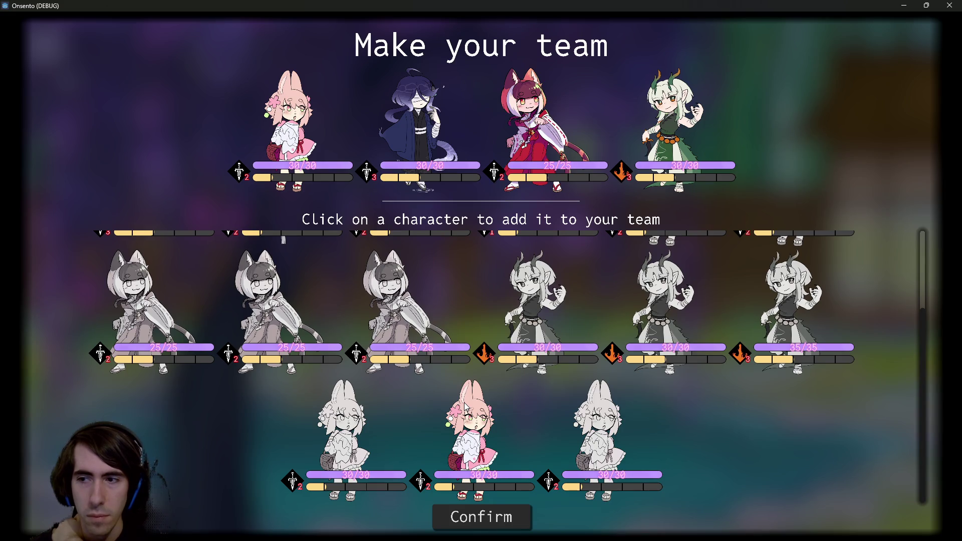
{"action": "scroll", "coordinate": [464, 406], "scroll_direction": "up", "scroll_amount": 2}
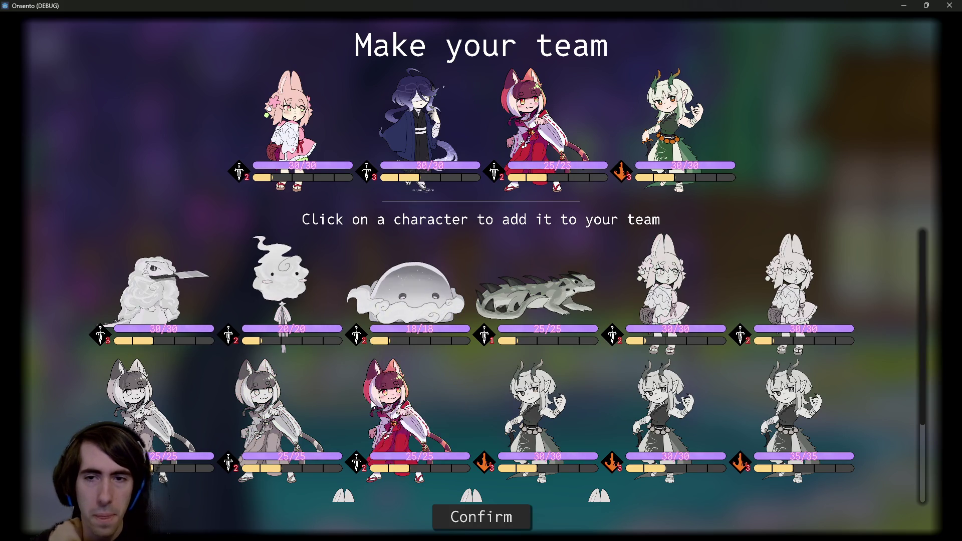
{"action": "scroll", "coordinate": [636, 332], "scroll_direction": "down", "scroll_amount": 2}
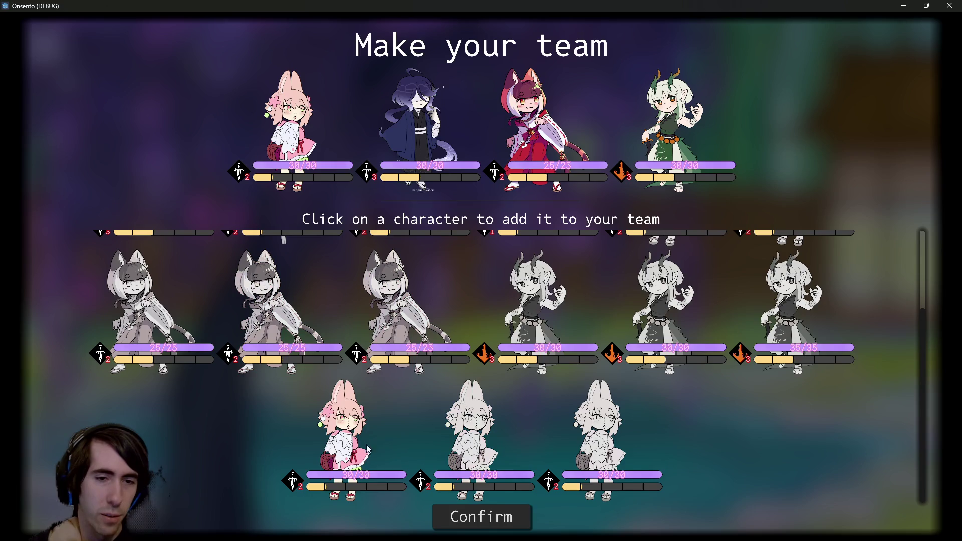
{"action": "scroll", "coordinate": [305, 290], "scroll_direction": "up", "scroll_amount": 2}
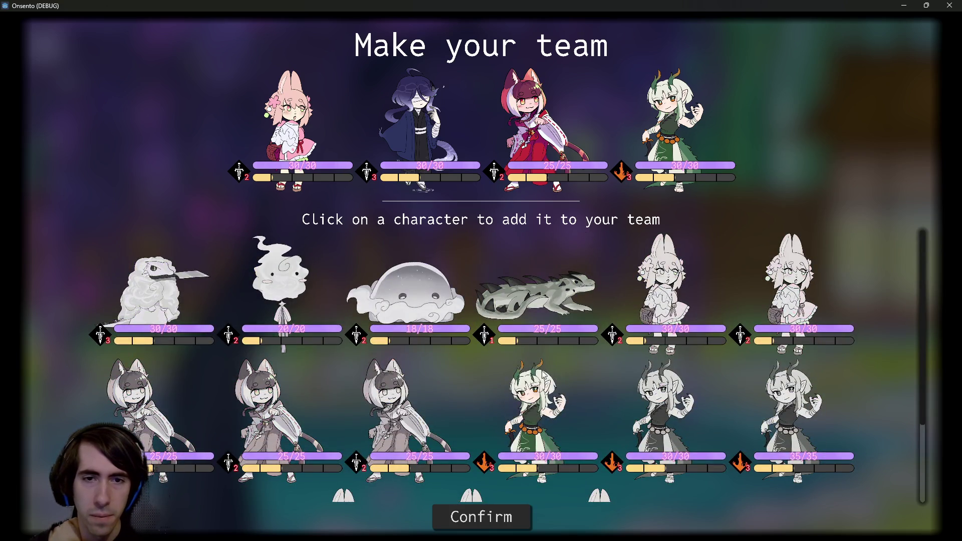
Add and remove the red cat, recheck roster scrolling, then close the game window.
{"action": "left_click", "coordinate": [408, 393]}
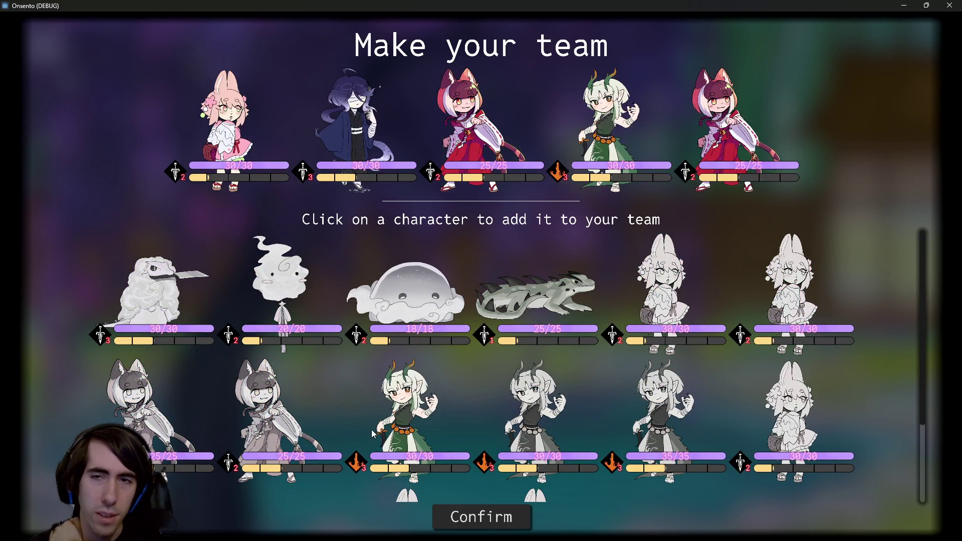
{"action": "left_click", "coordinate": [709, 127]}
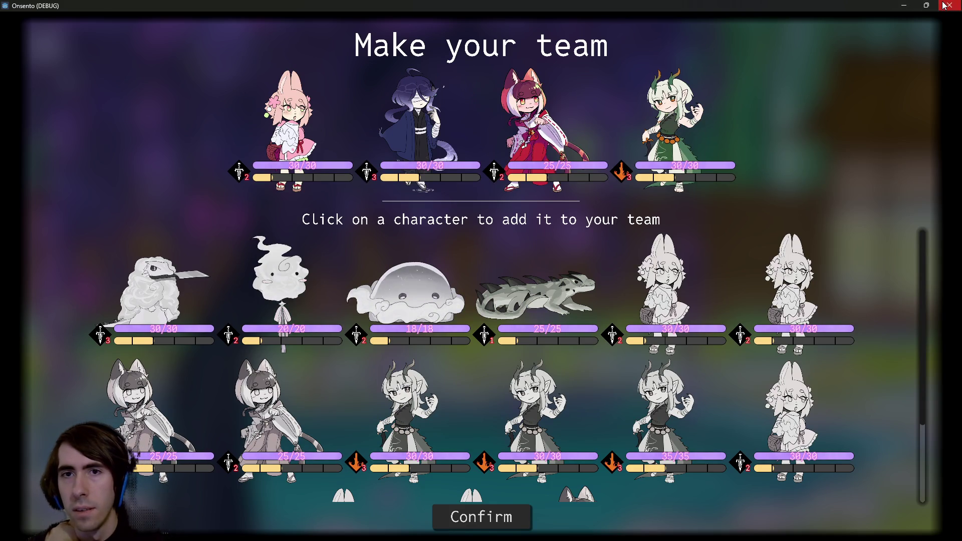
{"action": "scroll", "coordinate": [488, 354], "scroll_direction": "down", "scroll_amount": 3}
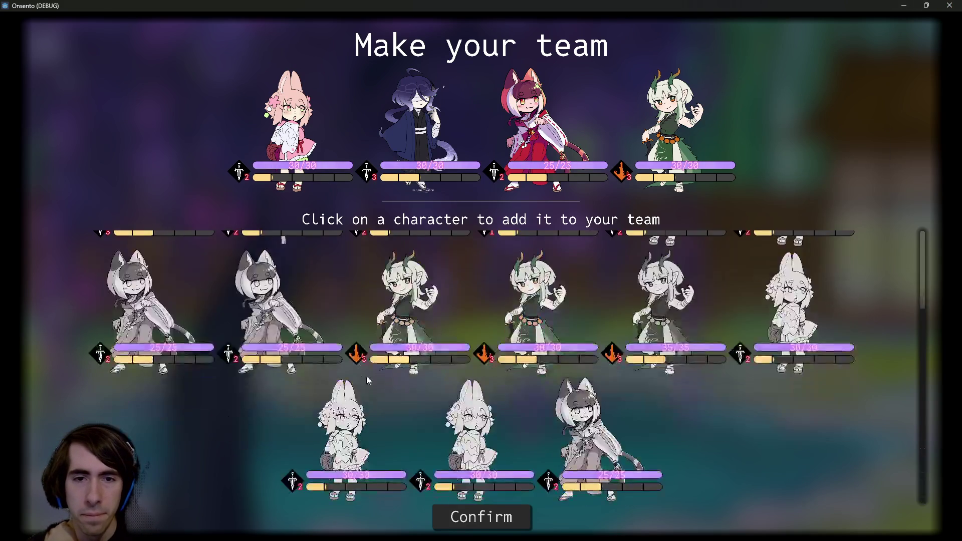
{"action": "scroll", "coordinate": [364, 270], "scroll_direction": "up", "scroll_amount": 3}
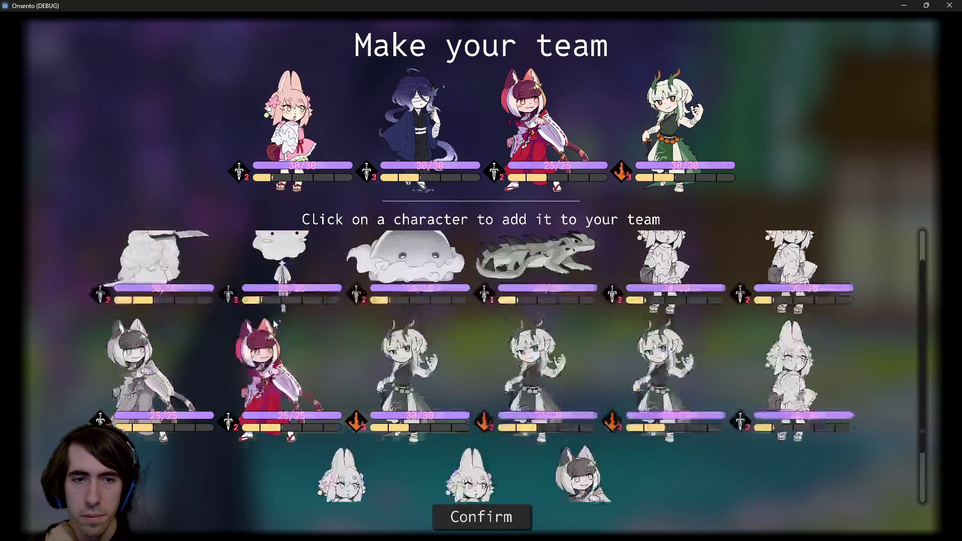
{"action": "scroll", "coordinate": [481, 351], "scroll_direction": "down", "scroll_amount": 3}
{"action": "scroll", "coordinate": [489, 354], "scroll_direction": "up", "scroll_amount": 3}
{"action": "scroll", "coordinate": [536, 391], "scroll_direction": "down", "scroll_amount": 3}
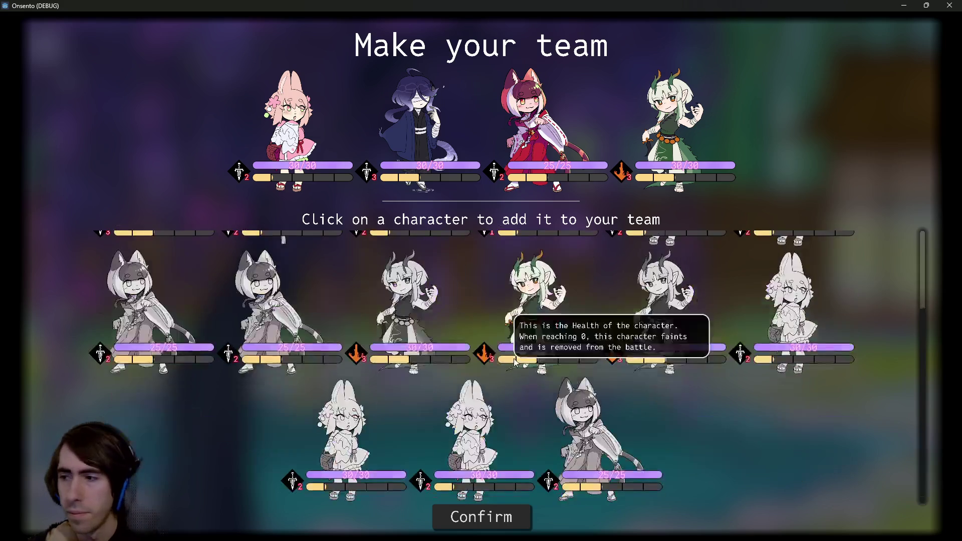
{"action": "scroll", "coordinate": [488, 365], "scroll_direction": "up", "scroll_amount": 3}
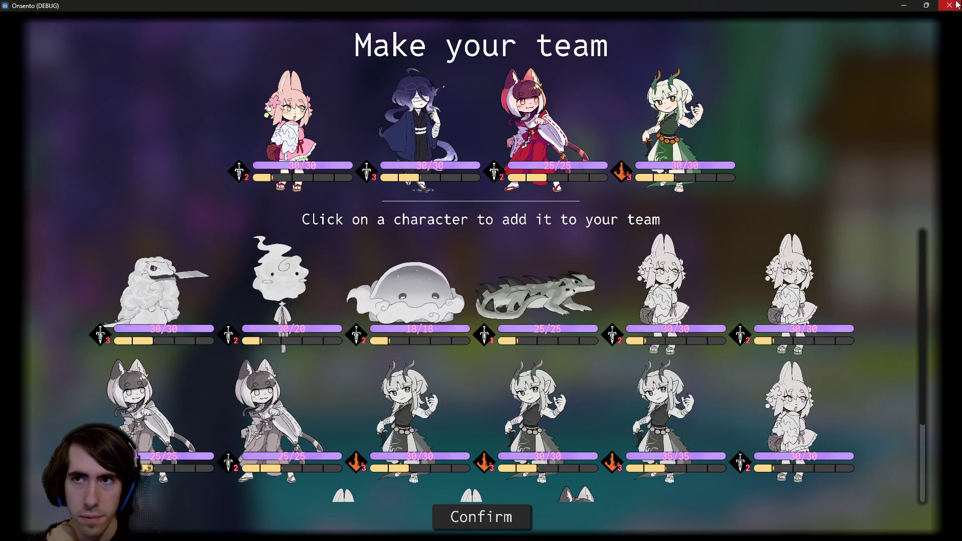
{"action": "left_click", "coordinate": [950, 5]}
{"action": "scroll", "coordinate": [429, 231], "scroll_direction": "down", "scroll_amount": 5}
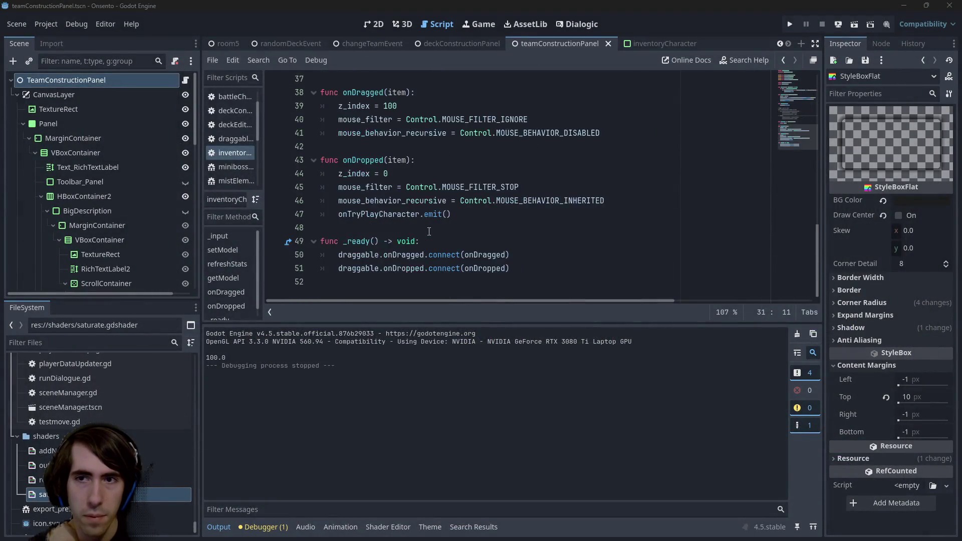
Open teamConstructionPanel.gd and select the two hover/unhover disconnect lines in createCharacterView.
{"action": "scroll", "coordinate": [429, 232], "scroll_direction": "up", "scroll_amount": 4}
{"action": "left_click", "coordinate": [186, 81]}
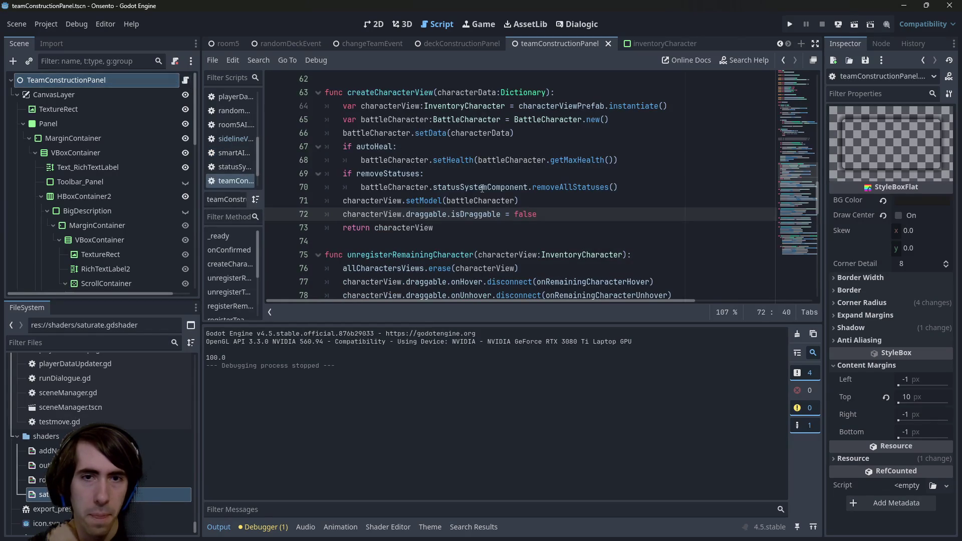
{"action": "scroll", "coordinate": [590, 215], "scroll_direction": "down", "scroll_amount": 1}
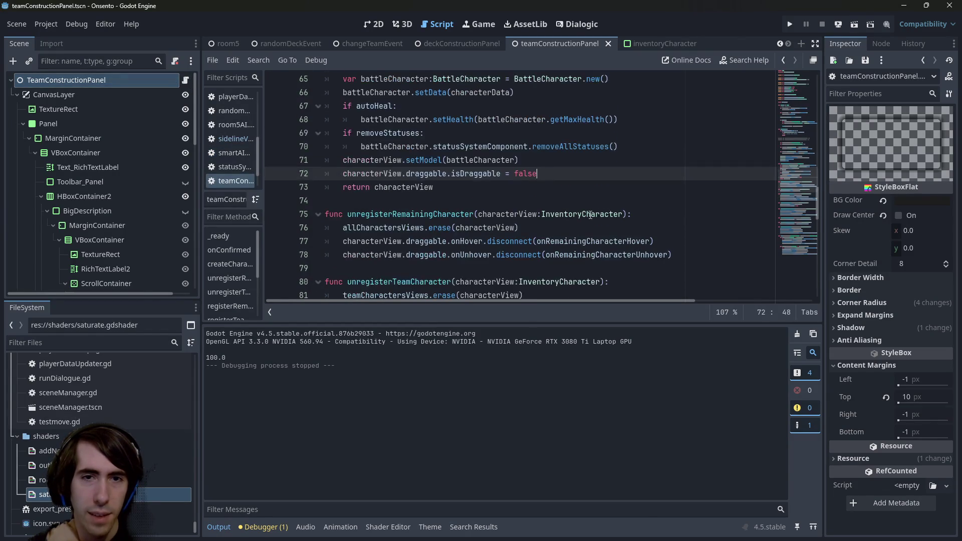
{"action": "mouse_move", "coordinate": [684, 256]}
{"action": "left_mouse_down"}
{"action": "mouse_move", "coordinate": [301, 255]}
{"action": "mouse_move", "coordinate": [290, 243]}
{"action": "left_mouse_up"}
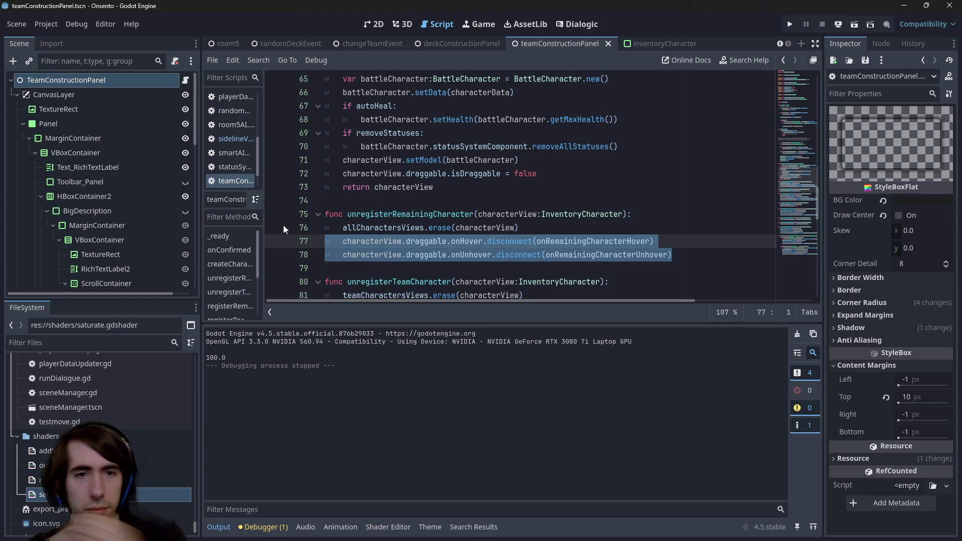
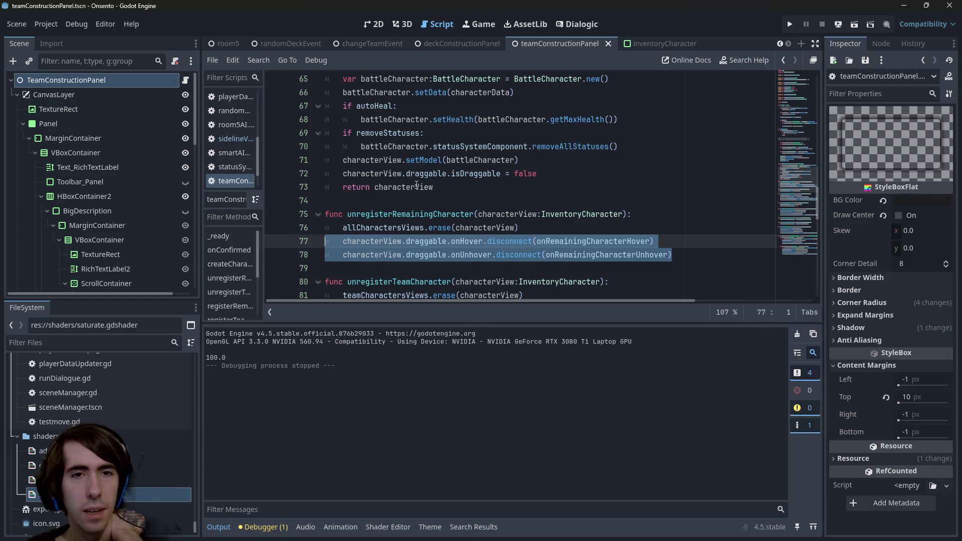
Switch to the InventoryCharacter scene and bring up its script around the _ready function.
{"action": "left_click", "coordinate": [651, 42]}
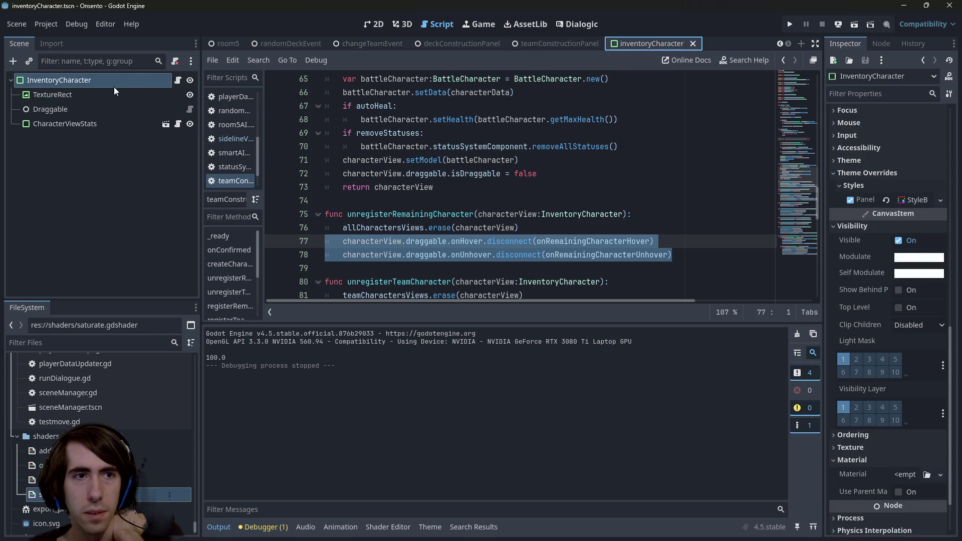
{"action": "left_click", "coordinate": [177, 81]}
{"action": "scroll", "coordinate": [451, 191], "scroll_direction": "down", "scroll_amount": 5}
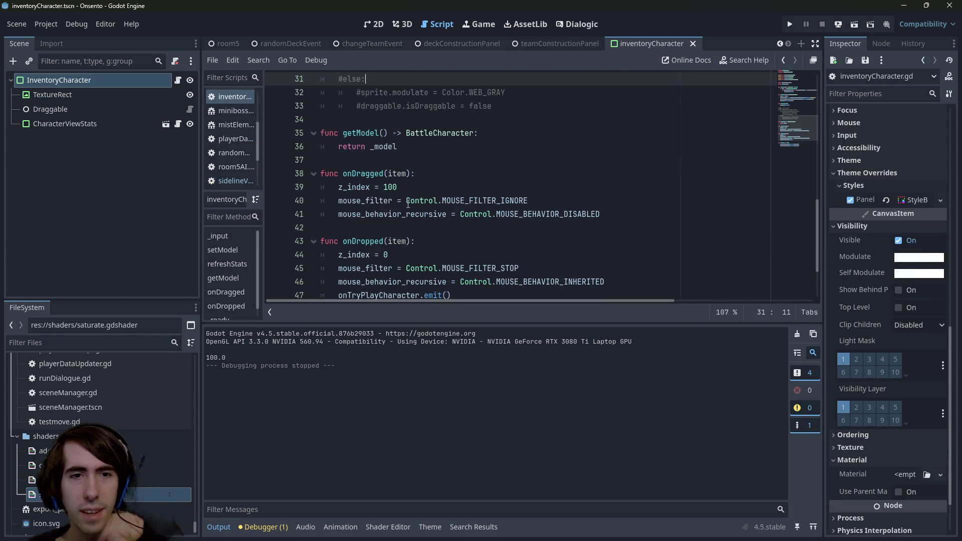
{"action": "scroll", "coordinate": [407, 204], "scroll_direction": "up", "scroll_amount": 5}
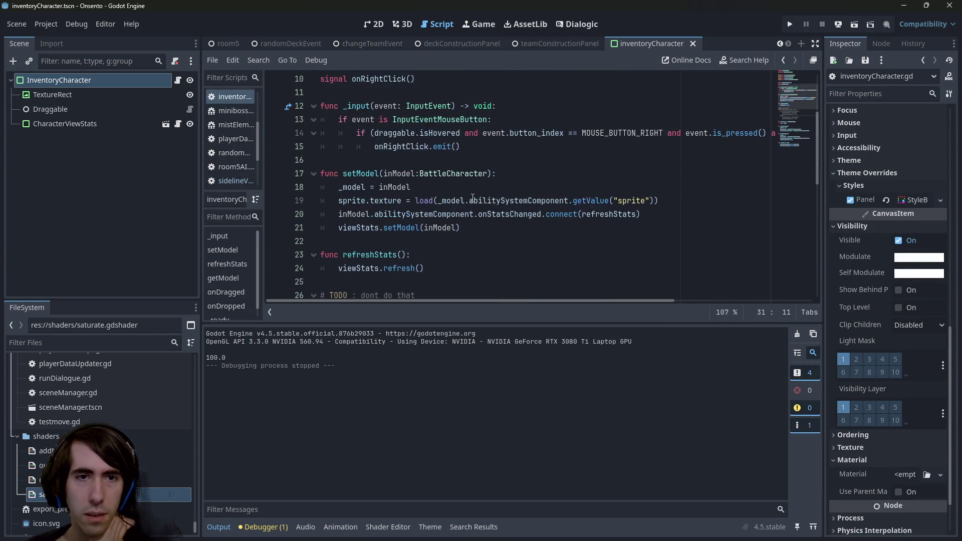
{"action": "scroll", "coordinate": [471, 199], "scroll_direction": "down", "scroll_amount": 5}
Open a line above _ready, trial-paste the disconnect lines and undo, then compare with teamConstructionPanel.
{"action": "left_click", "coordinate": [406, 278]}
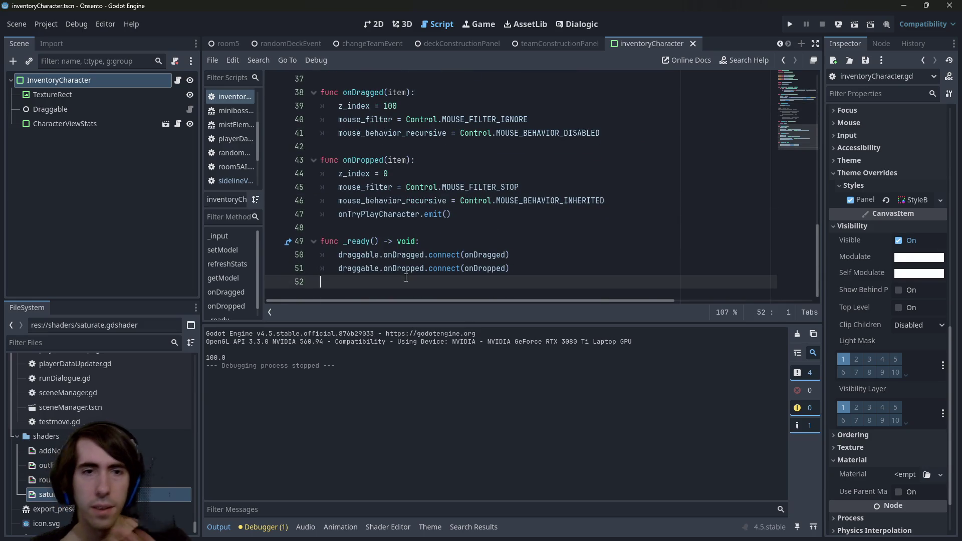
{"action": "left_click", "coordinate": [435, 228]}
{"action": "type", "text": "characterView.draggable.onHover.disconnect(onRemainingCharacterHover) \tcharacterView.draggable.onUnhover.disconnect(onRemainingCharacterUnhover)"}
{"action": "key", "text": "ctrl+z"}
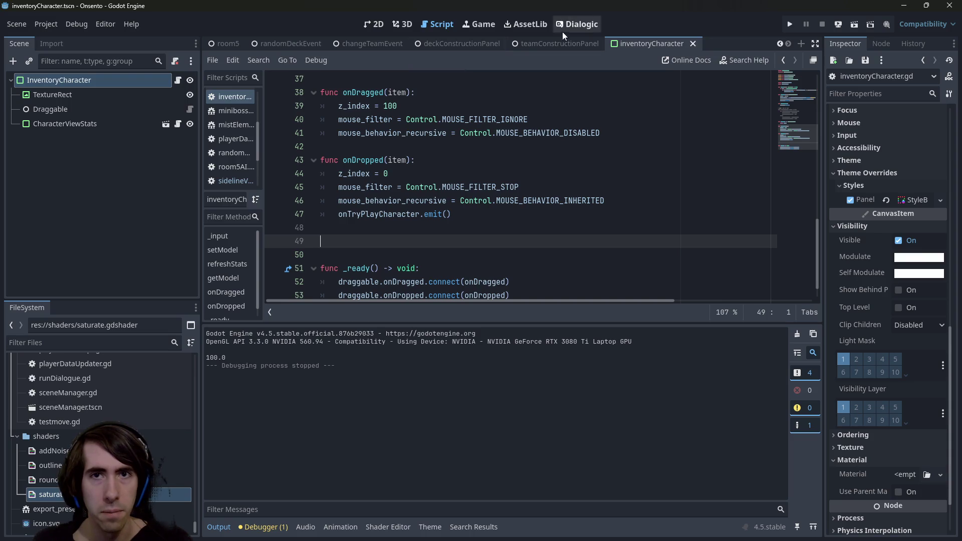
{"action": "left_click", "coordinate": [551, 48]}
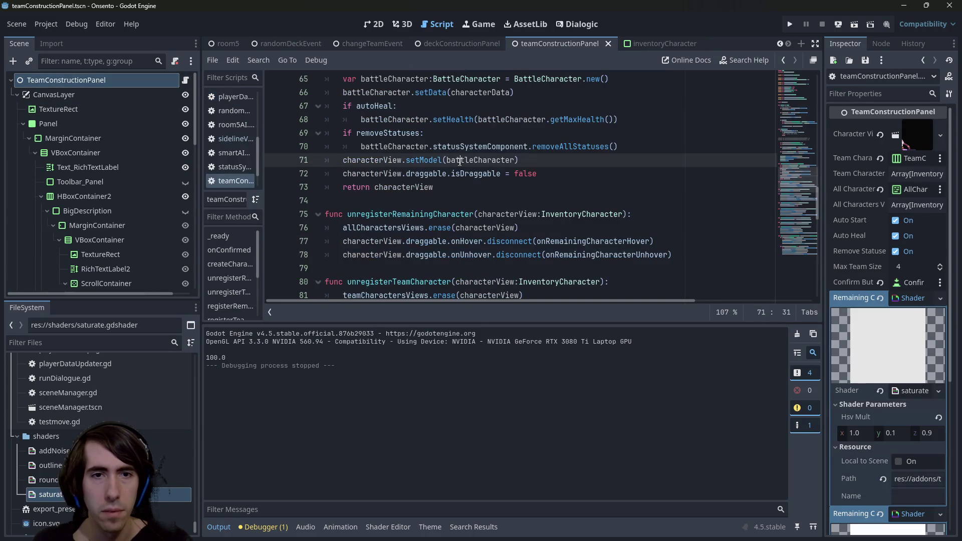
{"action": "left_click", "coordinate": [647, 46]}
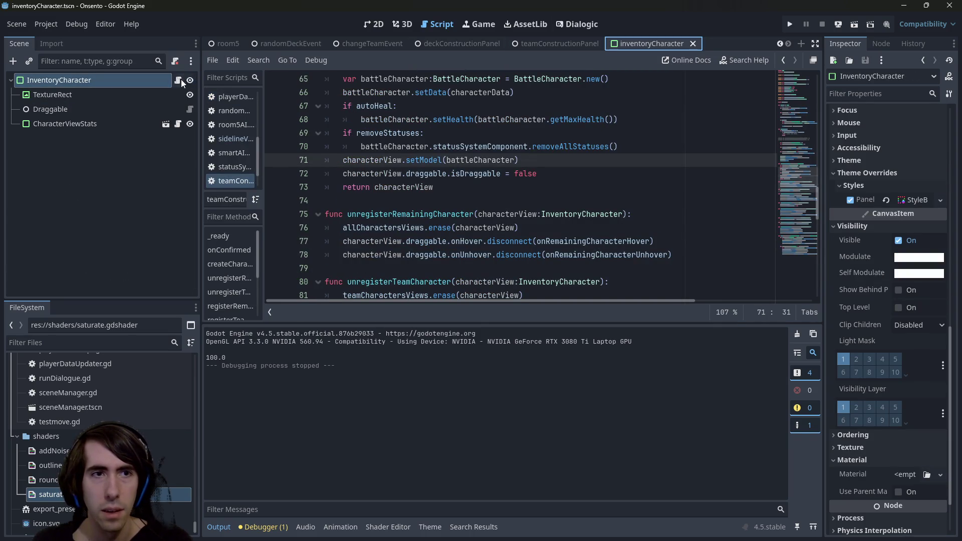
Add stub functions onHover() and onUnhover() with pass bodies, saving the script.
{"action": "type", "text": "f"}
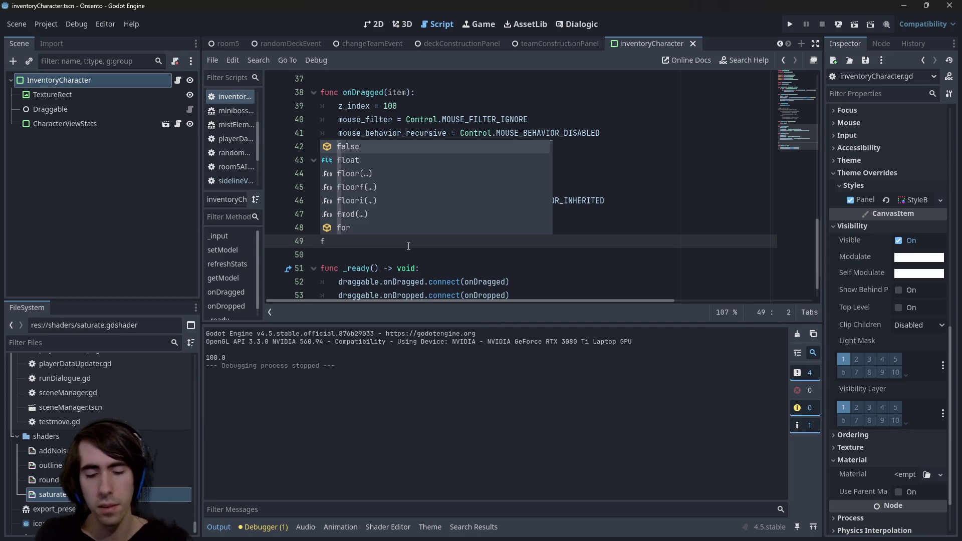
{"action": "type", "text": "unc onHover()"}
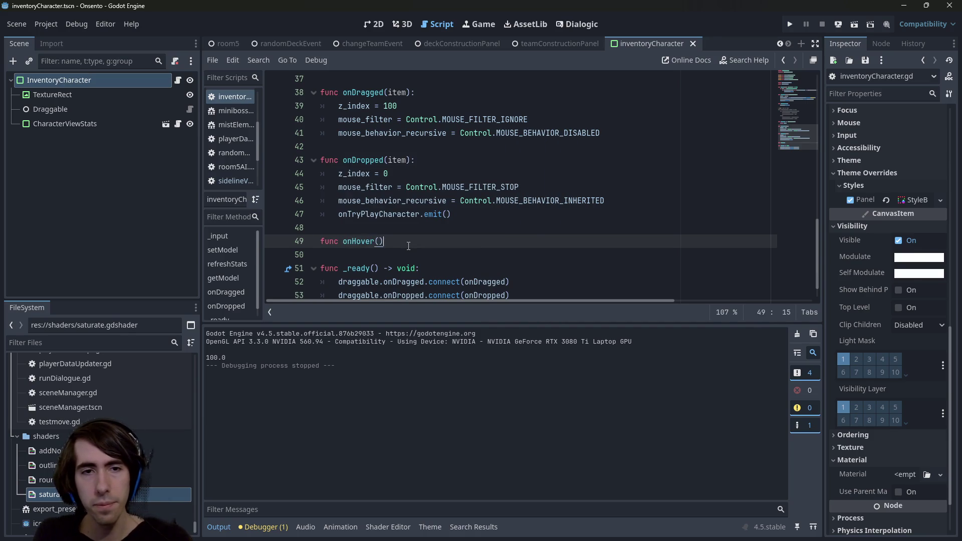
{"action": "type", "text": ":"}
{"action": "key", "text": "Return"}
{"action": "key", "text": "ctrl+s"}
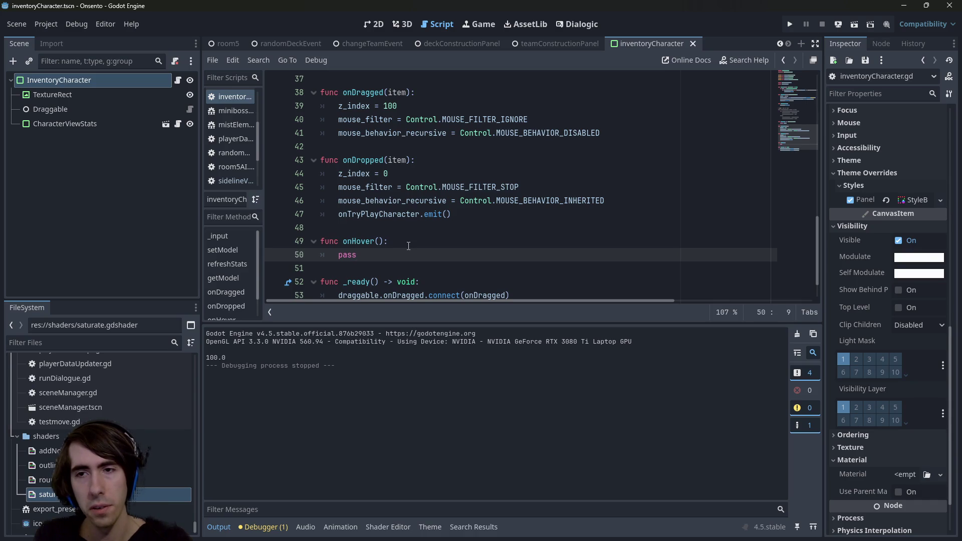
{"action": "key", "text": "Return"}
{"action": "key", "text": "Return"}
{"action": "type", "text": "func "}
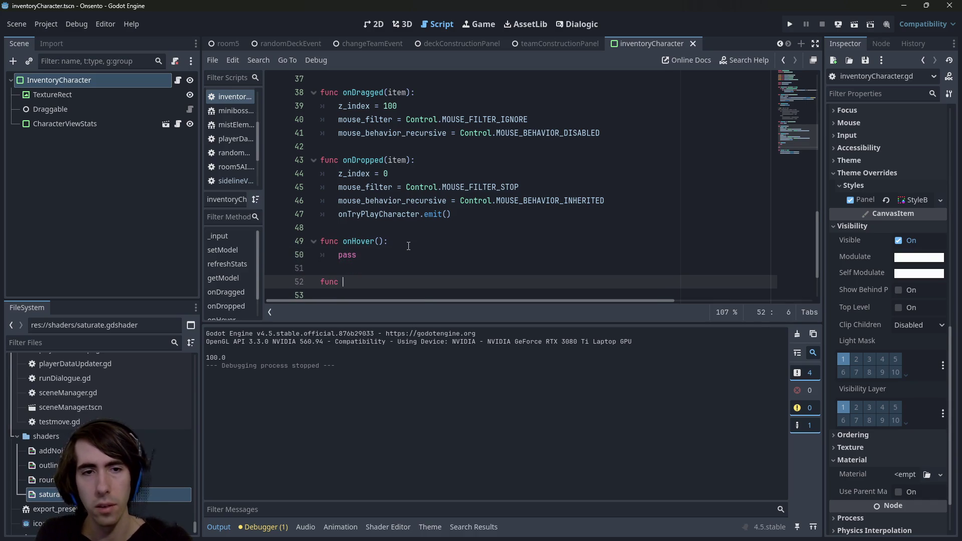
{"action": "type", "text": "onUnhover("}
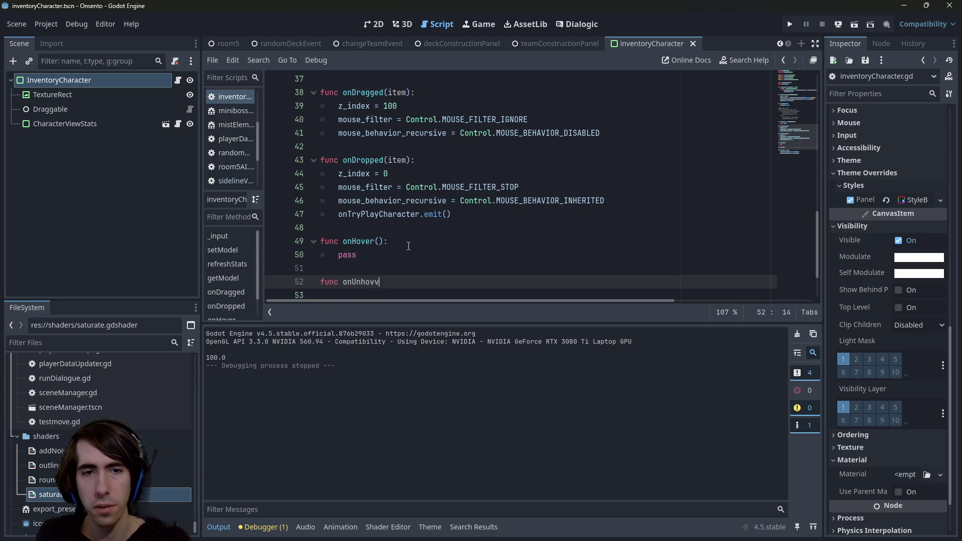
{"action": "type", "text": "):"}
{"action": "key", "text": "Return"}
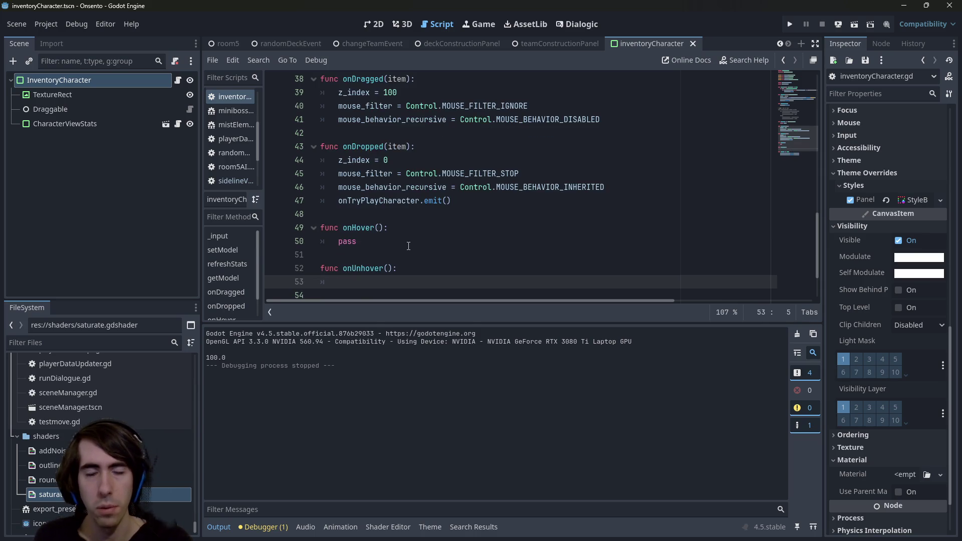
{"action": "scroll", "coordinate": [408, 245], "scroll_direction": "down", "scroll_amount": 1}
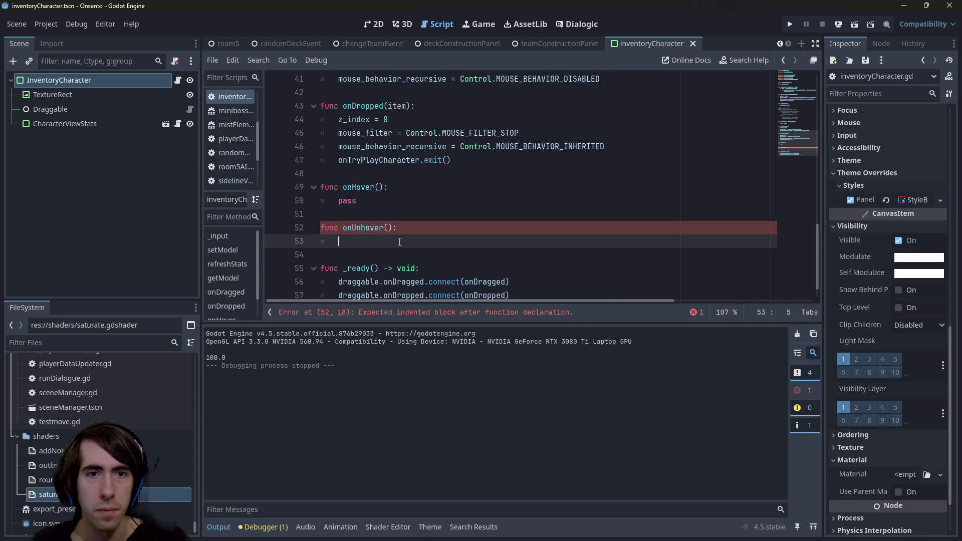
{"action": "scroll", "coordinate": [399, 241], "scroll_direction": "up", "scroll_amount": 1}
{"action": "type", "text": "ass"}
{"action": "key", "text": "ctrl+s"}
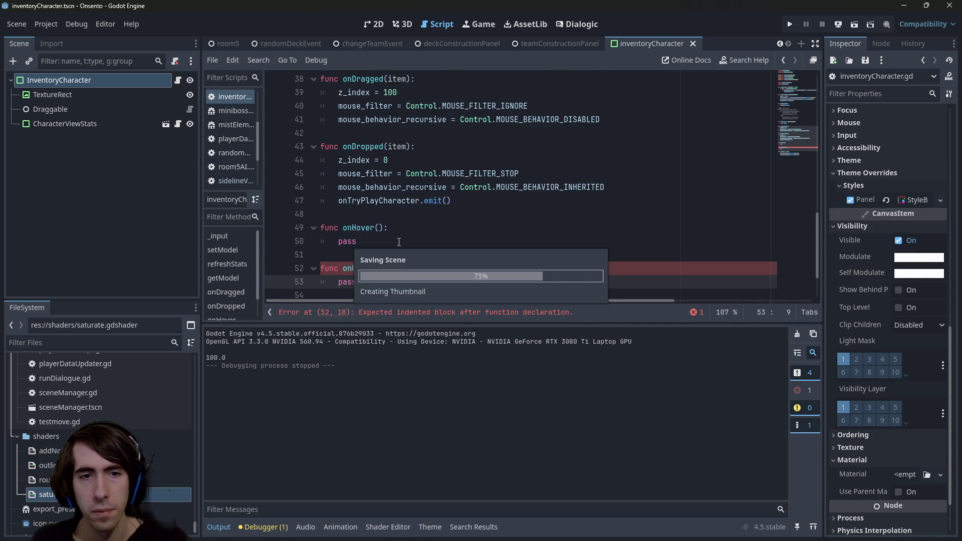
Duplicate the two draggable connect lines in _ready below the originals.
{"action": "scroll", "coordinate": [379, 230], "scroll_direction": "up", "scroll_amount": 2}
{"action": "scroll", "coordinate": [379, 230], "scroll_direction": "up", "scroll_amount": 8}
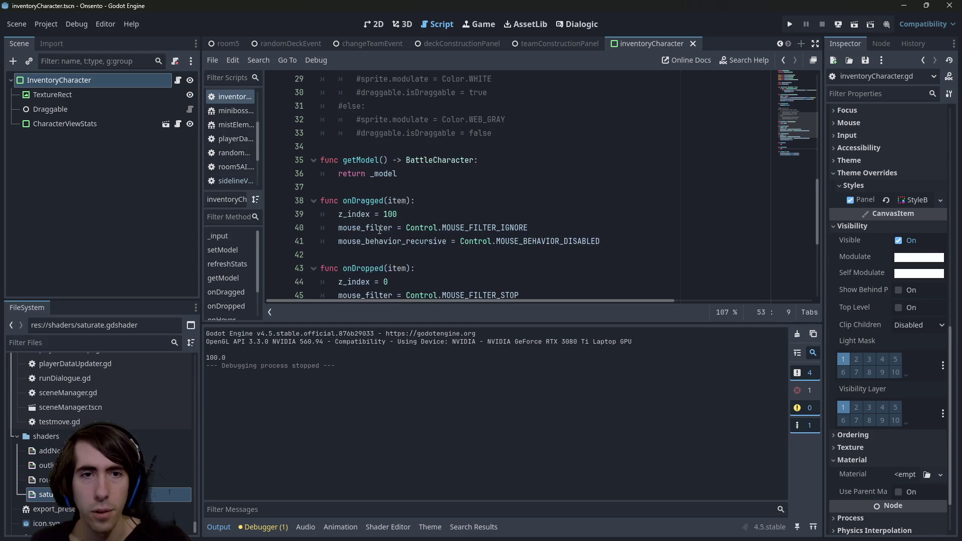
{"action": "scroll", "coordinate": [379, 230], "scroll_direction": "down", "scroll_amount": 11}
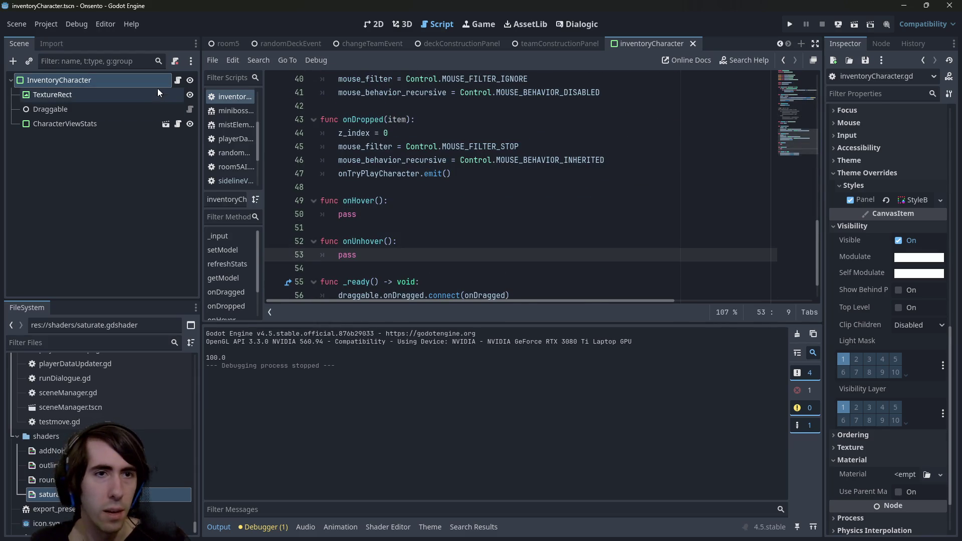
{"action": "scroll", "coordinate": [451, 182], "scroll_direction": "up", "scroll_amount": 2}
{"action": "scroll", "coordinate": [451, 183], "scroll_direction": "up", "scroll_amount": 11}
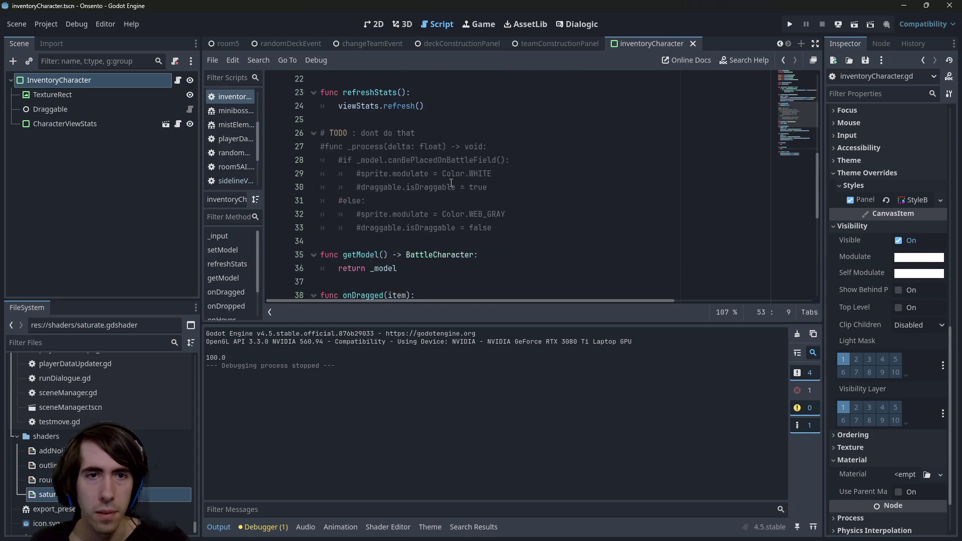
{"action": "scroll", "coordinate": [451, 183], "scroll_direction": "down", "scroll_amount": 14}
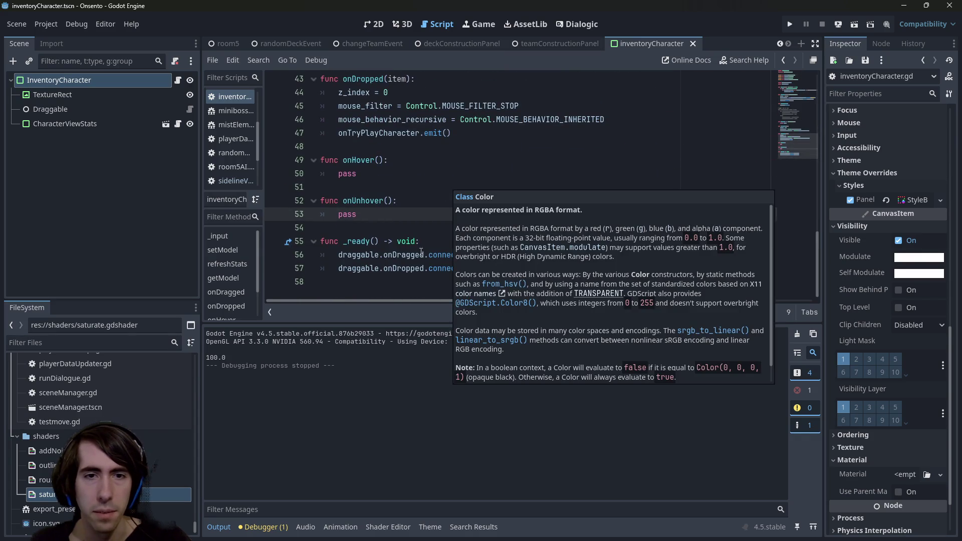
{"action": "left_click_drag", "start_coordinate": [510, 268], "coordinate": [225, 253]}
{"action": "key", "text": "ctrl+c"}
{"action": "left_click", "coordinate": [391, 282]}
{"action": "key", "text": "ctrl+v"}
Rename the duplicated connections from onDragged/onDropped to onHover/onUnhover and save.
{"action": "double_click", "coordinate": [396, 258]}
{"action": "double_click", "coordinate": [402, 268]}
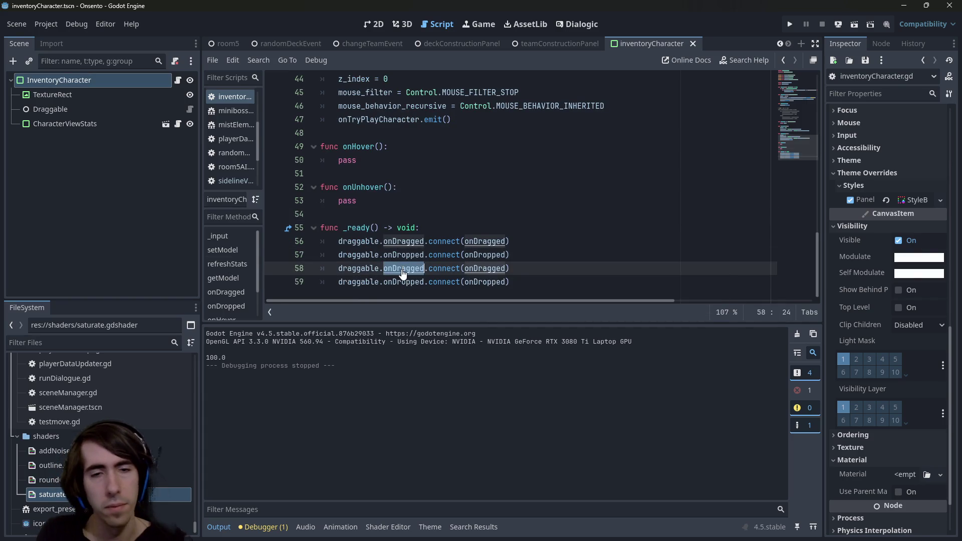
{"action": "key", "text": "ctrl+d"}
{"action": "type", "text": "onH"}
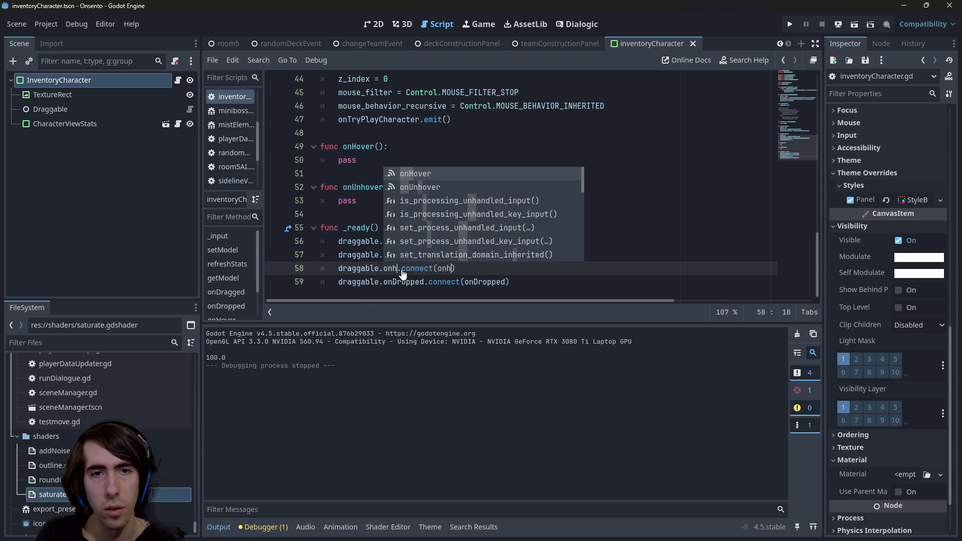
{"action": "key", "text": "Return"}
{"action": "double_click", "coordinate": [401, 282]}
{"action": "key", "text": "ctrl+d"}
{"action": "type", "text": "onU"}
{"action": "key", "text": "Return"}
{"action": "key", "text": "ctrl+s"}
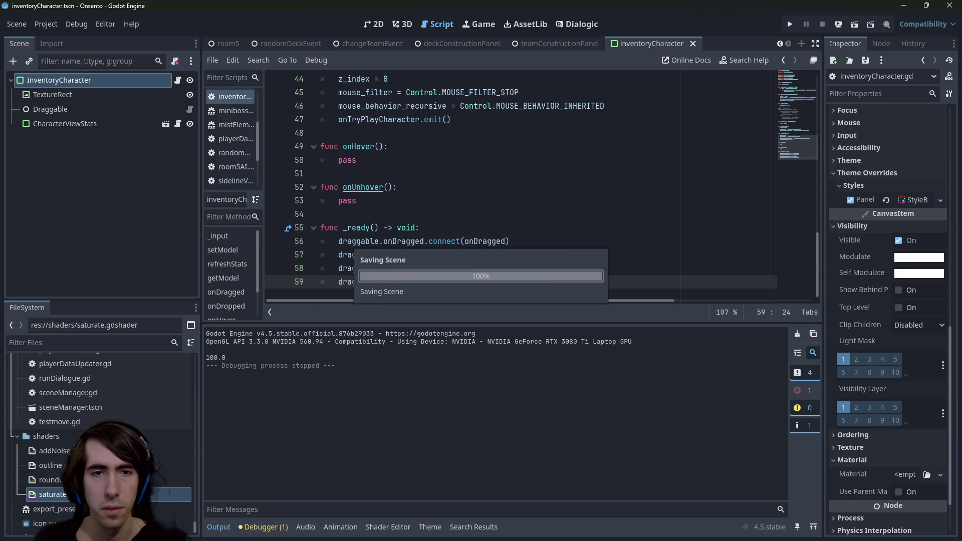
{"action": "left_click", "coordinate": [395, 166]}
Find and copy the shader material assignment line in the teamConstructionPanel script.
{"action": "scroll", "coordinate": [395, 166], "scroll_direction": "up", "scroll_amount": 1}
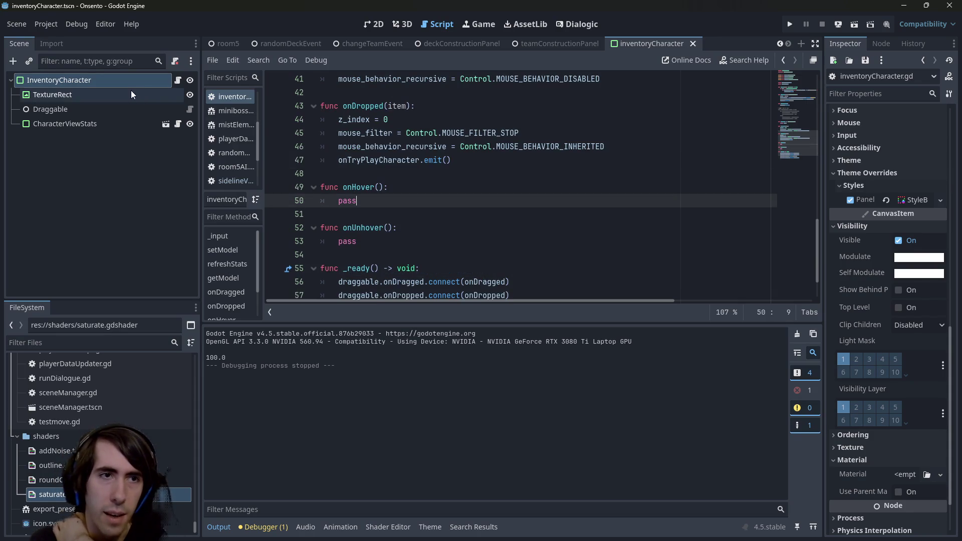
{"action": "scroll", "coordinate": [535, 176], "scroll_direction": "up", "scroll_amount": 8}
{"action": "scroll", "coordinate": [536, 176], "scroll_direction": "down", "scroll_amount": 7}
{"action": "left_click", "coordinate": [556, 44]}
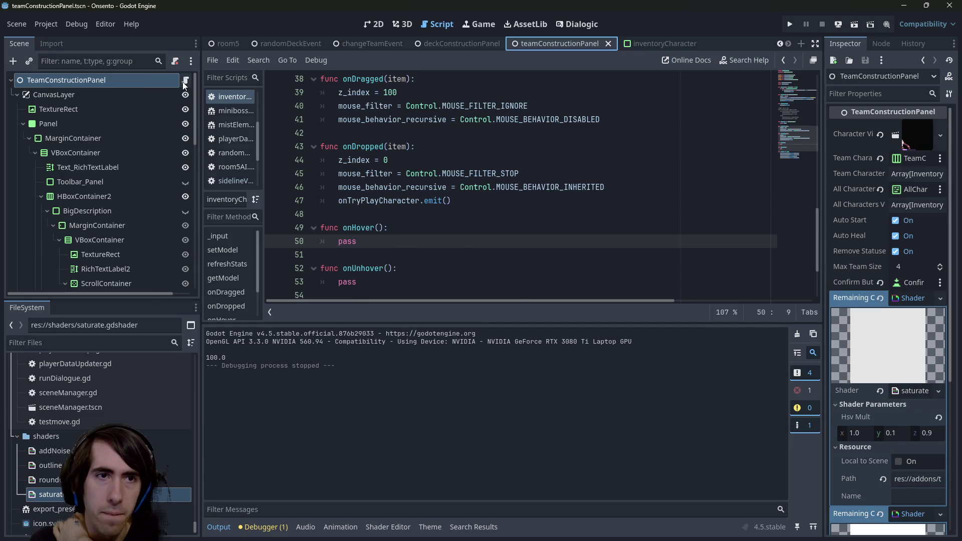
{"action": "scroll", "coordinate": [489, 199], "scroll_direction": "up", "scroll_amount": 4}
{"action": "scroll", "coordinate": [489, 198], "scroll_direction": "up", "scroll_amount": 1}
{"action": "left_click", "coordinate": [489, 199]}
{"action": "scroll", "coordinate": [489, 198], "scroll_direction": "up", "scroll_amount": 11}
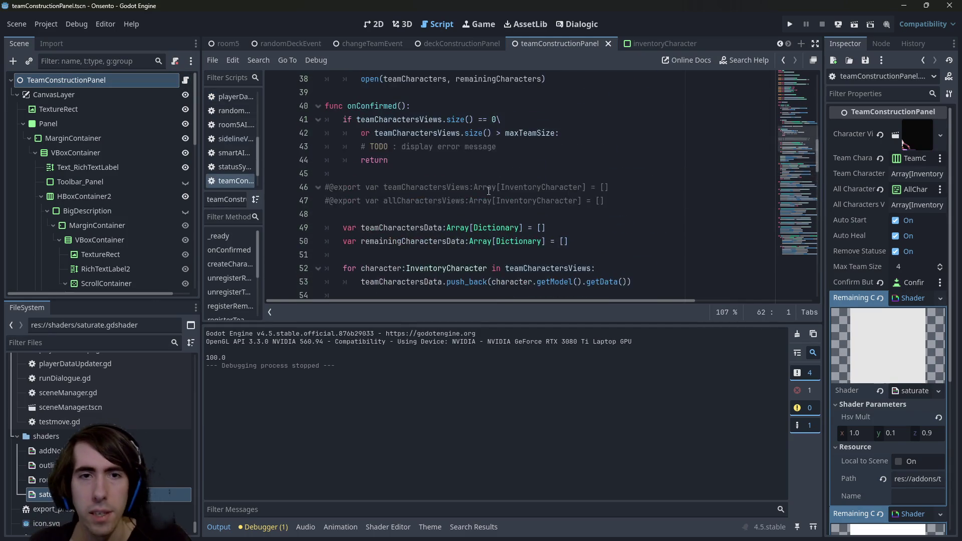
{"action": "scroll", "coordinate": [489, 191], "scroll_direction": "down", "scroll_amount": 10}
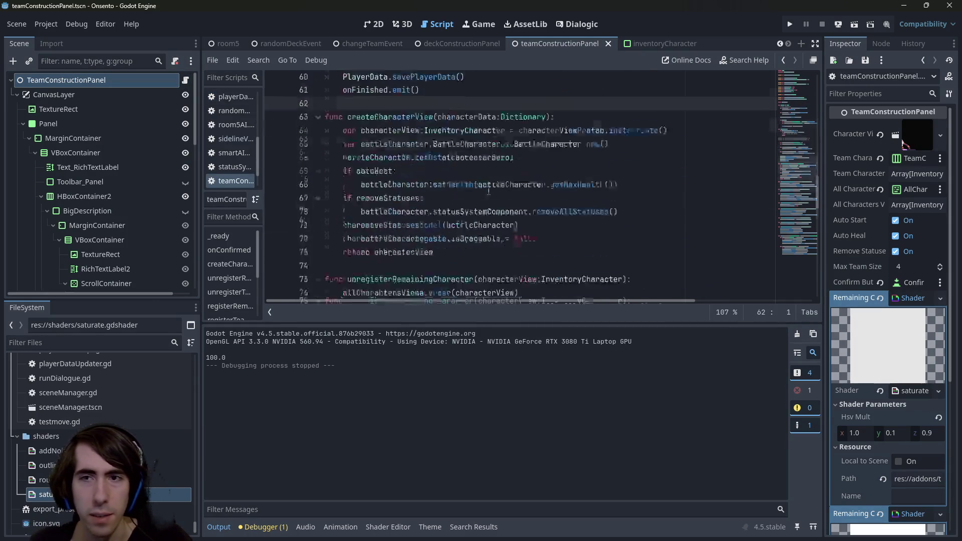
{"action": "key", "text": "ctrl+f"}
{"action": "type", "text": "material"}
{"action": "left_click_drag", "start_coordinate": [601, 174], "coordinate": [323, 173]}
Paste that assignment over pass in onHover and remove the characterView prefix.
{"action": "left_click", "coordinate": [640, 44]}
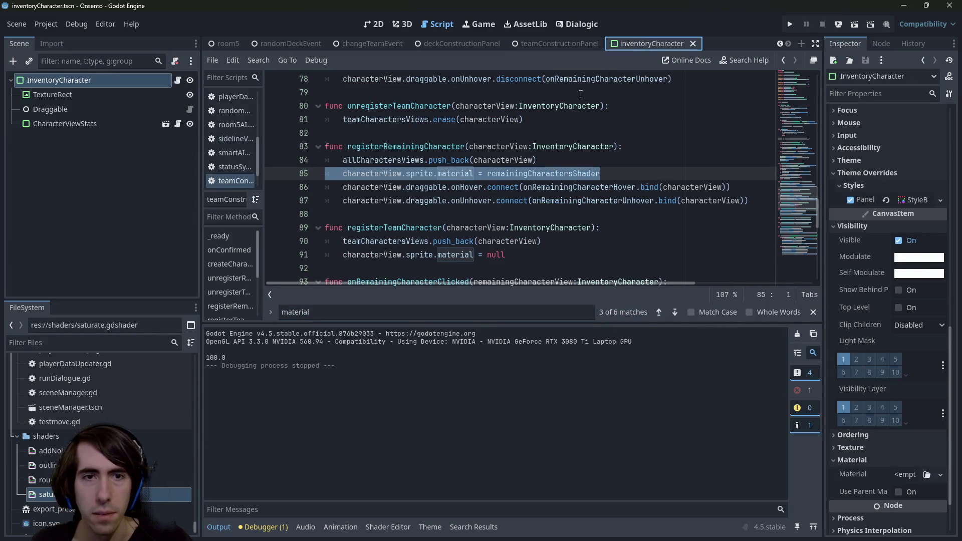
{"action": "left_click", "coordinate": [173, 82]}
{"action": "key", "text": "shift+Home"}
{"action": "key", "text": "ctrl+v"}
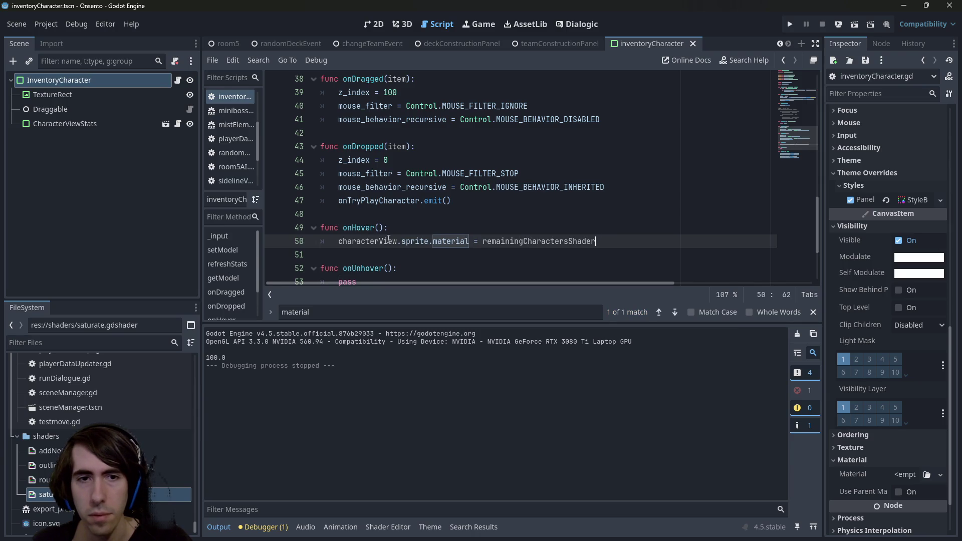
{"action": "double_click", "coordinate": [388, 241]}
{"action": "key", "text": "Delete"}
{"action": "key", "text": "Delete"}
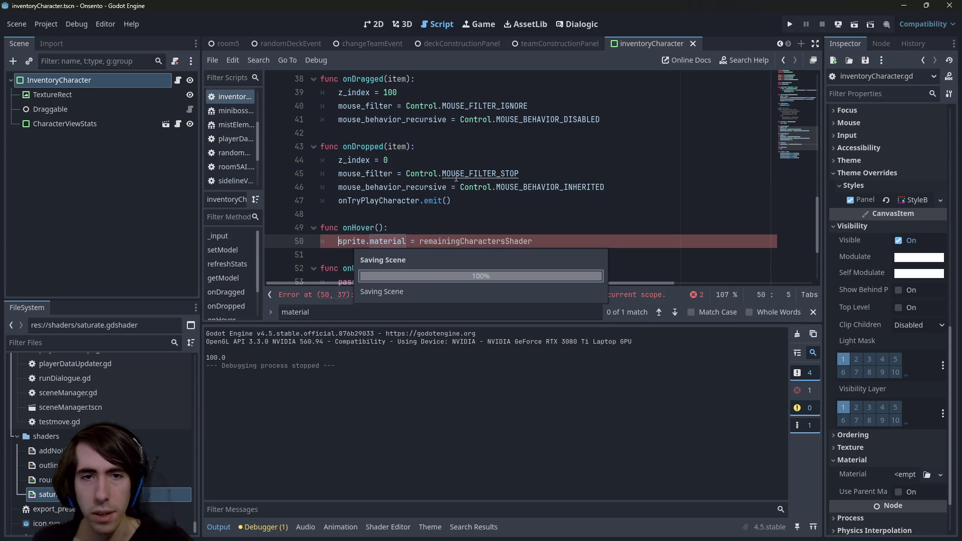
Change the assigned value in onHover to onHoverMaterial.
{"action": "double_click", "coordinate": [462, 242]}
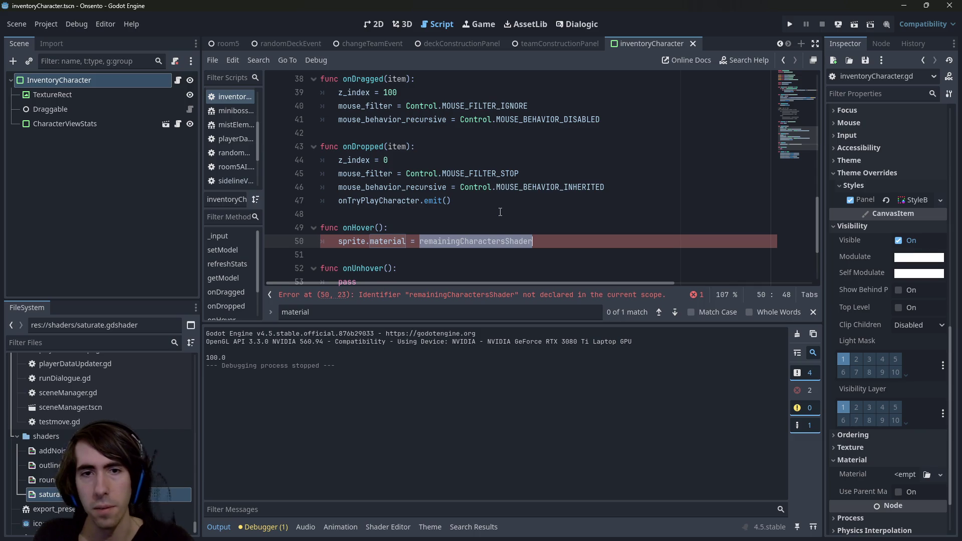
{"action": "type", "text": "hov"}
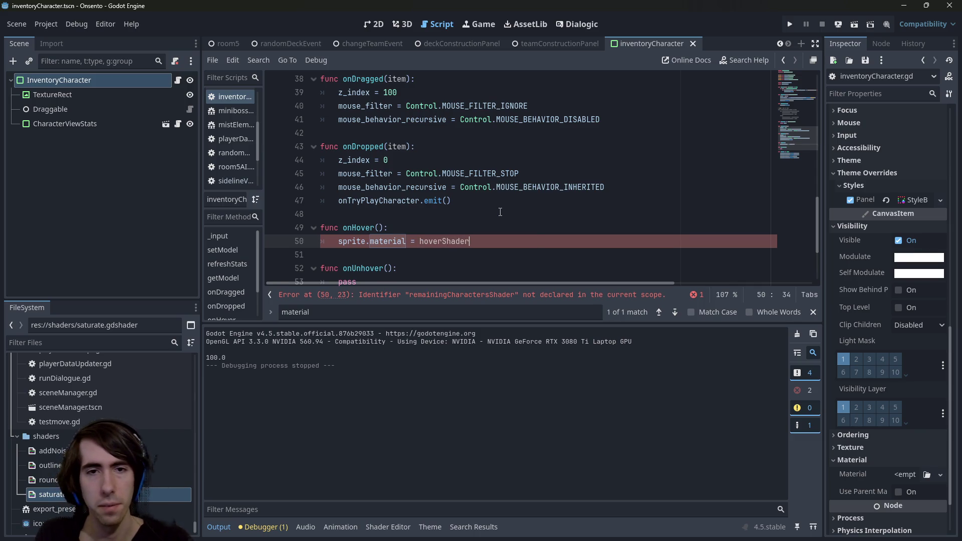
{"action": "scroll", "coordinate": [501, 200], "scroll_direction": "down", "scroll_amount": 2}
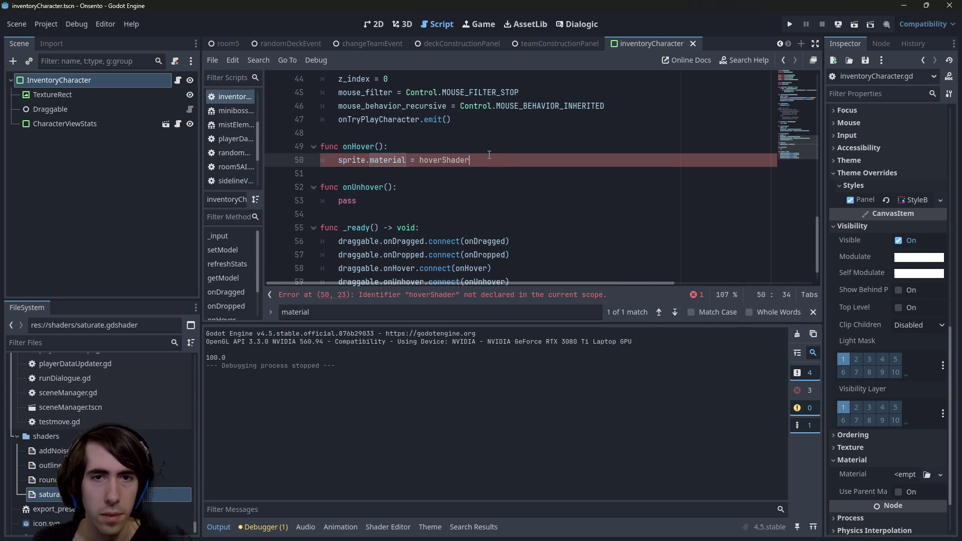
{"action": "left_click_drag", "start_coordinate": [469, 160], "coordinate": [442, 160]}
{"action": "type", "text": "Material"}
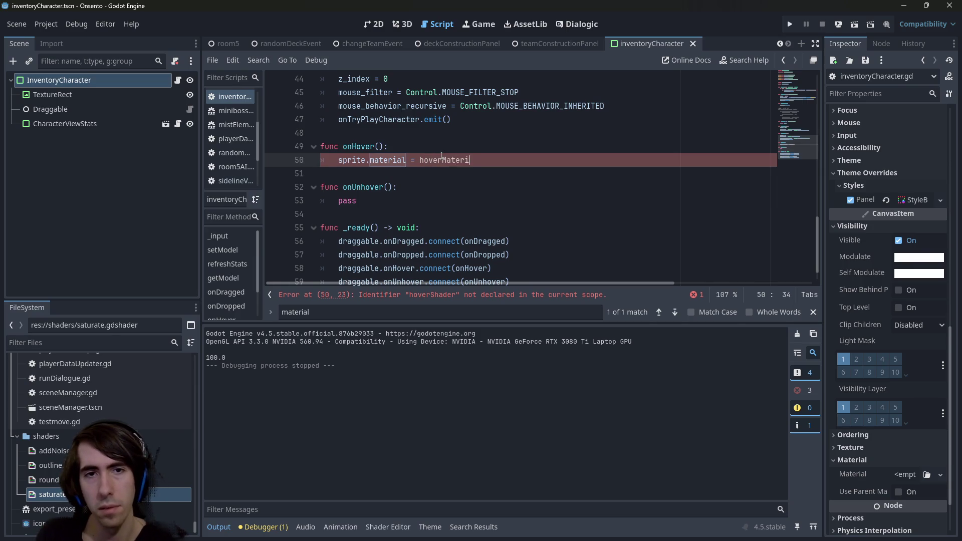
{"action": "key", "text": "ctrl+Left"}
{"action": "type", "text": "p"}
{"action": "key", "text": "BackSpace"}
{"action": "key", "text": "Delete"}
{"action": "type", "text": "onH"}
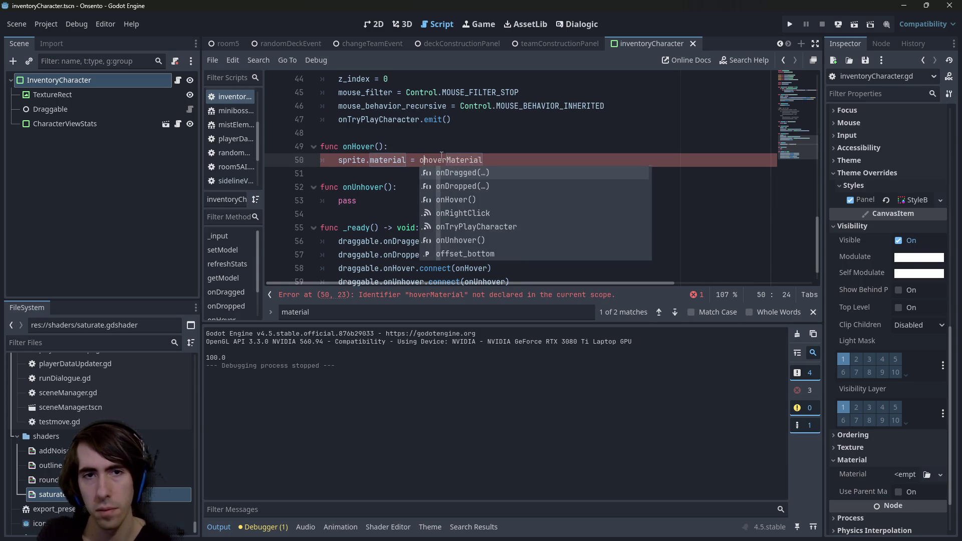
Copy the line over pass in onUnhover, assigning baseMaterial instead of onHoverMaterial.
{"action": "left_click", "coordinate": [510, 158]}
{"action": "key", "text": "shift+Home"}
{"action": "key", "text": "ctrl+c"}
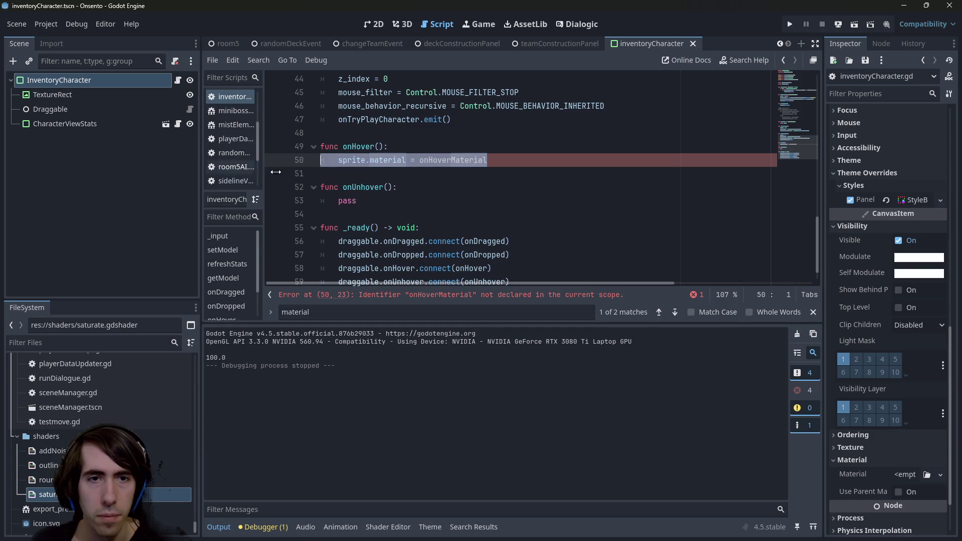
{"action": "left_click", "coordinate": [424, 200]}
{"action": "key", "text": "shift+Home"}
{"action": "key", "text": "ctrl+v"}
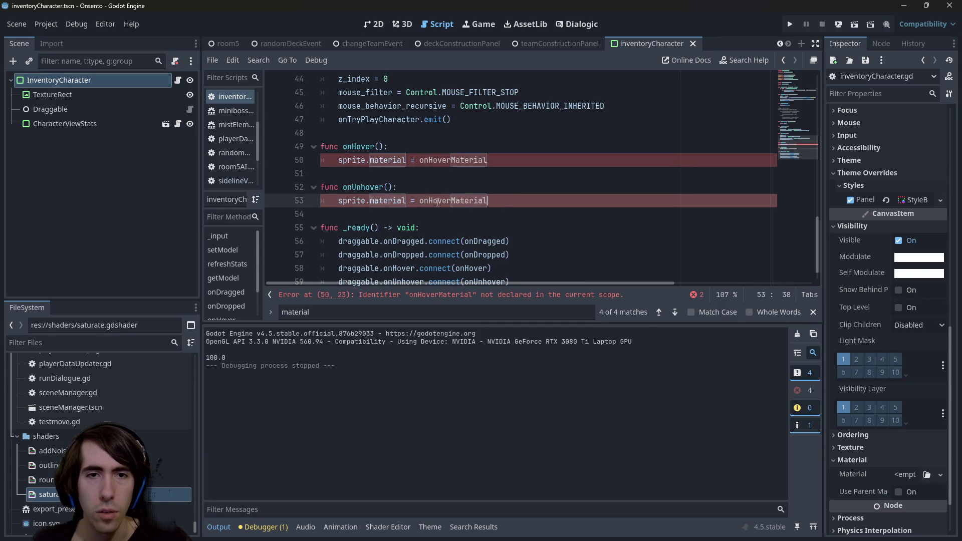
{"action": "key", "text": "End"}
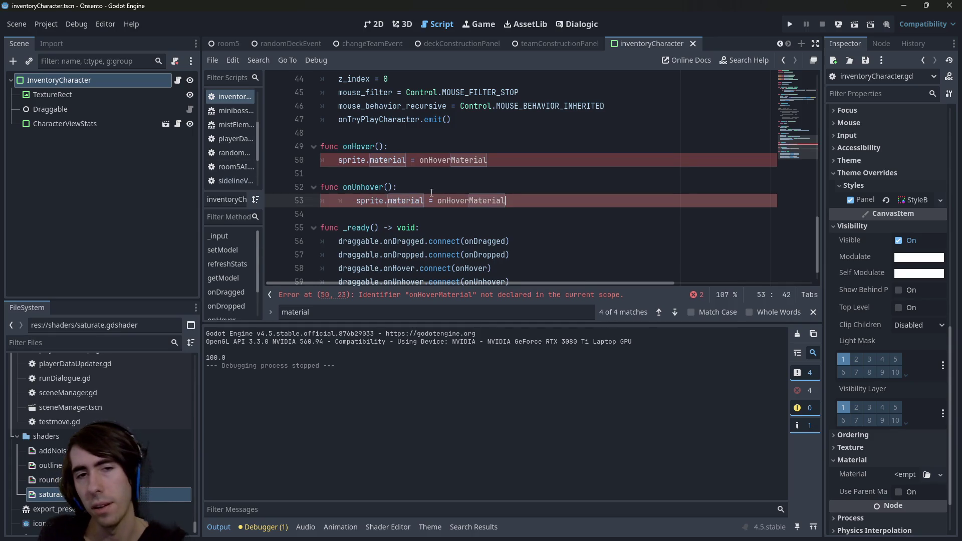
{"action": "double_click", "coordinate": [437, 200]}
{"action": "type", "text": "baseMaterial"}
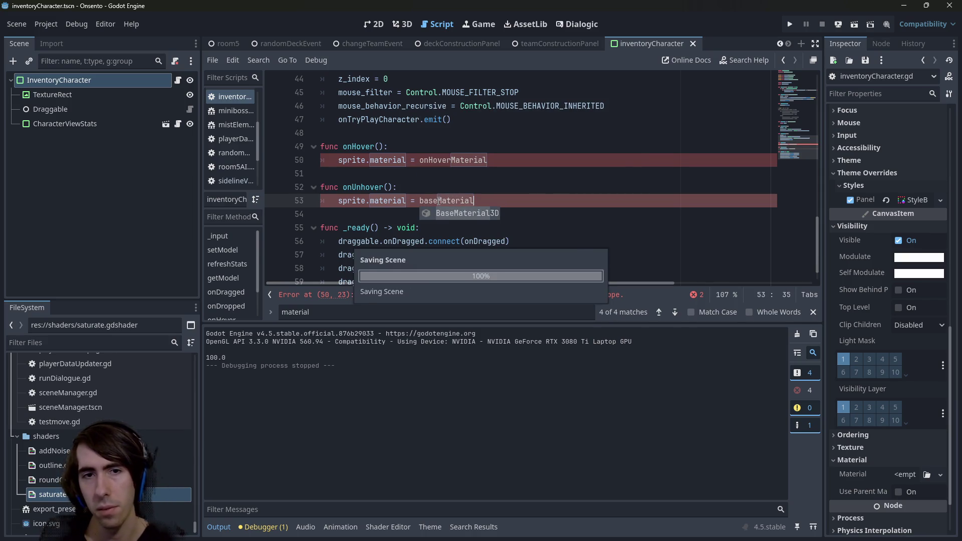
{"action": "key", "text": "Escape"}
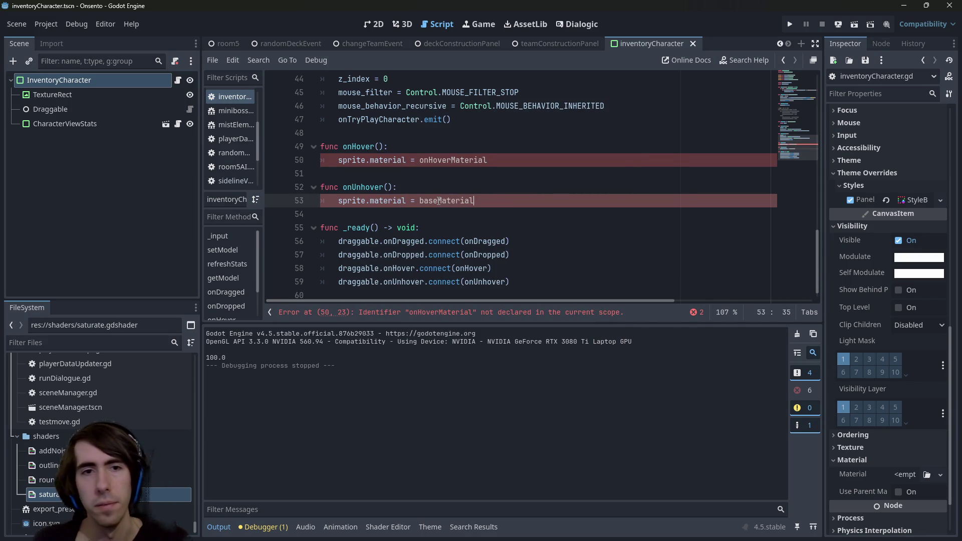
{"action": "scroll", "coordinate": [439, 200], "scroll_direction": "up", "scroll_amount": 1}
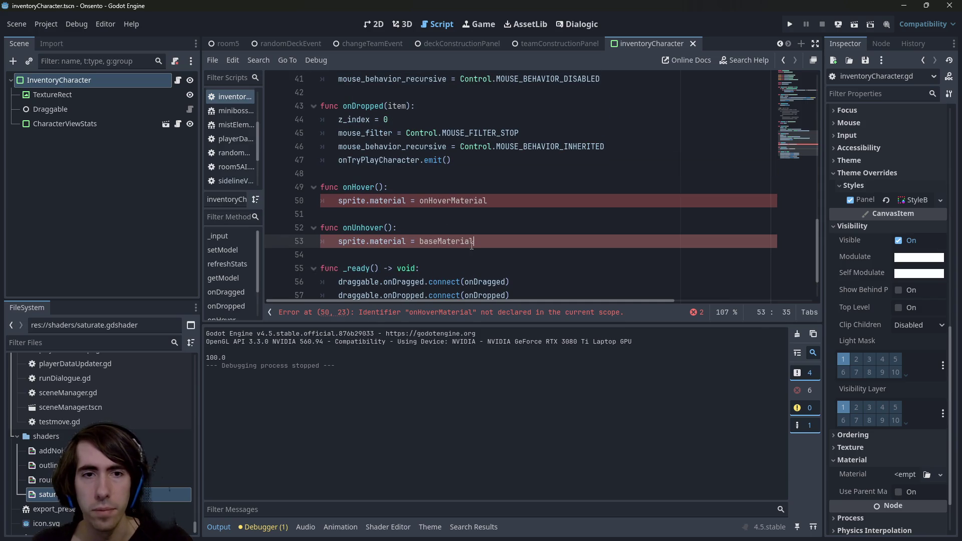
{"action": "left_click", "coordinate": [474, 249]}
{"action": "double_click", "coordinate": [486, 201]}
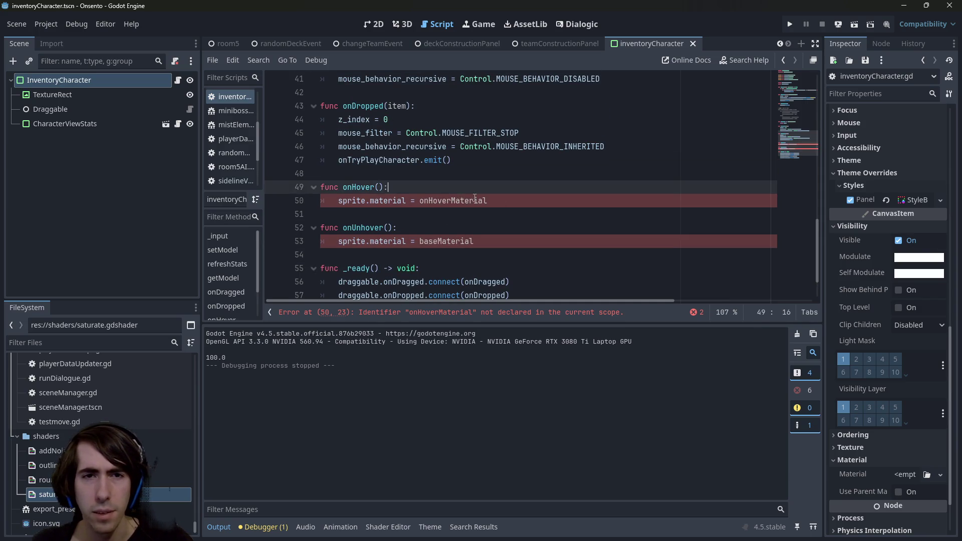
{"action": "scroll", "coordinate": [483, 187], "scroll_direction": "up", "scroll_amount": 13}
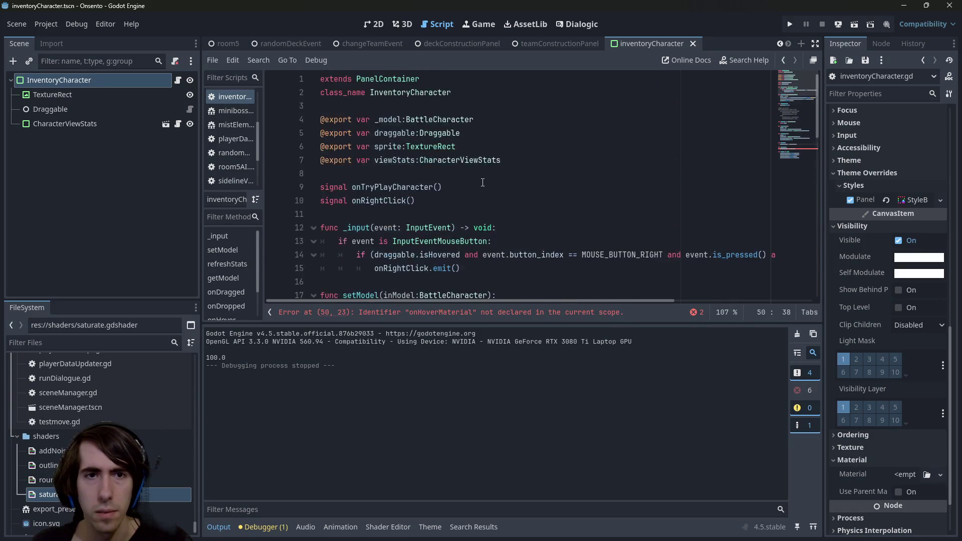
{"action": "left_click", "coordinate": [549, 165]}
{"action": "key", "text": "Return"}
{"action": "key", "text": "Return"}
{"action": "type", "text": "@export var on"}
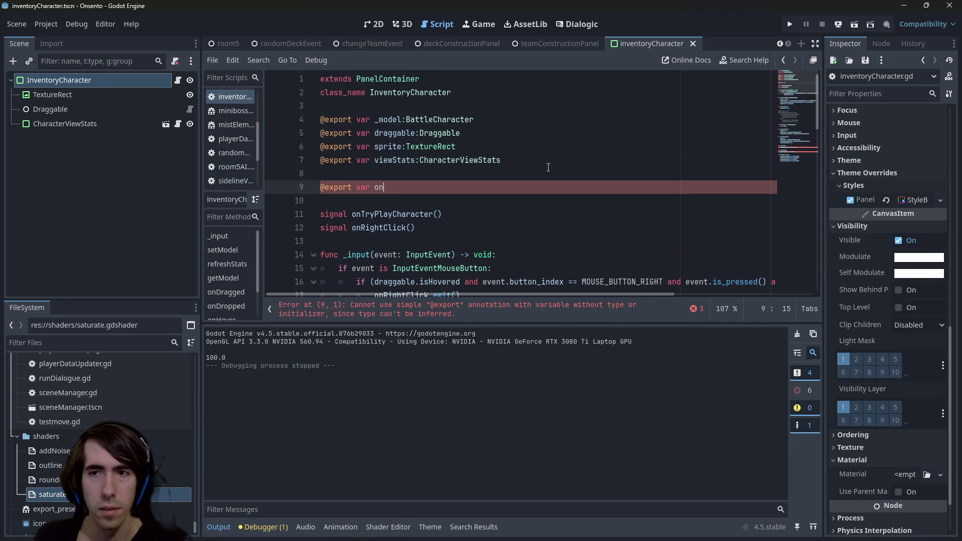
{"action": "type", "text": "baseM"}
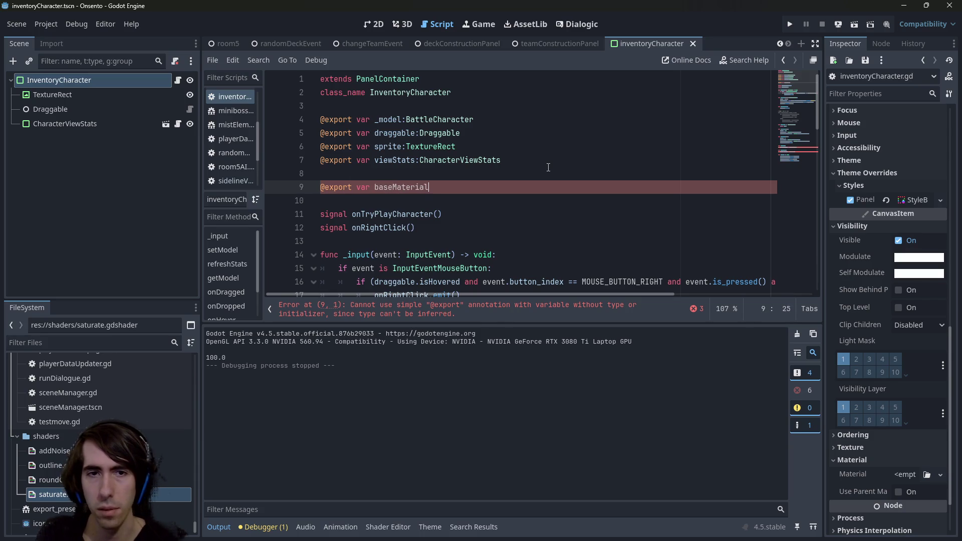
{"action": "type", "text": "aterial"}
{"action": "key", "text": "Down"}
{"action": "key", "text": "Down"}
{"action": "key", "text": "Down"}
{"action": "key", "text": "Down"}
{"action": "key", "text": "Return"}
{"action": "key", "text": "ctrl+shift+Left"}
{"action": "key", "text": "ctrl+shift+Left"}
{"action": "key", "text": "ctrl+shift+Left"}
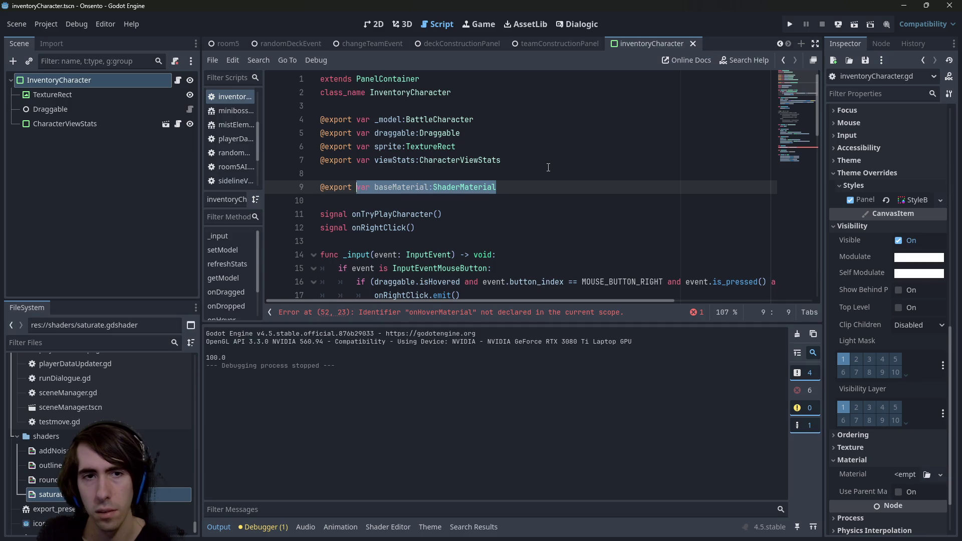
{"action": "key", "text": "Left"}
{"action": "key", "text": "Return"}
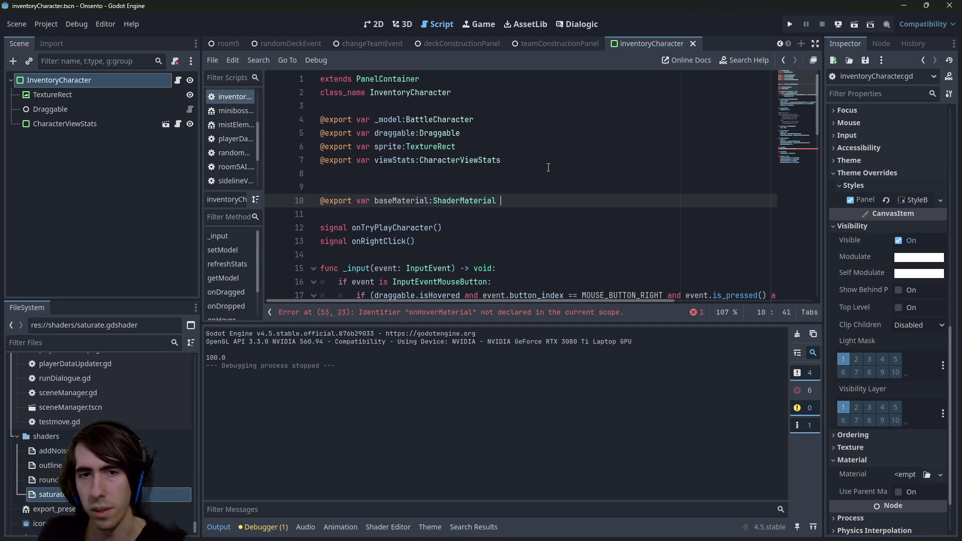
{"action": "type", "text": "l"}
{"action": "key", "text": "ctrl+shift+Left"}
{"action": "key", "text": "ctrl+shift+Left"}
{"action": "key", "text": "ctrl+shift+Left"}
Duplicate the declaration above it as onHoverMaterial: ShaderMaterial = null.
{"action": "key", "text": "ctrl+c"}
{"action": "key", "text": "Up"}
{"action": "key", "text": "ctrl+v"}
{"action": "key", "text": "ctrl+Left"}
{"action": "key", "text": "ctrl+Left"}
{"action": "key", "text": "ctrl+Left"}
{"action": "key", "text": "ctrl+Left"}
{"action": "key", "text": "Delete"}
{"action": "key", "text": "Delete"}
{"action": "key", "text": "Delete"}
{"action": "type", "text": "onH"}
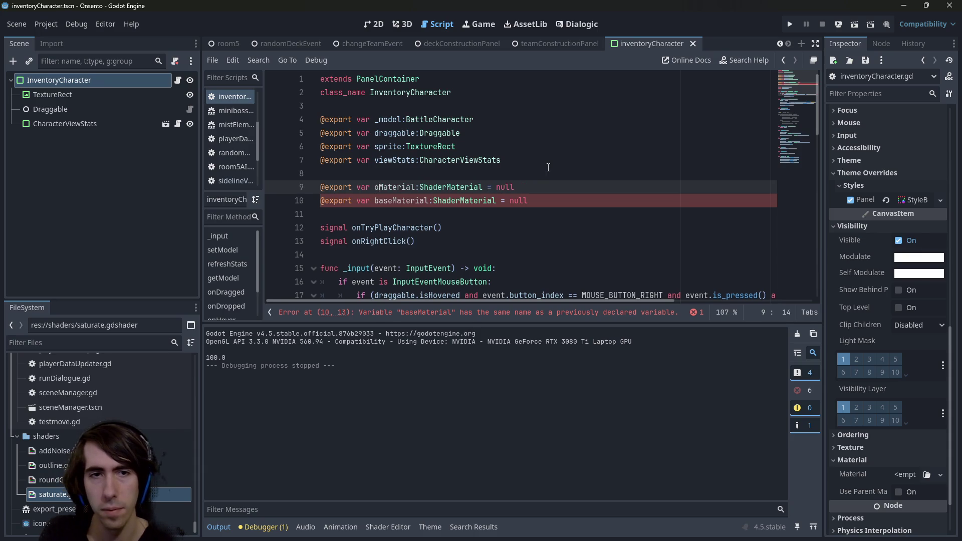
{"action": "type", "text": "over"}
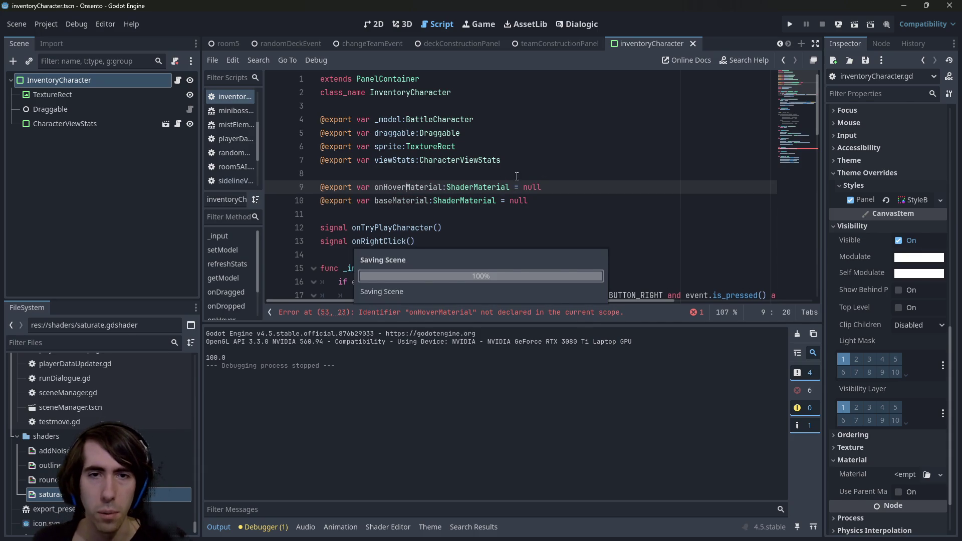
Review the new exported variables and return to the teamConstructionPanel scene.
{"action": "scroll", "coordinate": [877, 316], "scroll_direction": "up", "scroll_amount": 10}
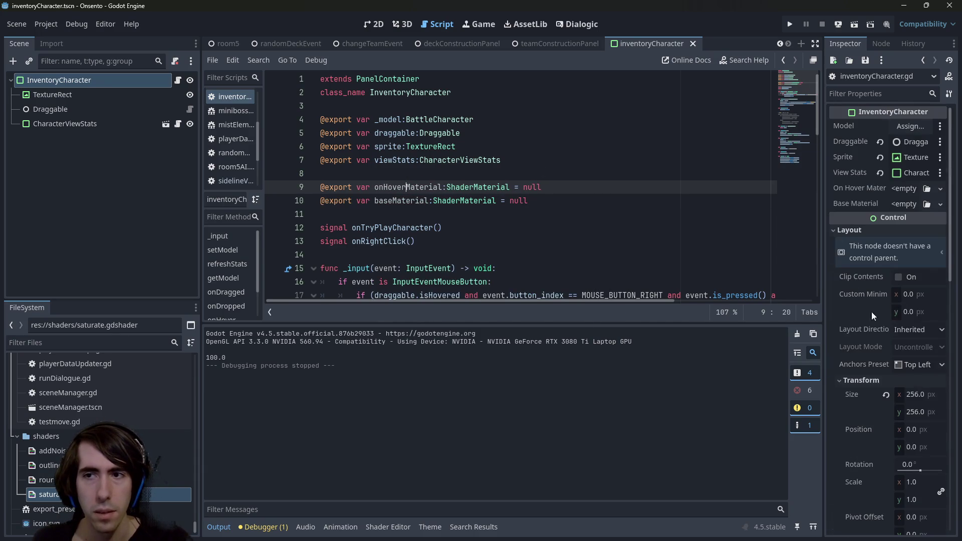
{"action": "double_click", "coordinate": [403, 186]}
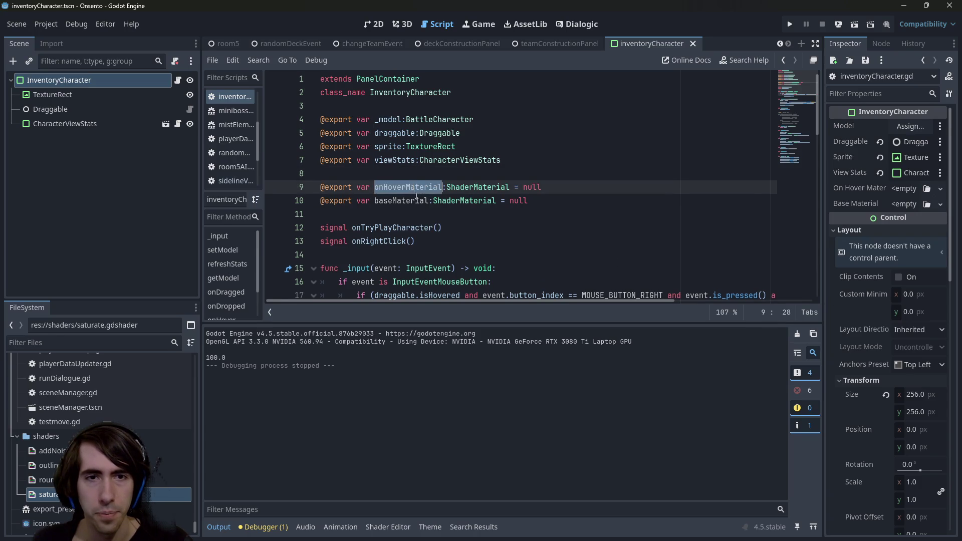
{"action": "scroll", "coordinate": [429, 203], "scroll_direction": "down", "scroll_amount": 10}
{"action": "scroll", "coordinate": [430, 203], "scroll_direction": "down", "scroll_amount": 4}
{"action": "scroll", "coordinate": [429, 203], "scroll_direction": "up", "scroll_amount": 2}
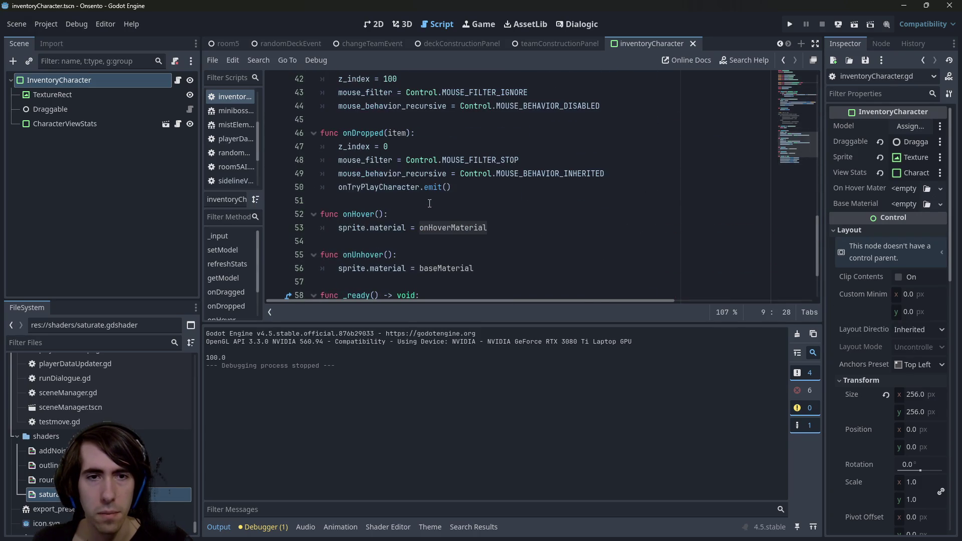
{"action": "scroll", "coordinate": [429, 203], "scroll_direction": "down", "scroll_amount": 2}
{"action": "scroll", "coordinate": [429, 203], "scroll_direction": "up", "scroll_amount": 1}
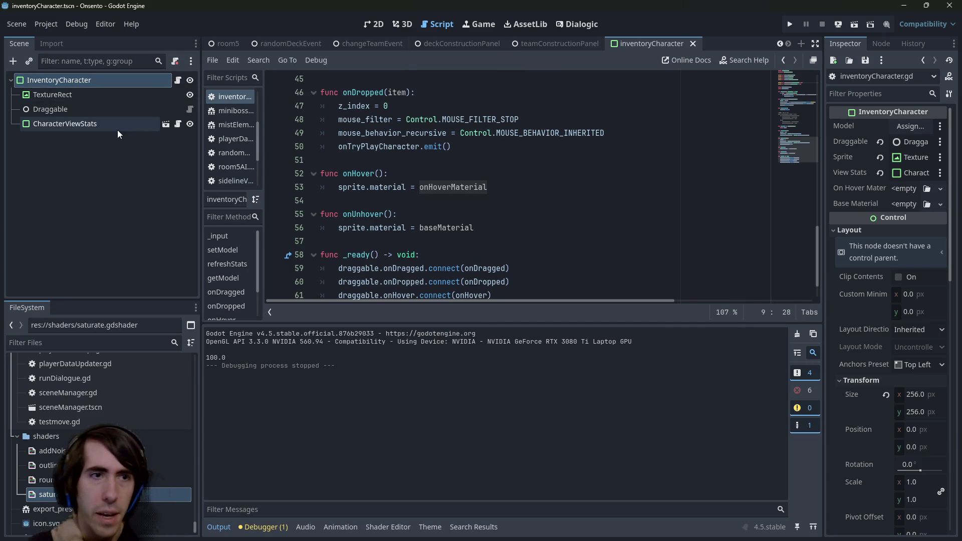
{"action": "left_click", "coordinate": [568, 46]}
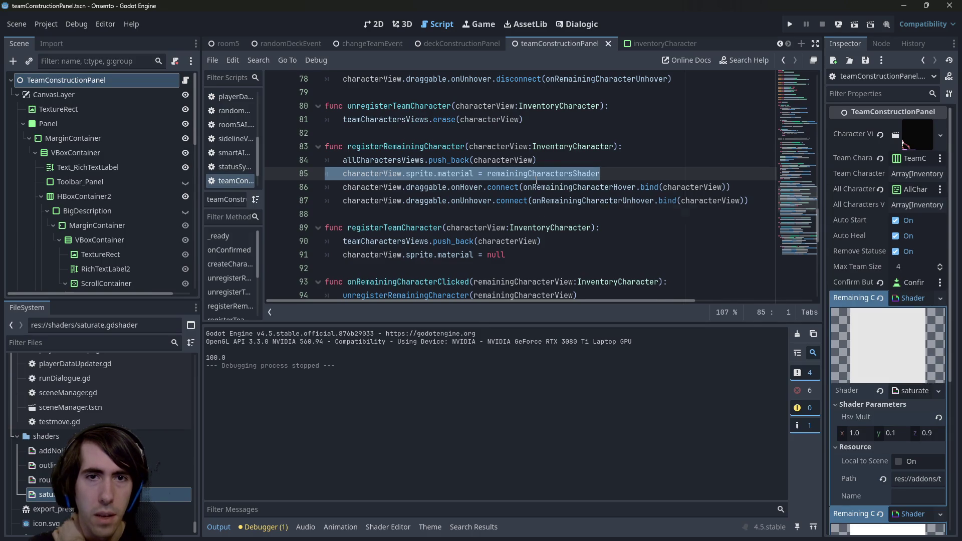
Duplicate line 85's sprite.material = remainingCharactersShader assignment onto a new line.
{"action": "scroll", "coordinate": [535, 182], "scroll_direction": "up", "scroll_amount": 1}
{"action": "left_click", "coordinate": [596, 214]}
{"action": "double_click", "coordinate": [421, 212]}
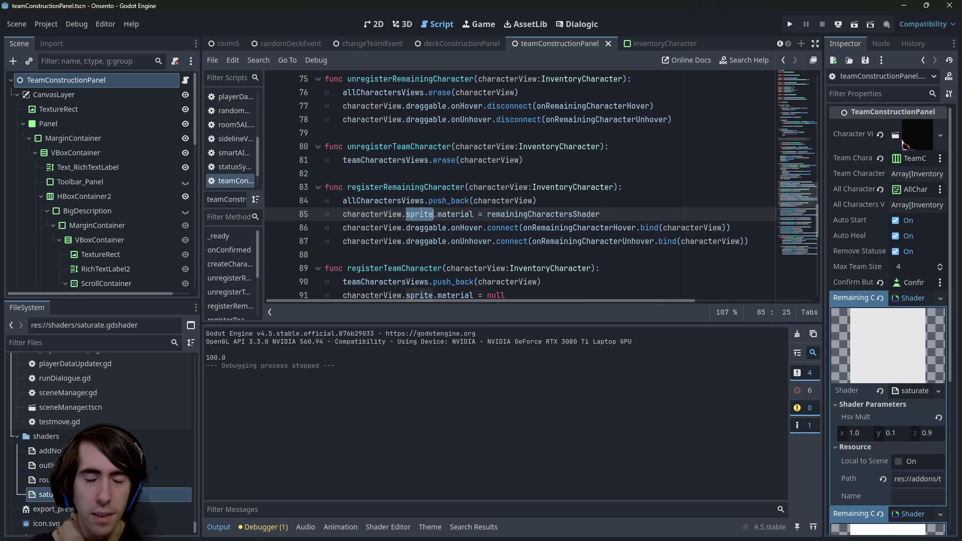
{"action": "double_click", "coordinate": [455, 214]}
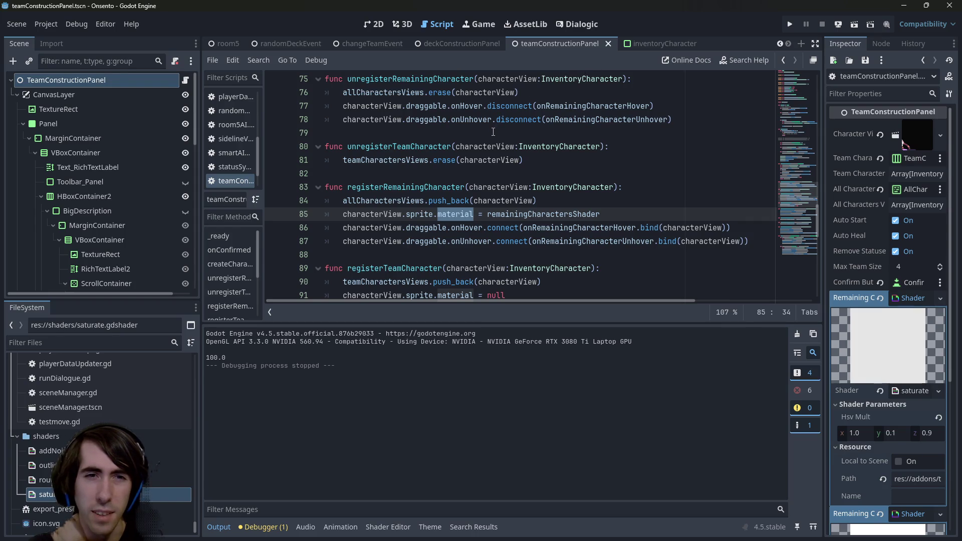
{"action": "scroll", "coordinate": [489, 142], "scroll_direction": "up", "scroll_amount": 2}
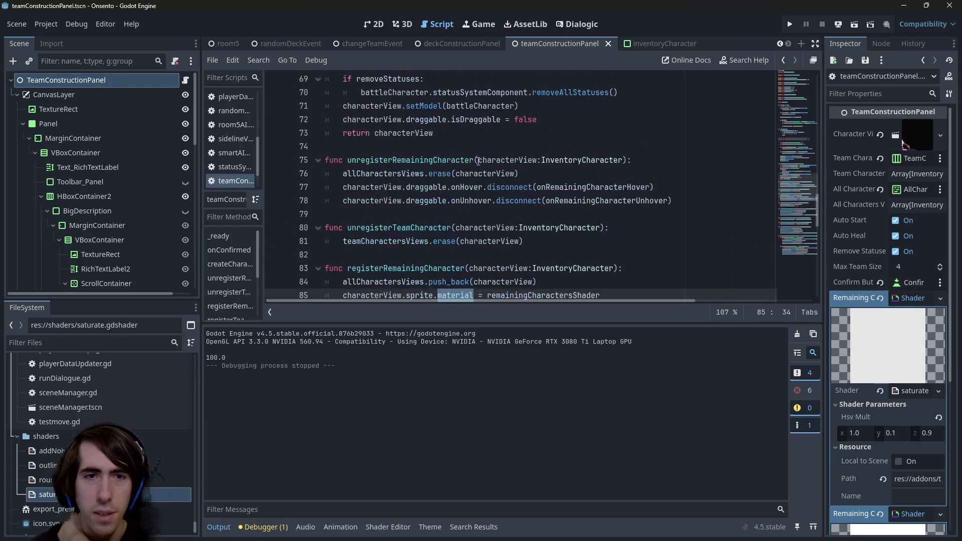
{"action": "scroll", "coordinate": [479, 161], "scroll_direction": "down", "scroll_amount": 1}
{"action": "scroll", "coordinate": [421, 230], "scroll_direction": "down", "scroll_amount": 1}
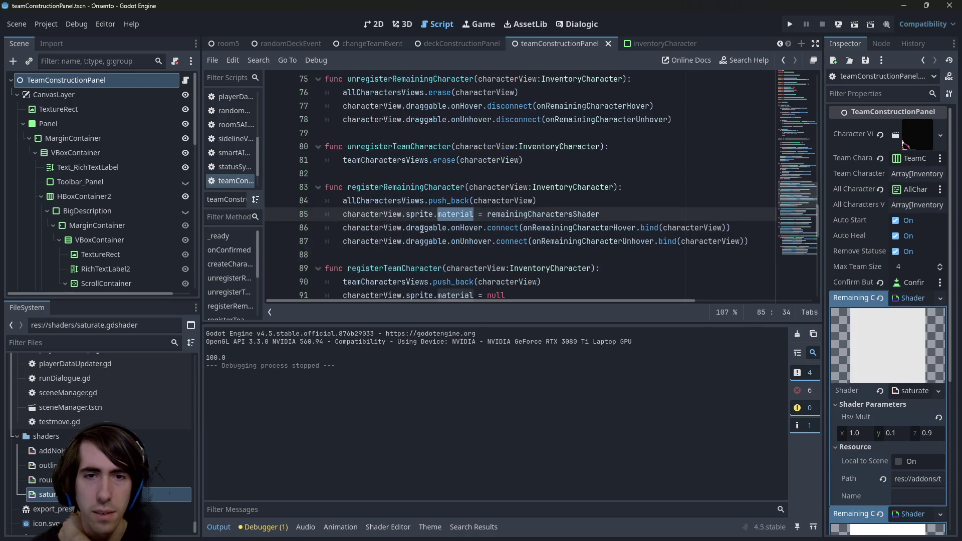
{"action": "left_click", "coordinate": [612, 214]}
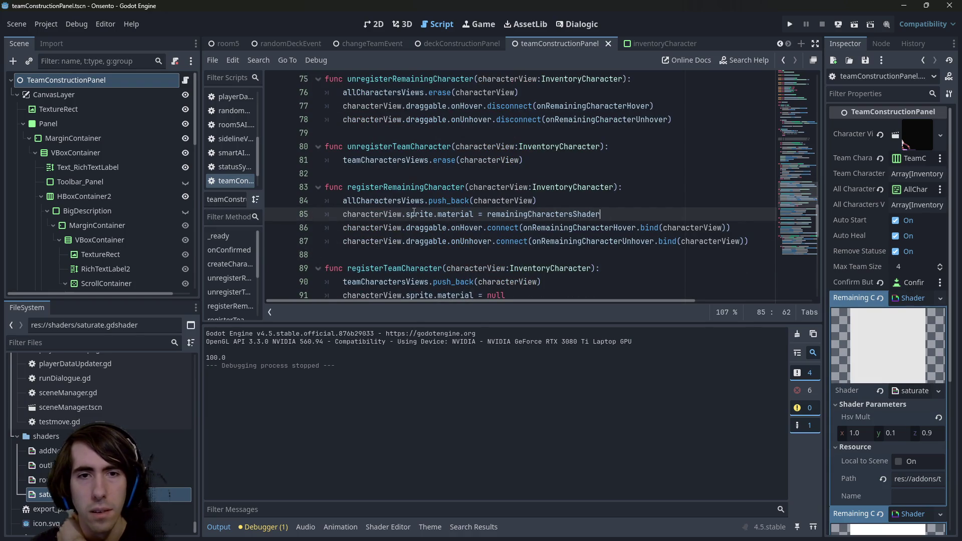
{"action": "left_click", "coordinate": [310, 215], "text": "shift"}
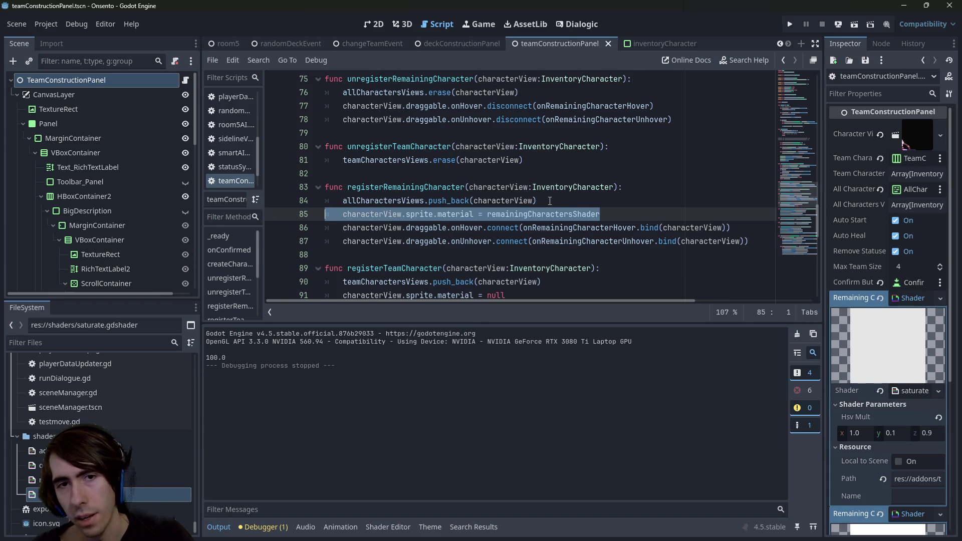
{"action": "key", "text": "ctrl+c"}
{"action": "key", "text": "Left"}
{"action": "key", "text": "Return"}
{"action": "key", "text": "Up"}
{"action": "key", "text": "ctrl+v"}
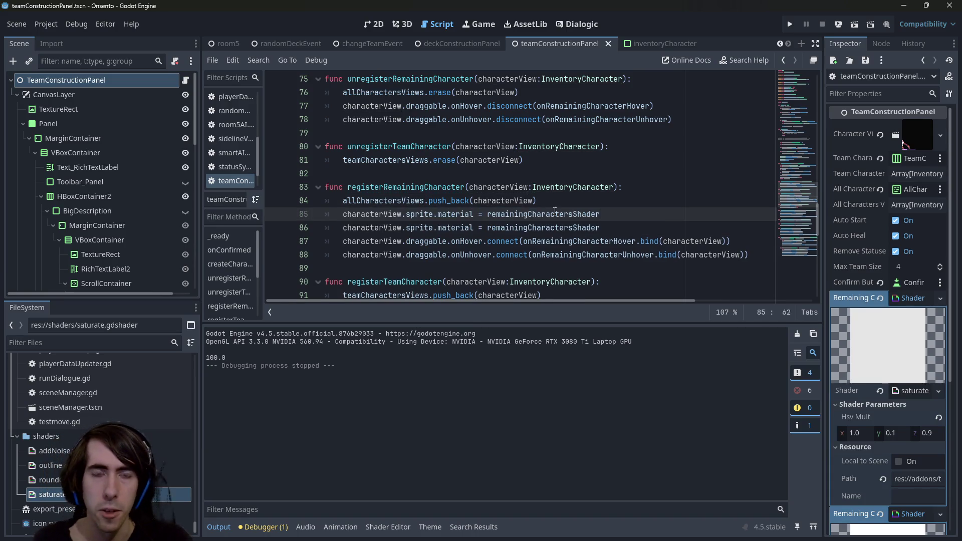
Change the copy to baseMaterial = remainingCharactersShader and save.
{"action": "double_click", "coordinate": [421, 214]}
{"action": "type", "text": "base"}
{"action": "key", "text": "Return"}
{"action": "key", "text": "ctrl+Delete"}
{"action": "key", "text": "ctrl+Delete"}
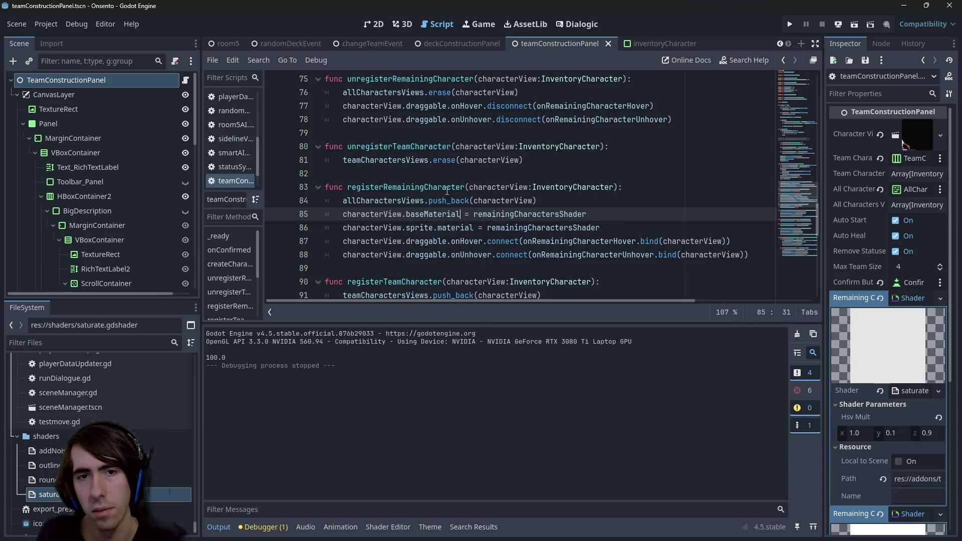
{"action": "key", "text": "ctrl+z"}
{"action": "key", "text": "ctrl+y"}
{"action": "key", "text": "ctrl+z"}
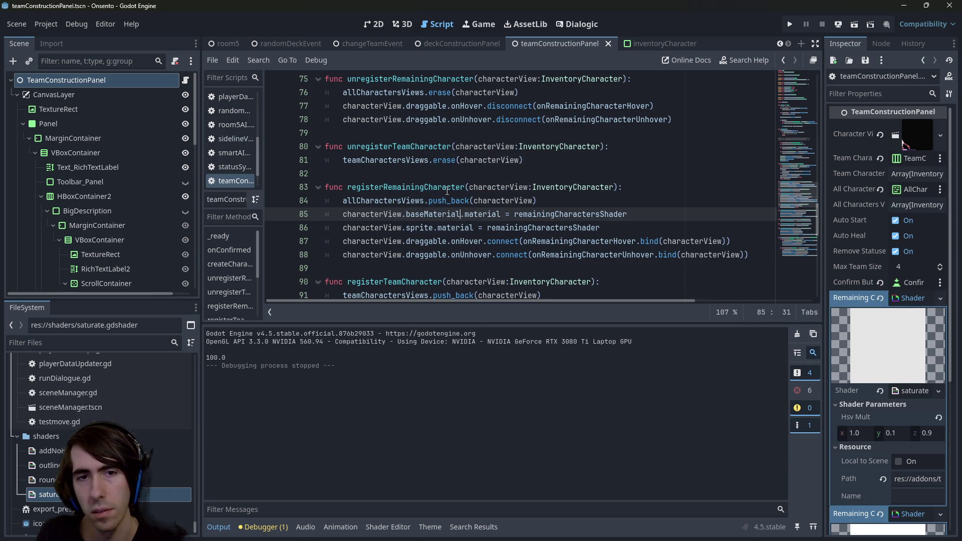
{"action": "key", "text": "ctrl+y"}
{"action": "key", "text": "ctrl+s"}
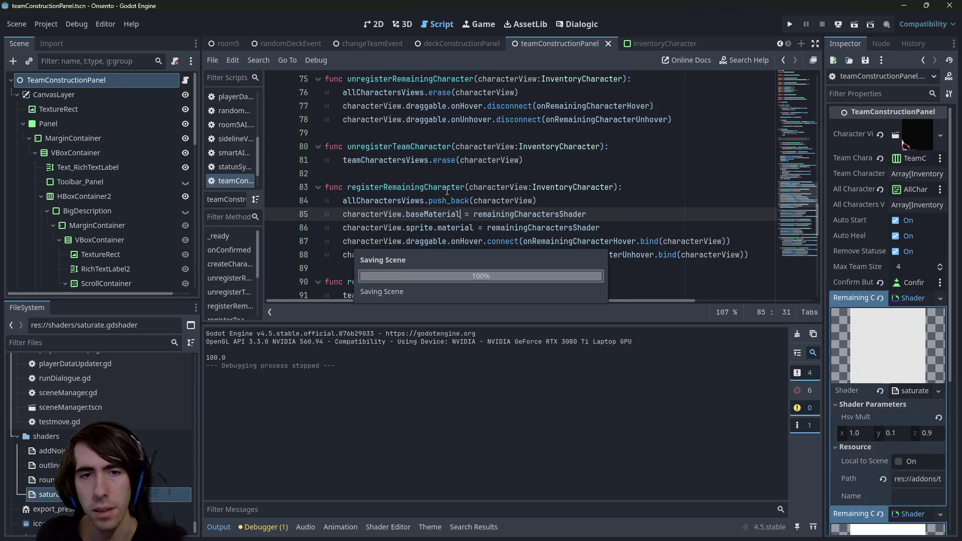
{"action": "key", "text": "ctrl+s"}
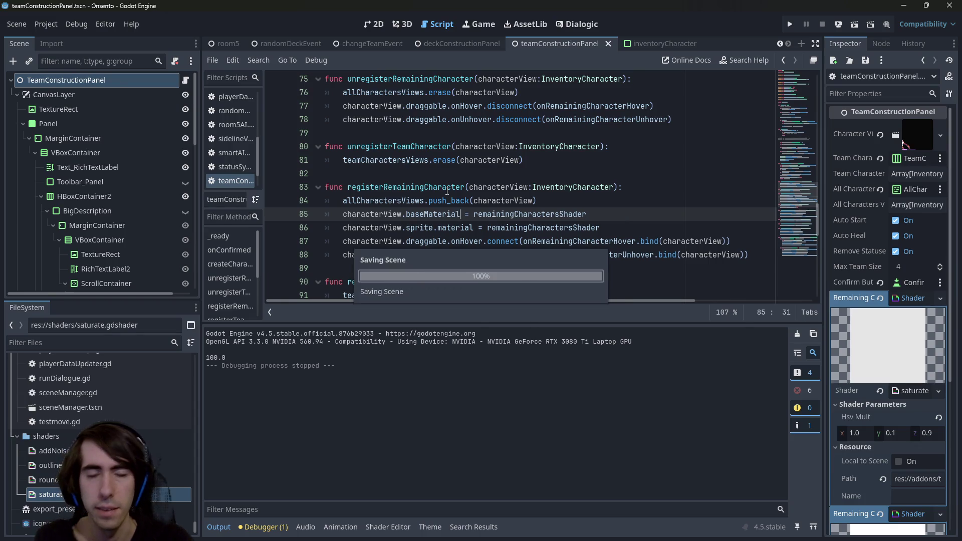
Duplicate the baseMaterial line onto line 86.
{"action": "left_click_drag", "start_coordinate": [602, 214], "coordinate": [263, 210]}
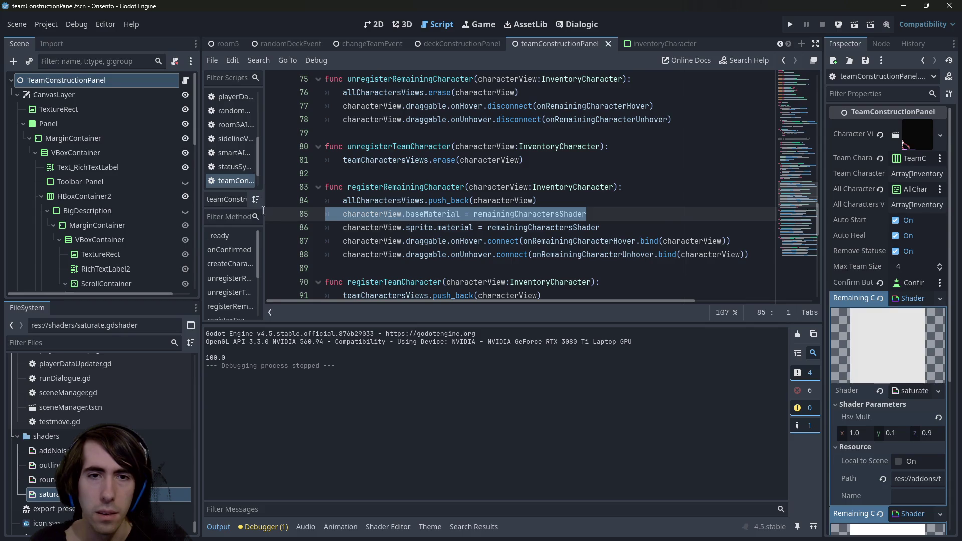
{"action": "key", "text": "ctrl+c"}
{"action": "key", "text": "End"}
{"action": "key", "text": "Return"}
{"action": "key", "text": "Return"}
{"action": "key", "text": "Up"}
{"action": "key", "text": "ctrl+v"}
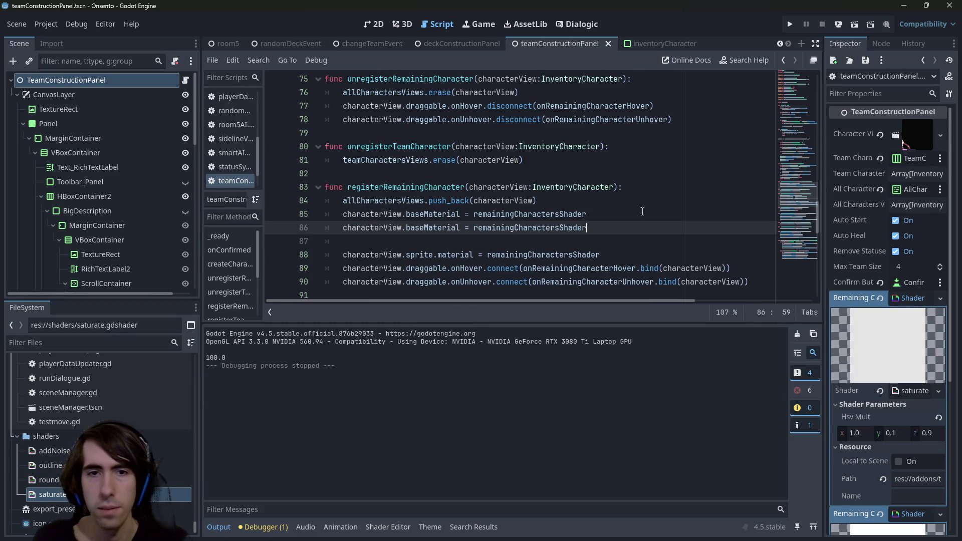
Change line 86 to onHoverMaterial = remainingCharactersHoverShader and save.
{"action": "double_click", "coordinate": [435, 228]}
{"action": "type", "text": "o"}
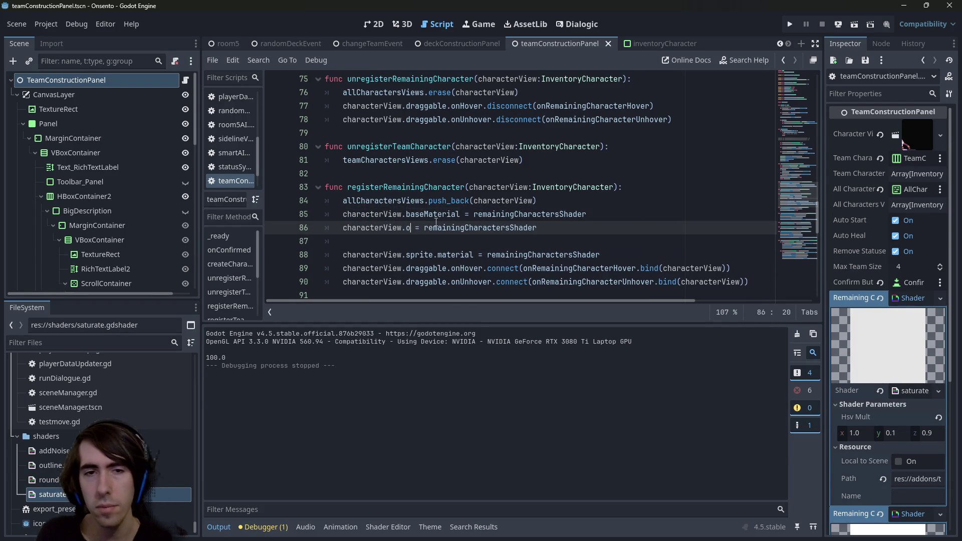
{"action": "type", "text": "nHo"}
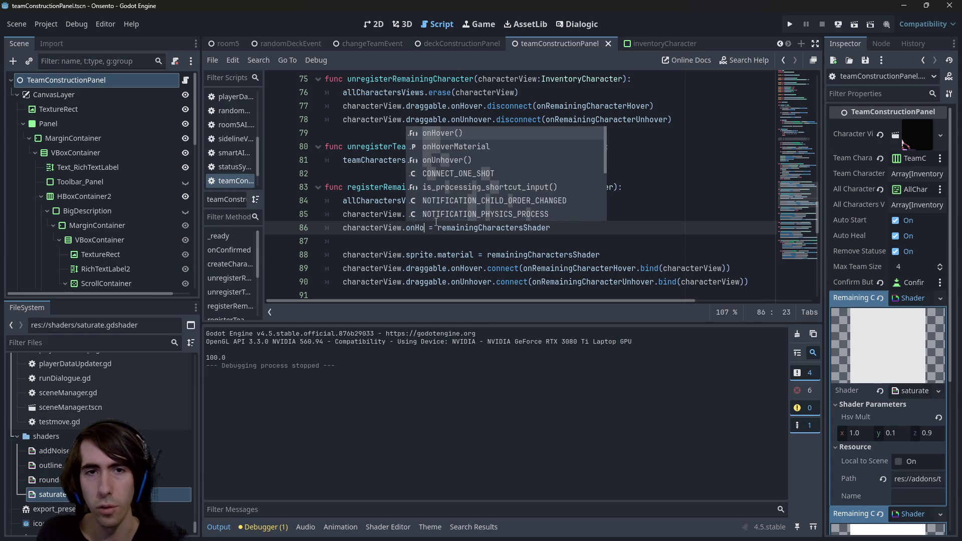
{"action": "key", "text": "Down"}
{"action": "key", "text": "Return"}
{"action": "key", "text": "End"}
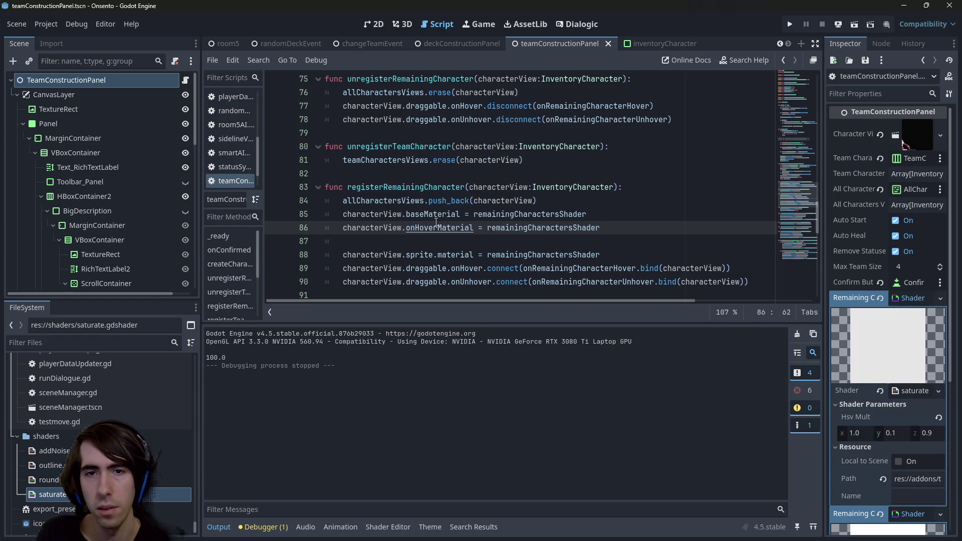
{"action": "key", "text": "BackSpace"}
{"action": "key", "text": "BackSpace"}
{"action": "key", "text": "BackSpace"}
{"action": "type", "text": "o"}
{"action": "key", "text": "Return"}
{"action": "key", "text": "ctrl+s"}
{"action": "scroll", "coordinate": [436, 221], "scroll_direction": "down", "scroll_amount": 1}
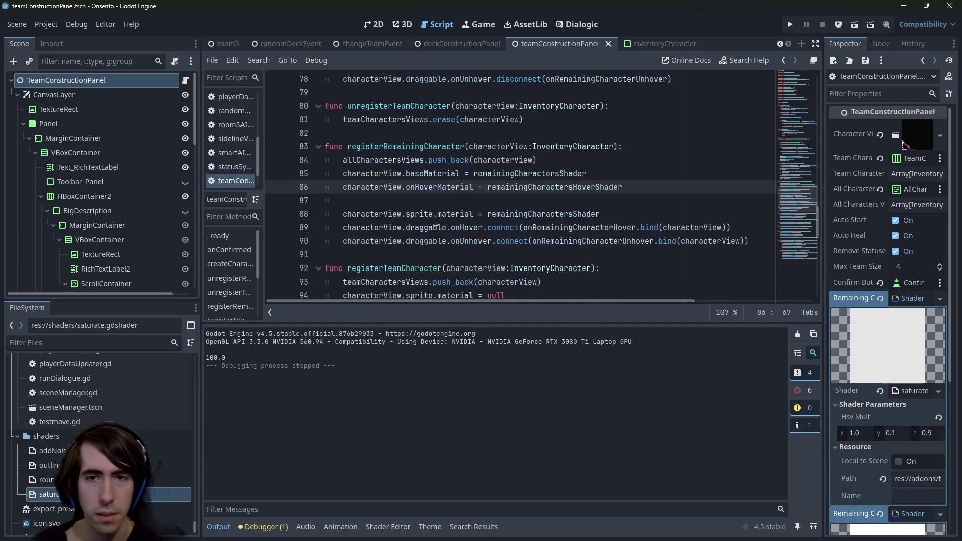
{"action": "scroll", "coordinate": [449, 219], "scroll_direction": "down", "scroll_amount": 1}
{"action": "left_click_drag", "start_coordinate": [448, 219], "coordinate": [277, 163]}
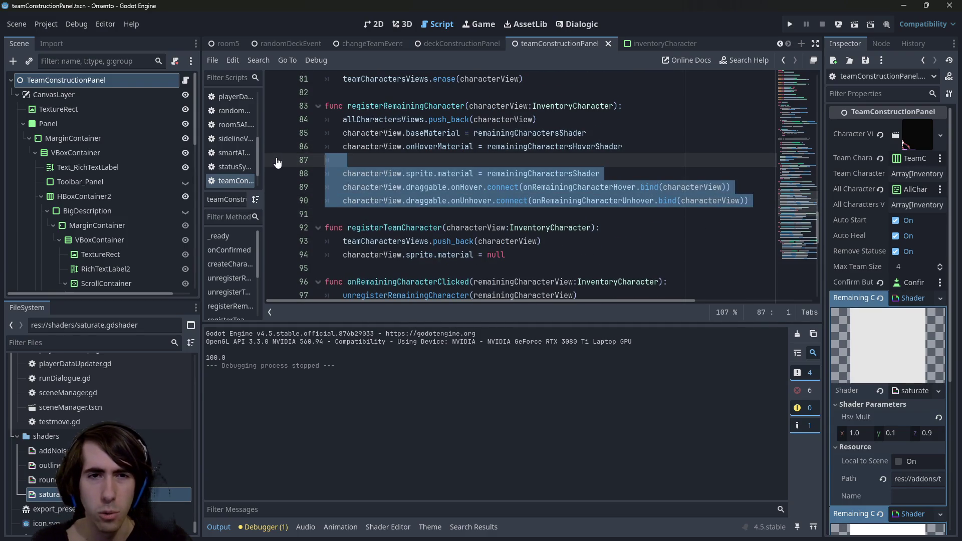
Delete the old hover connect lines and the onRemainingCharacterHover/Unhover handler functions.
{"action": "key", "text": "BackSpace"}
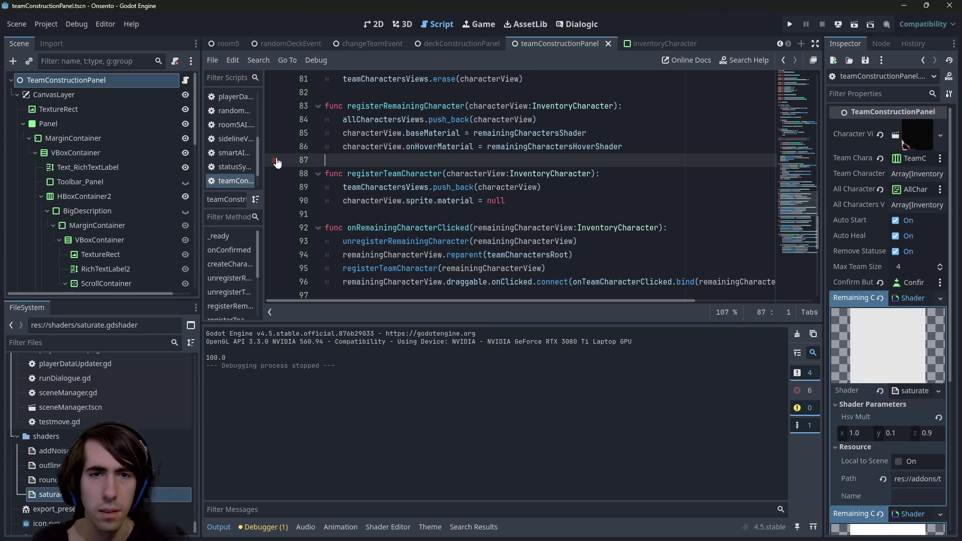
{"action": "scroll", "coordinate": [401, 196], "scroll_direction": "down", "scroll_amount": 2}
{"action": "scroll", "coordinate": [408, 197], "scroll_direction": "down", "scroll_amount": 1}
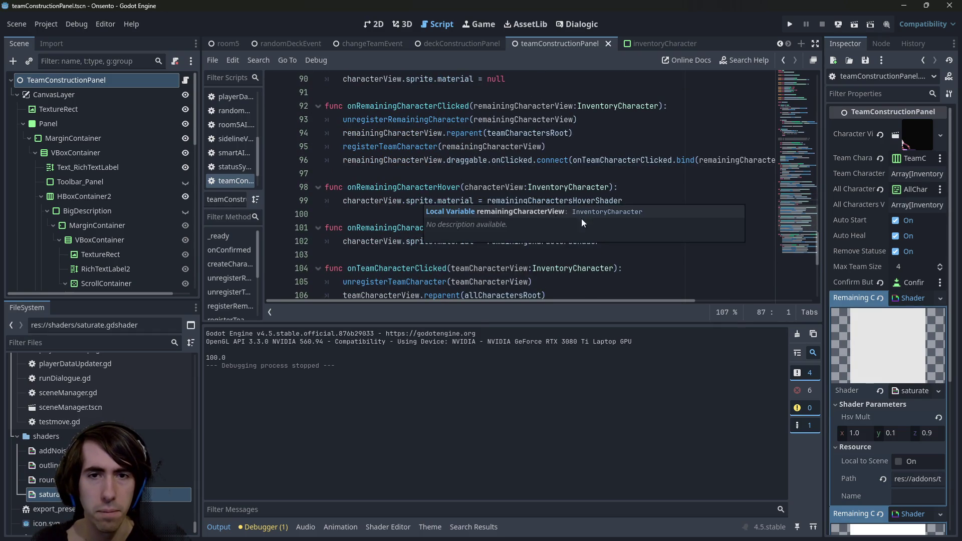
{"action": "left_click_drag", "start_coordinate": [601, 241], "coordinate": [255, 185]}
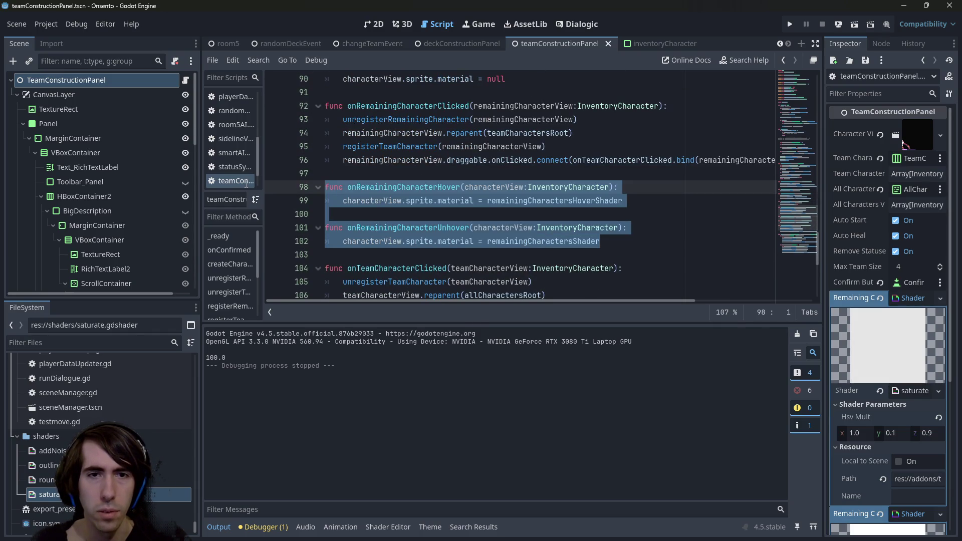
{"action": "key", "text": "BackSpace"}
{"action": "key", "text": "BackSpace"}
{"action": "key", "text": "BackSpace"}
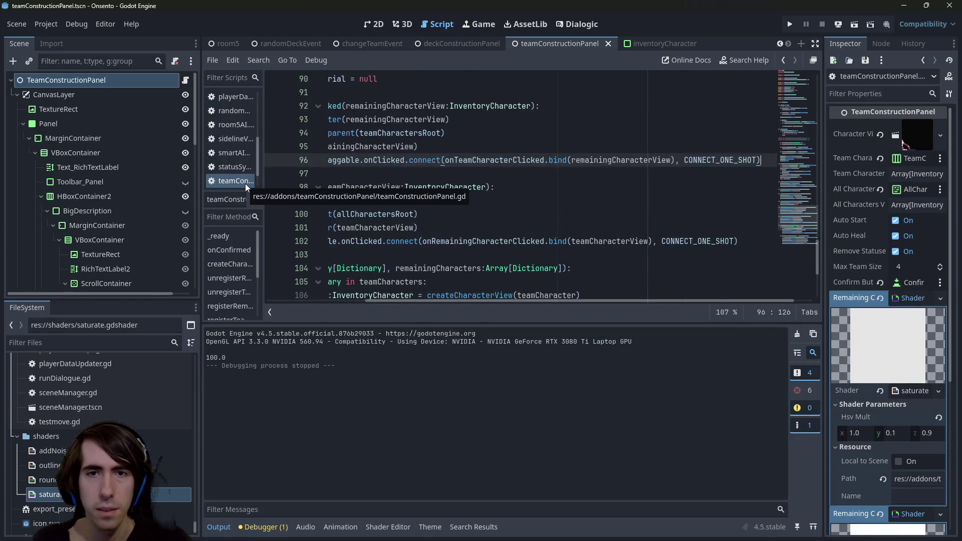
Delete the matching disconnect lines in unregisterRemainingCharacter.
{"action": "scroll", "coordinate": [490, 211], "scroll_direction": "up", "scroll_amount": 2}
{"action": "key", "text": "Down"}
{"action": "scroll", "coordinate": [489, 211], "scroll_direction": "down", "scroll_amount": 3}
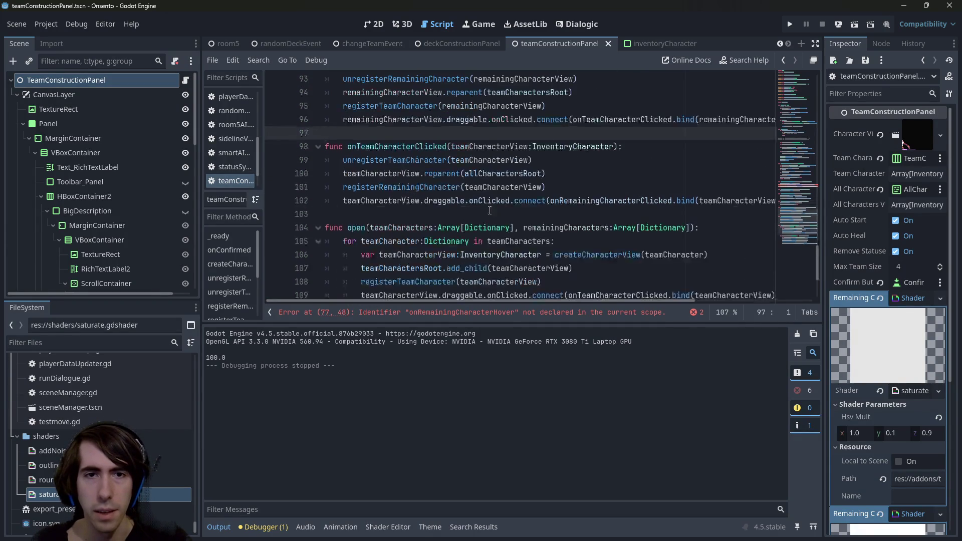
{"action": "scroll", "coordinate": [551, 205], "scroll_direction": "up", "scroll_amount": 8}
{"action": "left_click_drag", "start_coordinate": [671, 201], "coordinate": [259, 194]}
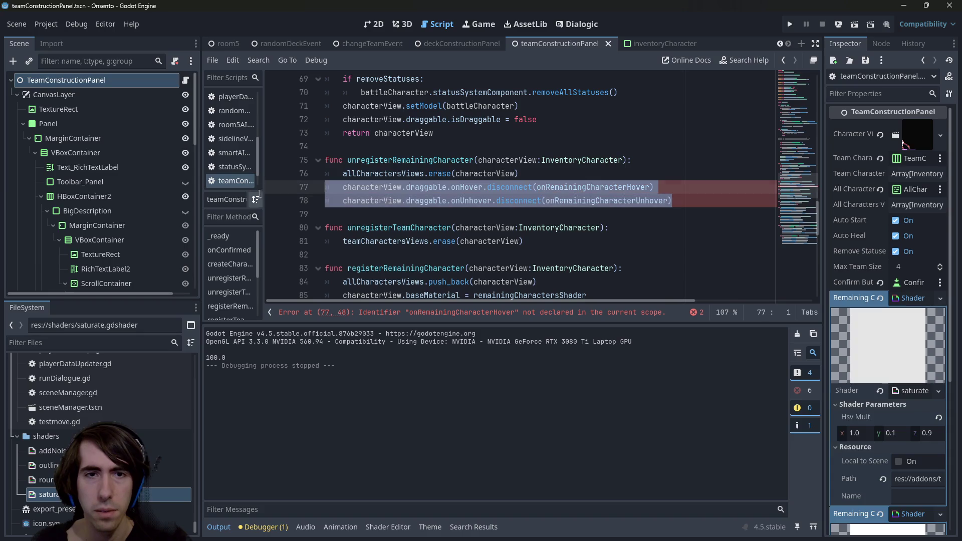
{"action": "key", "text": "BackSpace"}
{"action": "key", "text": "BackSpace"}
Search the script for any remaining 'hover' references.
{"action": "scroll", "coordinate": [542, 208], "scroll_direction": "down", "scroll_amount": 3}
{"action": "scroll", "coordinate": [542, 207], "scroll_direction": "up", "scroll_amount": 3}
{"action": "key", "text": "ctrl+f"}
{"action": "type", "text": "hover"}
{"action": "key", "text": "Return"}
{"action": "key", "text": "Return"}
{"action": "key", "text": "Return"}
{"action": "key", "text": "Return"}
{"action": "key", "text": "Return"}
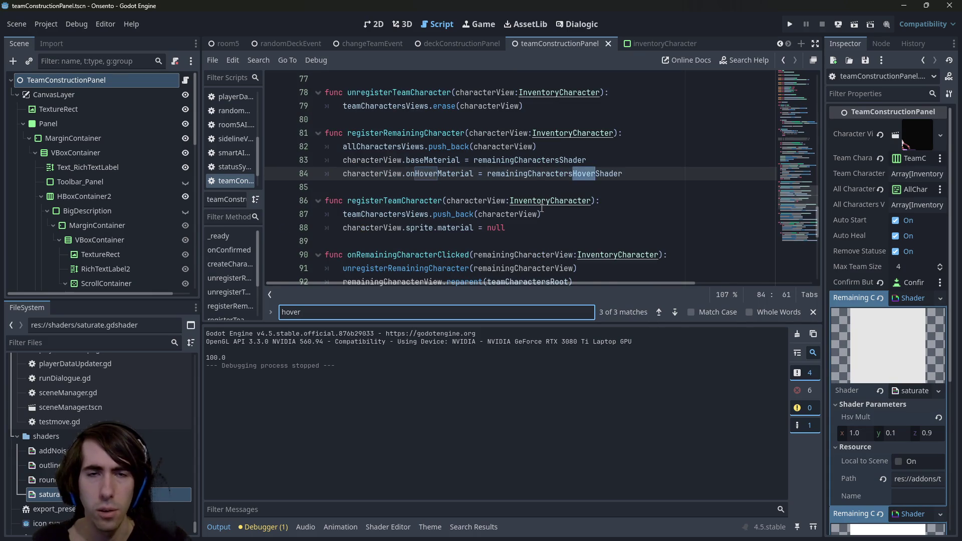
Paste the baseMaterial and onHoverMaterial lines into registerTeamCharacter.
{"action": "scroll", "coordinate": [542, 208], "scroll_direction": "up", "scroll_amount": 1}
{"action": "left_click_drag", "start_coordinate": [622, 214], "coordinate": [326, 201]}
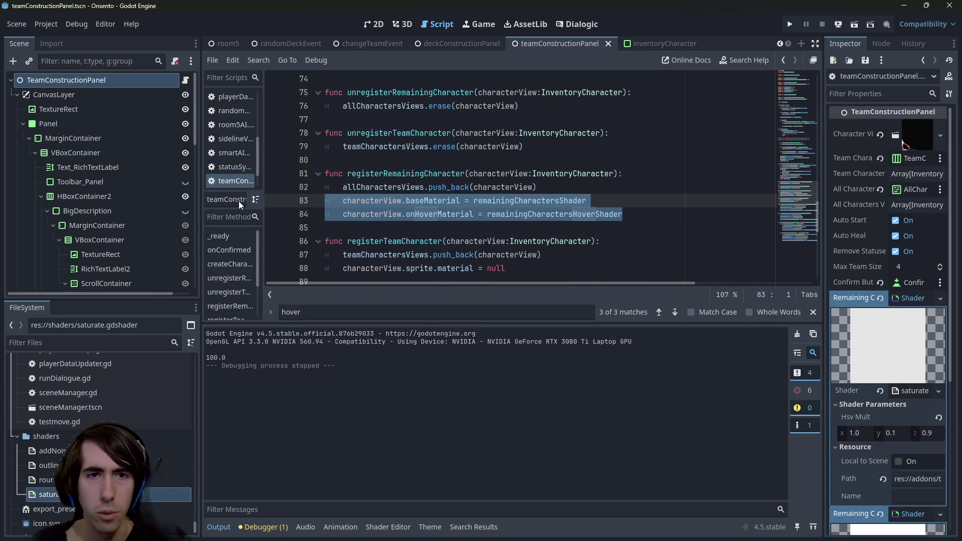
{"action": "scroll", "coordinate": [350, 192], "scroll_direction": "down", "scroll_amount": 1}
{"action": "left_click", "coordinate": [530, 227]}
{"action": "key", "text": "Return"}
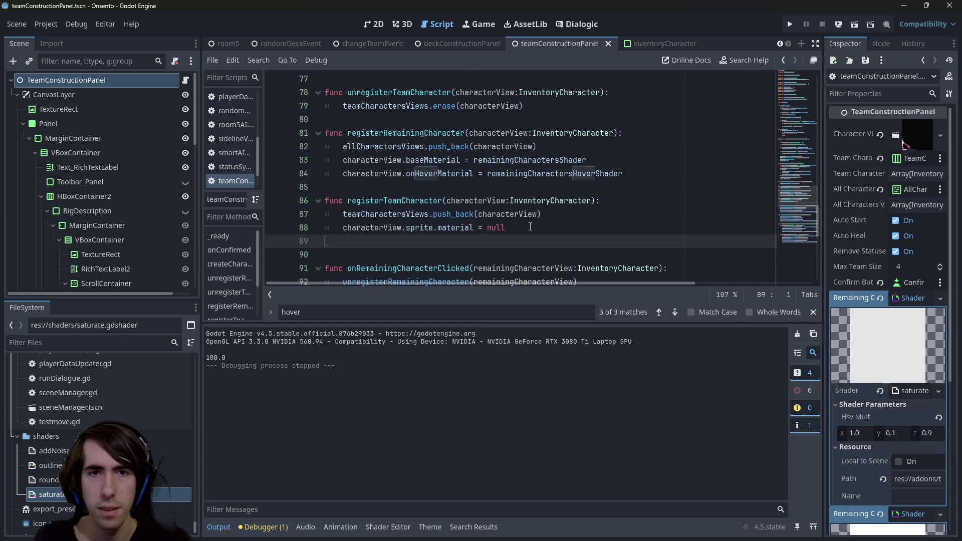
{"action": "key", "text": "ctrl+v"}
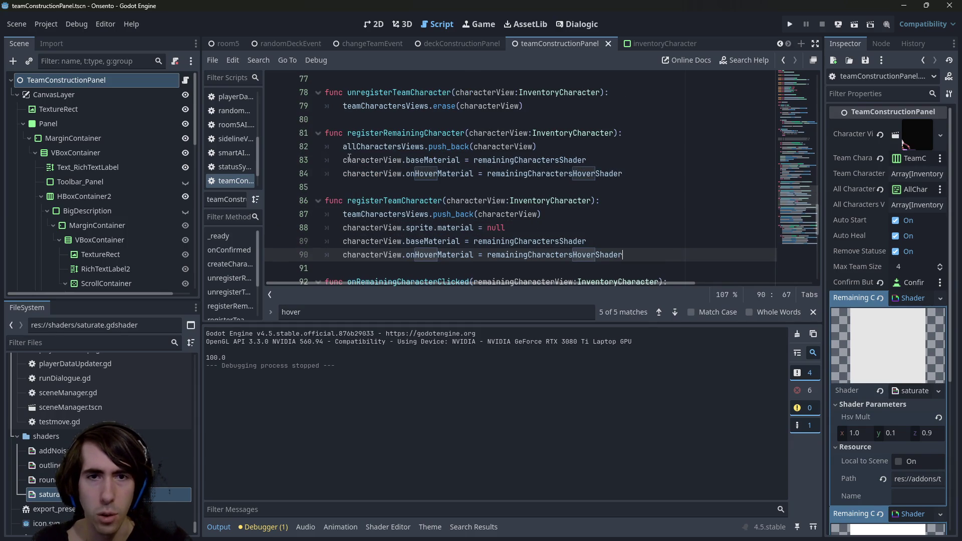
Add sprite.material = remainingCharactersShader to registerRemainingCharacter and save.
{"action": "left_click", "coordinate": [348, 160]}
{"action": "left_click_drag", "start_coordinate": [343, 160], "coordinate": [443, 146]}
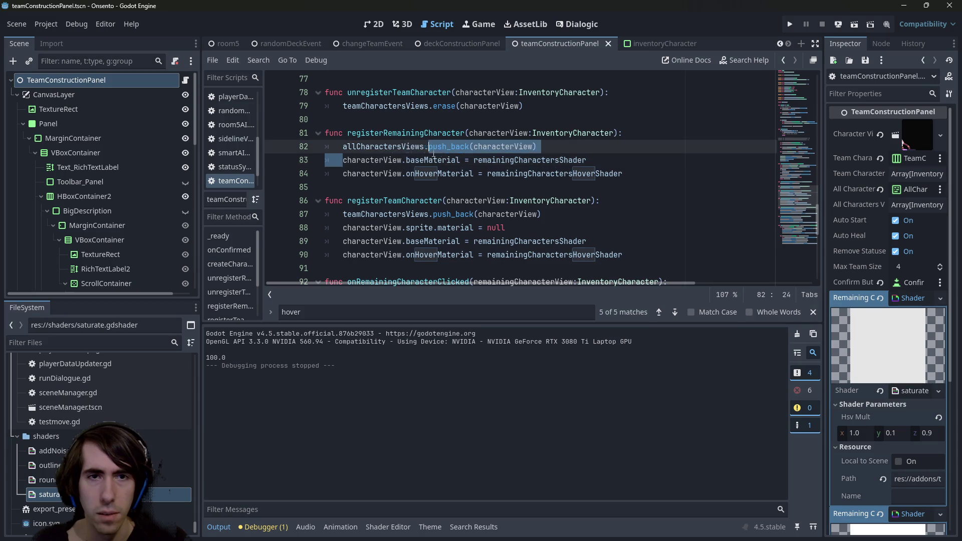
{"action": "left_click", "coordinate": [511, 236]}
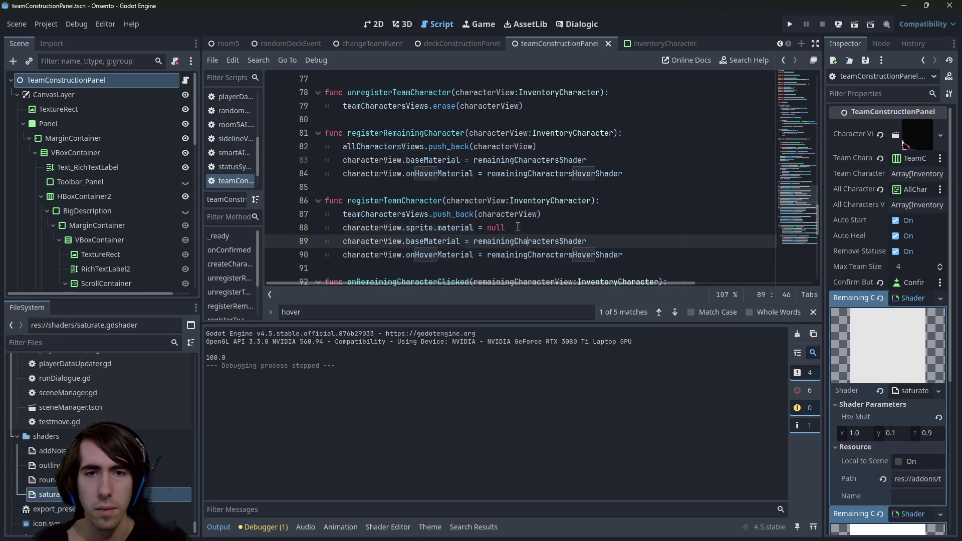
{"action": "left_click", "coordinate": [577, 145]}
{"action": "key", "text": "Return"}
{"action": "key", "text": "ctrl+v"}
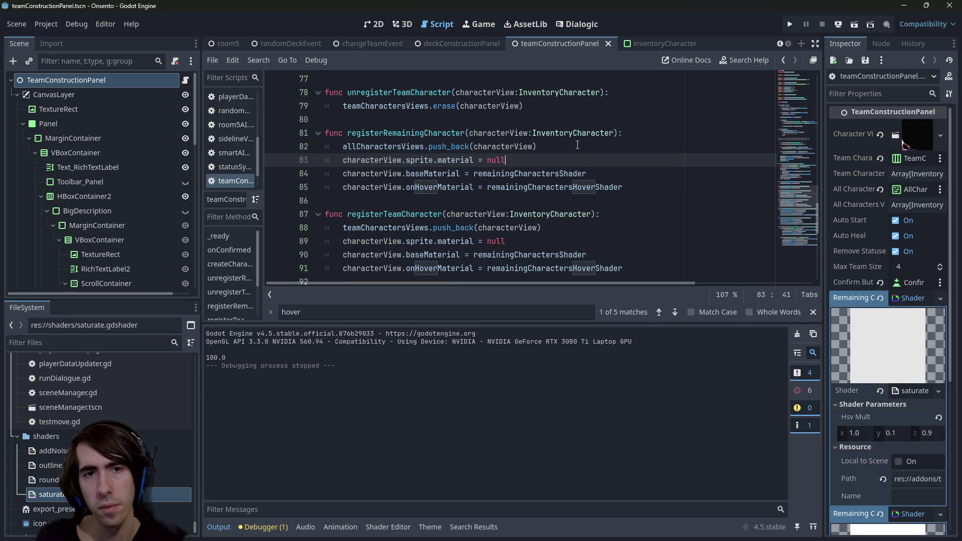
{"action": "double_click", "coordinate": [432, 172]}
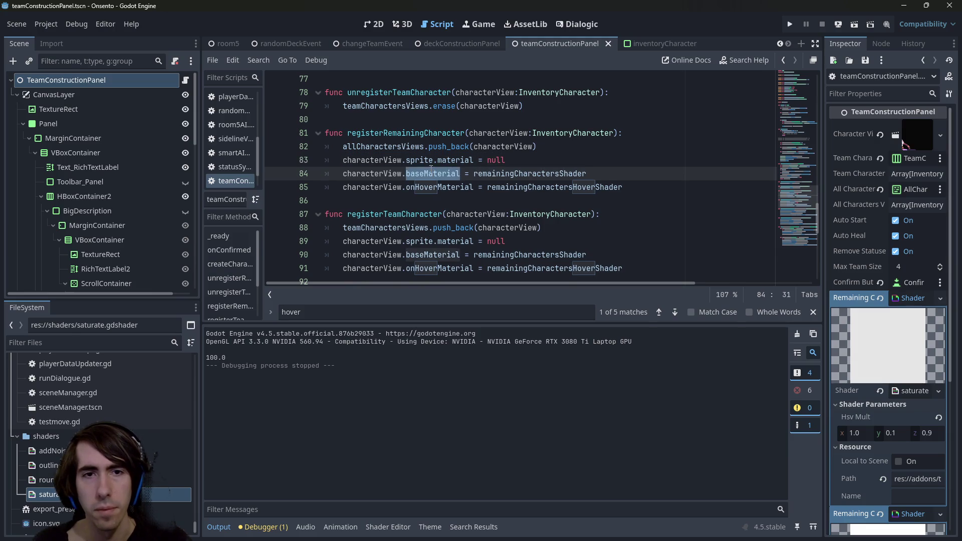
{"action": "double_click", "coordinate": [494, 173]}
{"action": "double_click", "coordinate": [495, 160]}
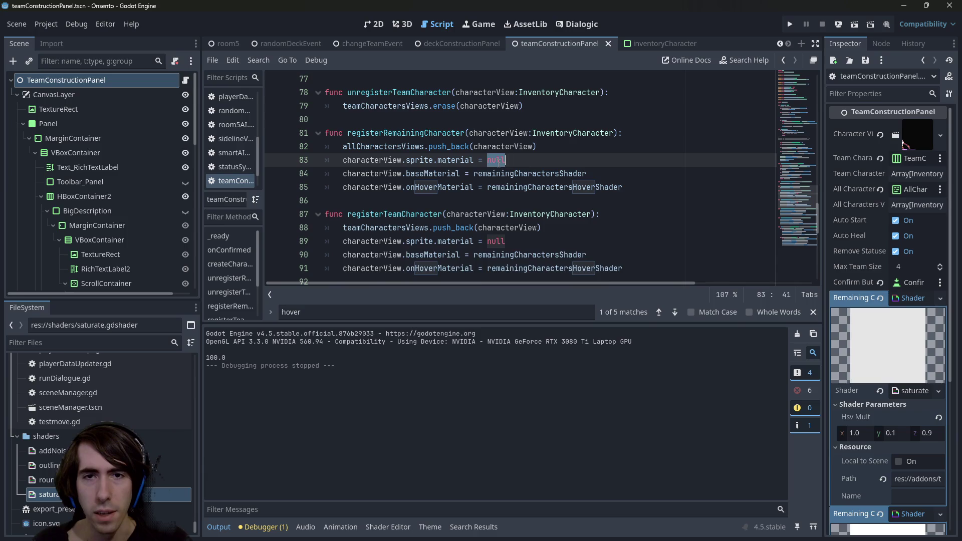
{"action": "type", "text": "remainingCharactersShader"}
{"action": "key", "text": "ctrl+s"}
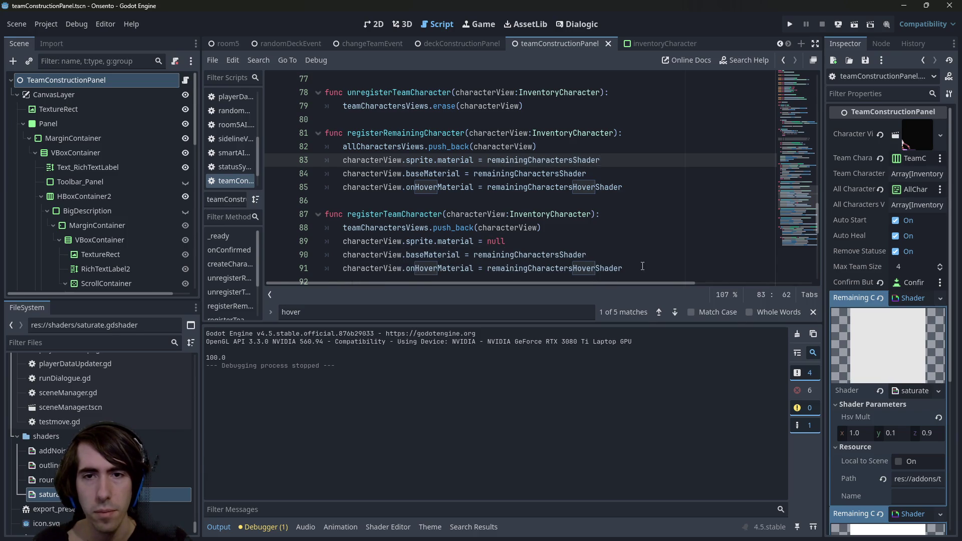
Set the team character's onHoverMaterial and baseMaterial to null and save.
{"action": "left_click", "coordinate": [624, 263]}
{"action": "double_click", "coordinate": [537, 269]}
{"action": "type", "text": "null"}
{"action": "key", "text": "Escape"}
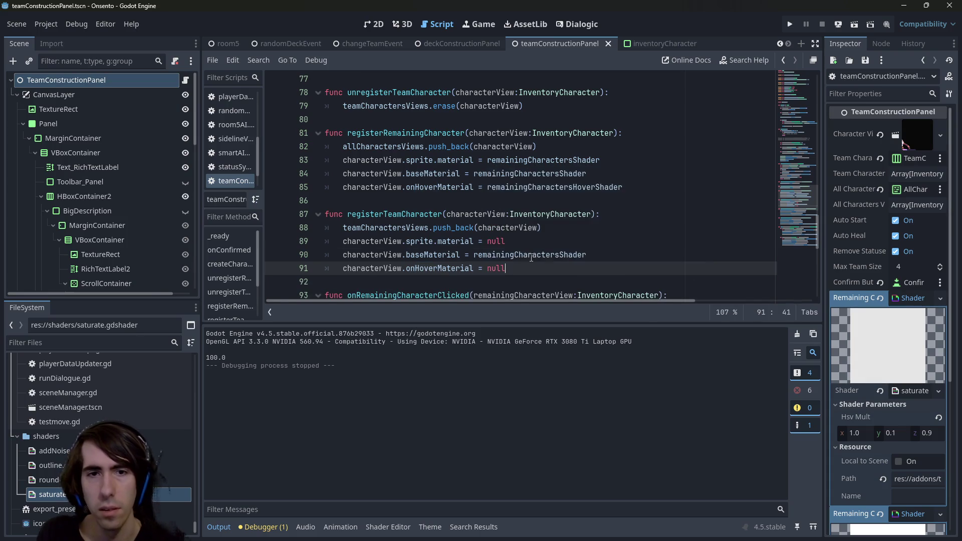
{"action": "double_click", "coordinate": [531, 258]}
{"action": "type", "text": "null"}
{"action": "key", "text": "ctrl+s"}
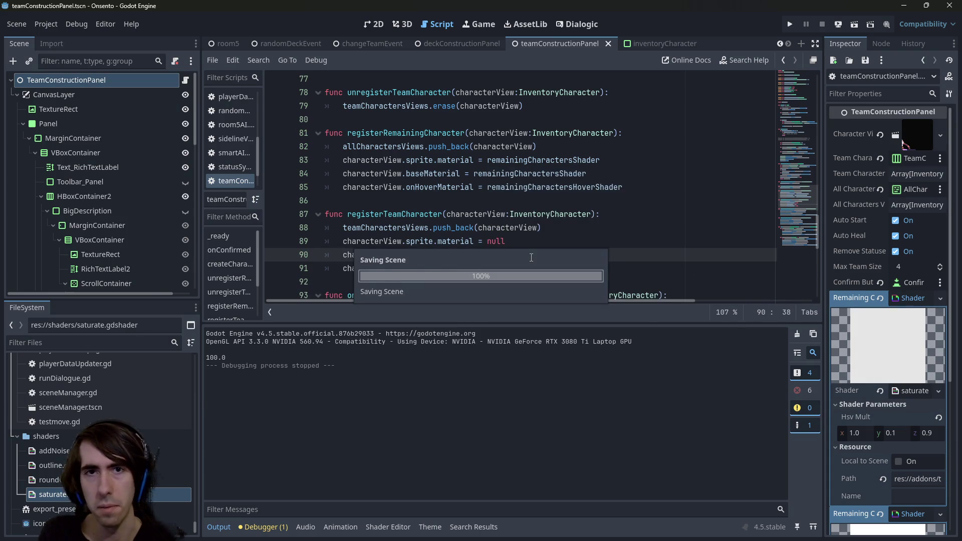
Run the game, add the ghost and lizard to the team, then remove them.
{"action": "left_click", "coordinate": [790, 25]}
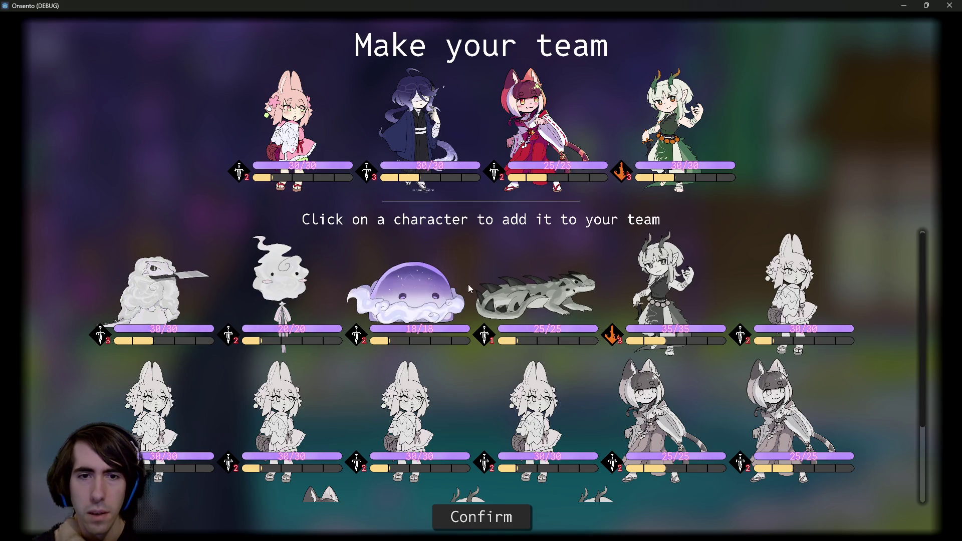
{"action": "left_click", "coordinate": [298, 286]}
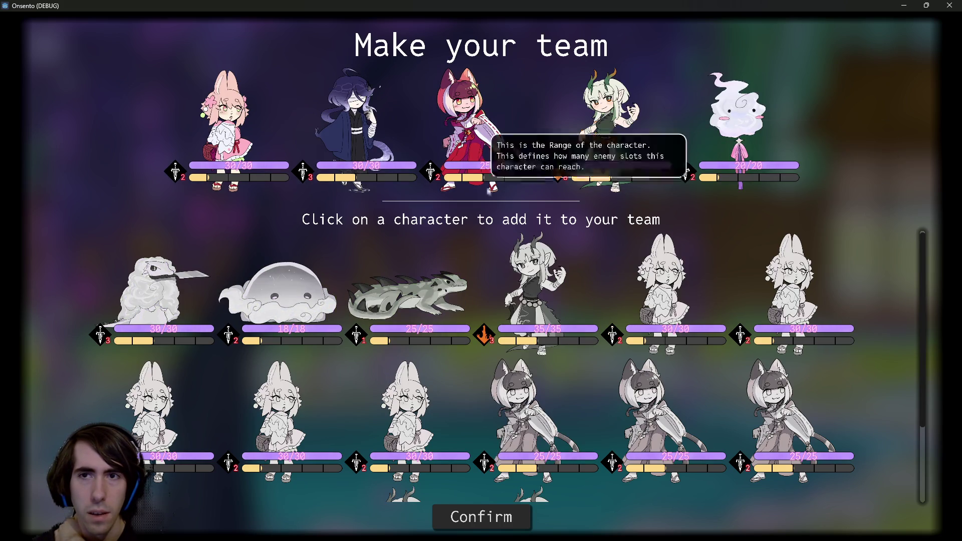
{"action": "left_click", "coordinate": [429, 283]}
{"action": "left_click", "coordinate": [778, 135]}
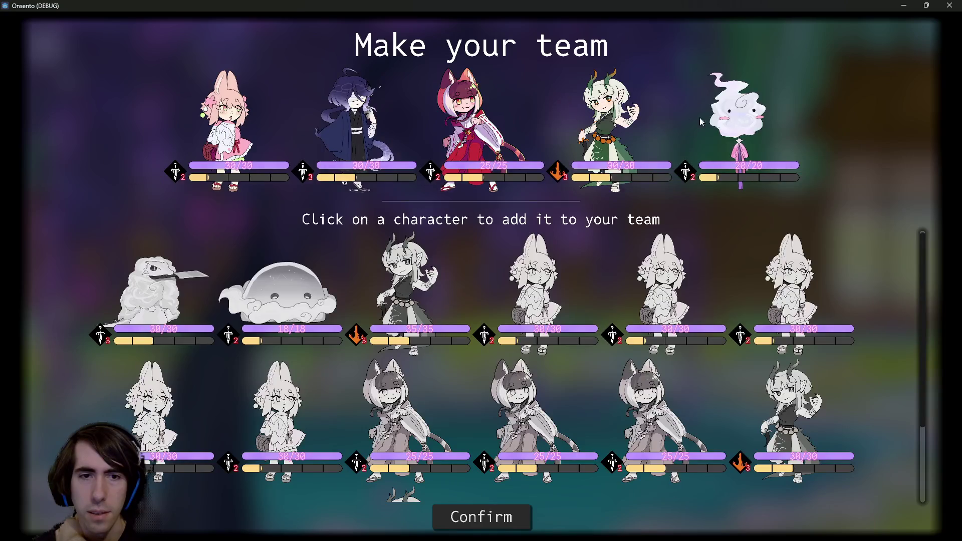
{"action": "left_click", "coordinate": [736, 120]}
{"action": "scroll", "coordinate": [343, 387], "scroll_direction": "down", "scroll_amount": 2}
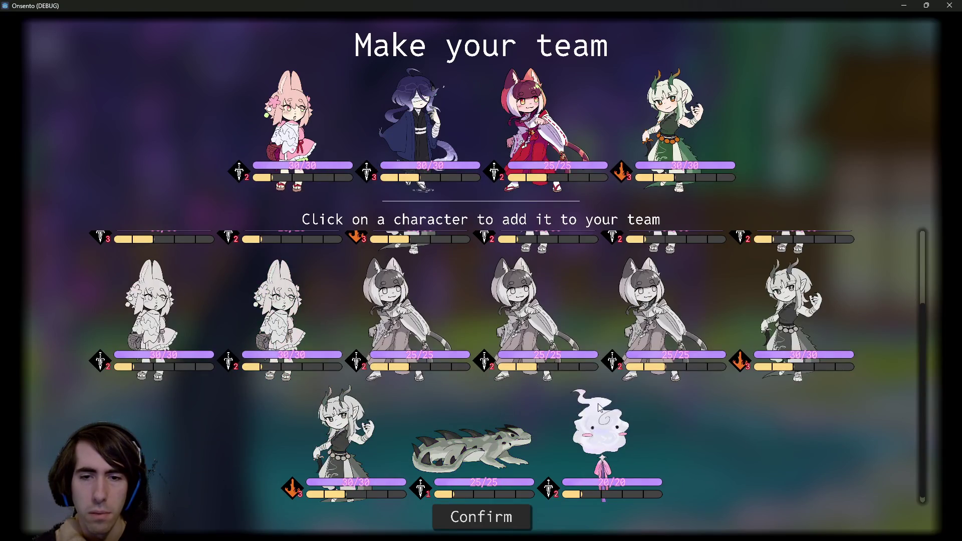
{"action": "scroll", "coordinate": [602, 350], "scroll_direction": "up", "scroll_amount": 3}
Close the running game window.
{"action": "left_click", "coordinate": [946, 5]}
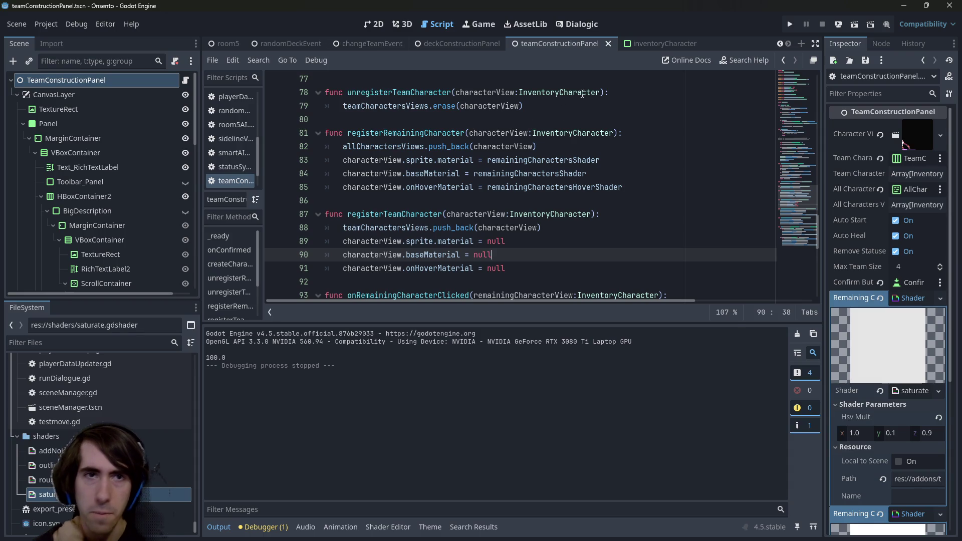
{"action": "scroll", "coordinate": [582, 93], "scroll_direction": "up", "scroll_amount": 20}
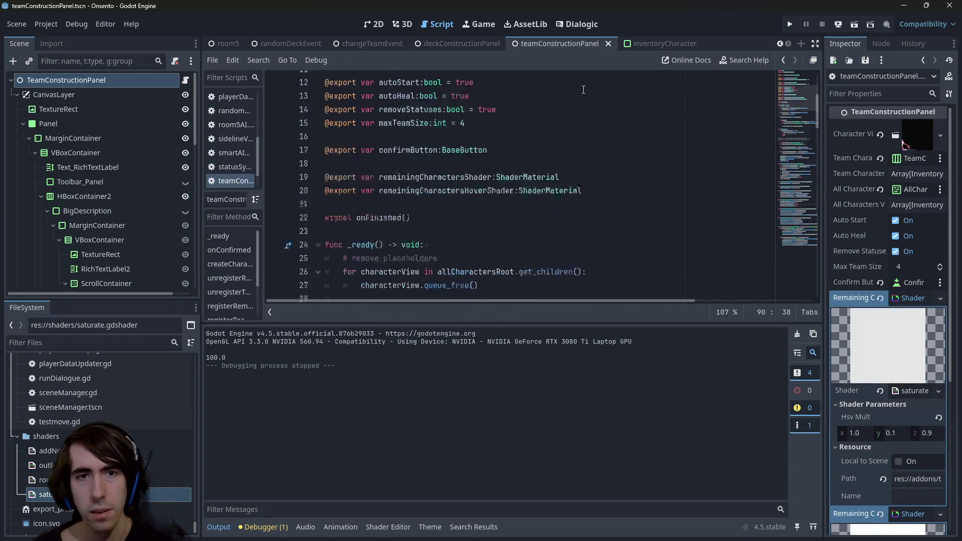
{"action": "scroll", "coordinate": [556, 203], "scroll_direction": "down", "scroll_amount": 1}
{"action": "left_click_drag", "start_coordinate": [582, 241], "coordinate": [273, 230]}
{"action": "key", "text": "ctrl+c"}
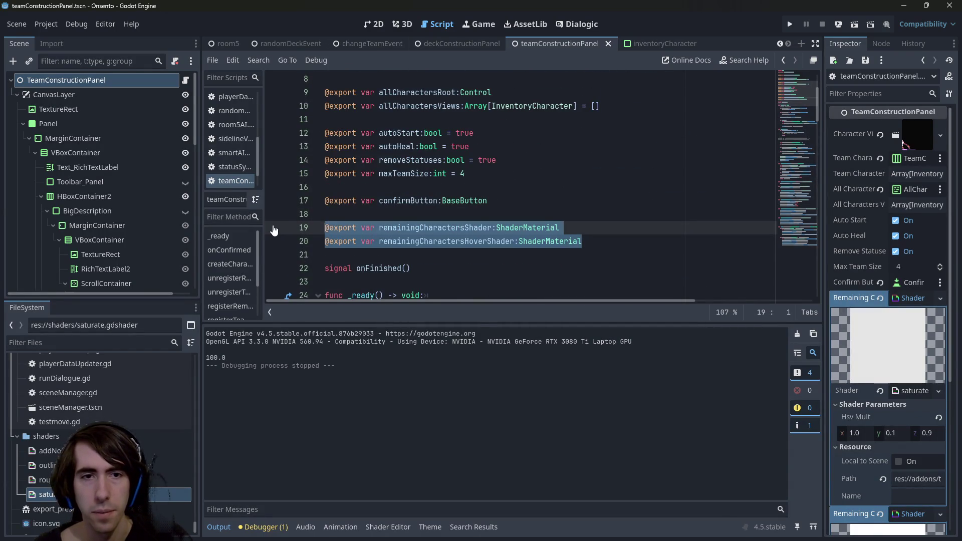
Quick Open sidelineView.gd from the project files.
{"action": "key", "text": "shift+alt+o"}
{"action": "type", "text": "sidelineview"}
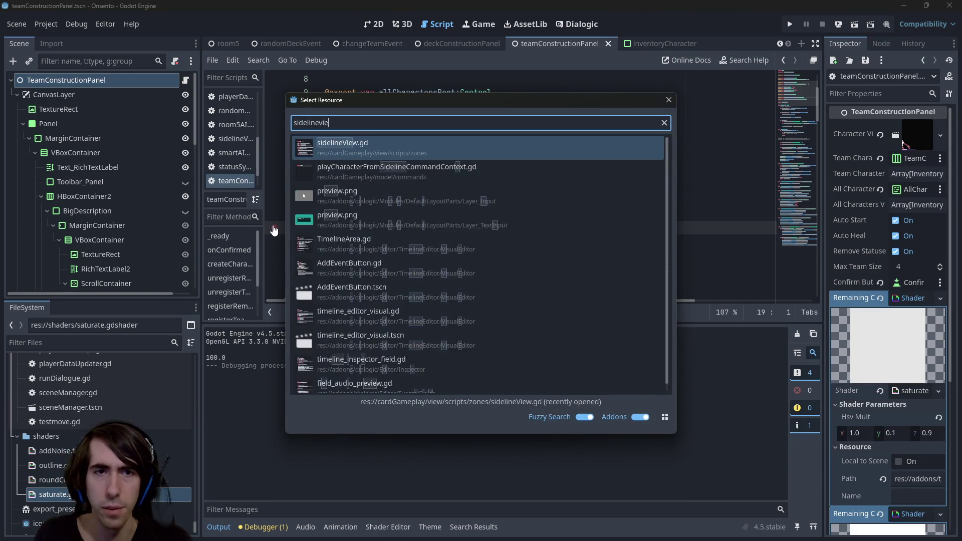
{"action": "key", "text": "Down"}
{"action": "key", "text": "Down"}
{"action": "key", "text": "Down"}
{"action": "key", "text": "Up"}
{"action": "key", "text": "Up"}
{"action": "key", "text": "Up"}
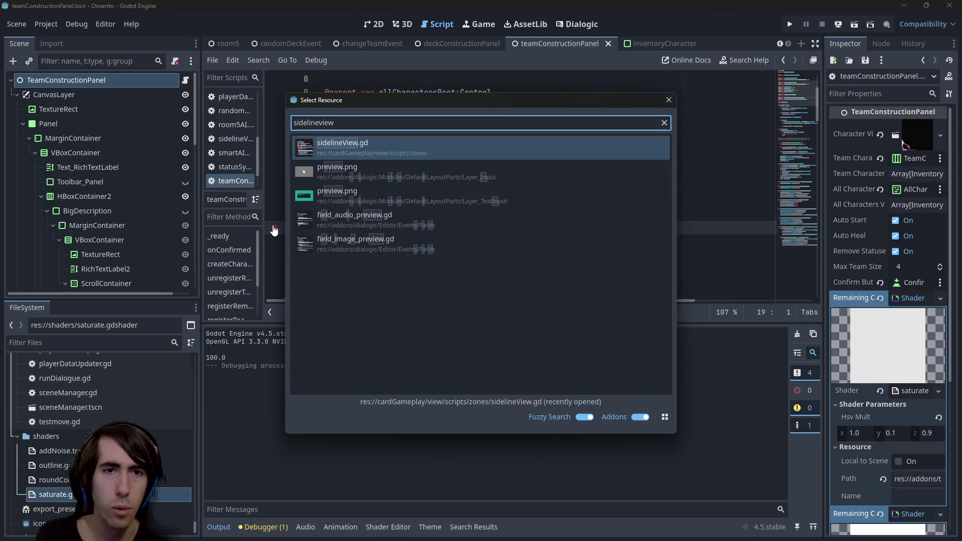
{"action": "key", "text": "Return"}
{"action": "scroll", "coordinate": [446, 178], "scroll_direction": "up", "scroll_amount": 5}
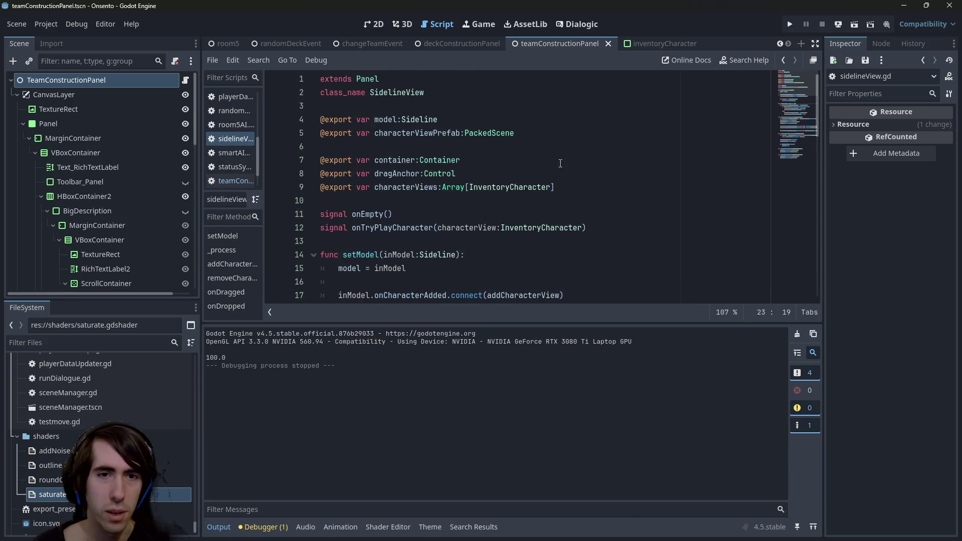
{"action": "left_click", "coordinate": [511, 197]}
{"action": "key", "text": "Return"}
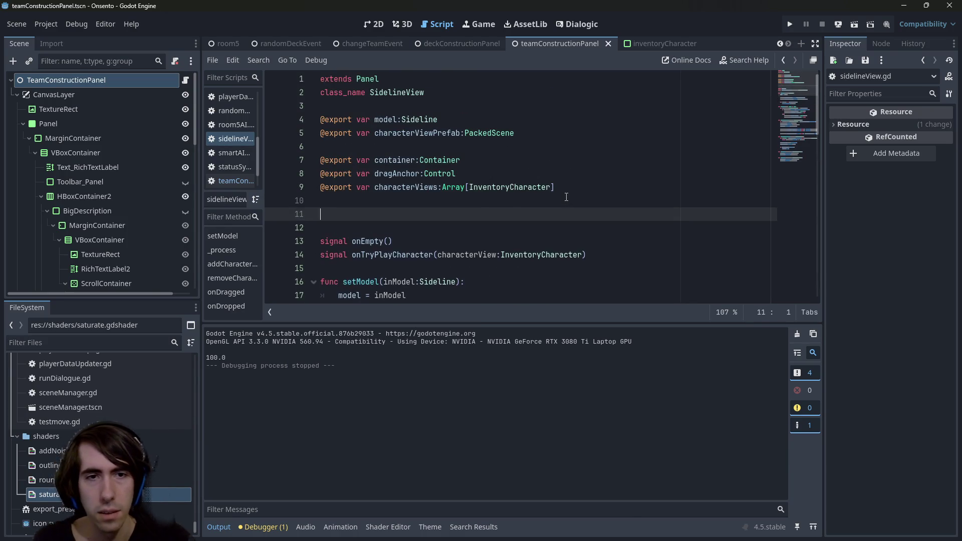
{"action": "key", "text": "ctrl+v"}
Strip the remainingCharacters prefixes from both pasted export names and save.
{"action": "double_click", "coordinate": [443, 213]}
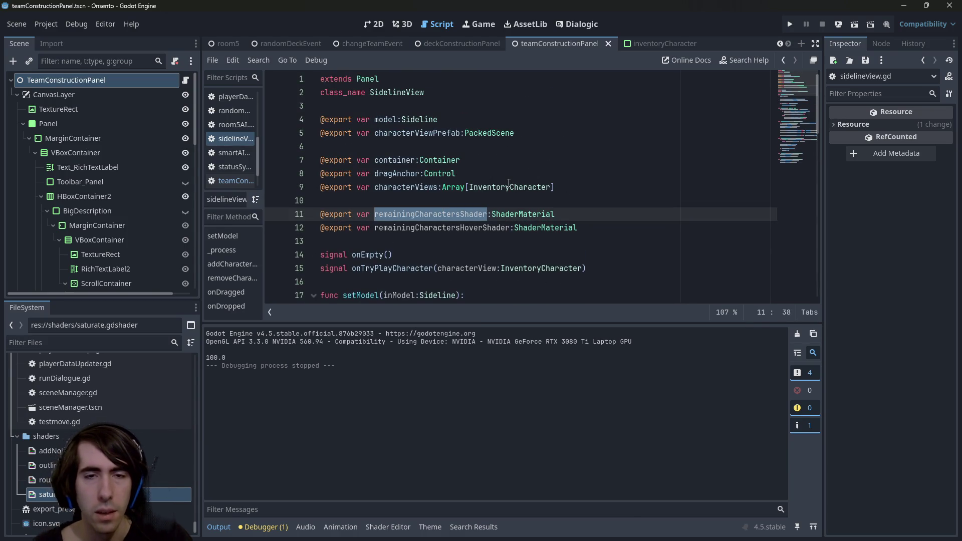
{"action": "key", "text": "Left"}
{"action": "key", "text": "Delete"}
{"action": "key", "text": "Delete"}
{"action": "key", "text": "Delete"}
{"action": "key", "text": "Delete"}
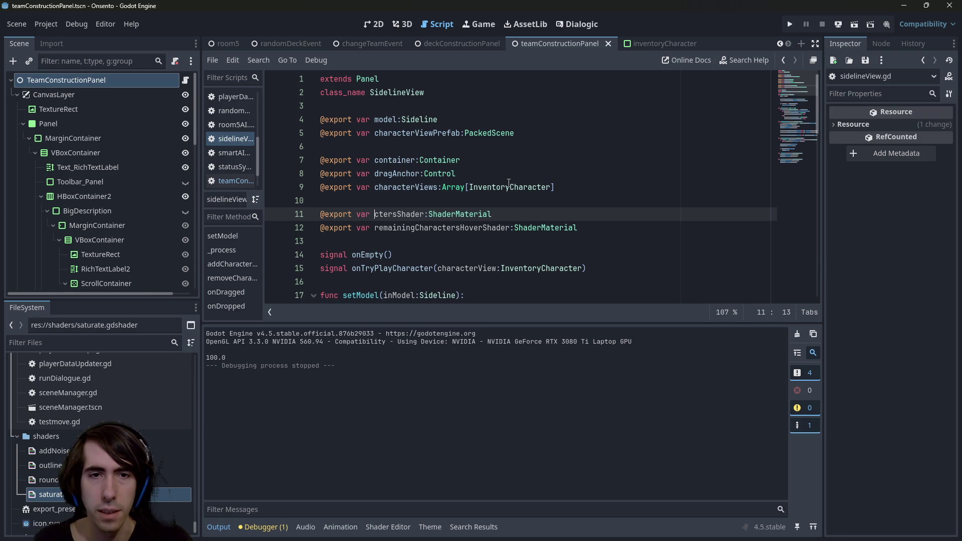
{"action": "type", "text": "base"}
{"action": "key", "text": "Down"}
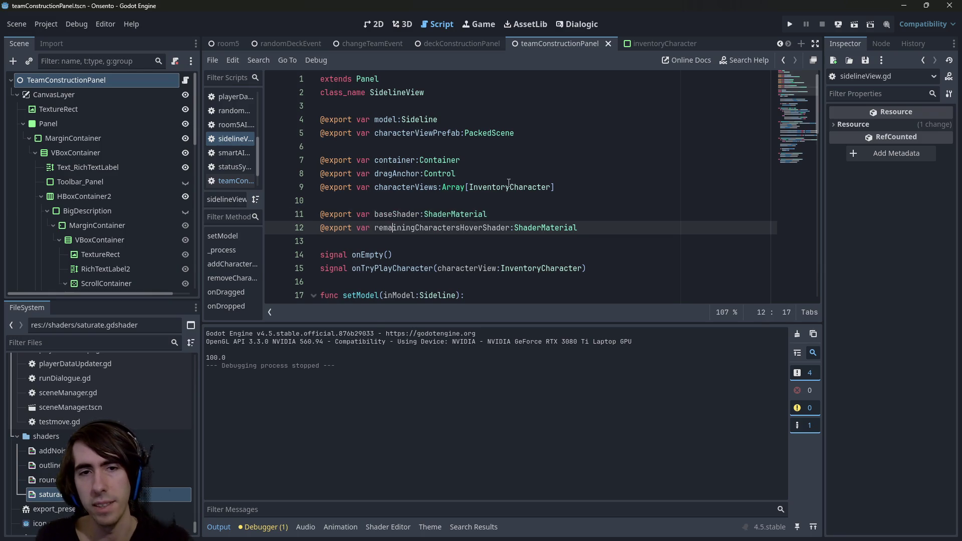
{"action": "key", "text": "BackSpace"}
{"action": "key", "text": "BackSpace"}
{"action": "key", "text": "BackSpace"}
{"action": "key", "text": "Delete"}
{"action": "type", "text": "h"}
{"action": "key", "text": "ctrl+s"}
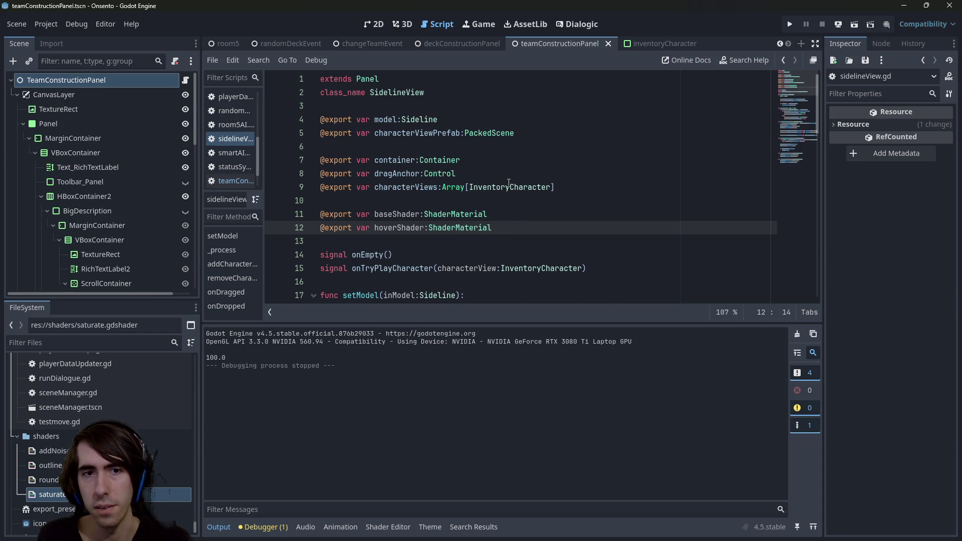
Name the exports characterBaseShader and characterHoverShader and save.
{"action": "type", "text": "characterH"}
{"action": "key", "text": "Delete"}
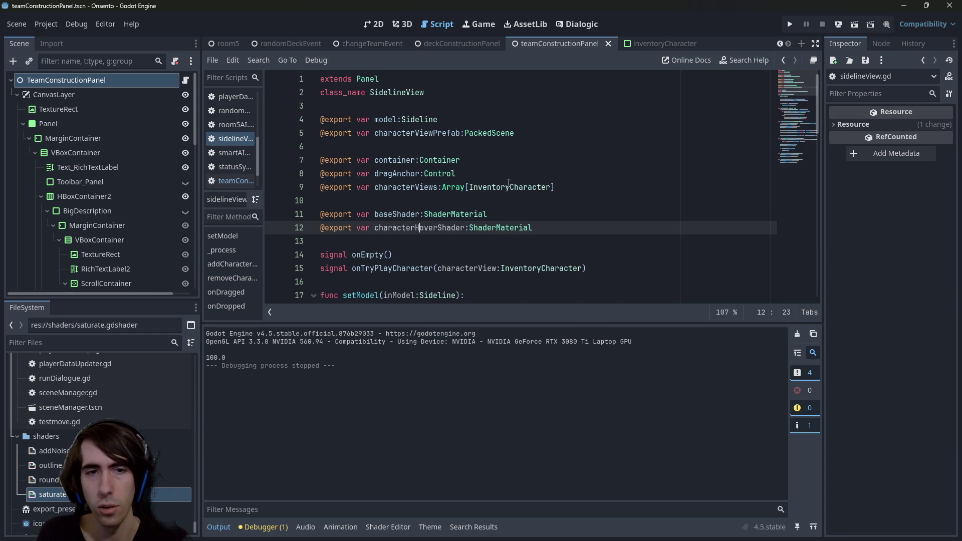
{"action": "key", "text": "Up"}
{"action": "type", "text": "characterB"}
{"action": "key", "text": "Delete"}
{"action": "key", "text": "ctrl+s"}
{"action": "double_click", "coordinate": [438, 215]}
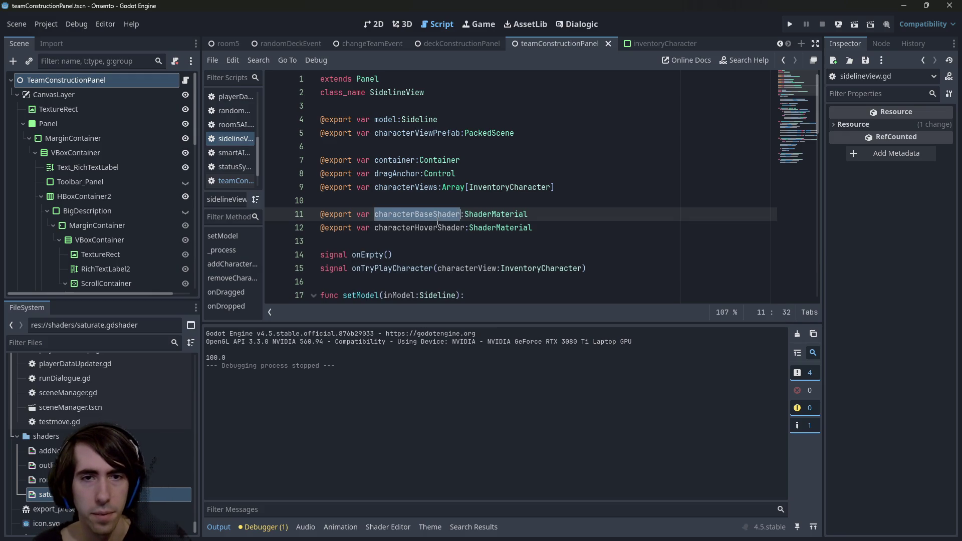
{"action": "scroll", "coordinate": [438, 221], "scroll_direction": "down", "scroll_amount": 4}
{"action": "scroll", "coordinate": [437, 221], "scroll_direction": "up", "scroll_amount": 3}
{"action": "scroll", "coordinate": [451, 205], "scroll_direction": "down", "scroll_amount": 9}
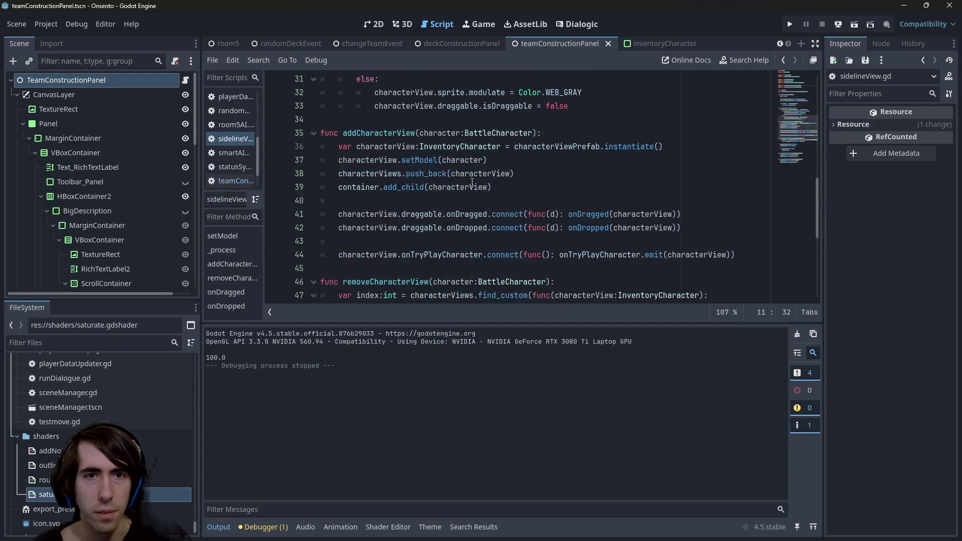
Start a new line 'characterView.baseMaterial =' below line 36 in addCharacterView.
{"action": "scroll", "coordinate": [427, 169], "scroll_direction": "up", "scroll_amount": 1}
{"action": "double_click", "coordinate": [386, 187]}
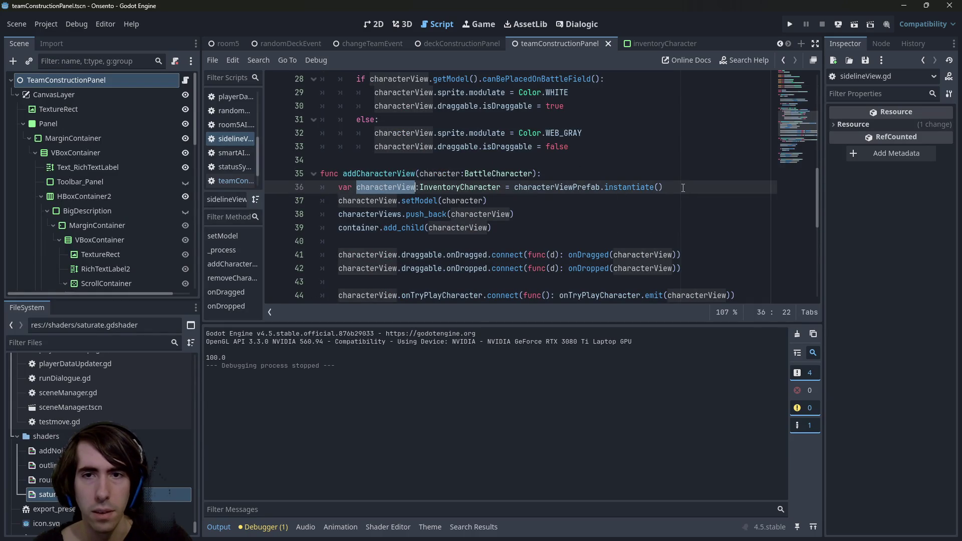
{"action": "left_click", "coordinate": [683, 187]}
{"action": "key", "text": "Return"}
{"action": "type", "text": "characterView.on"}
{"action": "key", "text": "BackSpace"}
{"action": "key", "text": "BackSpace"}
{"action": "type", "text": "baseMaterial ="}
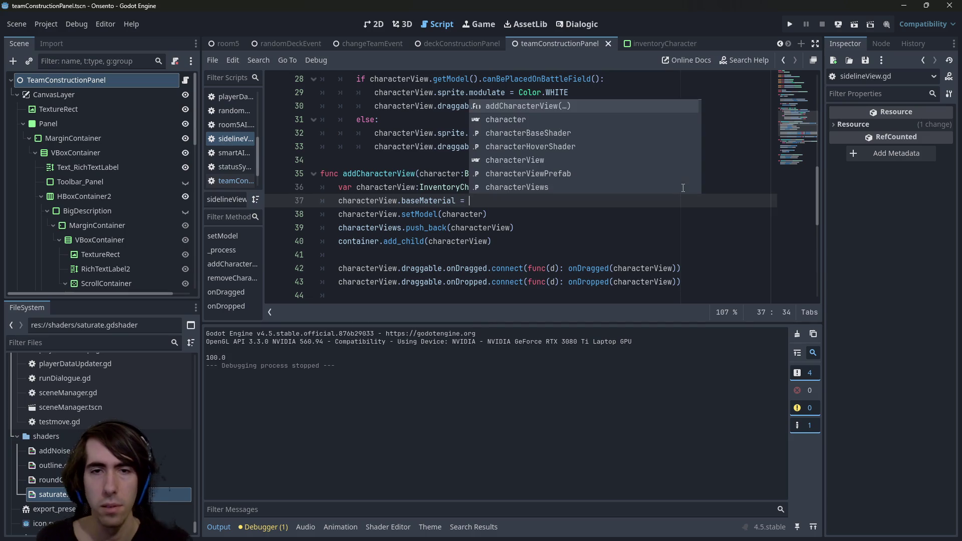
Rename both exports from the Shader suffix to characterBaseMaterial and characterHoverMaterial.
{"action": "scroll", "coordinate": [682, 187], "scroll_direction": "up", "scroll_amount": 9}
{"action": "left_click_drag", "start_coordinate": [433, 215], "coordinate": [457, 215]}
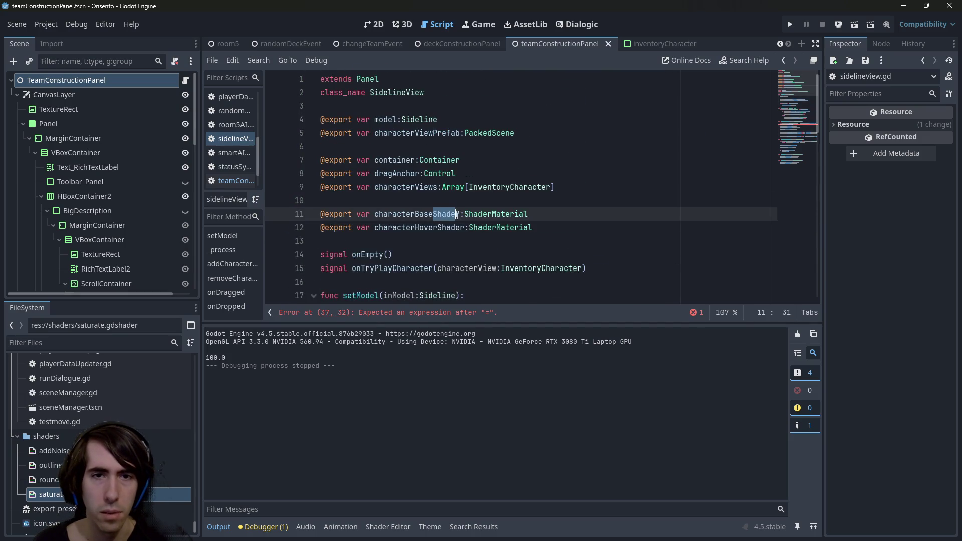
{"action": "left_click", "coordinate": [460, 215]}
{"action": "key", "text": "BackSpace"}
{"action": "key", "text": "BackSpace"}
{"action": "key", "text": "BackSpace"}
{"action": "key", "text": "BackSpace"}
{"action": "key", "text": "BackSpace"}
{"action": "type", "text": "Material"}
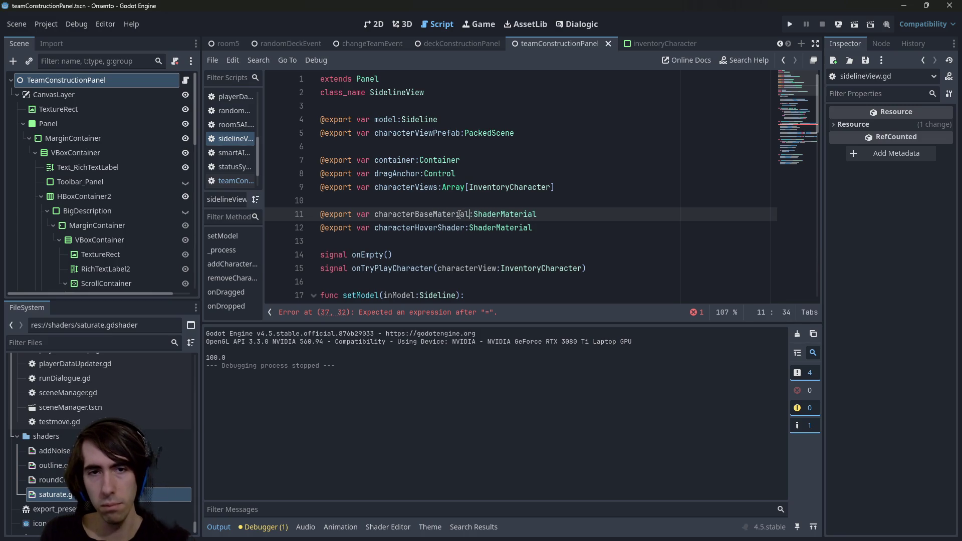
{"action": "key", "text": "Down"}
{"action": "key", "text": "Delete"}
{"action": "key", "text": "BackSpace"}
{"action": "key", "text": "BackSpace"}
{"action": "key", "text": "BackSpace"}
{"action": "type", "text": "Material"}
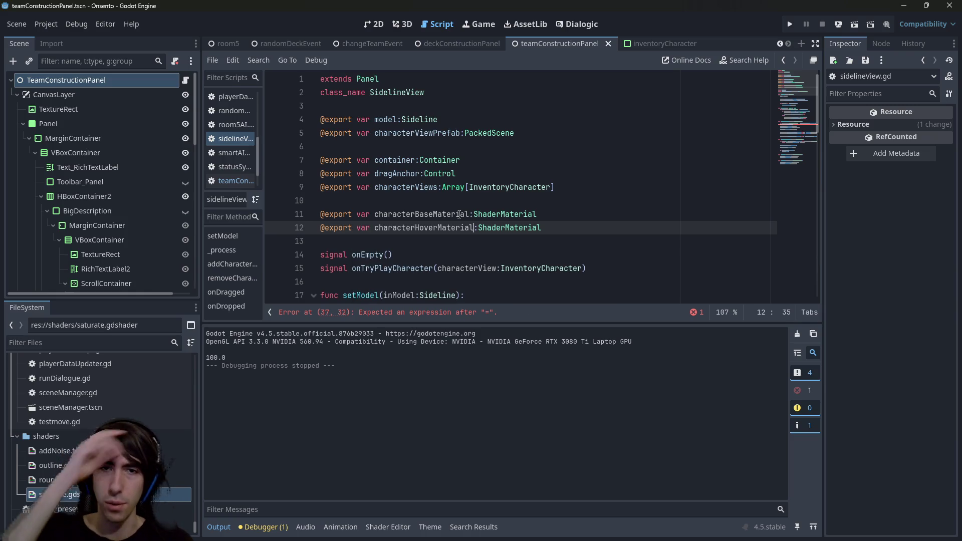
Assign characterBaseMaterial as the view's baseMaterial on line 37.
{"action": "double_click", "coordinate": [459, 214]}
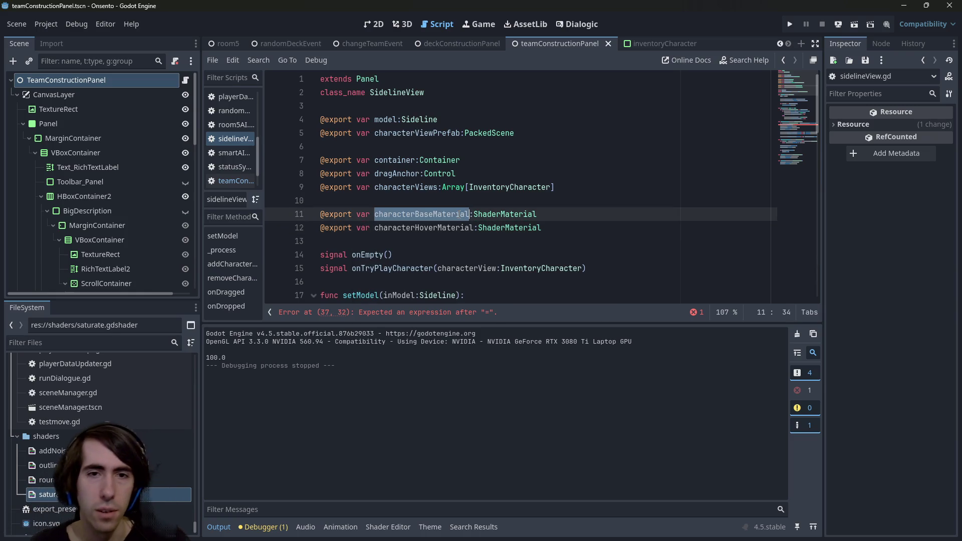
{"action": "key", "text": "ctrl+c"}
{"action": "scroll", "coordinate": [459, 215], "scroll_direction": "down", "scroll_amount": 8}
{"action": "left_click", "coordinate": [521, 241]}
{"action": "key", "text": "ctrl+v"}
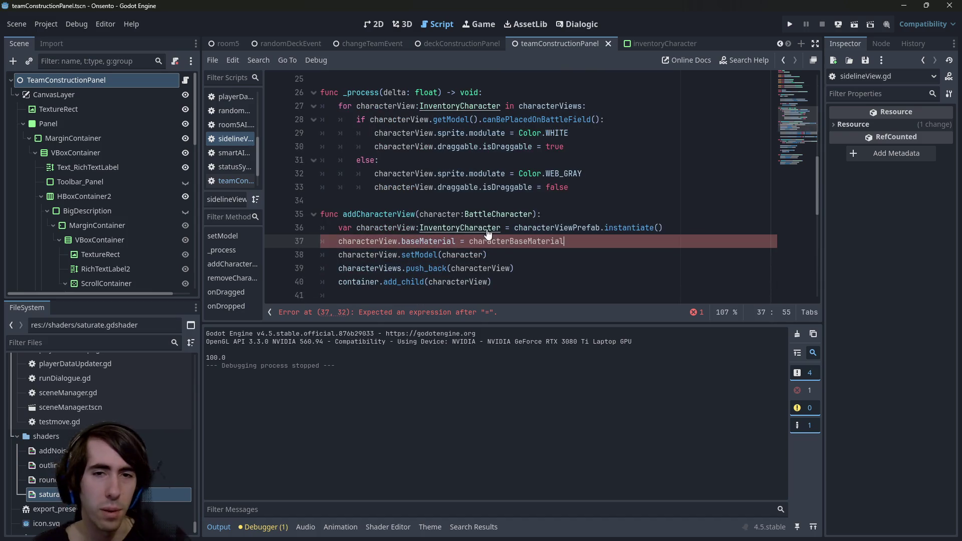
Duplicate line 37 as an onHoverMaterial assignment to characterBaseMaterial and save.
{"action": "left_click_drag", "start_coordinate": [564, 241], "coordinate": [255, 237]}
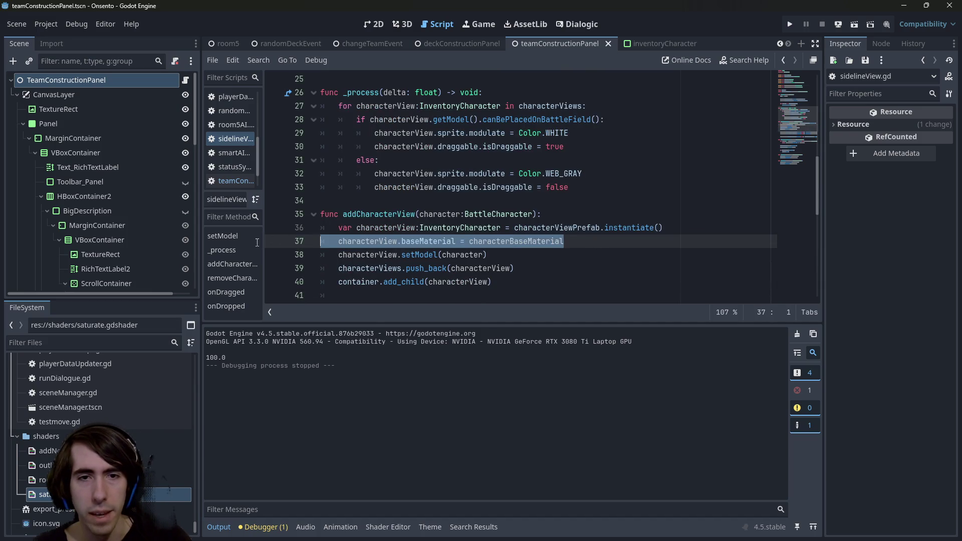
{"action": "key", "text": "ctrl+c"}
{"action": "key", "text": "End"}
{"action": "key", "text": "Return"}
{"action": "key", "text": "ctrl+v"}
{"action": "double_click", "coordinate": [442, 255]}
{"action": "type", "text": "hov"}
{"action": "key", "text": "BackSpace"}
{"action": "key", "text": "BackSpace"}
{"action": "key", "text": "BackSpace"}
{"action": "type", "text": "ho"}
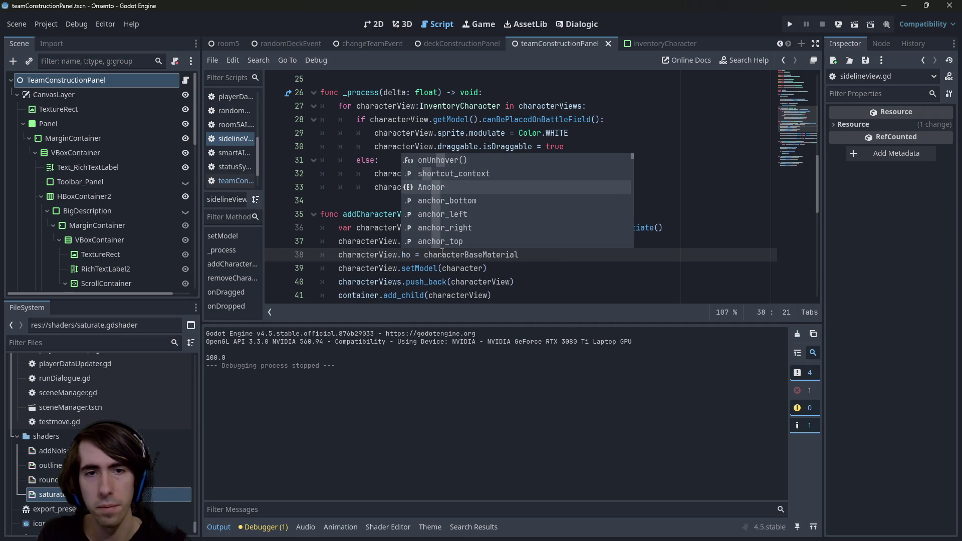
{"action": "key", "text": "BackSpace"}
{"action": "key", "text": "BackSpace"}
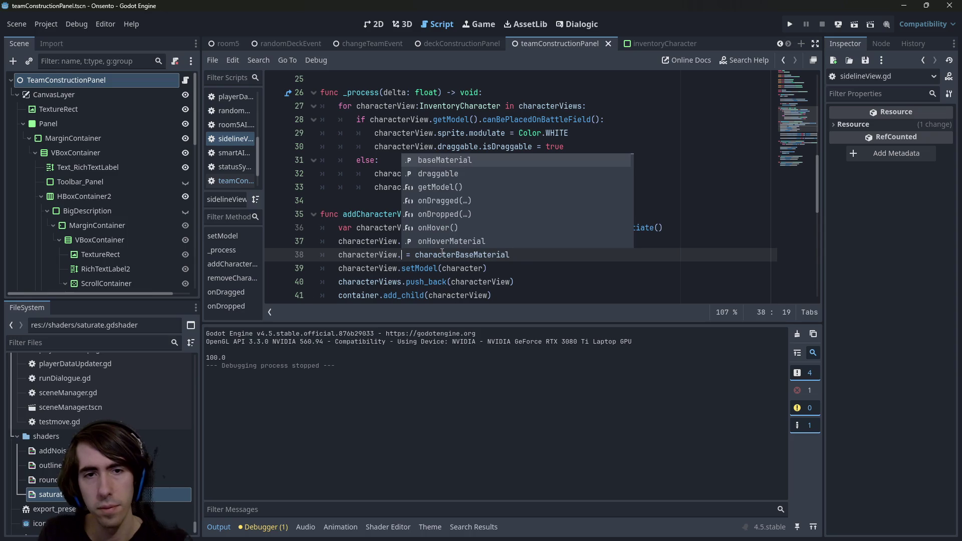
{"action": "type", "text": "hoverm"}
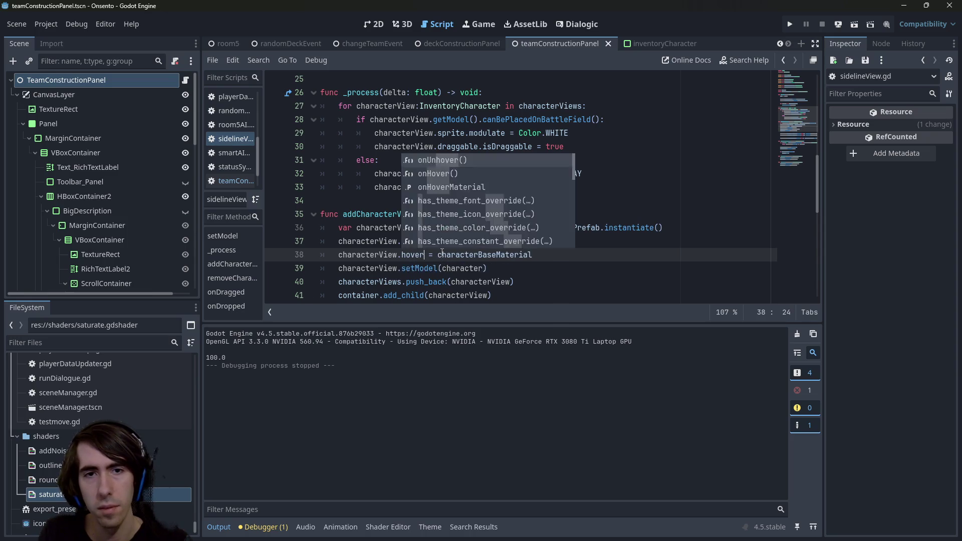
{"action": "key", "text": "ctrl+s"}
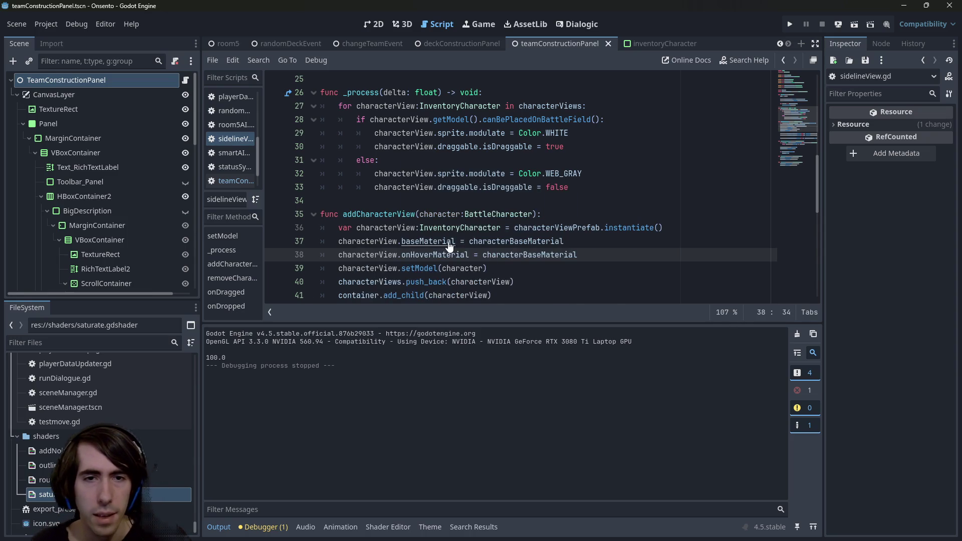
Jump to the baseMaterial definition in the inventoryCharacter script, below its signals.
{"action": "left_click", "coordinate": [428, 241], "text": "ctrl"}
{"action": "left_click", "coordinate": [423, 206]}
{"action": "key", "text": "Down"}
{"action": "key", "text": "Down"}
{"action": "key", "text": "Down"}
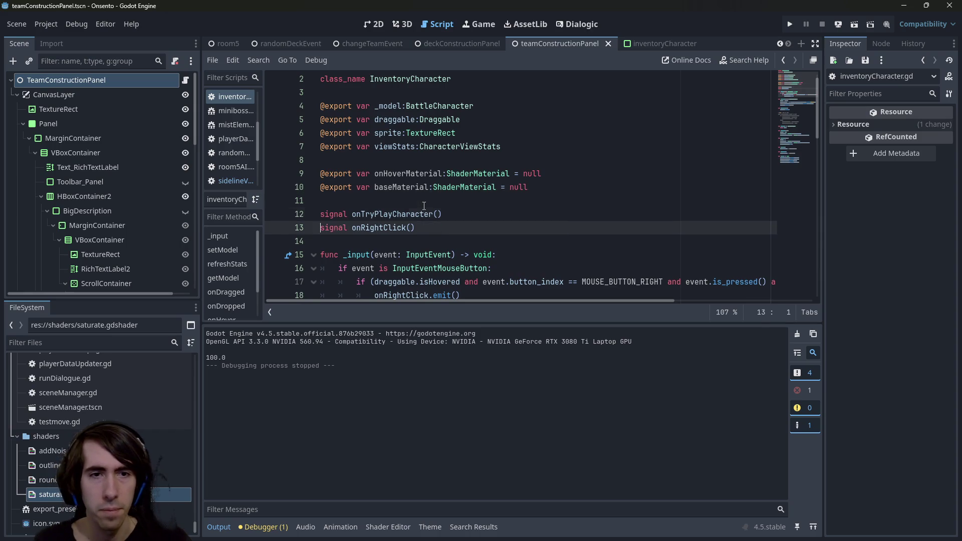
Add the declaration 'func setMaterials(base, onHover)' on a new line below the signals.
{"action": "key", "text": "Up"}
{"action": "key", "text": "Return"}
{"action": "key", "text": "Return"}
{"action": "key", "text": "Up"}
{"action": "type", "text": "func set"}
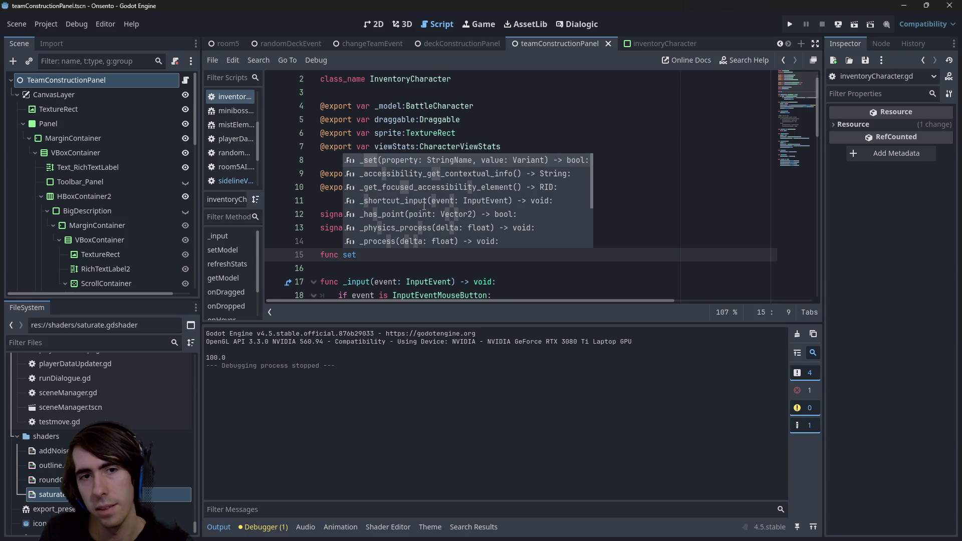
{"action": "type", "text": "Materials("}
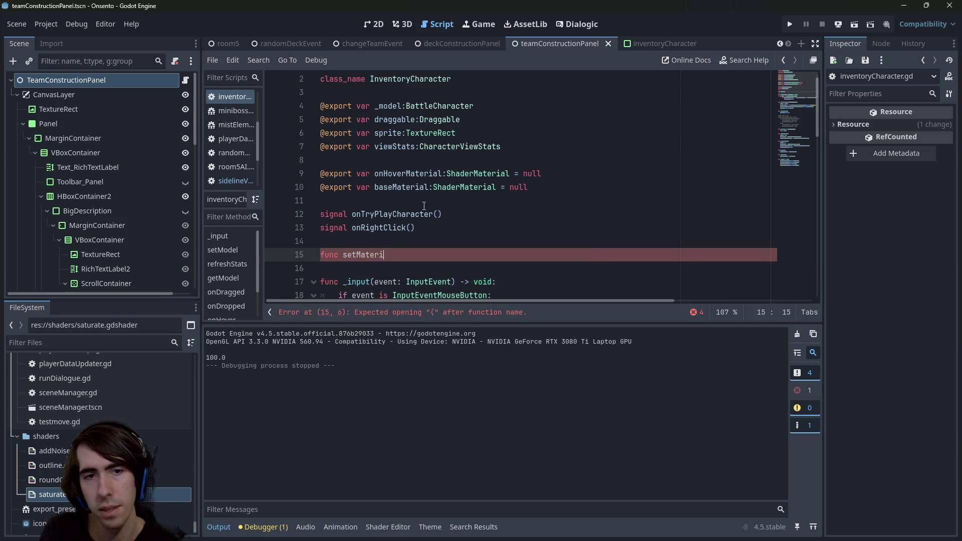
{"action": "type", "text": "onHover"}
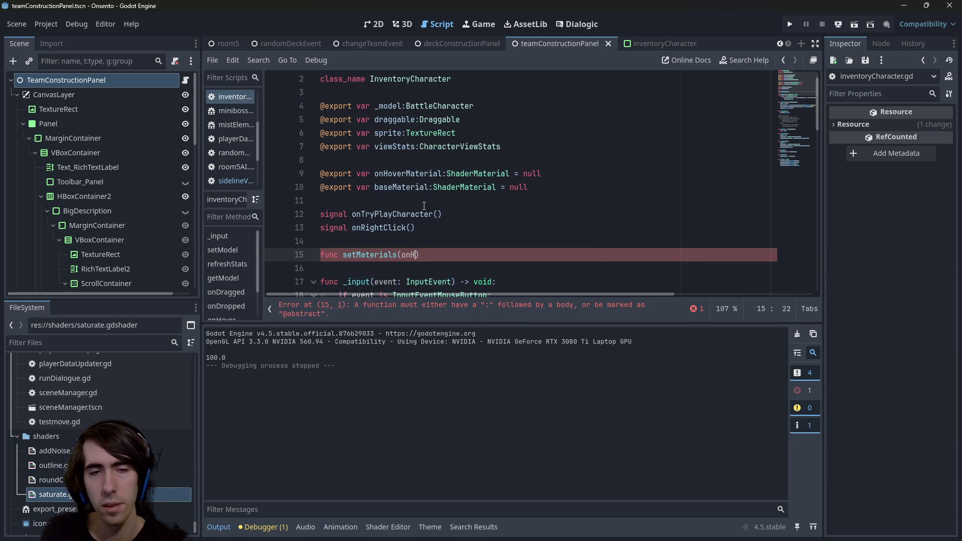
{"action": "key", "text": "ctrl+BackSpace"}
{"action": "type", "text": "baseMat"}
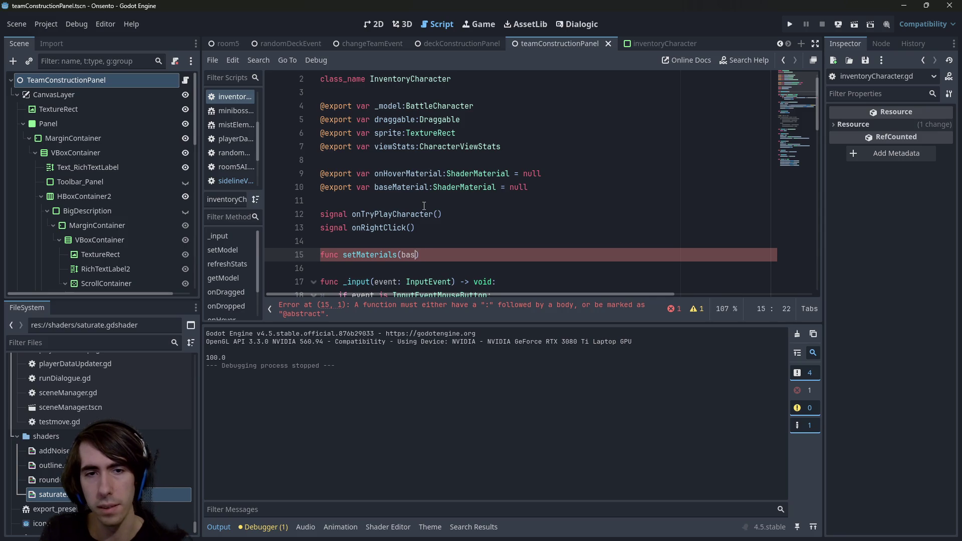
{"action": "type", "text": "erial, onHover"}
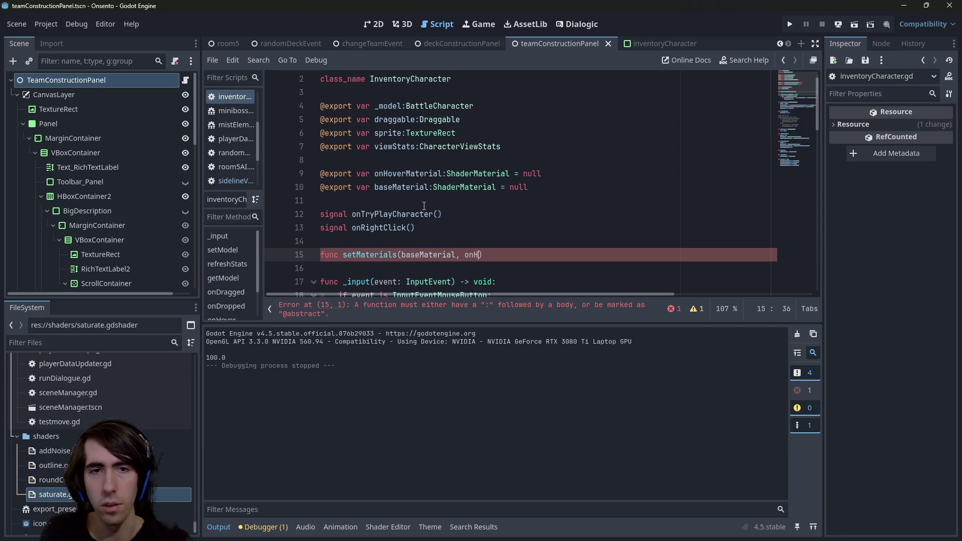
{"action": "key", "text": "Left"}
{"action": "key", "text": "BackSpace"}
{"action": "key", "text": "BackSpace"}
{"action": "key", "text": "BackSpace"}
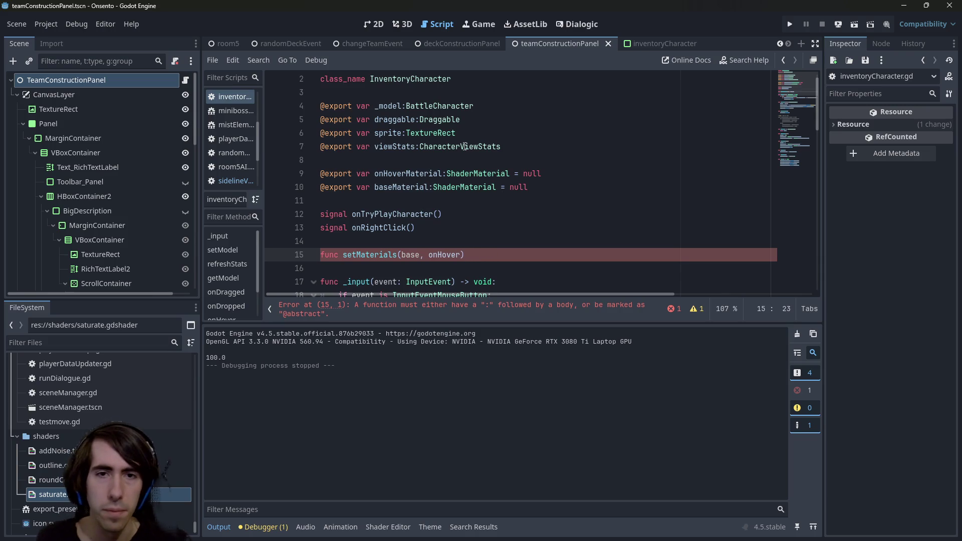
Add a colon after base and check the ShaderMaterial class docs before returning to line 15.
{"action": "double_click", "coordinate": [466, 187]}
{"action": "left_click", "coordinate": [419, 250]}
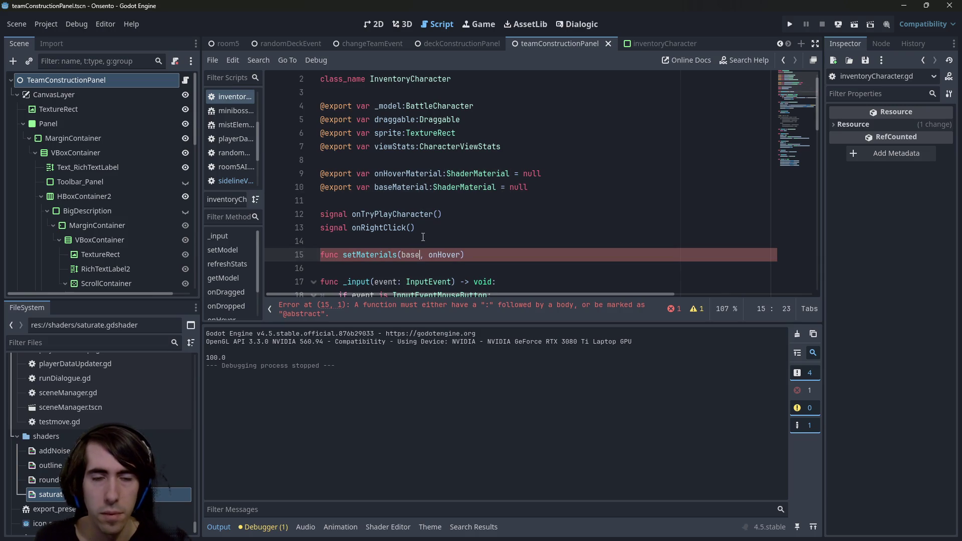
{"action": "scroll", "coordinate": [435, 233], "scroll_direction": "down", "scroll_amount": 8}
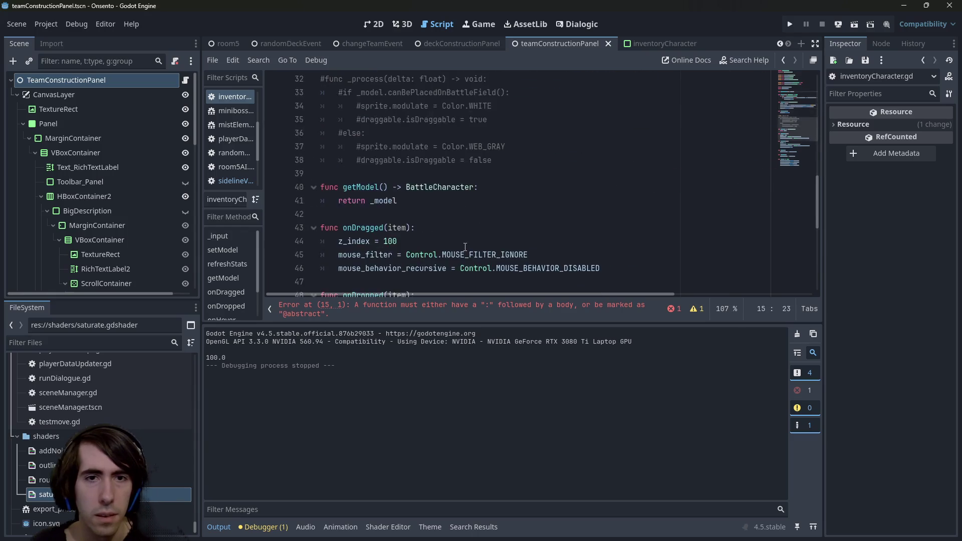
{"action": "scroll", "coordinate": [451, 241], "scroll_direction": "up", "scroll_amount": 8}
{"action": "double_click", "coordinate": [478, 173]}
{"action": "left_click", "coordinate": [421, 254]}
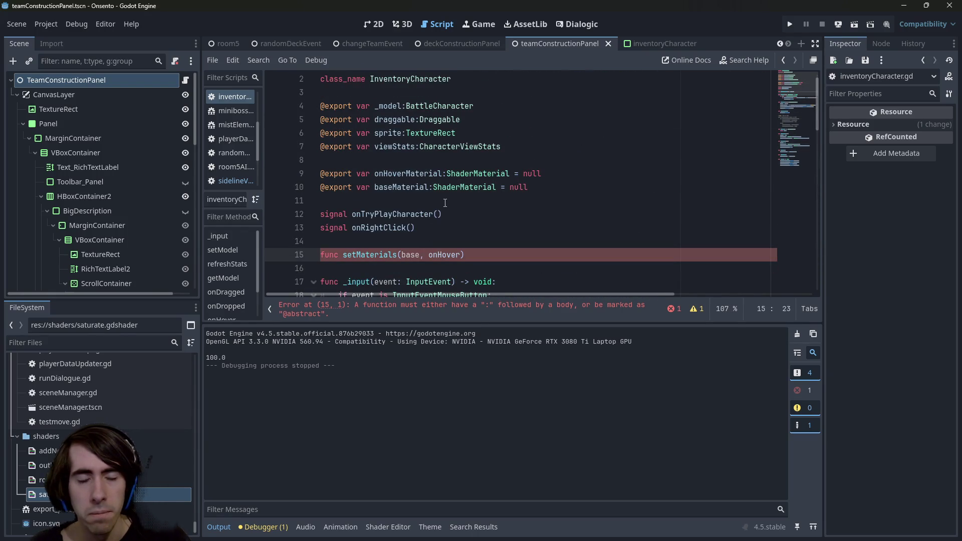
{"action": "type", "text": ":"}
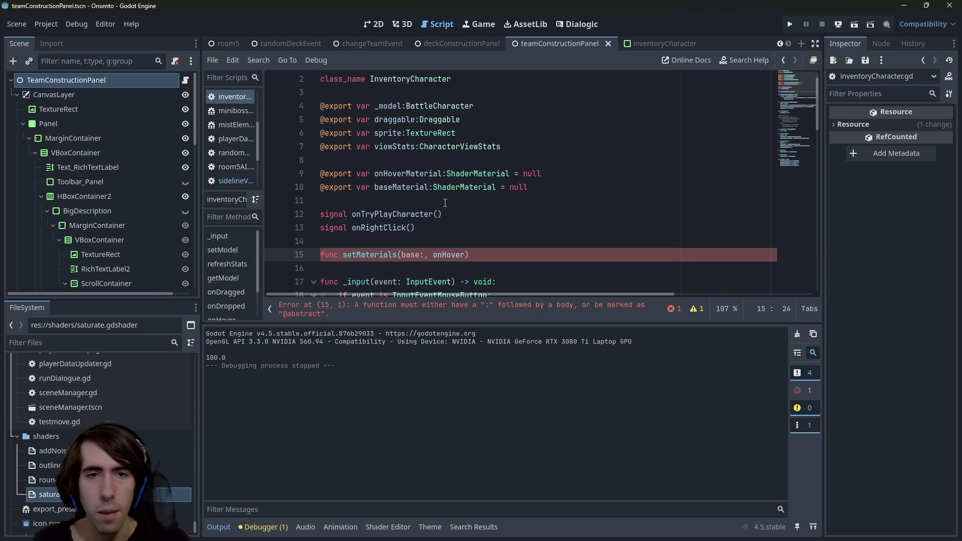
{"action": "left_click", "coordinate": [473, 187], "text": "ctrl"}
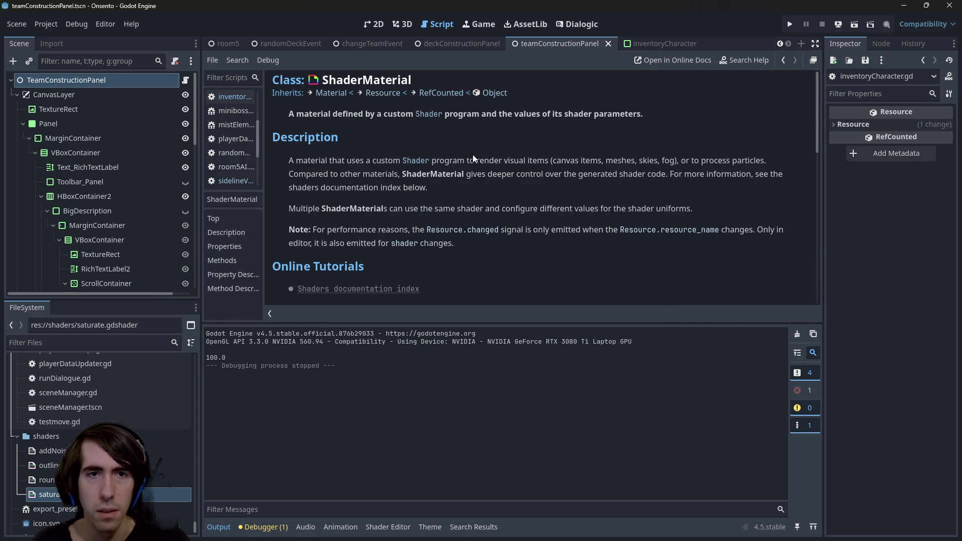
{"action": "key", "text": "alt+Left"}
{"action": "left_click", "coordinate": [424, 255]}
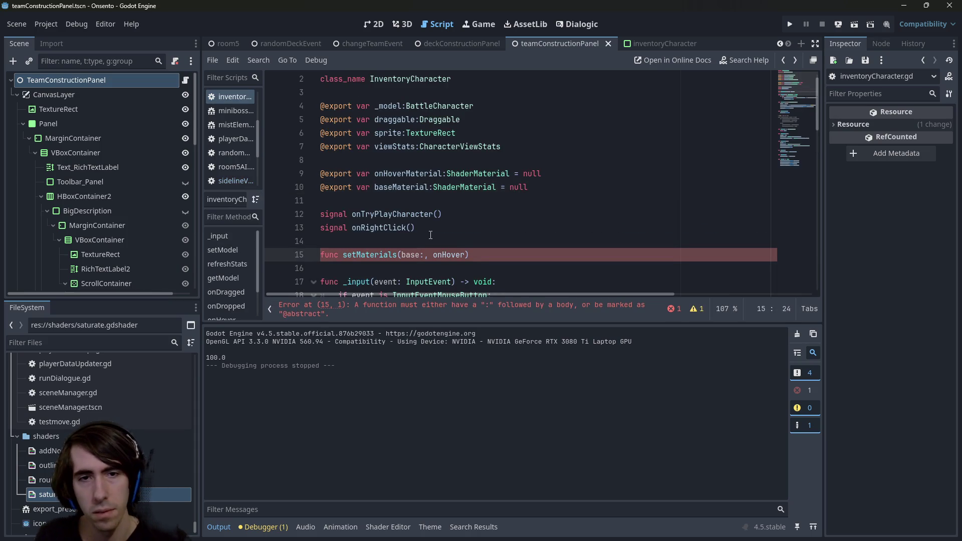
Make the parameters baseMaterial:Material and onHoverMaterial:Material, ending the declaration with a colon.
{"action": "type", "text": "Mat"}
{"action": "key", "text": "Return"}
{"action": "key", "text": "End"}
{"action": "key", "text": "Left"}
{"action": "type", "text": ":Mat"}
{"action": "key", "text": "Return"}
{"action": "key", "text": "Left"}
{"action": "type", "text": "Material"}
{"action": "key", "text": "ctrl+Left"}
{"action": "key", "text": "ctrl+Left"}
{"action": "type", "text": "Material"}
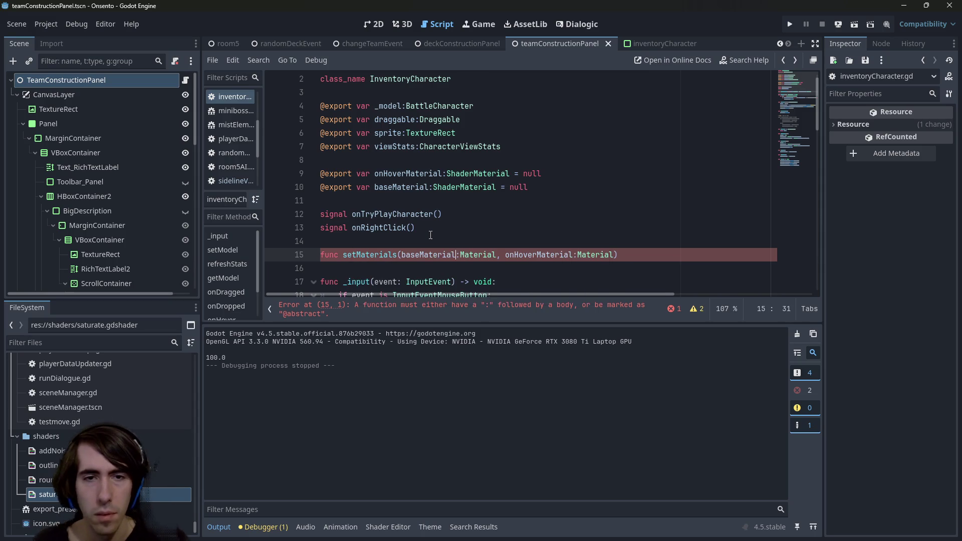
{"action": "left_click", "coordinate": [615, 255]}
{"action": "left_click", "coordinate": [623, 256]}
{"action": "type", "text": ":"}
{"action": "key", "text": "Return"}
Begin a body assignment by pasting the onHoverMaterial name into setMaterials.
{"action": "scroll", "coordinate": [522, 238], "scroll_direction": "down", "scroll_amount": 1}
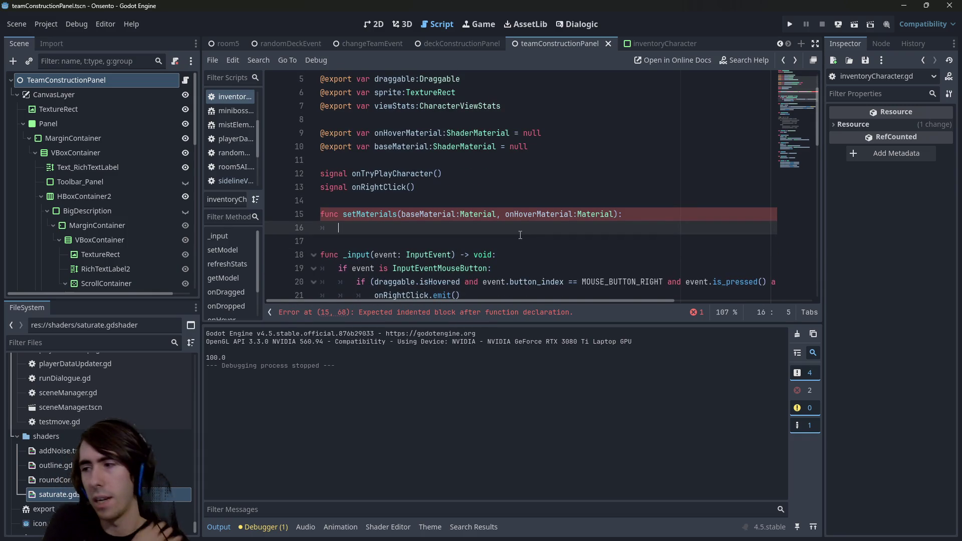
{"action": "scroll", "coordinate": [520, 235], "scroll_direction": "down", "scroll_amount": 1}
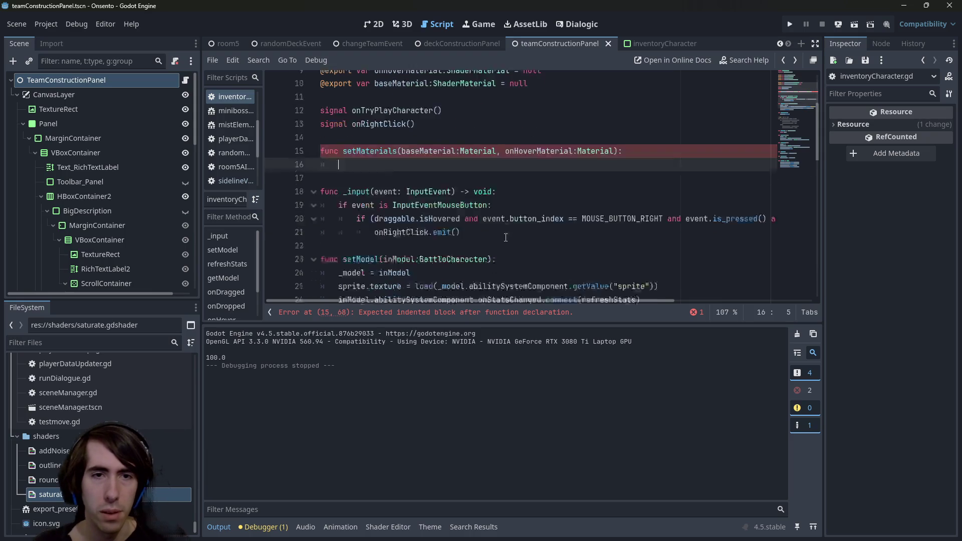
{"action": "scroll", "coordinate": [520, 235], "scroll_direction": "up", "scroll_amount": 2}
{"action": "double_click", "coordinate": [408, 173]}
{"action": "key", "text": "ctrl+c"}
{"action": "left_click", "coordinate": [411, 271]}
{"action": "key", "text": "ctrl+v"}
{"action": "left_click", "coordinate": [365, 229]}
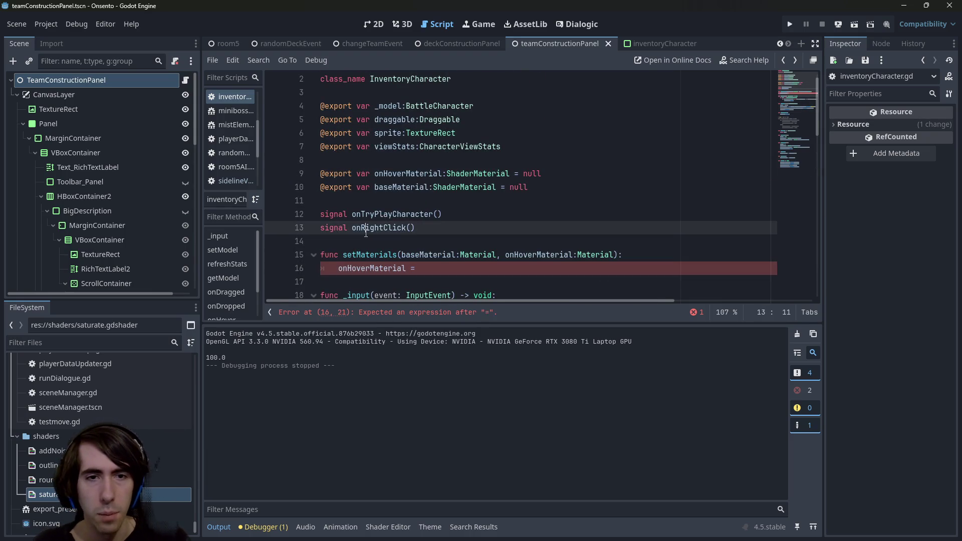
Try renaming the parameters to inBaseMaterial and inOnHoverMaterial, then undo it.
{"action": "double_click", "coordinate": [423, 173]}
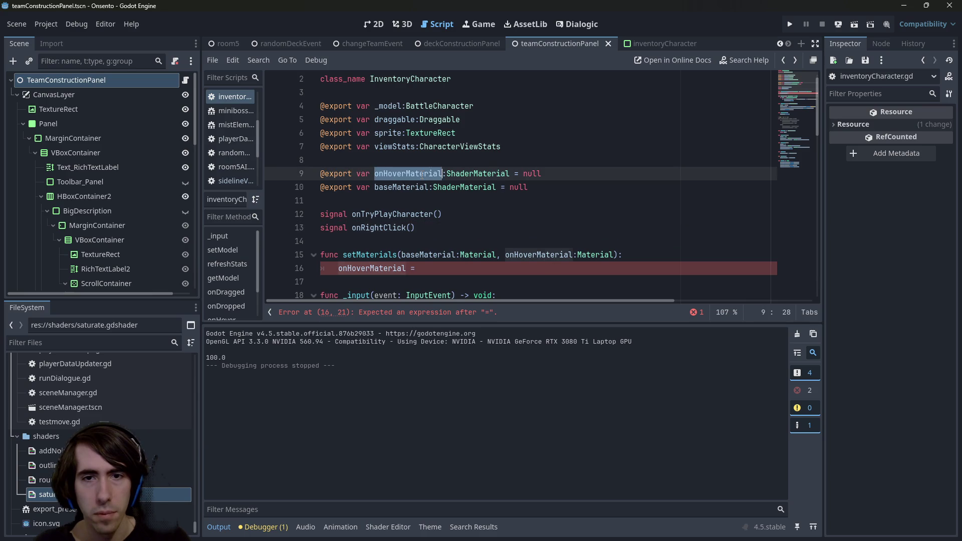
{"action": "left_click", "coordinate": [403, 255]}
{"action": "type", "text": "in"}
{"action": "key", "text": "Delete"}
{"action": "type", "text": "B"}
{"action": "key", "text": "ctrl+Right"}
{"action": "type", "text": "in"}
{"action": "key", "text": "Delete"}
{"action": "type", "text": "O"}
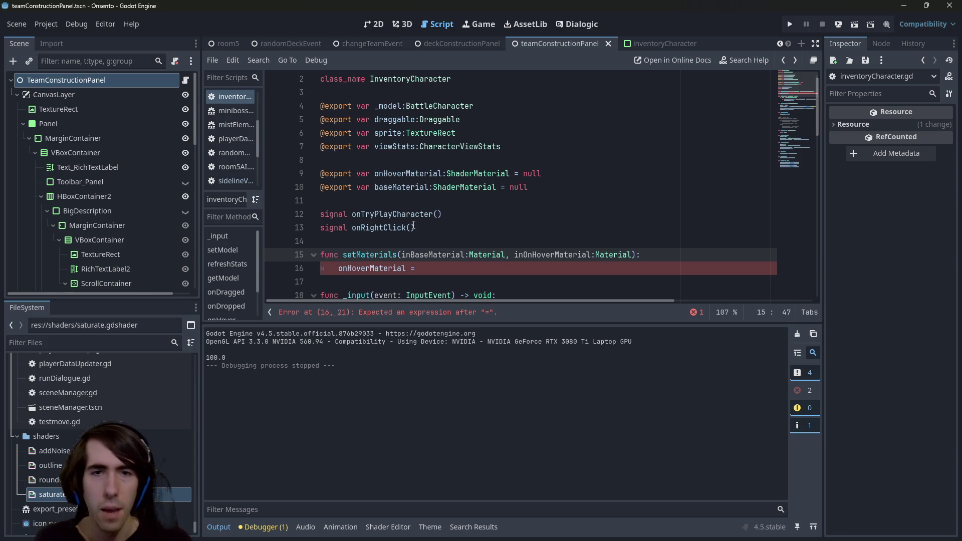
{"action": "double_click", "coordinate": [379, 174]}
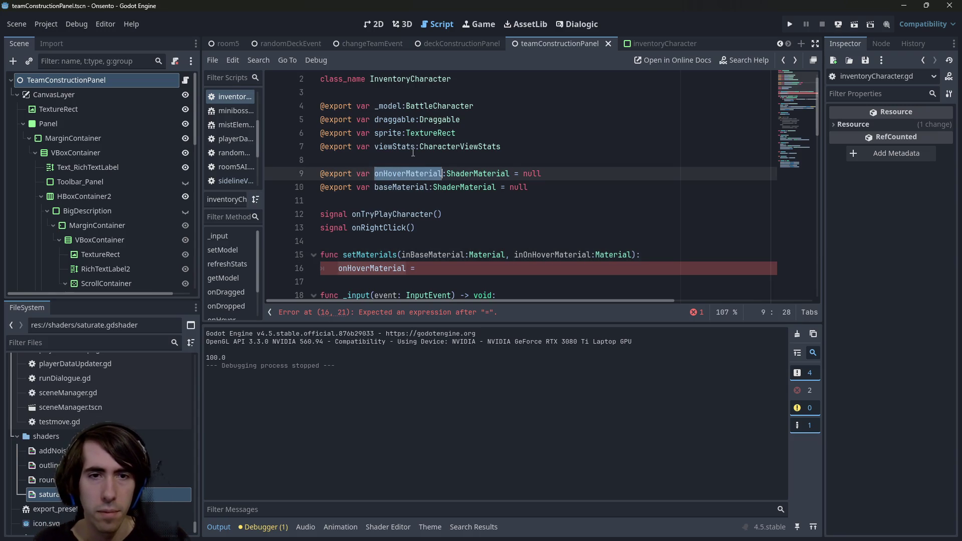
{"action": "left_click", "coordinate": [414, 269]}
{"action": "key", "text": "ctrl+z"}
{"action": "key", "text": "ctrl+z"}
{"action": "key", "text": "ctrl+z"}
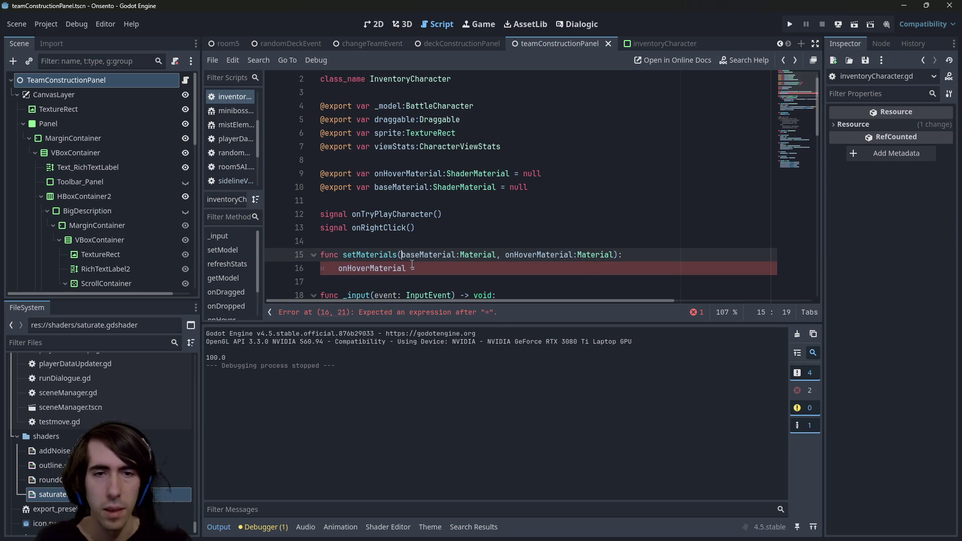
Clear the unfinished body line and rename the export to _onHoverMaterial.
{"action": "left_click", "coordinate": [412, 264]}
{"action": "key", "text": "shift+Home"}
{"action": "key", "text": "BackSpace"}
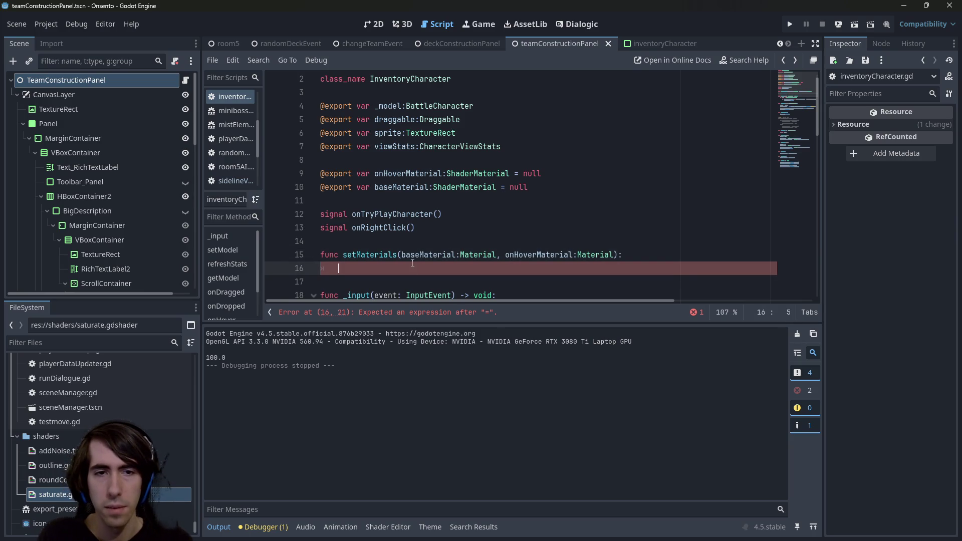
{"action": "double_click", "coordinate": [427, 173]}
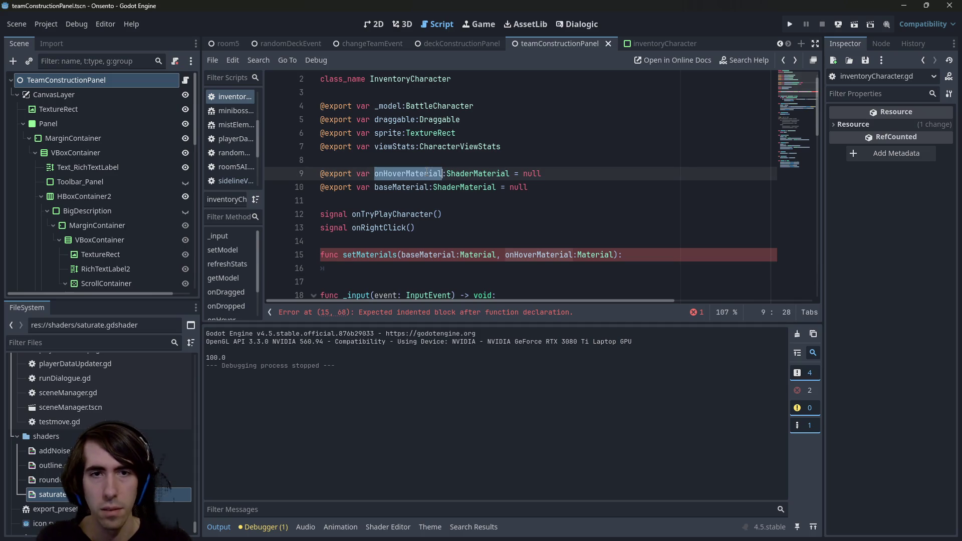
{"action": "left_click", "coordinate": [377, 173]}
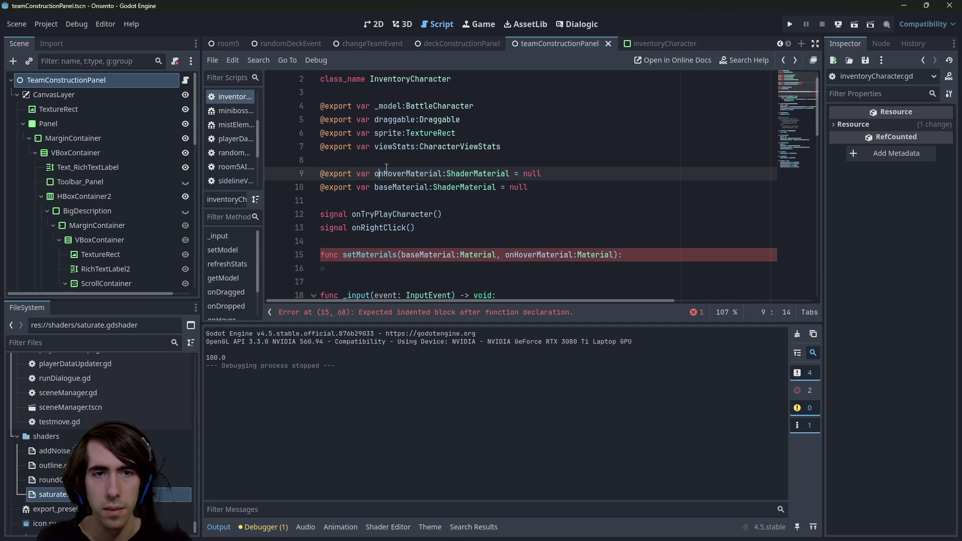
{"action": "type", "text": "_"}
{"action": "key", "text": "Down"}
{"action": "key", "text": "Left"}
Rename the export to _baseMaterial and update both material uses in onHover and onUnhover.
{"action": "type", "text": "_"}
{"action": "double_click", "coordinate": [406, 187]}
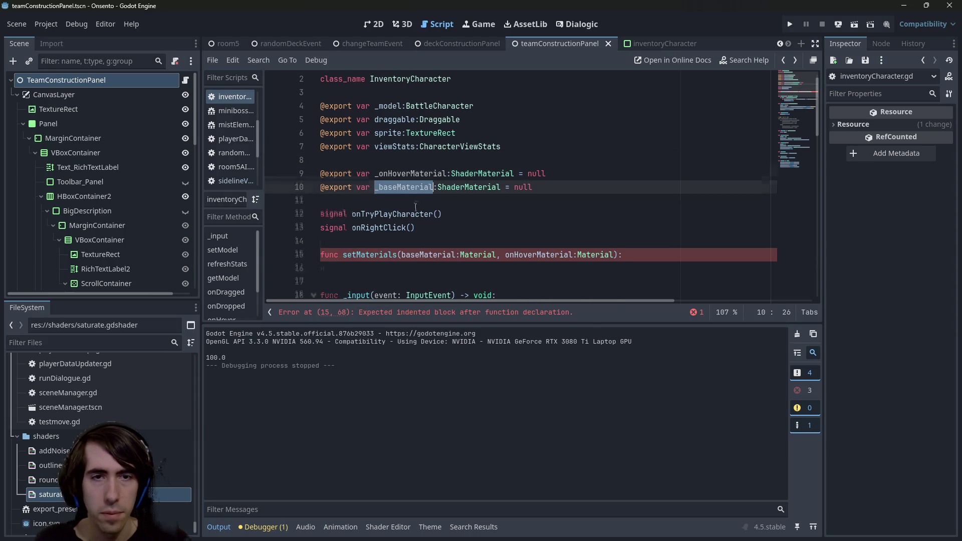
{"action": "scroll", "coordinate": [406, 238], "scroll_direction": "down", "scroll_amount": 9}
{"action": "scroll", "coordinate": [406, 238], "scroll_direction": "down", "scroll_amount": 7}
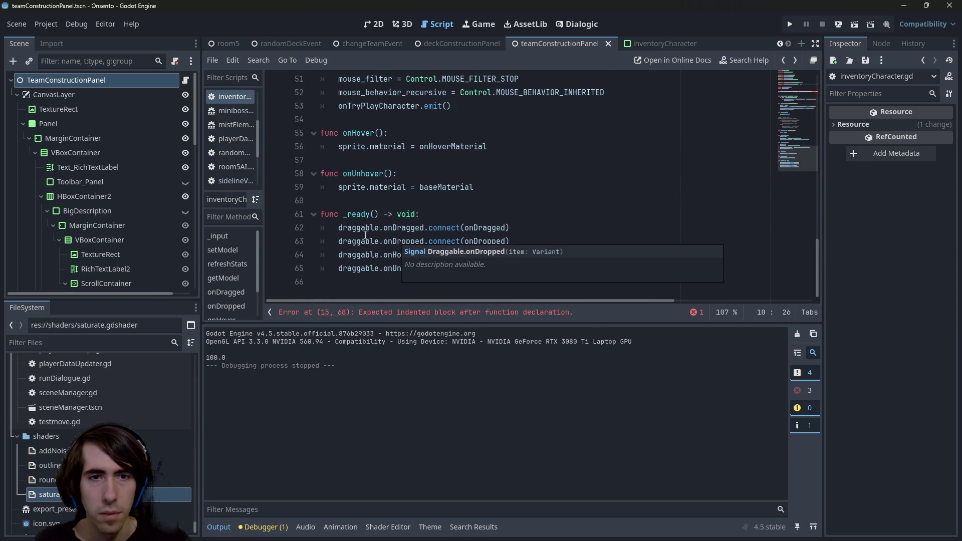
{"action": "scroll", "coordinate": [400, 236], "scroll_direction": "up", "scroll_amount": 3}
{"action": "left_click", "coordinate": [420, 228]}
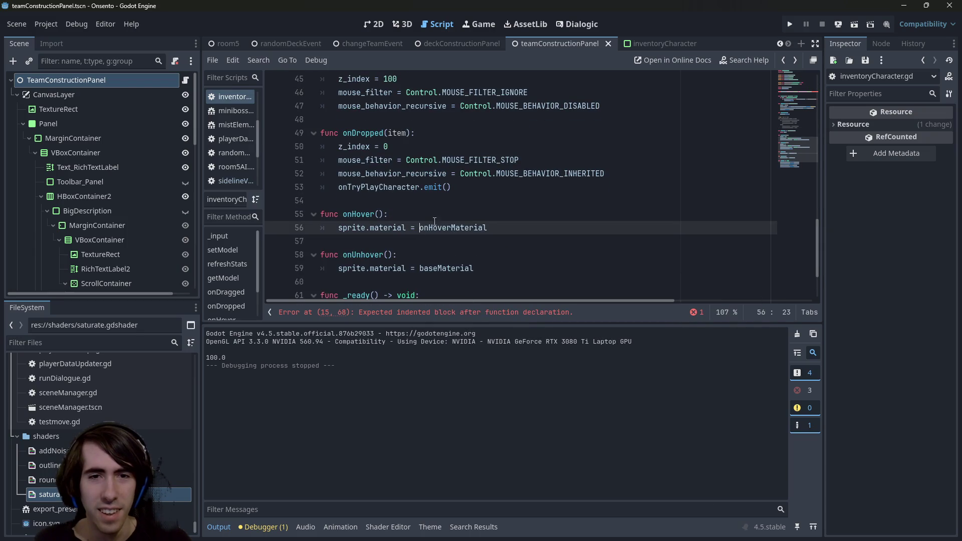
{"action": "type", "text": "_"}
{"action": "key", "text": "Down"}
{"action": "key", "text": "Down"}
{"action": "key", "text": "Down"}
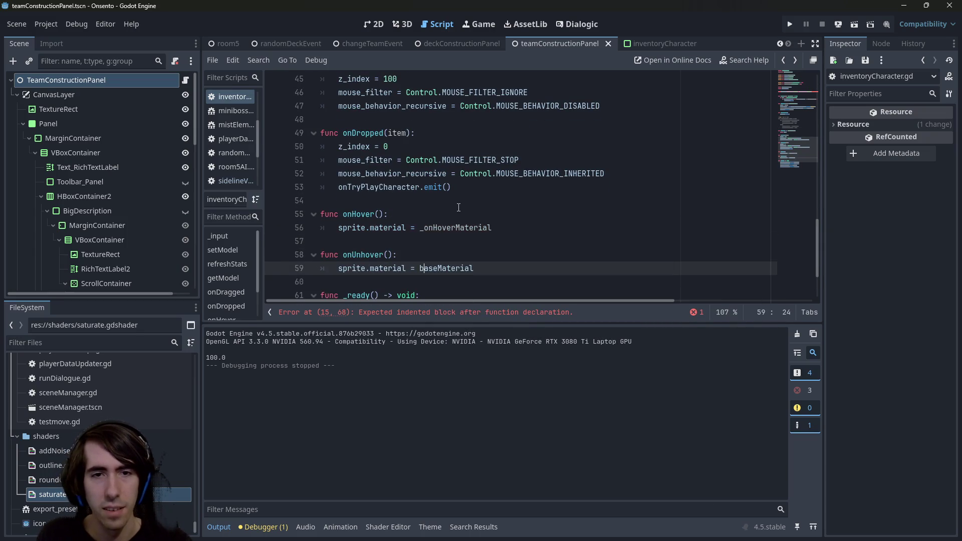
{"action": "type", "text": "_"}
{"action": "left_click", "coordinate": [421, 205]}
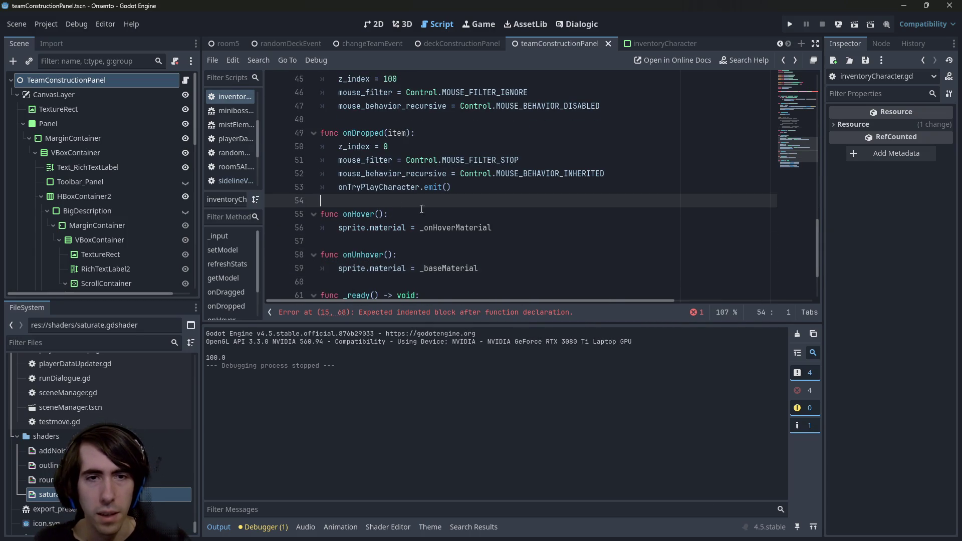
Add 'sprite.material = _baseMaterial' to the setMaterials body.
{"action": "left_click_drag", "start_coordinate": [542, 233], "coordinate": [283, 235]}
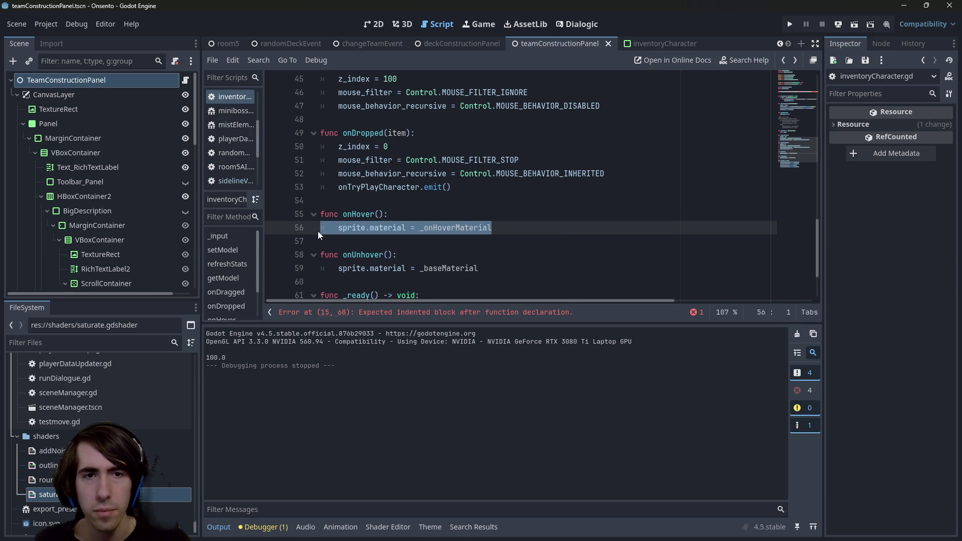
{"action": "triple_click", "coordinate": [458, 268]}
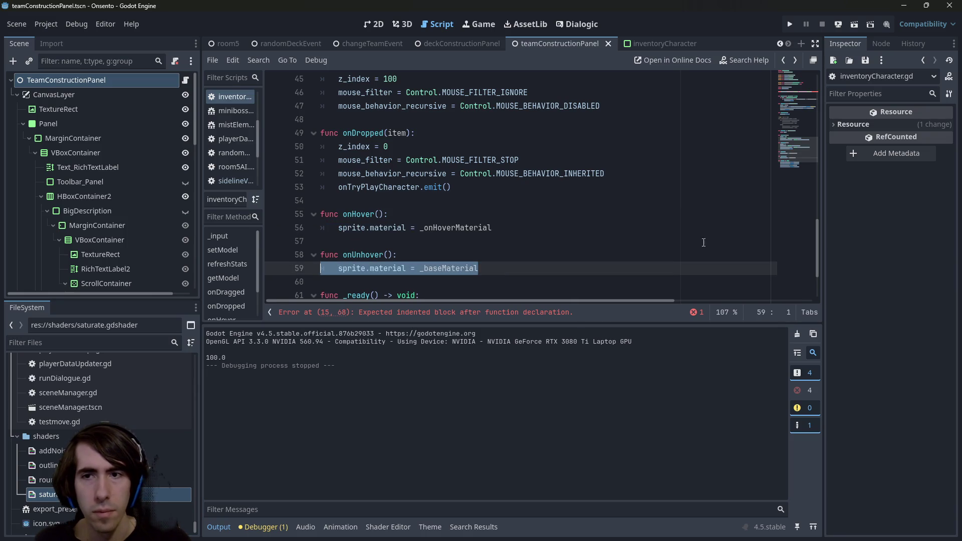
{"action": "left_click_drag", "start_coordinate": [786, 155], "coordinate": [791, 90]}
{"action": "scroll", "coordinate": [421, 202], "scroll_direction": "down", "scroll_amount": 2}
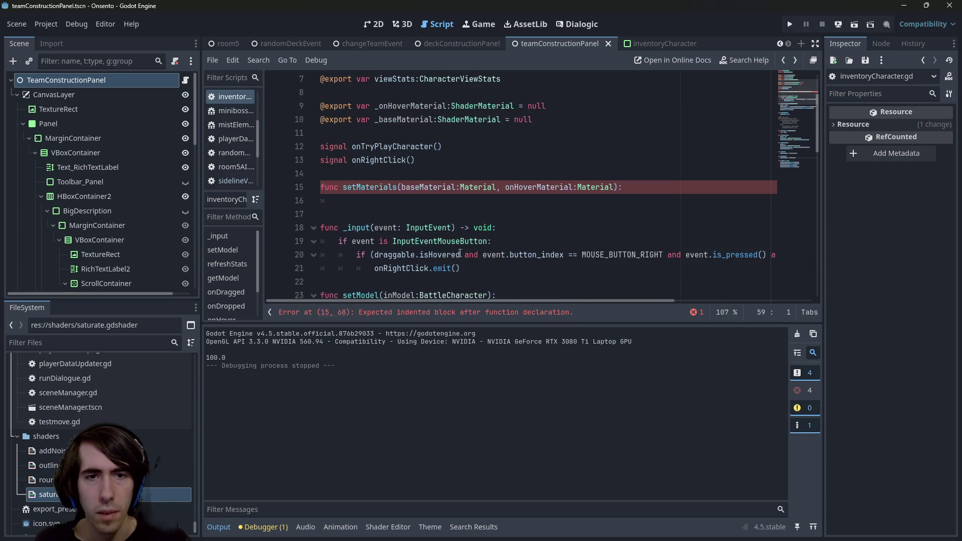
{"action": "left_click", "coordinate": [421, 203]}
{"action": "type", "text": "sprite.material = _baseMaterial"}
Add '_baseMaterial = baseMaterial' above the sprite assignment.
{"action": "scroll", "coordinate": [434, 223], "scroll_direction": "up", "scroll_amount": 1}
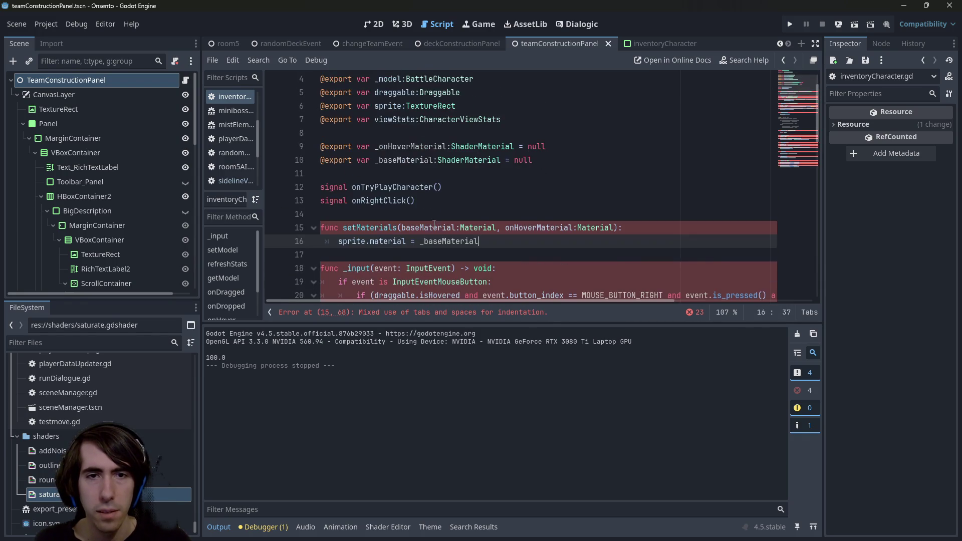
{"action": "key", "text": "Home"}
{"action": "key", "text": "Return"}
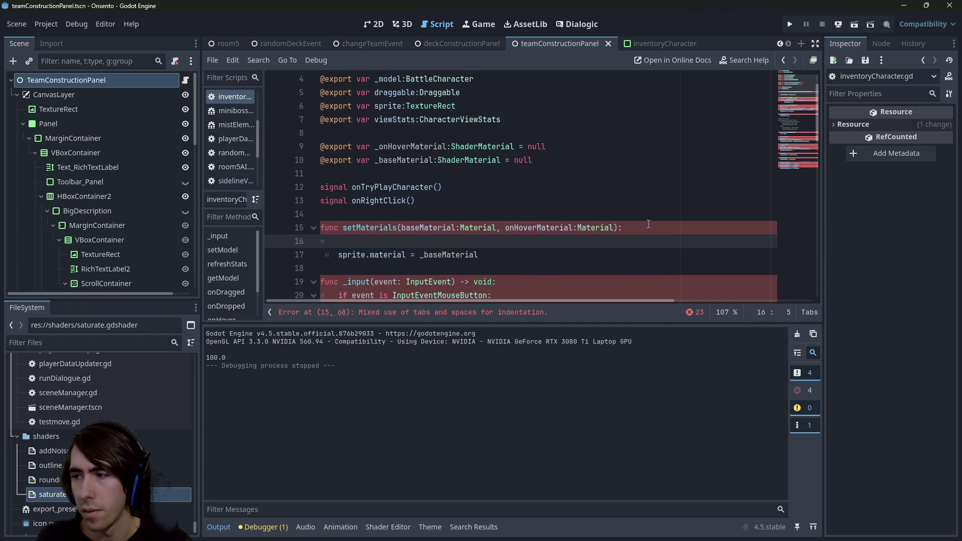
{"action": "key", "text": "Return"}
{"action": "key", "text": "Up"}
{"action": "key", "text": "Up"}
{"action": "double_click", "coordinate": [430, 227]}
{"action": "key", "text": "ctrl+c"}
{"action": "key", "text": "Down"}
{"action": "key", "text": "ctrl+v"}
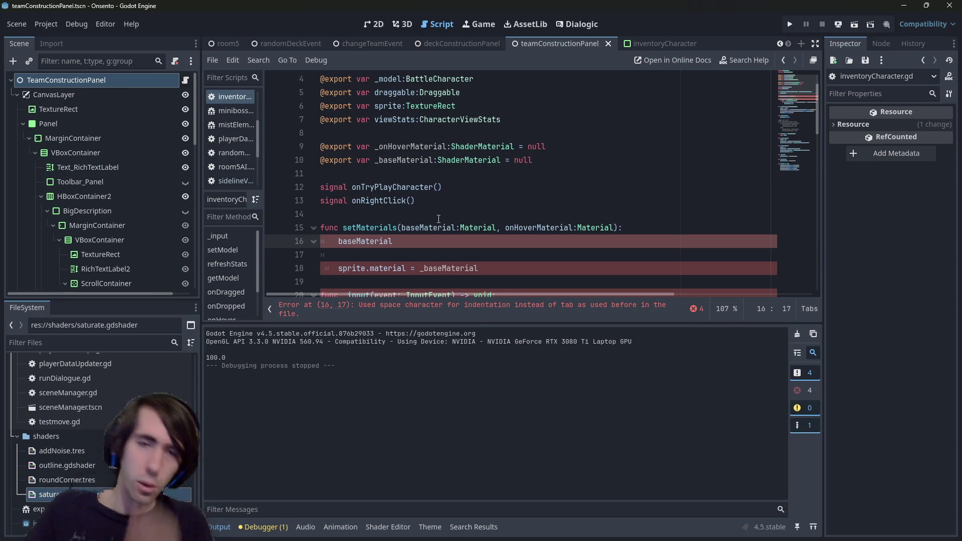
{"action": "type", "text": "="}
{"action": "key", "text": "Home"}
{"action": "key", "text": "ctrl+space"}
{"action": "type", "text": "_"}
{"action": "key", "text": "End"}
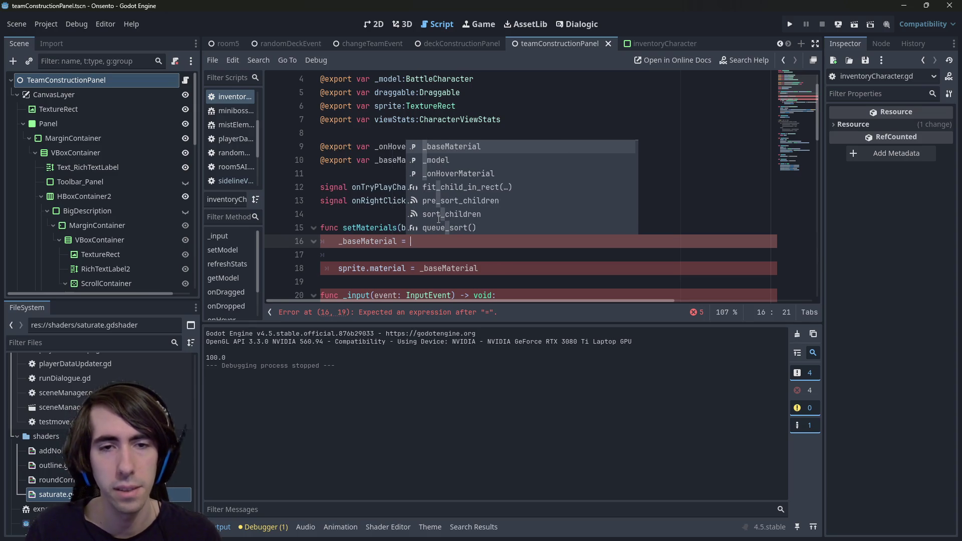
{"action": "type", "text": "baseMaterial"}
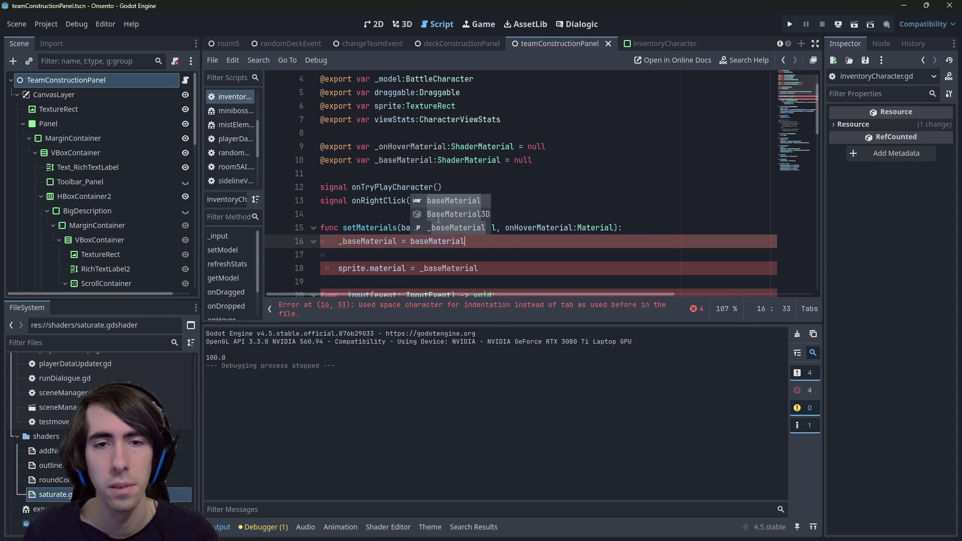
Add '_onHoverMaterial = onHoverMaterial', re-indent the body with tabs, and save.
{"action": "key", "text": "Return"}
{"action": "type", "text": "_onHoverMaterial = o"}
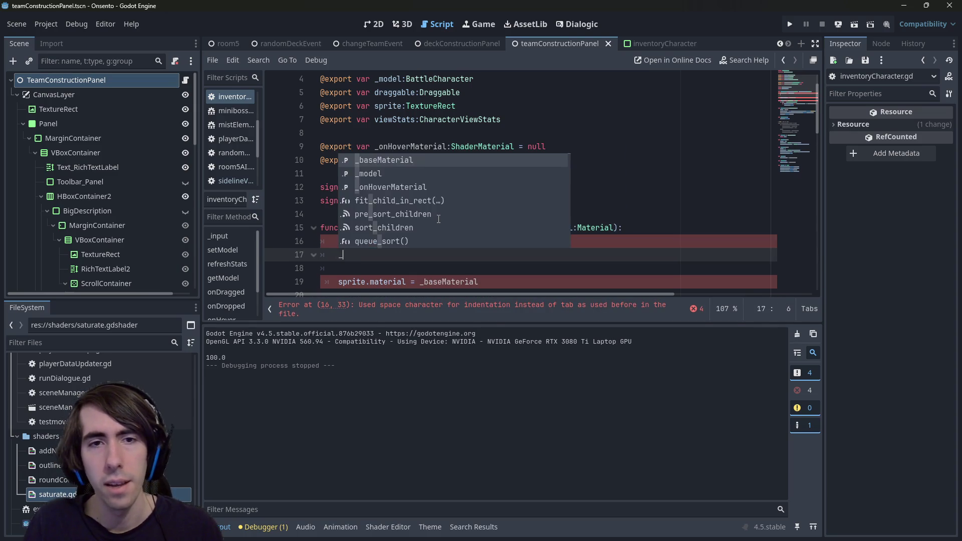
{"action": "type", "text": "n"}
{"action": "key", "text": "Return"}
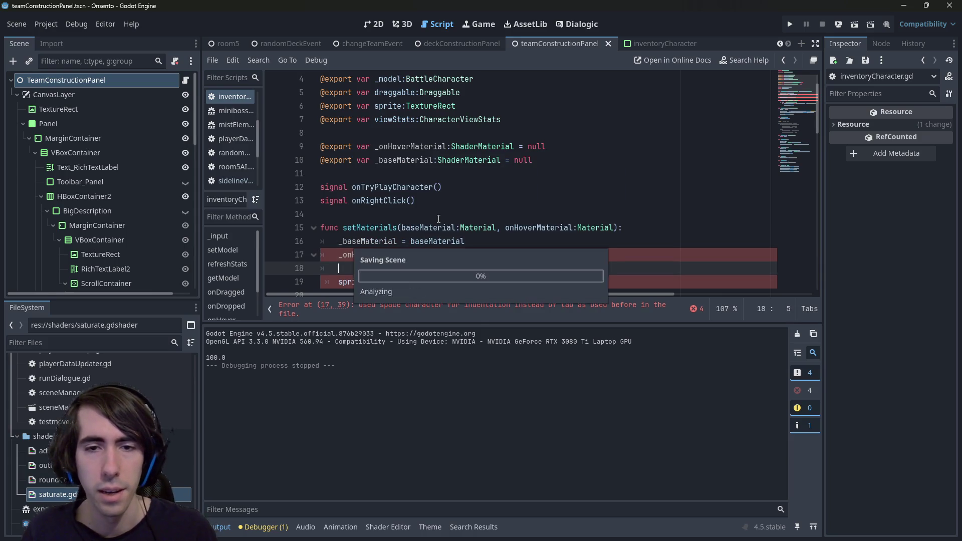
{"action": "left_click_drag", "start_coordinate": [492, 255], "coordinate": [302, 234]}
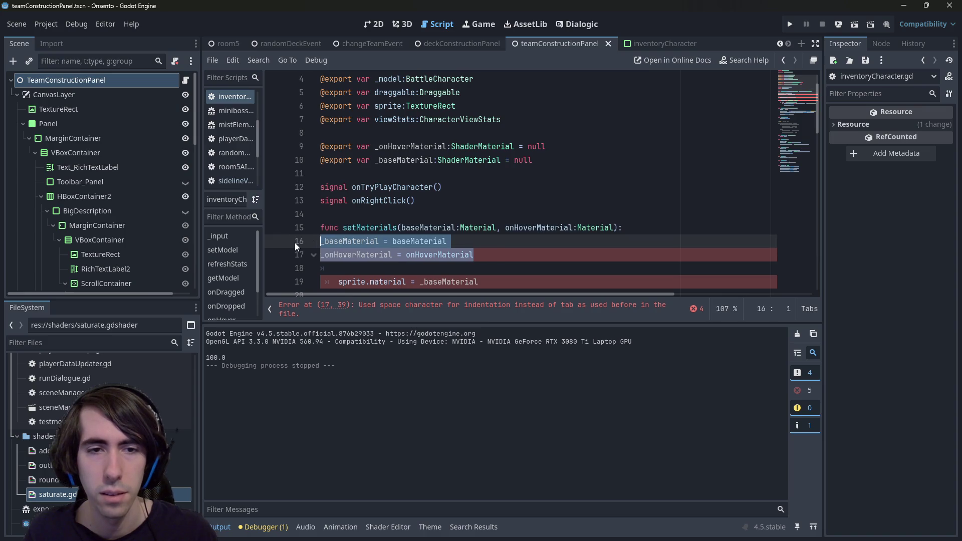
{"action": "left_click", "coordinate": [350, 269]}
{"action": "left_click_drag", "start_coordinate": [491, 287], "coordinate": [300, 241]}
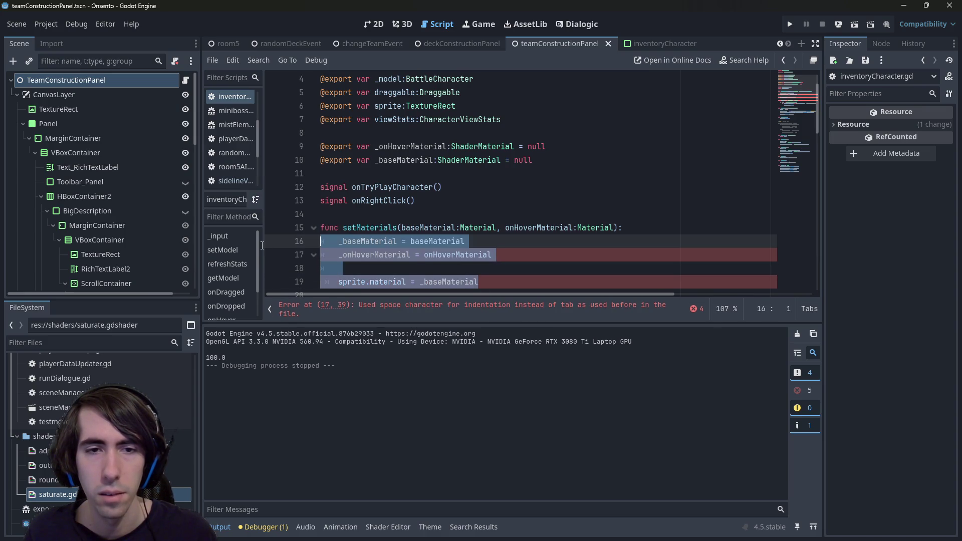
{"action": "key", "text": "shift+Tab"}
{"action": "key", "text": "Tab"}
{"action": "left_click", "coordinate": [484, 245]}
{"action": "key", "text": "ctrl+s"}
{"action": "scroll", "coordinate": [501, 231], "scroll_direction": "down", "scroll_amount": 1}
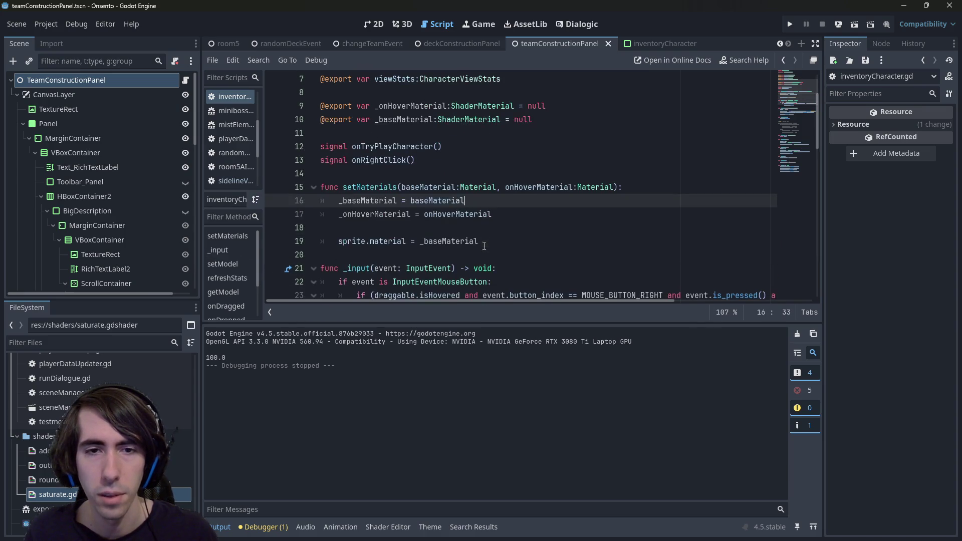
Add an 'if draggable.isHovered:' check and an 'else:' branch in setMaterials, with the base-material line indented under else.
{"action": "left_click", "coordinate": [523, 217]}
{"action": "key", "text": "Down"}
{"action": "key", "text": "Return"}
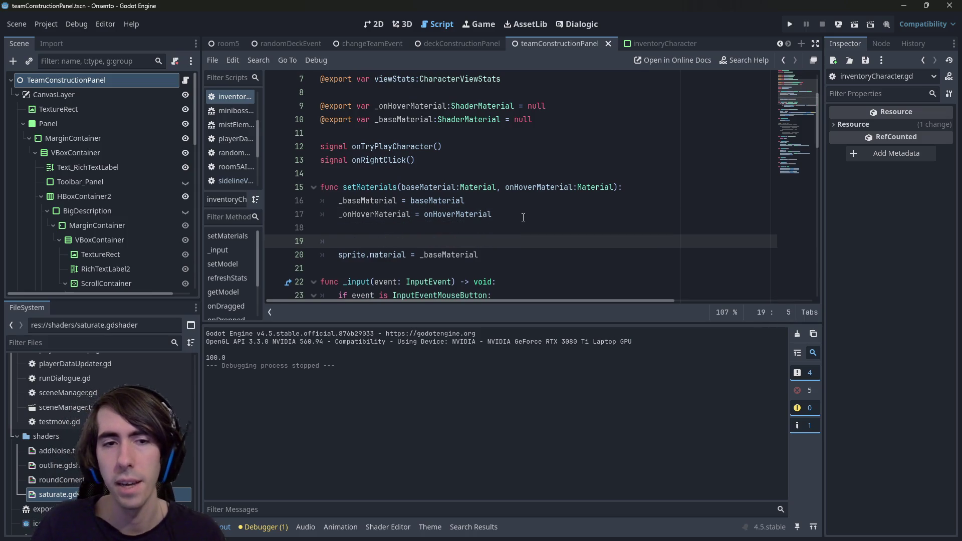
{"action": "type", "text": "if "}
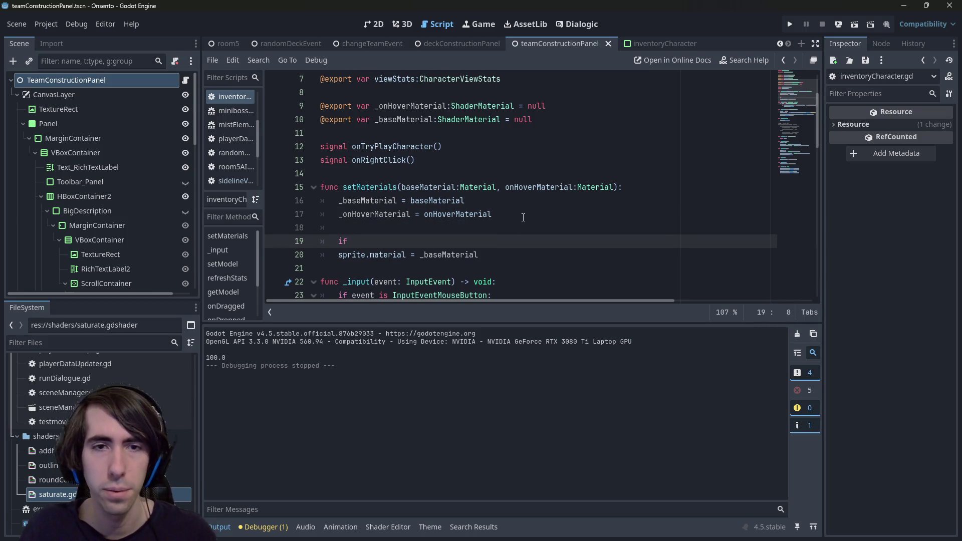
{"action": "type", "text": "draggable.is"}
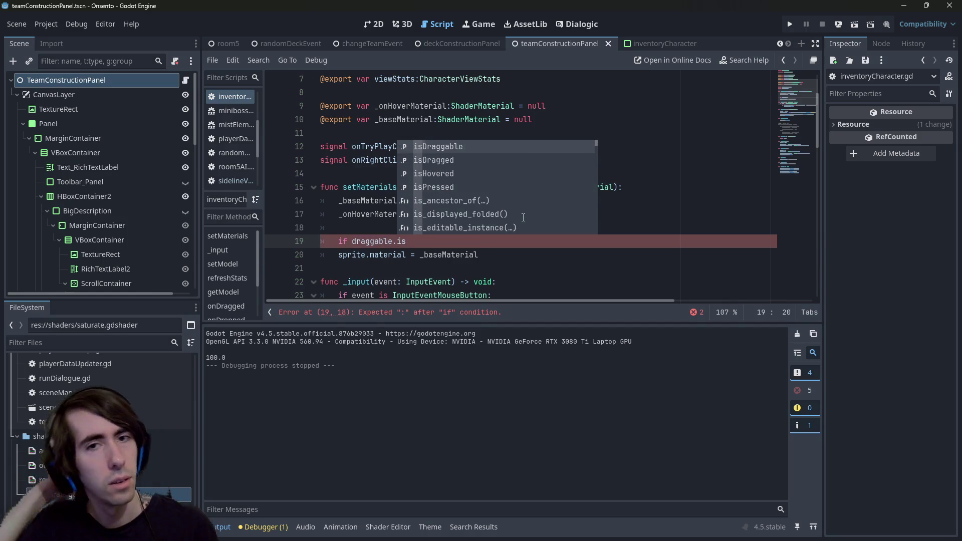
{"action": "type", "text": "Hovered:"}
{"action": "key", "text": "Down"}
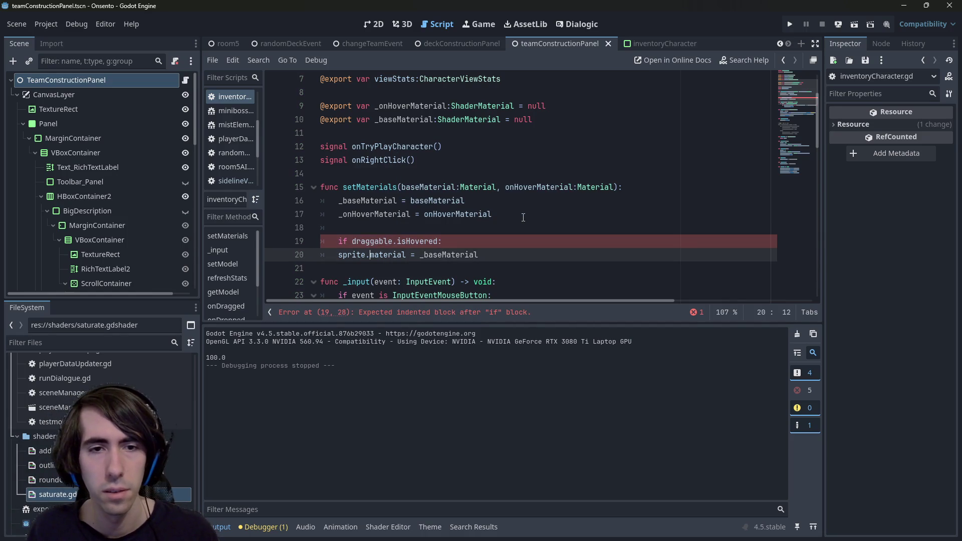
{"action": "key", "text": "Return"}
{"action": "key", "text": "Up"}
{"action": "type", "text": "else:"}
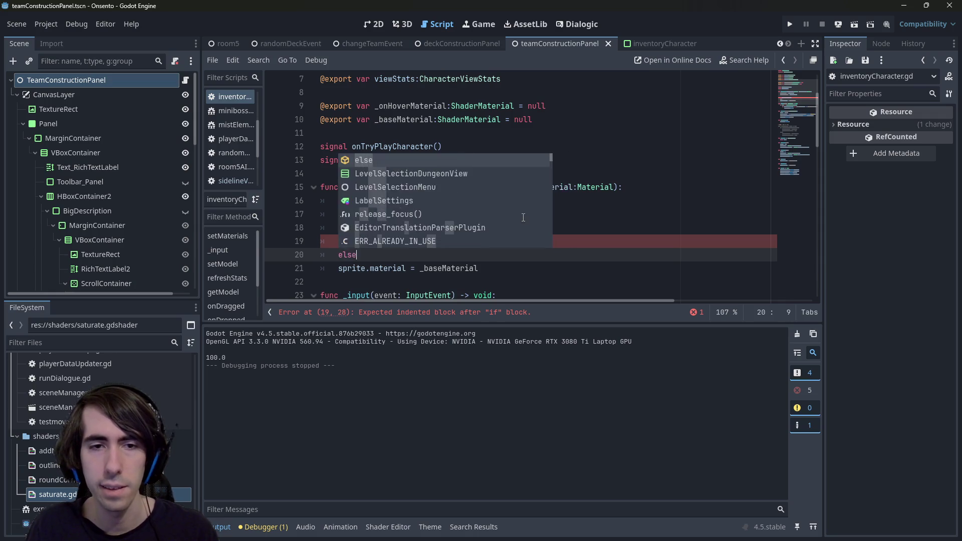
{"action": "key", "text": "Down"}
{"action": "key", "text": "Home"}
{"action": "key", "text": "Tab"}
{"action": "key", "text": "Up"}
{"action": "key", "text": "Home"}
{"action": "key", "text": "Return"}
{"action": "key", "text": "Up"}
{"action": "left_click", "coordinate": [516, 214]}
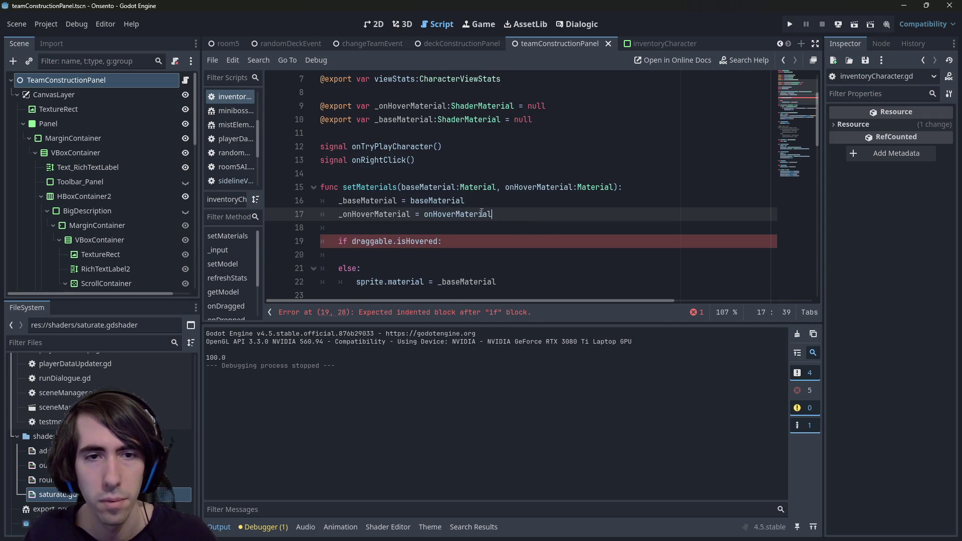
Put 'sprite.material = _onHoverMaterial' under the hover check, then open the inventoryCharacter scene.
{"action": "triple_click", "coordinate": [509, 282]}
{"action": "key", "text": "ctrl+c"}
{"action": "left_click", "coordinate": [449, 255]}
{"action": "key", "text": "ctrl+v"}
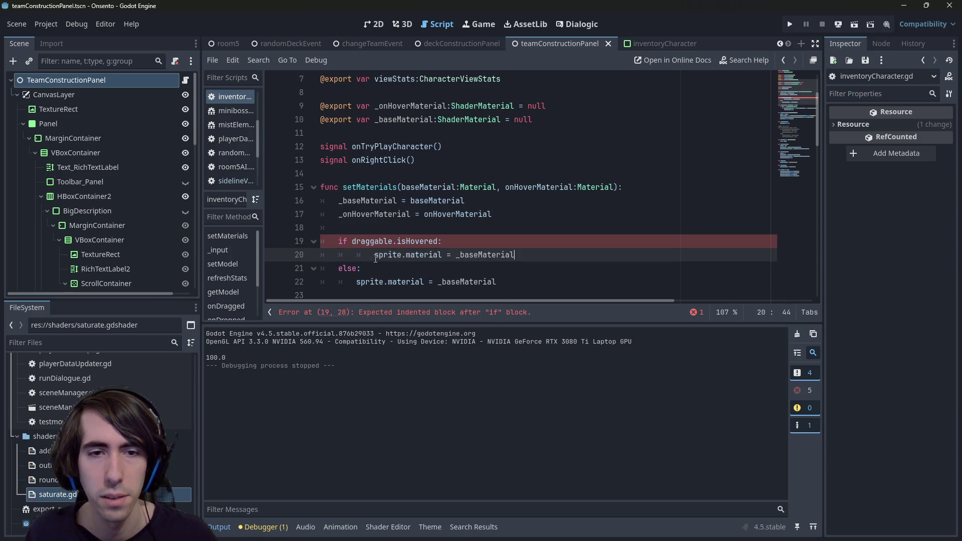
{"action": "double_click", "coordinate": [457, 214]}
{"action": "key", "text": "ctrl+c"}
{"action": "double_click", "coordinate": [466, 255]}
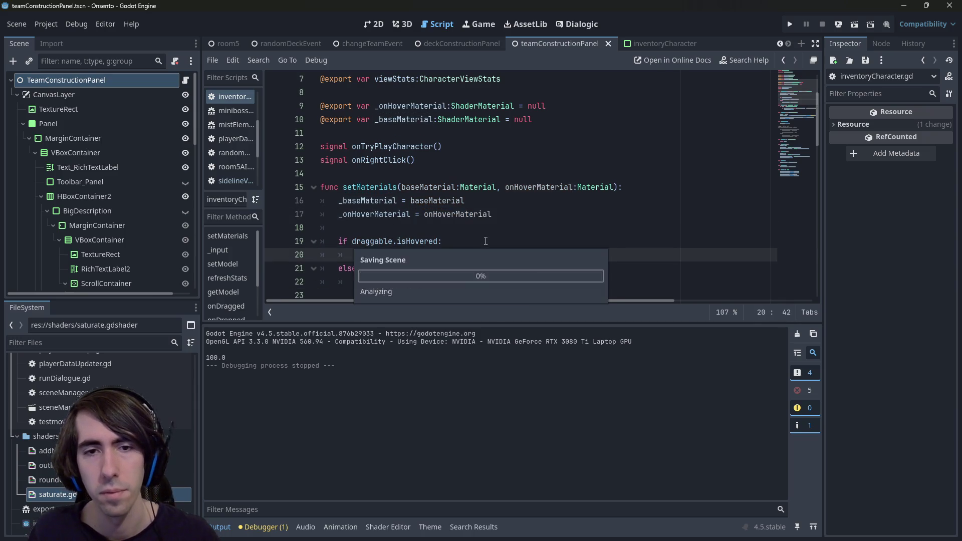
{"action": "key", "text": "ctrl+v"}
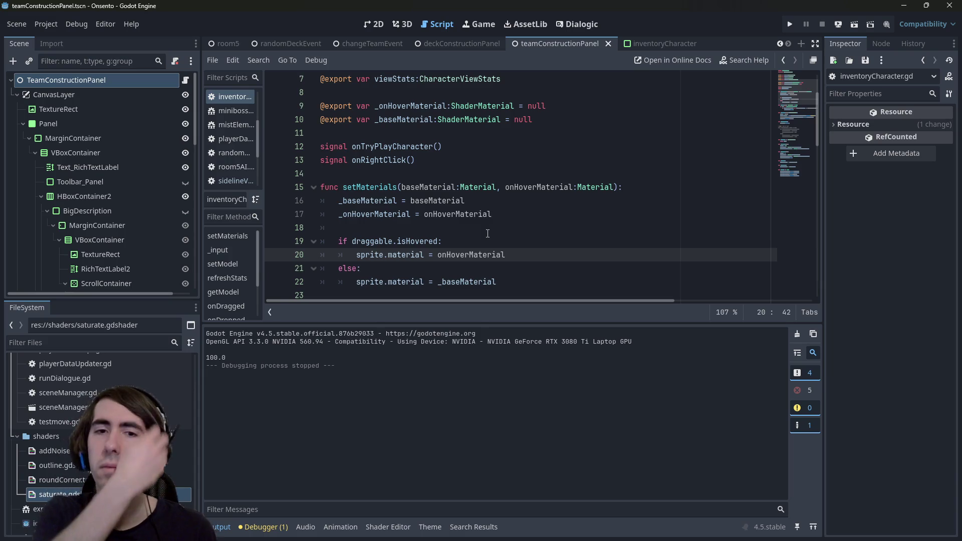
{"action": "double_click", "coordinate": [374, 214]}
{"action": "key", "text": "ctrl+c"}
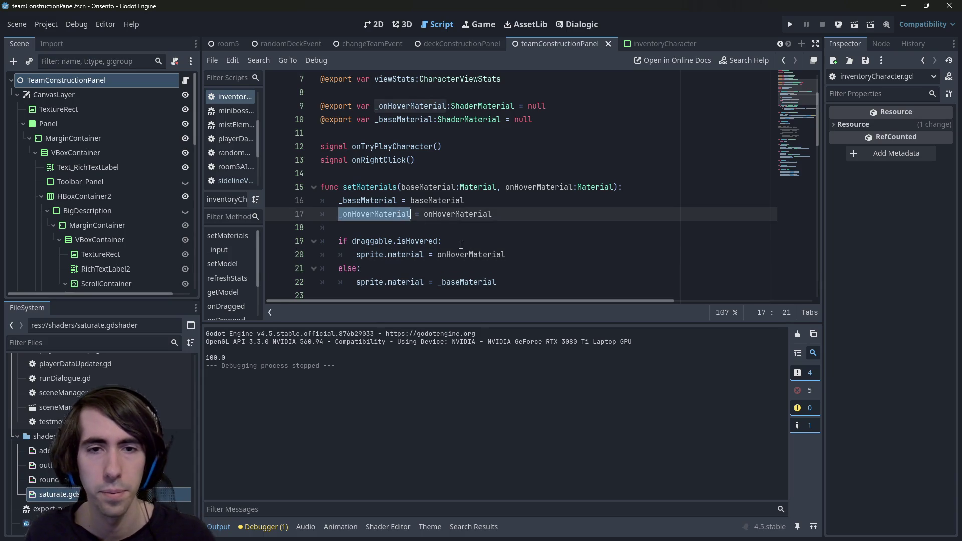
{"action": "double_click", "coordinate": [470, 254]}
{"action": "key", "text": "ctrl+v"}
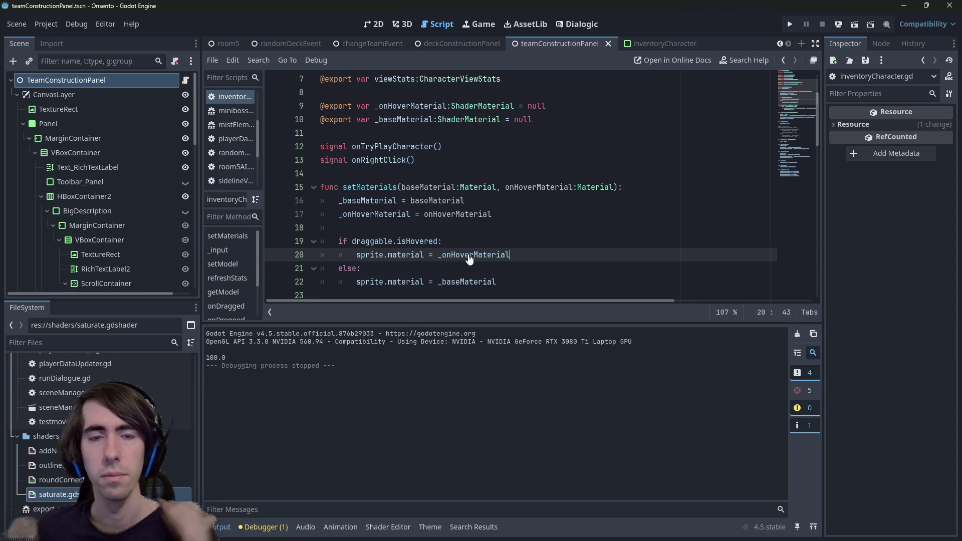
{"action": "double_click", "coordinate": [369, 187]}
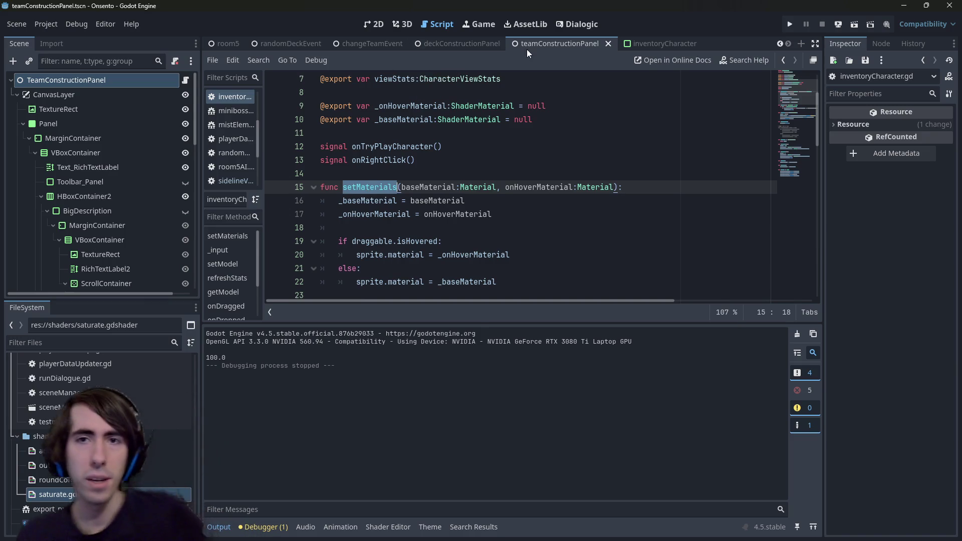
{"action": "left_click", "coordinate": [641, 44]}
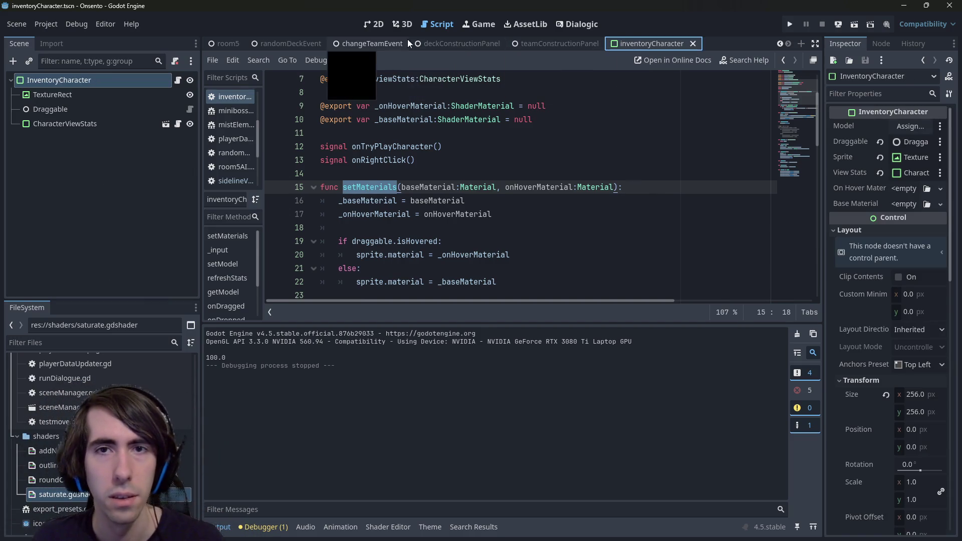
In teamConstructionPanel.gd, insert a characterView.setMaterials call on line 83 of registerRemainingCharacter.
{"action": "left_click", "coordinate": [560, 44]}
{"action": "left_click", "coordinate": [185, 80]}
{"action": "left_click", "coordinate": [534, 173]}
{"action": "scroll", "coordinate": [535, 177], "scroll_direction": "down", "scroll_amount": 5}
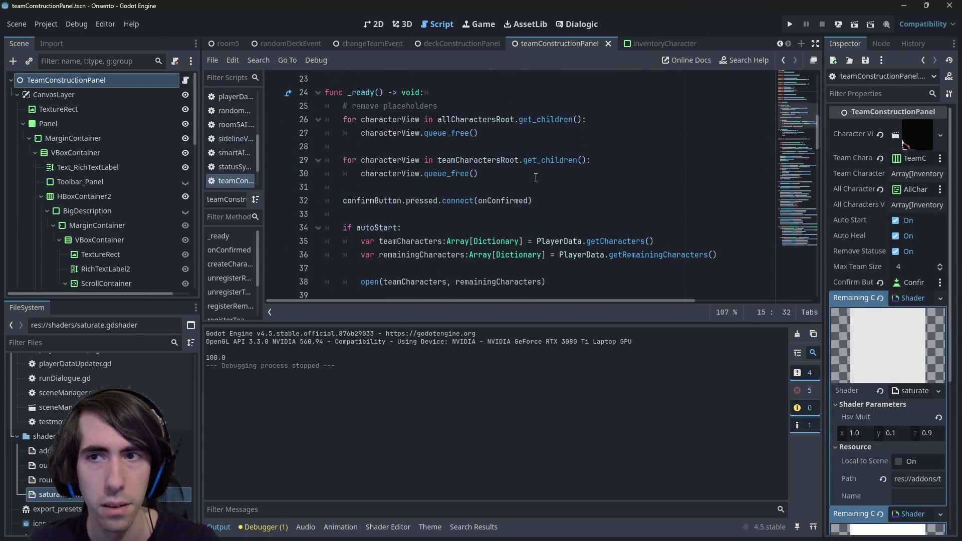
{"action": "key", "text": "ctrl+f"}
{"action": "type", "text": "material ="}
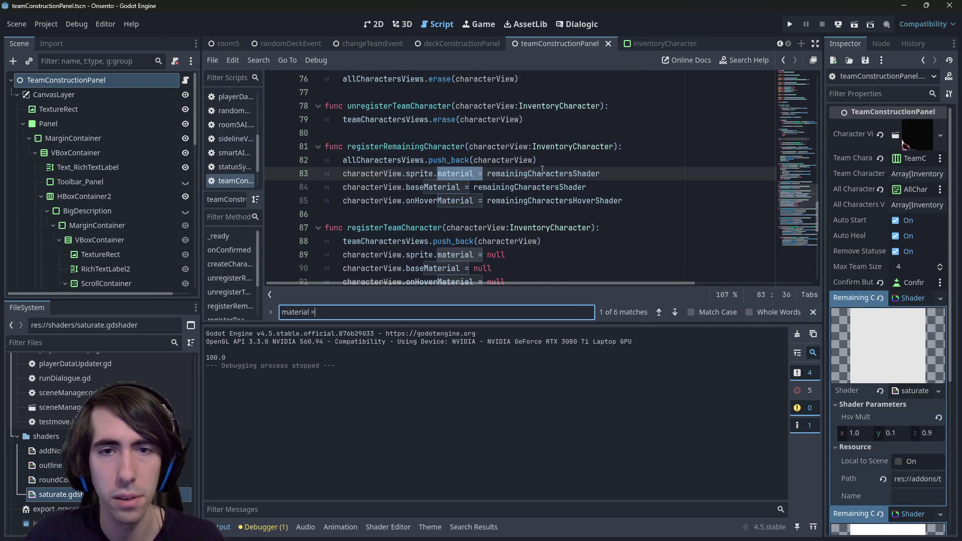
{"action": "scroll", "coordinate": [604, 151], "scroll_direction": "up", "scroll_amount": 1}
{"action": "left_click", "coordinate": [591, 205]}
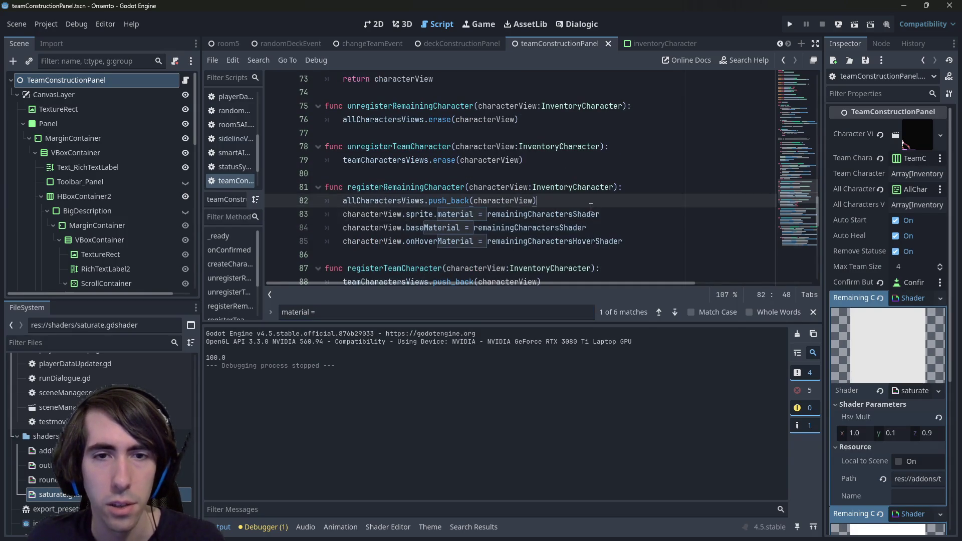
{"action": "key", "text": "Return"}
{"action": "type", "text": "chara"}
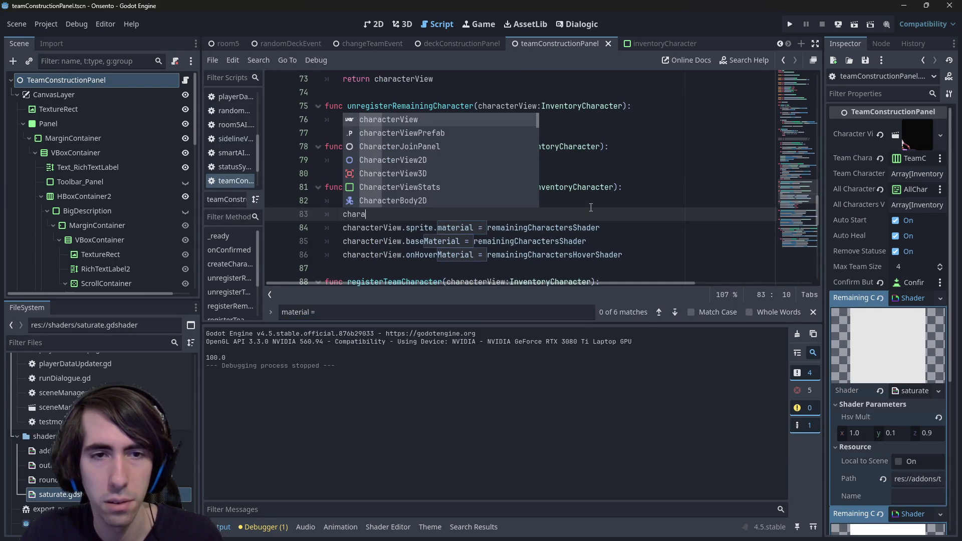
{"action": "key", "text": "Return"}
{"action": "type", "text": ".s"}
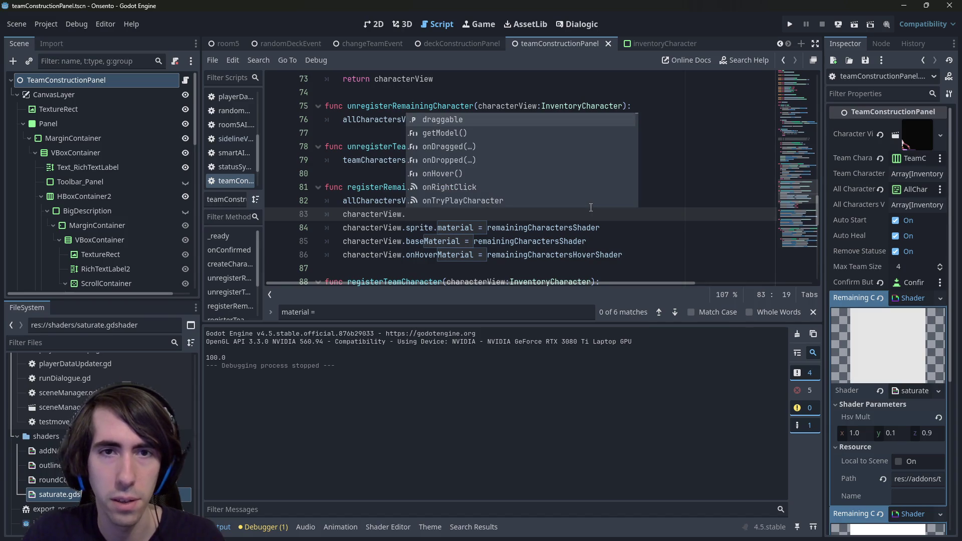
{"action": "key", "text": "Return"}
{"action": "key", "text": "Escape"}
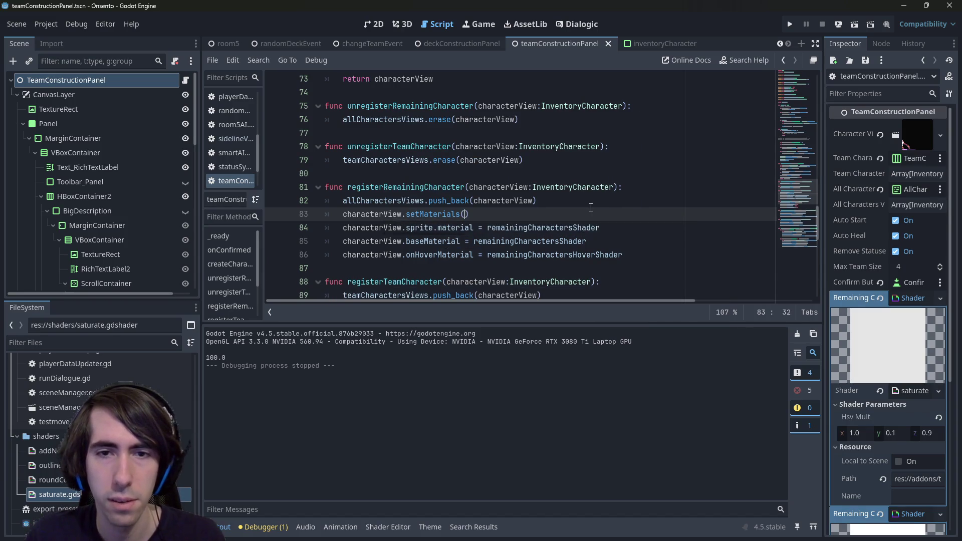
{"action": "key", "text": "Down"}
{"action": "key", "text": "Down"}
Pass remainingCharactersShader and remainingCharactersHoverShader as the setMaterials arguments and save.
{"action": "key", "text": "Up"}
{"action": "key", "text": "ctrl+shift+Right"}
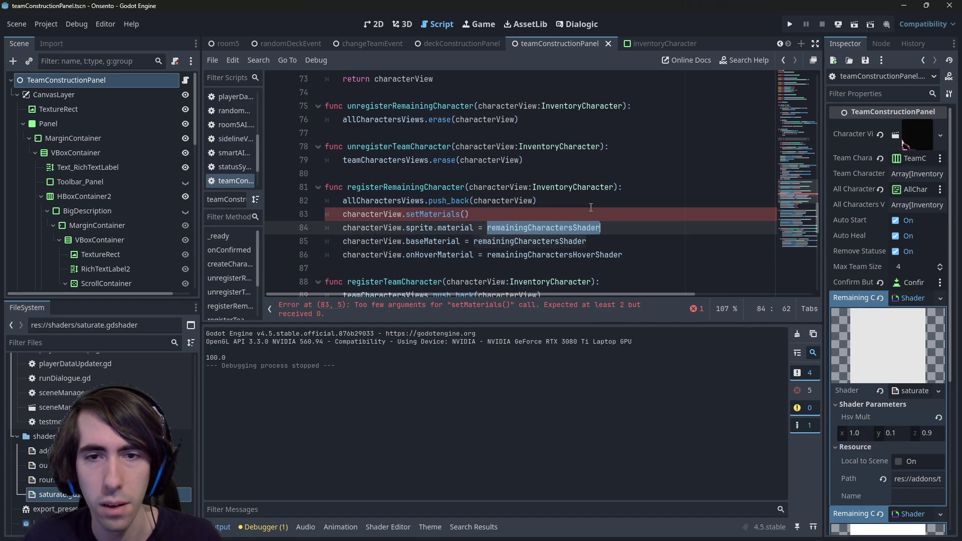
{"action": "key", "text": "ctrl+c"}
{"action": "key", "text": "Up"}
{"action": "key", "text": "Left"}
{"action": "key", "text": "ctrl+v"}
{"action": "type", "text": ","}
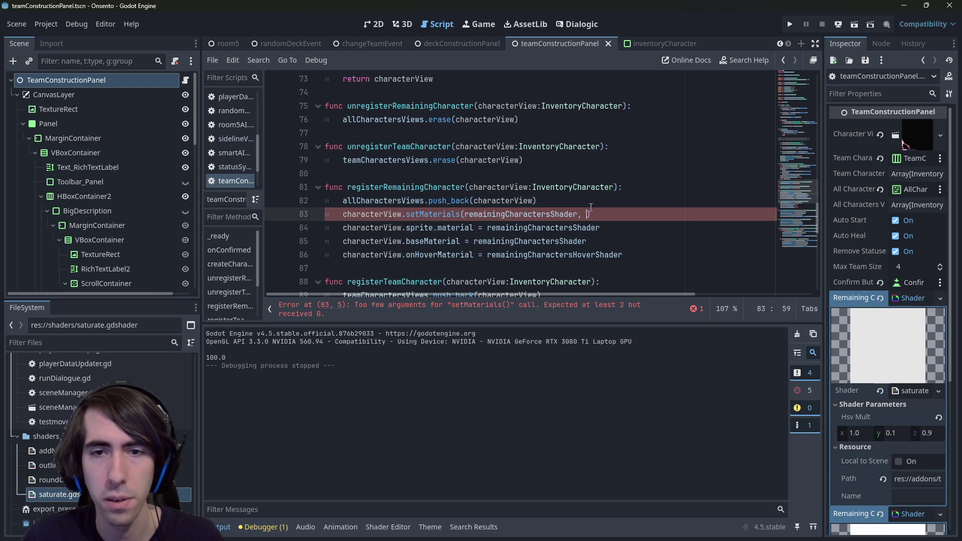
{"action": "key", "text": "Down"}
{"action": "key", "text": "Down"}
{"action": "key", "text": "Down"}
{"action": "key", "text": "End"}
{"action": "key", "text": "ctrl+shift+Left"}
{"action": "key", "text": "Up"}
{"action": "key", "text": "Up"}
{"action": "key", "text": "Up"}
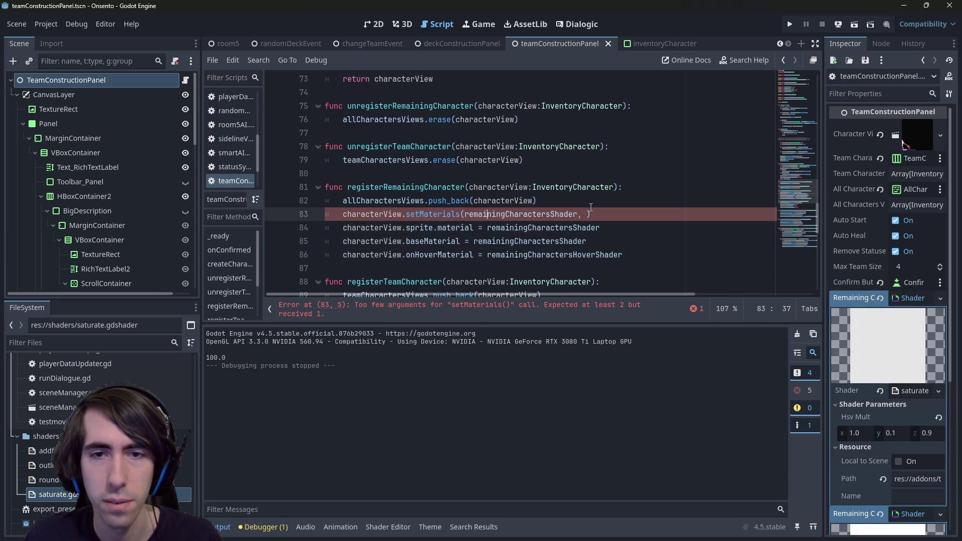
{"action": "key", "text": "ctrl+v"}
{"action": "key", "text": "ctrl+s"}
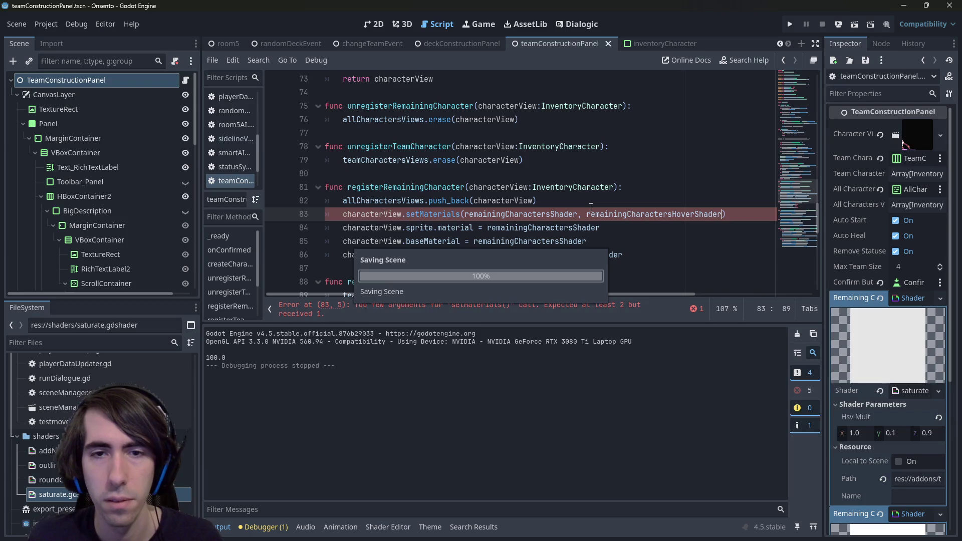
Delete the three old material assignment lines and copy the setMaterials line.
{"action": "left_click_drag", "start_coordinate": [624, 255], "coordinate": [239, 223]}
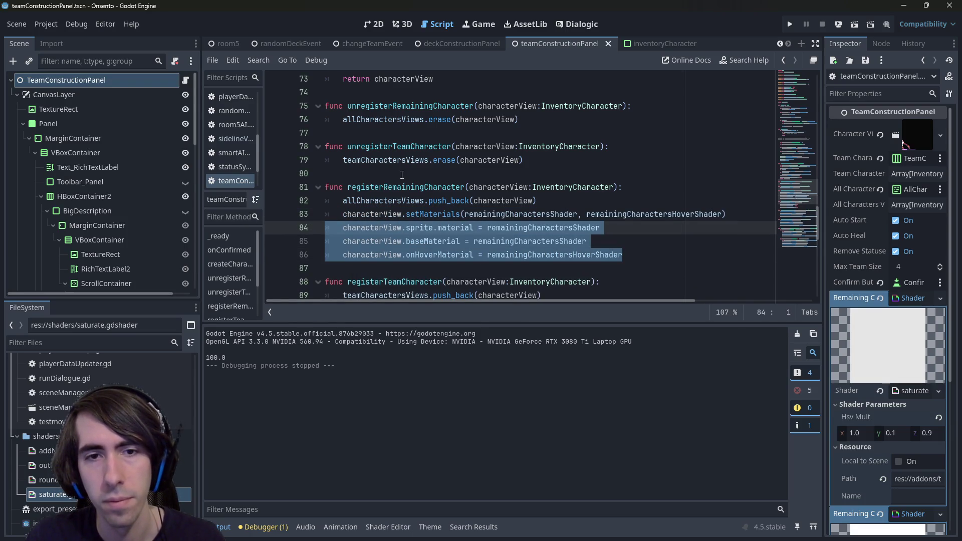
{"action": "key", "text": "BackSpace"}
{"action": "key", "text": "BackSpace"}
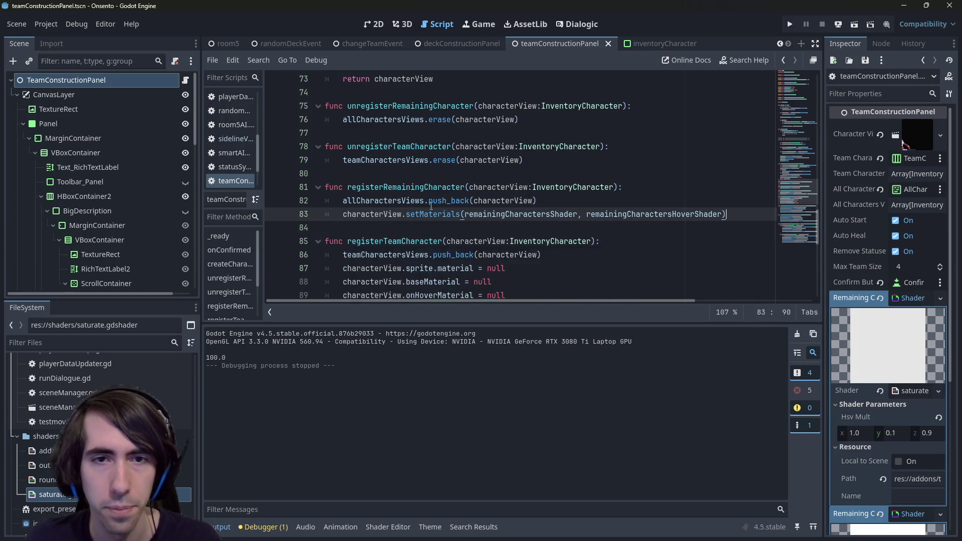
{"action": "scroll", "coordinate": [435, 210], "scroll_direction": "down", "scroll_amount": 4}
{"action": "scroll", "coordinate": [434, 209], "scroll_direction": "up", "scroll_amount": 4}
{"action": "key", "text": "ctrl+shift+Left"}
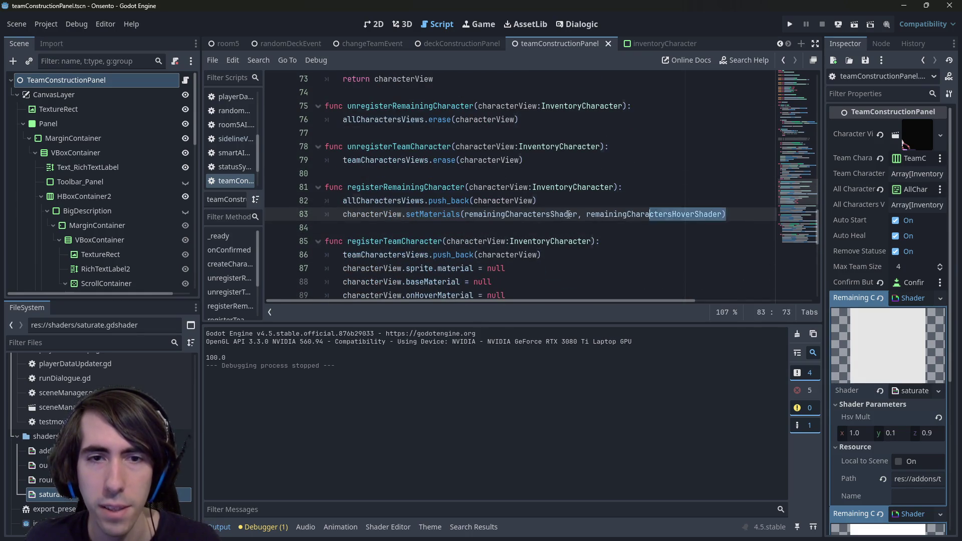
{"action": "key", "text": "shift+Home"}
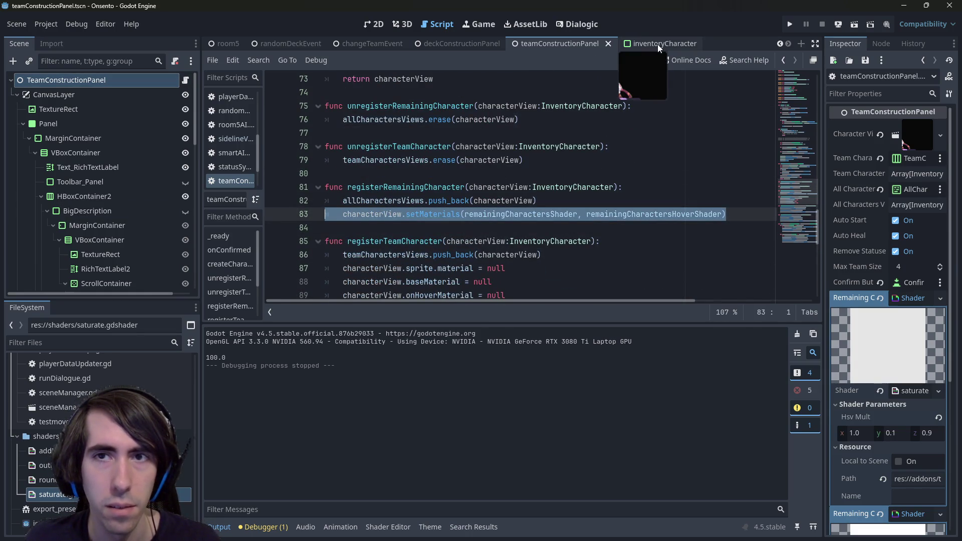
{"action": "key", "text": "shift+alt+o"}
Open sidelineView.gd and paste the setMaterials call into addCharacterView above the baseMaterial assignment.
{"action": "type", "text": "sideline"}
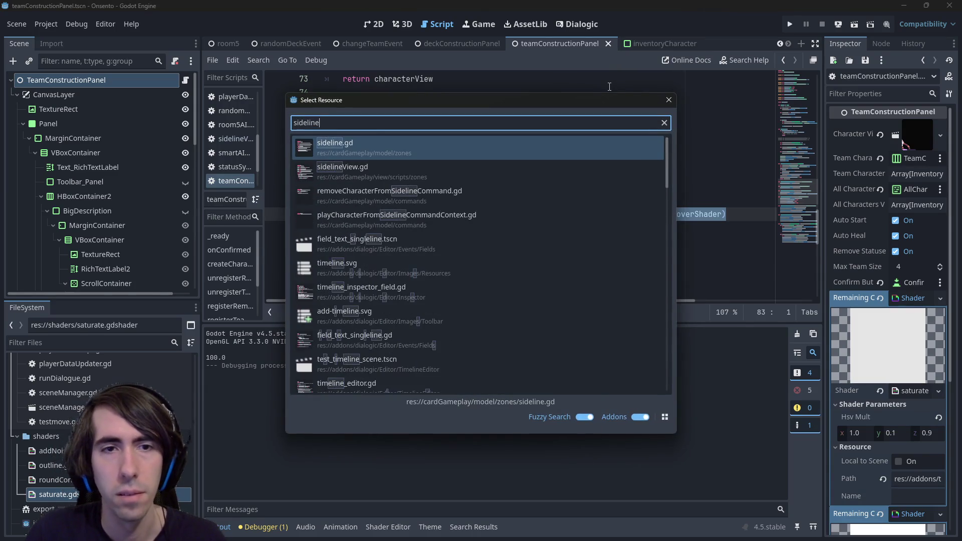
{"action": "key", "text": "Down"}
{"action": "key", "text": "Return"}
{"action": "key", "text": "Up"}
{"action": "key", "text": "End"}
{"action": "key", "text": "Return"}
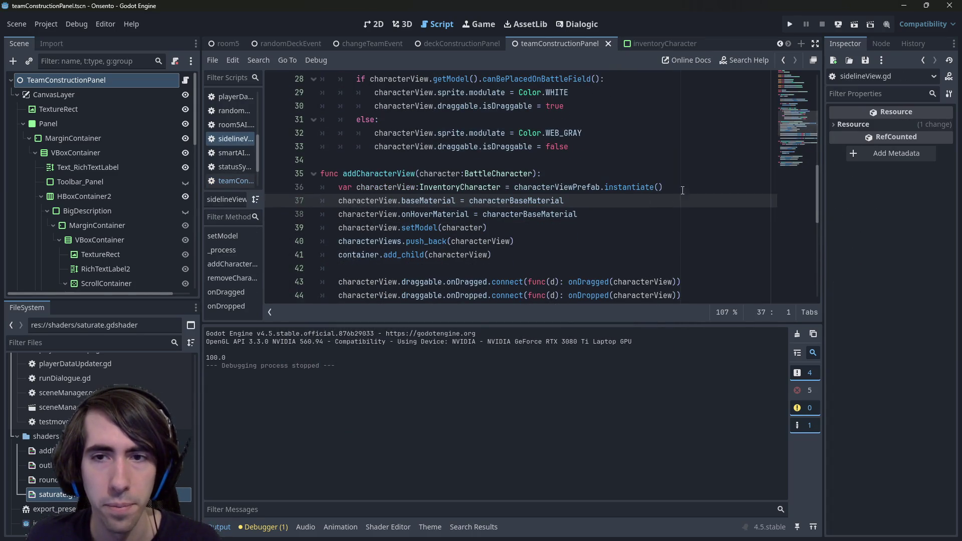
{"action": "key", "text": "ctrl+v"}
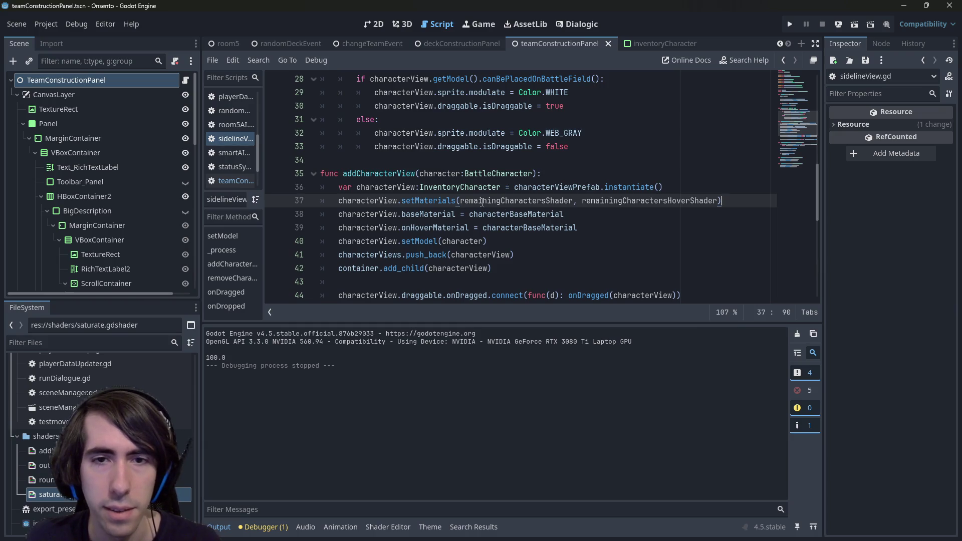
Change the arguments to characterBaseMaterial and characterHoverMaterial, save, and delete the two old material lines.
{"action": "double_click", "coordinate": [482, 200]}
{"action": "type", "text": "characterBaseMaterial"}
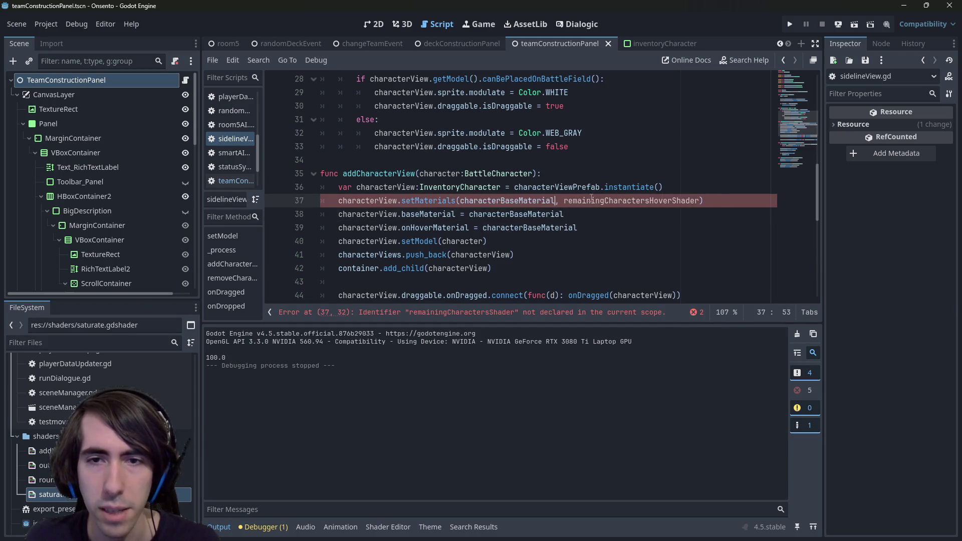
{"action": "double_click", "coordinate": [592, 200]}
{"action": "type", "text": "characterOn"}
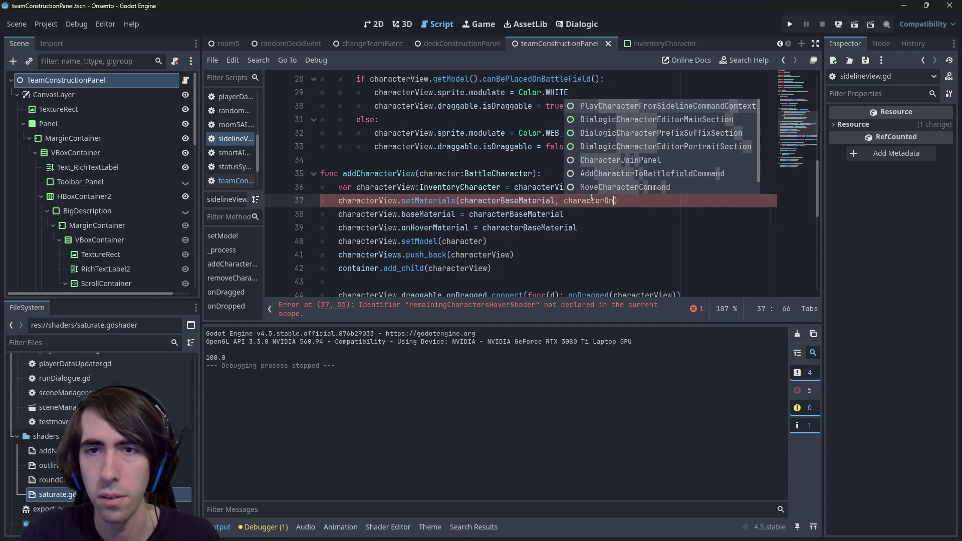
{"action": "key", "text": "Return"}
{"action": "key", "text": "ctrl+s"}
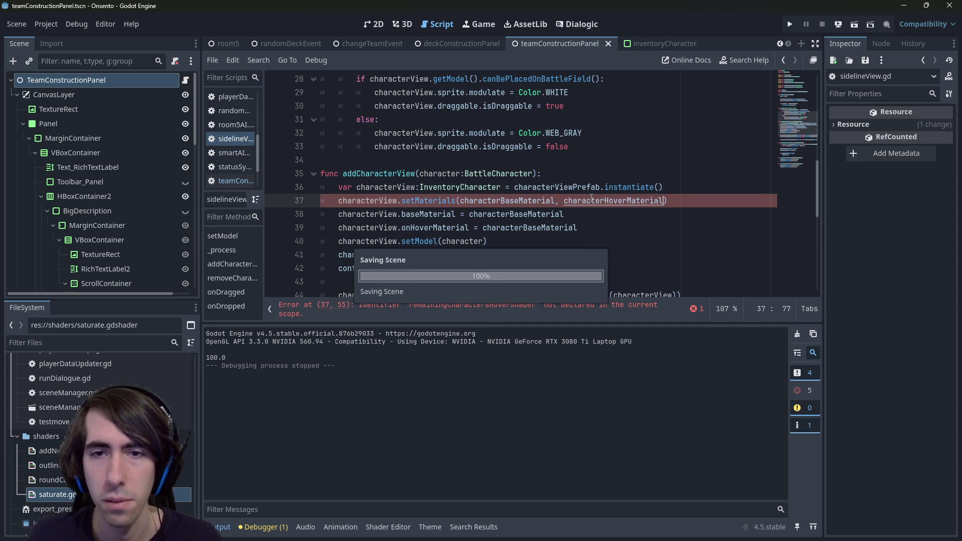
{"action": "mouse_move", "coordinate": [578, 228]}
{"action": "left_mouse_down"}
{"action": "mouse_move", "coordinate": [250, 227]}
{"action": "mouse_move", "coordinate": [233, 216]}
{"action": "left_mouse_up"}
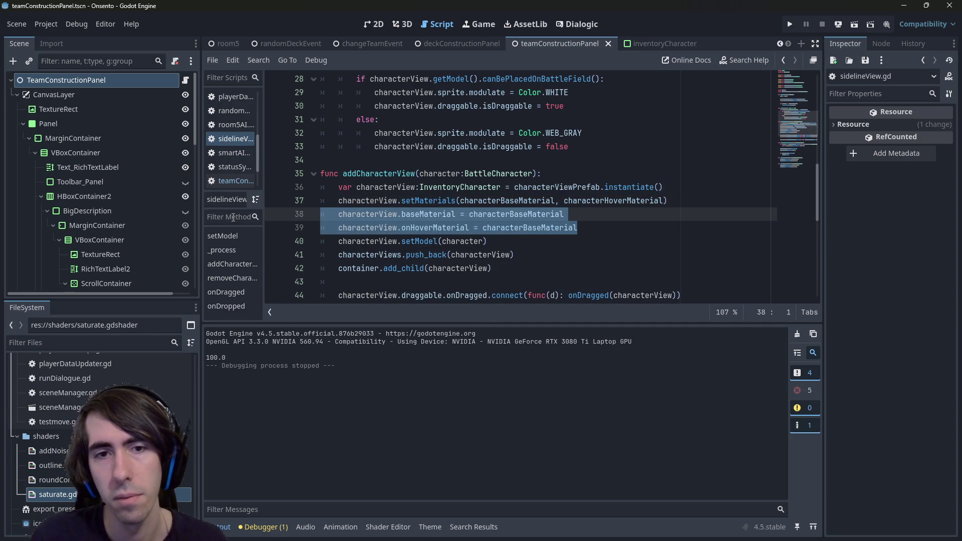
{"action": "key", "text": "BackSpace"}
{"action": "key", "text": "BackSpace"}
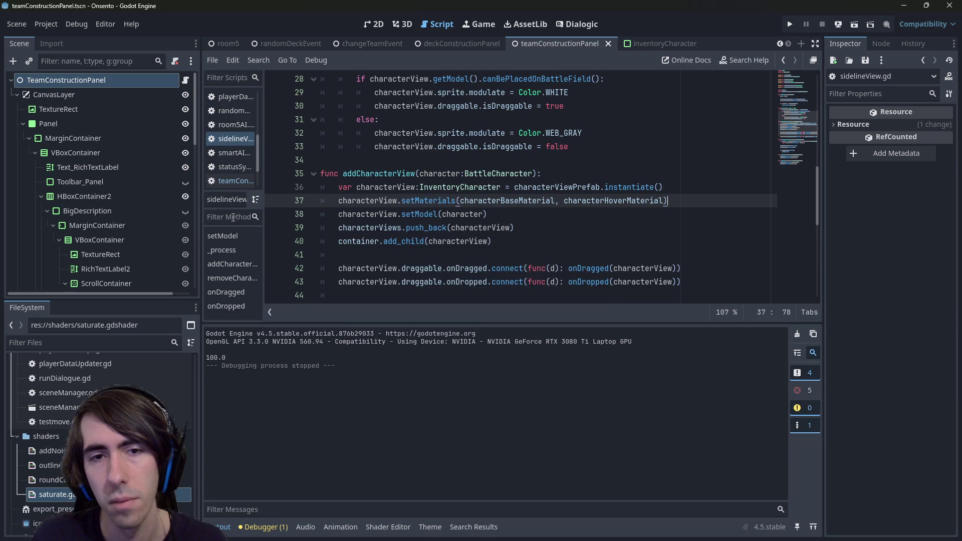
{"action": "left_click", "coordinate": [446, 203], "text": "ctrl"}
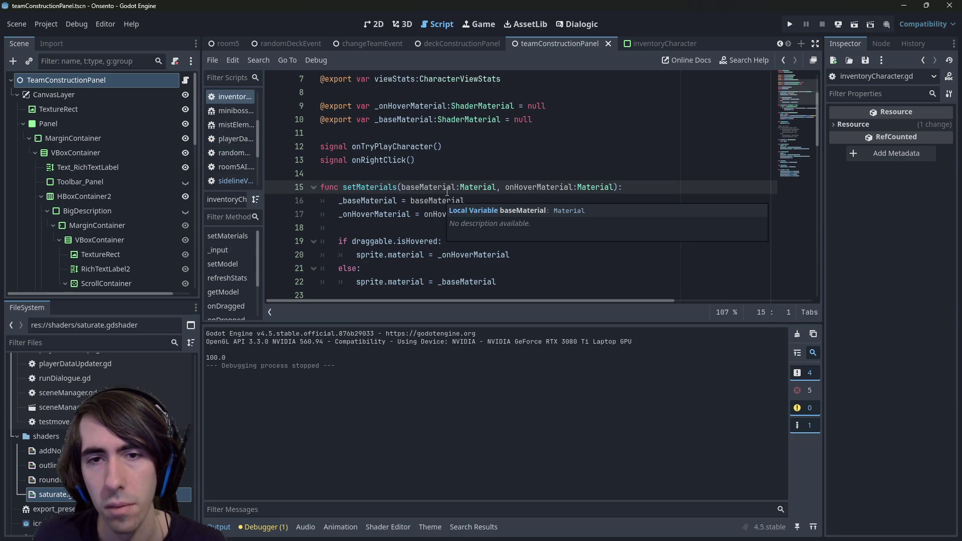
{"action": "double_click", "coordinate": [511, 185]}
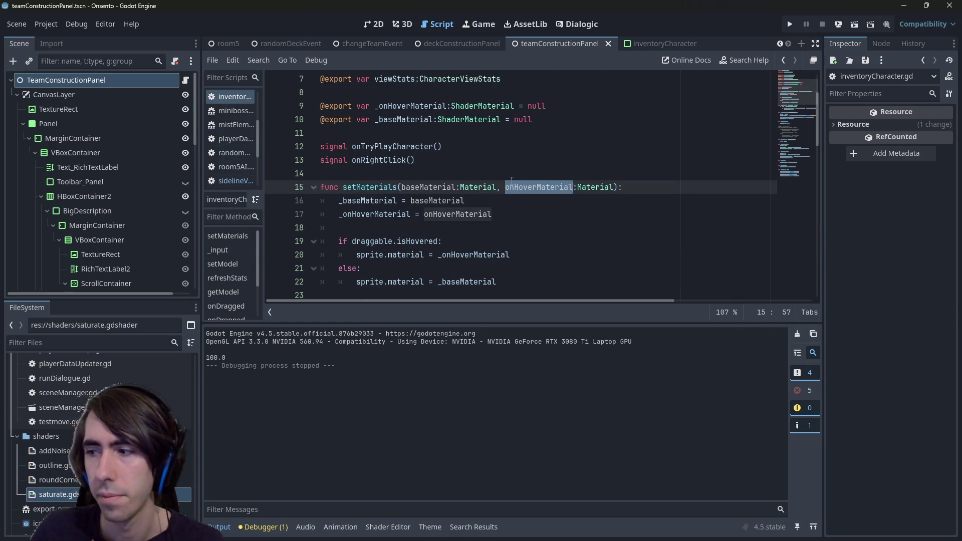
{"action": "scroll", "coordinate": [506, 187], "scroll_direction": "down", "scroll_amount": 1}
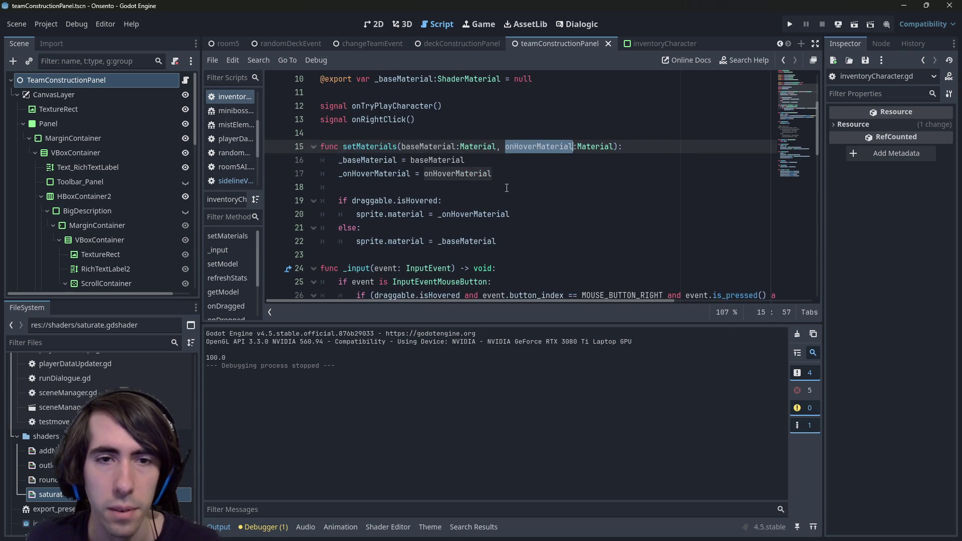
{"action": "scroll", "coordinate": [506, 188], "scroll_direction": "up", "scroll_amount": 1}
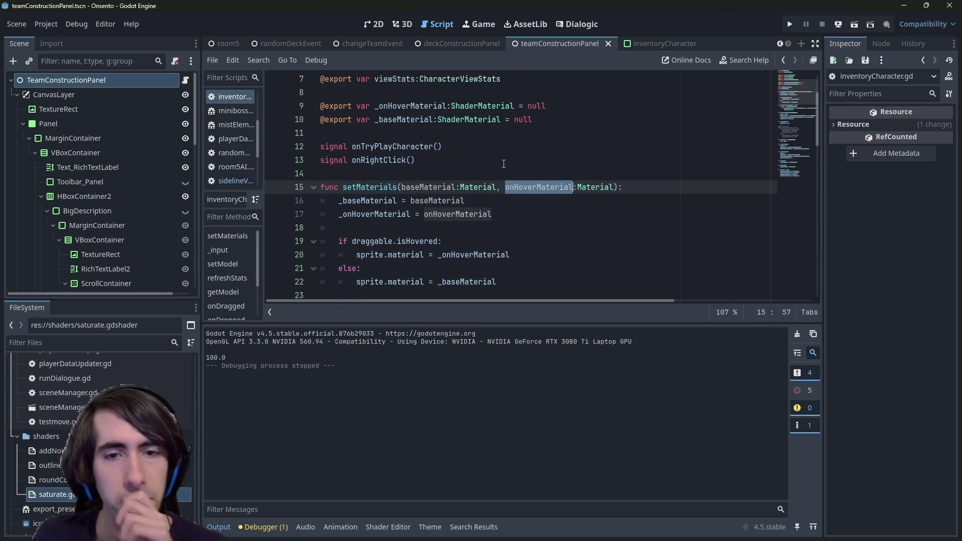
{"action": "double_click", "coordinate": [447, 255]}
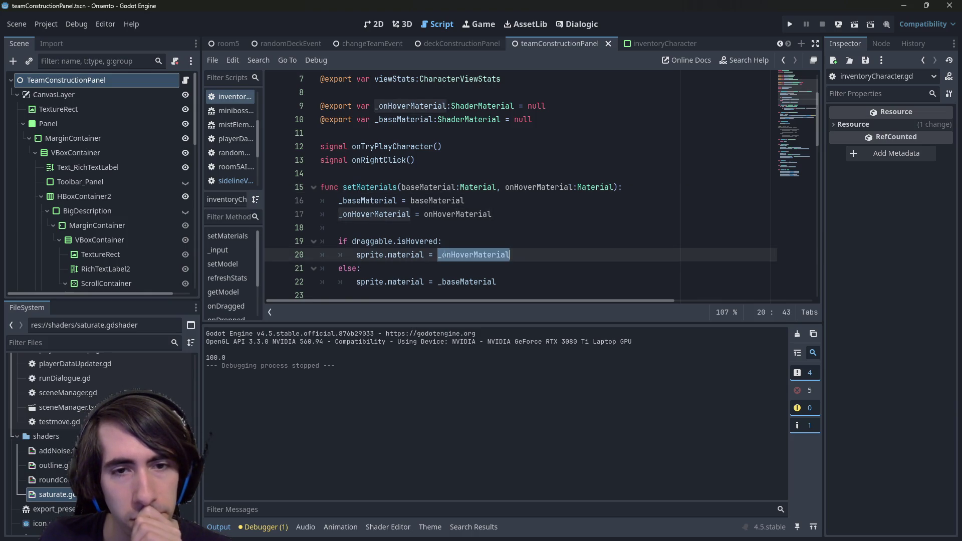
{"action": "double_click", "coordinate": [452, 282]}
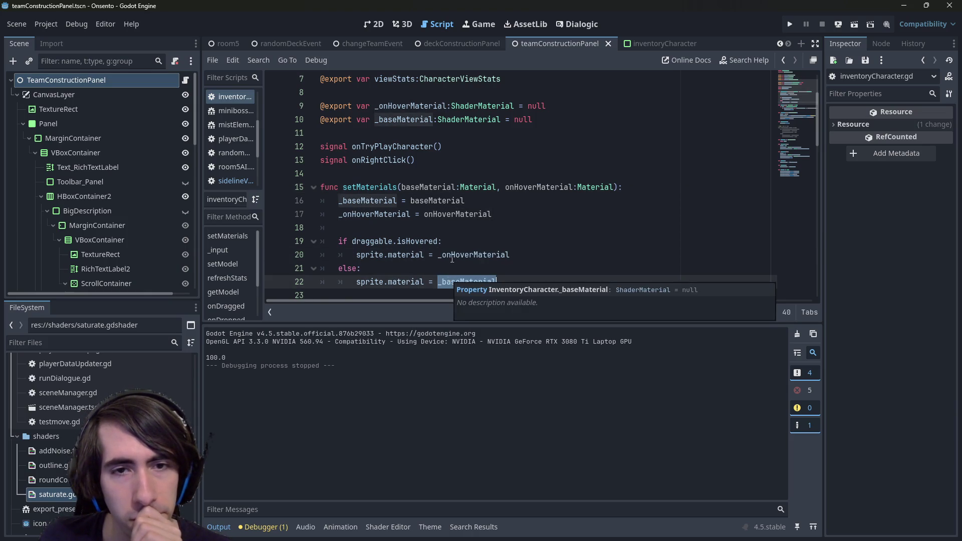
{"action": "left_click", "coordinate": [455, 255]}
{"action": "key", "text": "alt+Left"}
{"action": "key", "text": "alt+Left"}
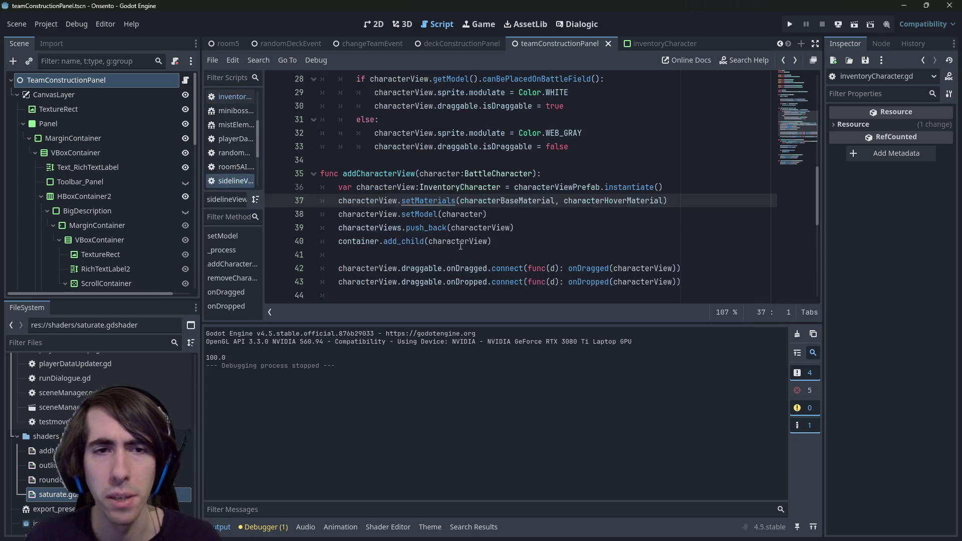
{"action": "key", "text": "shift+alt+o"}
Open the playerView2D.tscn scene through the file quick search.
{"action": "type", "text": "playerview"}
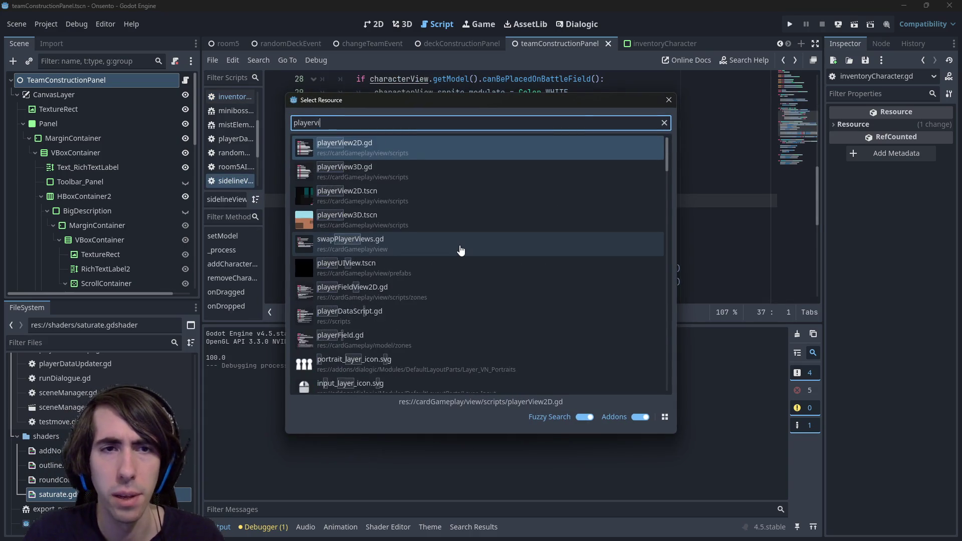
{"action": "key", "text": "Escape"}
{"action": "key", "text": "shift+alt+o"}
{"action": "type", "text": "playervi"}
{"action": "key", "text": "Down"}
{"action": "key", "text": "Down"}
{"action": "key", "text": "Down"}
{"action": "key", "text": "Up"}
{"action": "key", "text": "Return"}
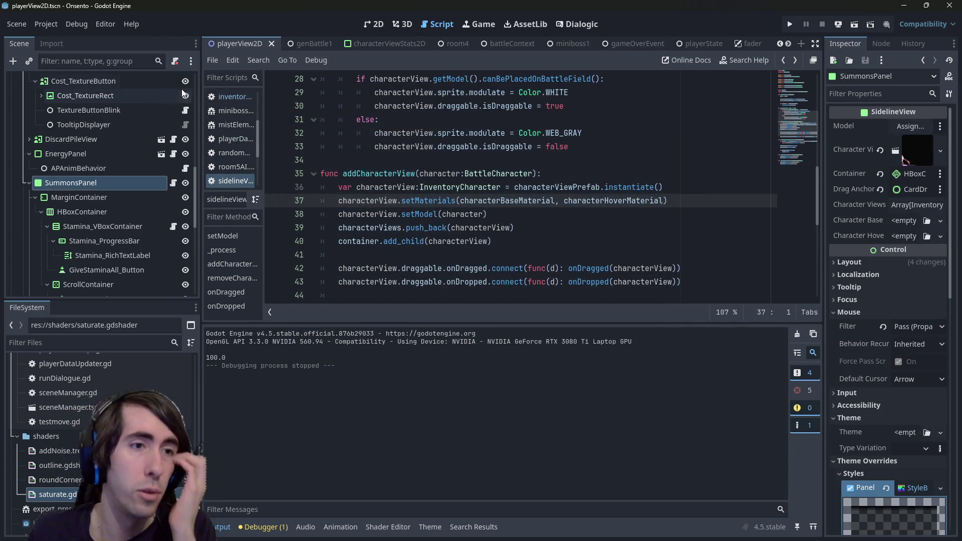
Select the SummonsPanel node in the 2D scene to show its SidelineView material properties.
{"action": "left_click", "coordinate": [124, 62]}
{"action": "type", "text": "sidelin"}
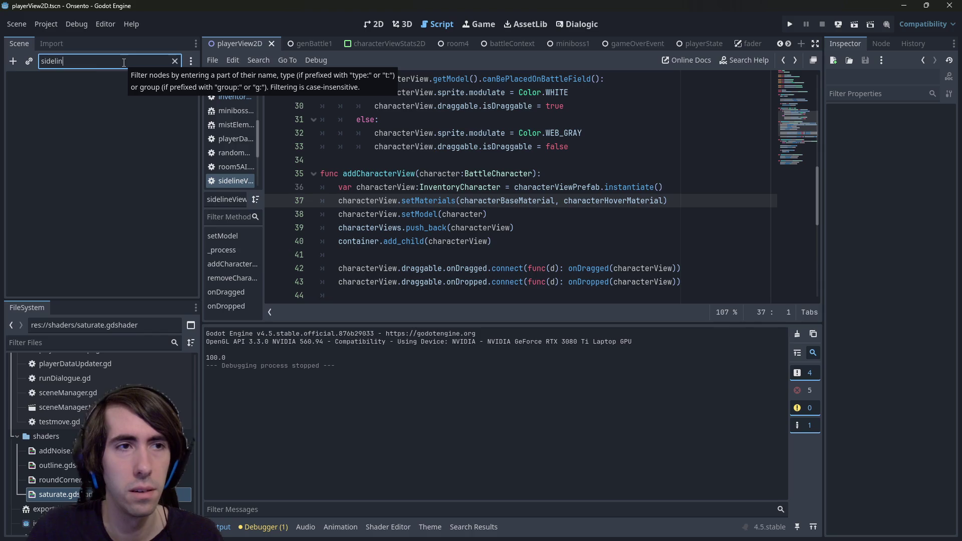
{"action": "key", "text": "BackSpace"}
{"action": "key", "text": "BackSpace"}
{"action": "key", "text": "BackSpace"}
{"action": "left_click", "coordinate": [370, 26]}
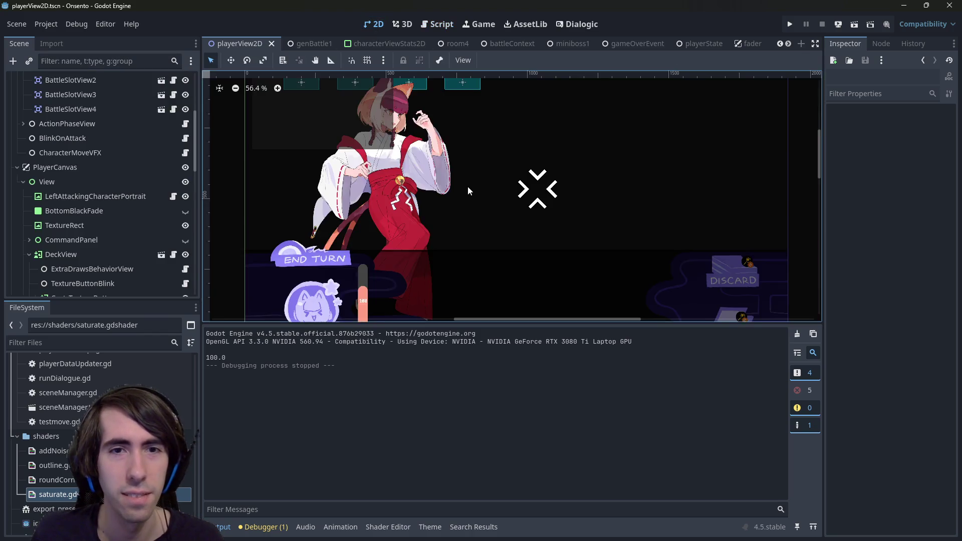
{"action": "scroll", "coordinate": [467, 186], "scroll_direction": "down", "scroll_amount": 2}
{"action": "left_click", "coordinate": [418, 256]}
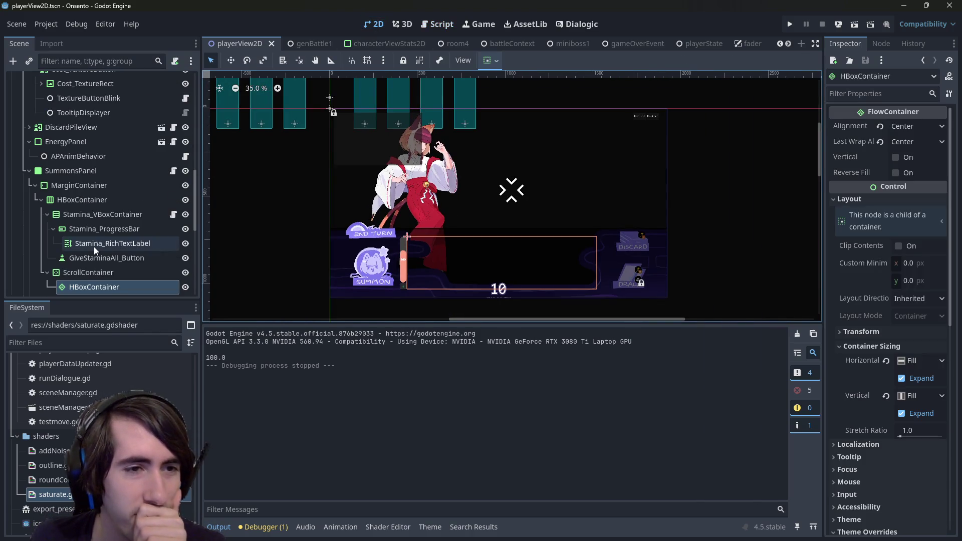
{"action": "mouse_move", "coordinate": [570, 47]}
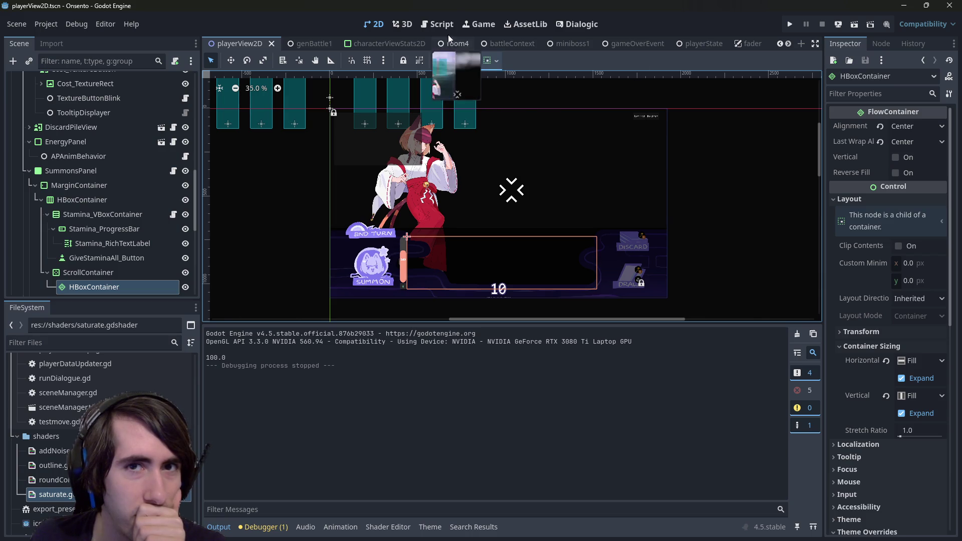
{"action": "scroll", "coordinate": [145, 240], "scroll_direction": "down", "scroll_amount": 4}
{"action": "scroll", "coordinate": [121, 248], "scroll_direction": "down", "scroll_amount": 3}
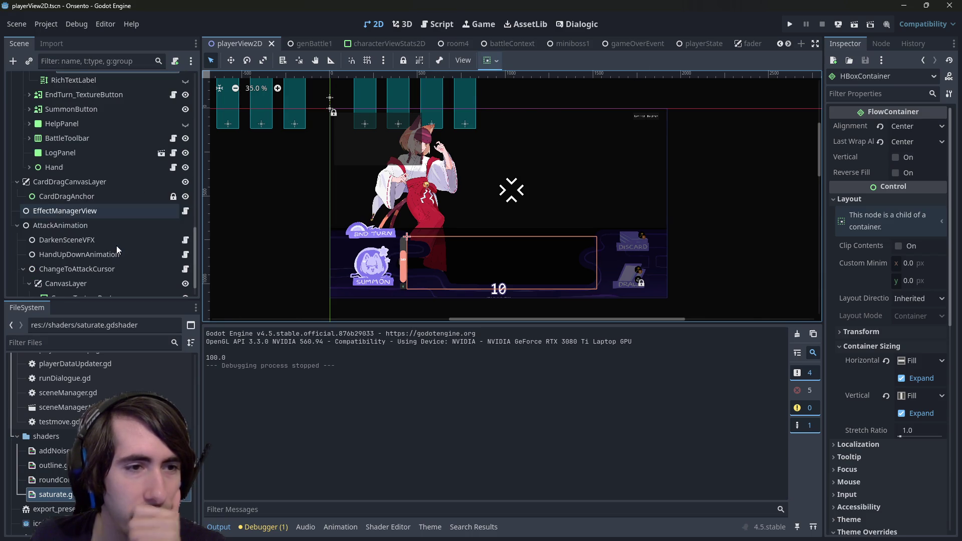
{"action": "scroll", "coordinate": [115, 208], "scroll_direction": "down", "scroll_amount": 1}
{"action": "scroll", "coordinate": [108, 206], "scroll_direction": "up", "scroll_amount": 5}
{"action": "scroll", "coordinate": [100, 201], "scroll_direction": "up", "scroll_amount": 3}
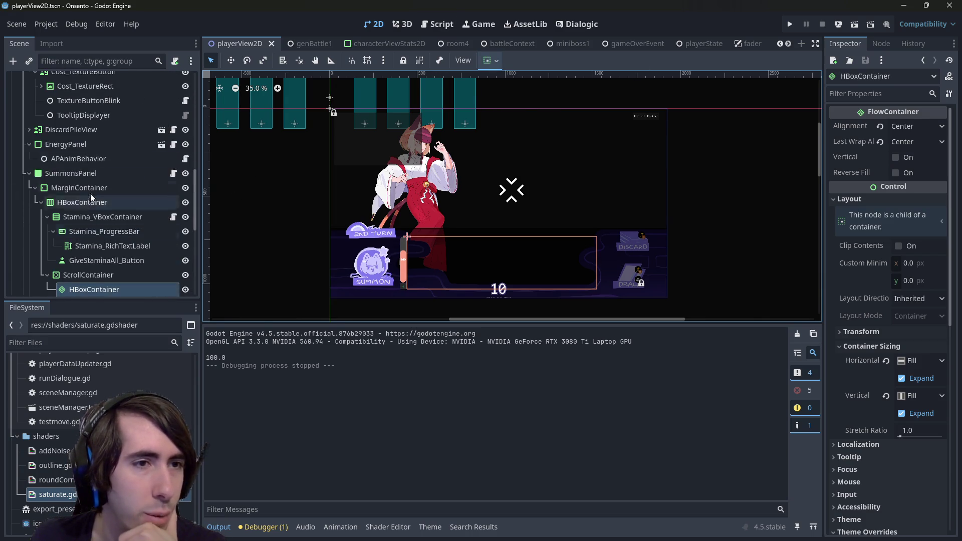
{"action": "left_click", "coordinate": [72, 173]}
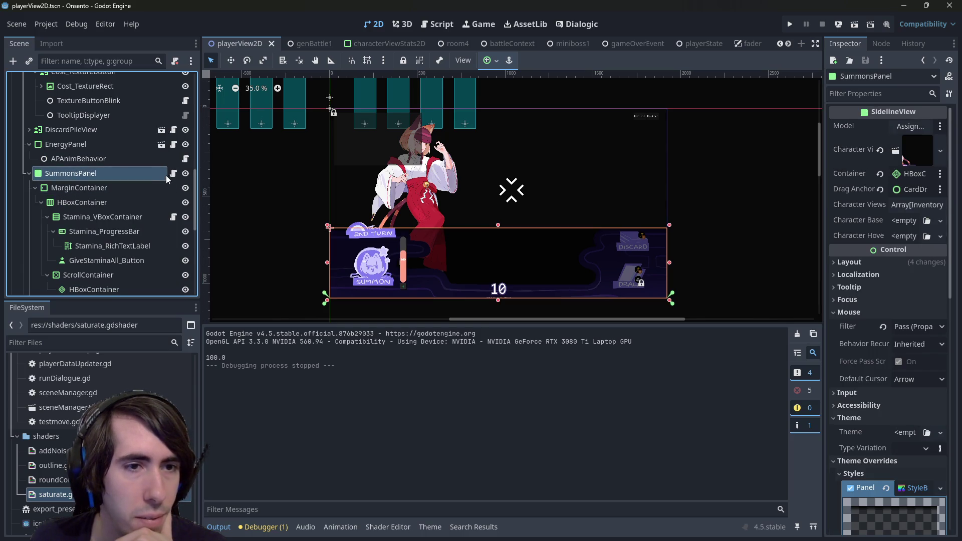
Try saturate.gdshader as SummonsPanel's Character Hover Material and inspect its shader code and parameters.
{"action": "left_click_drag", "start_coordinate": [823, 197], "coordinate": [738, 197]}
{"action": "left_click", "coordinate": [791, 220]}
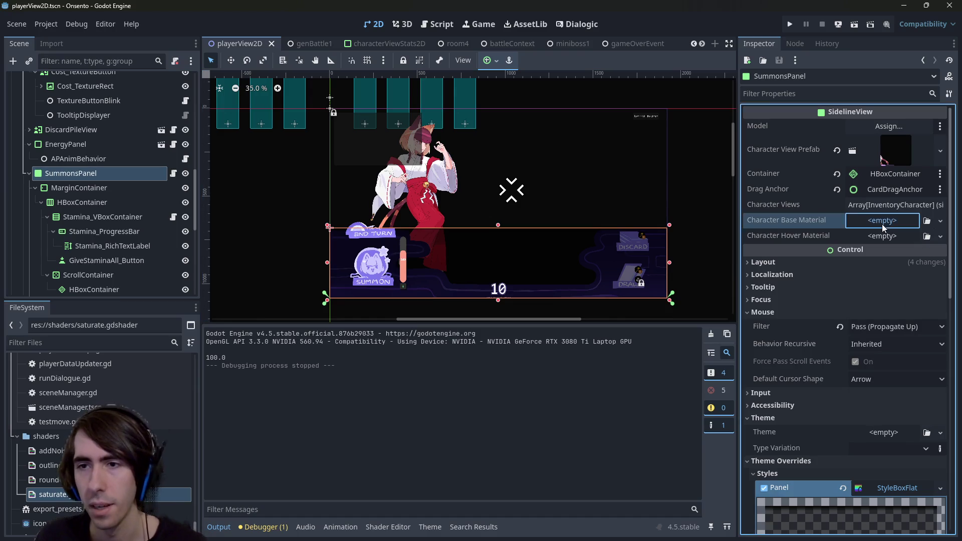
{"action": "mouse_move", "coordinate": [55, 494]}
{"action": "left_mouse_down"}
{"action": "mouse_move", "coordinate": [726, 344]}
{"action": "mouse_move", "coordinate": [888, 227]}
{"action": "mouse_move", "coordinate": [886, 240]}
{"action": "left_mouse_up"}
{"action": "left_click", "coordinate": [886, 237]}
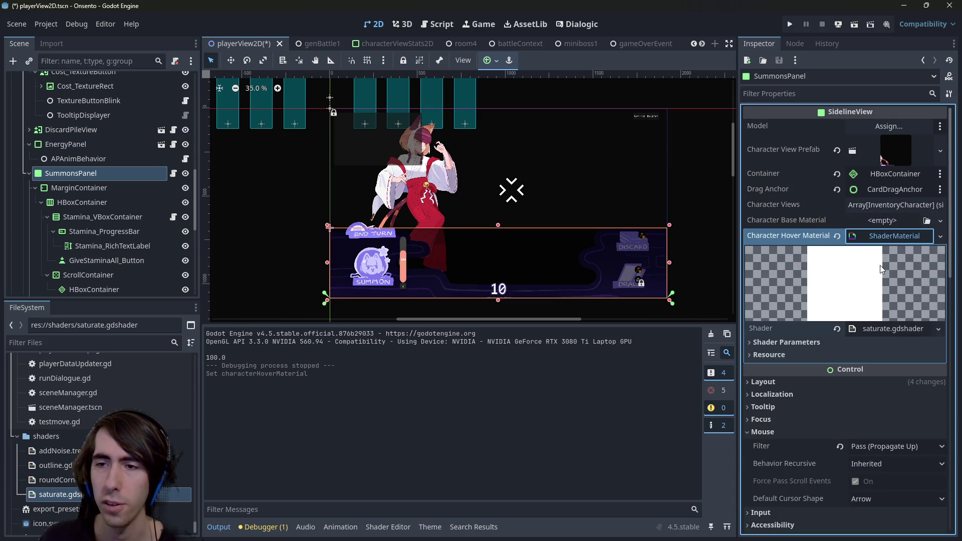
{"action": "left_click", "coordinate": [884, 329]}
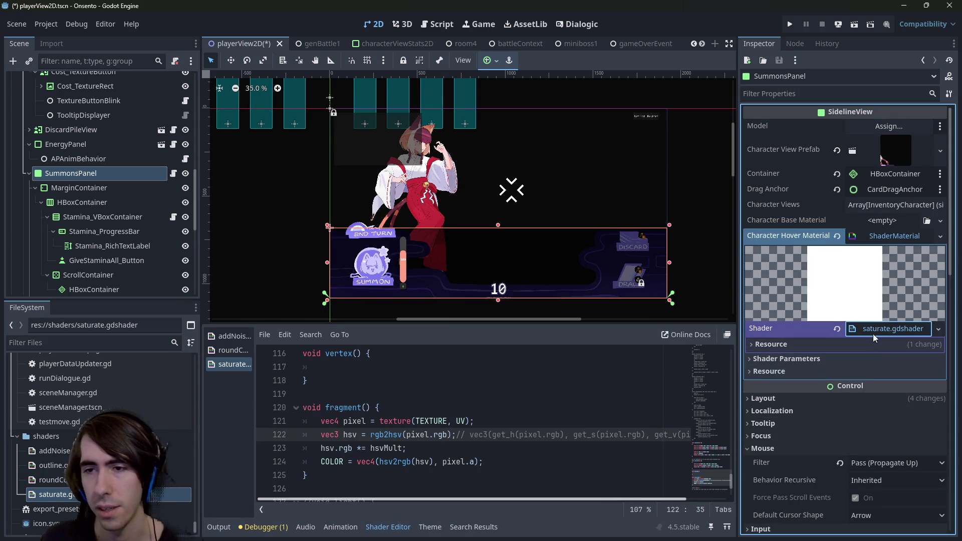
{"action": "left_click", "coordinate": [873, 343]}
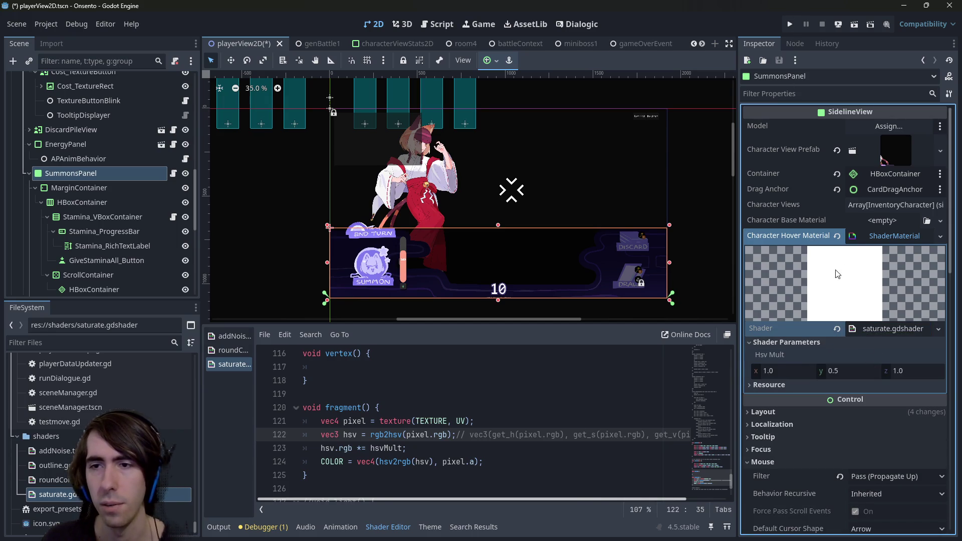
Clear the hover material, save playerView2D, and run the miniboss1 scene.
{"action": "left_click", "coordinate": [836, 235]}
{"action": "key", "text": "ctrl+s"}
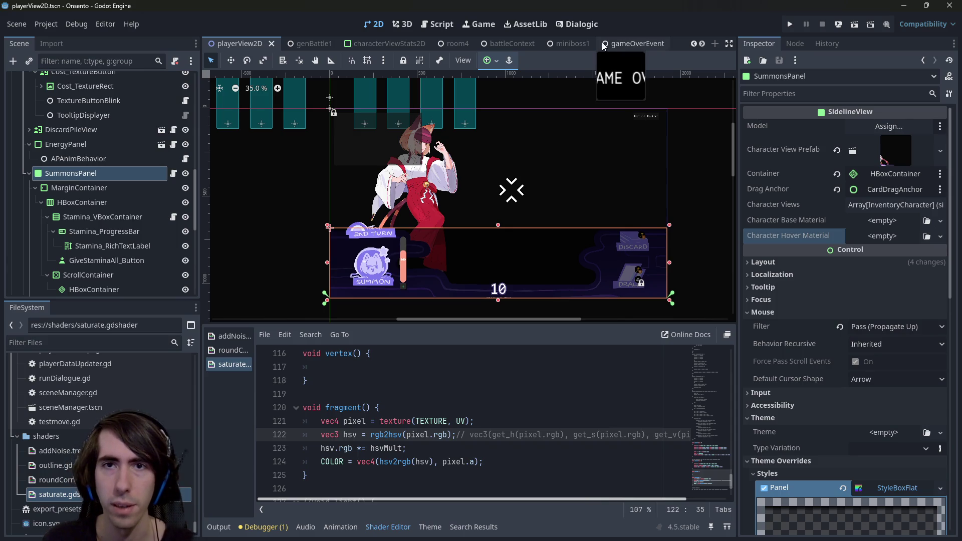
{"action": "left_click", "coordinate": [569, 44]}
{"action": "left_click", "coordinate": [854, 25]}
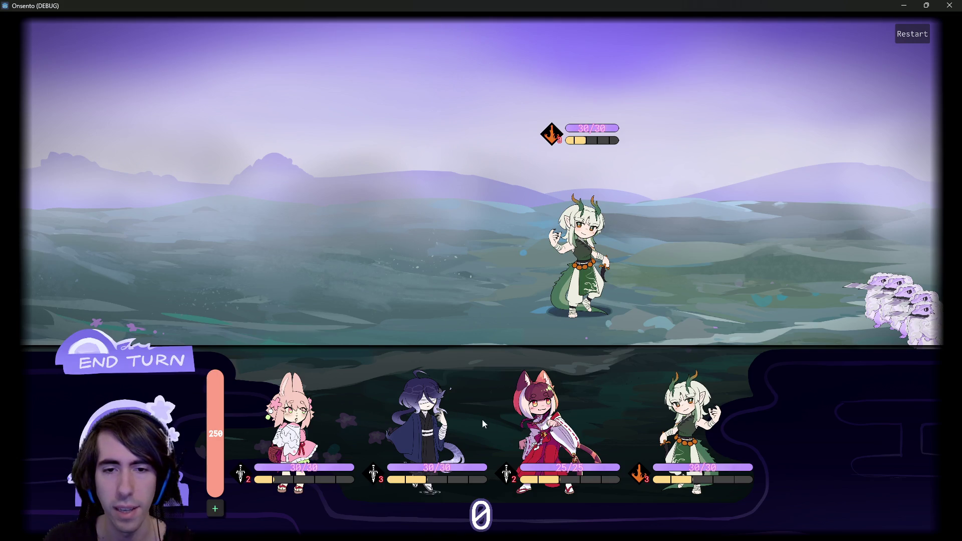
{"action": "left_click", "coordinate": [430, 433]}
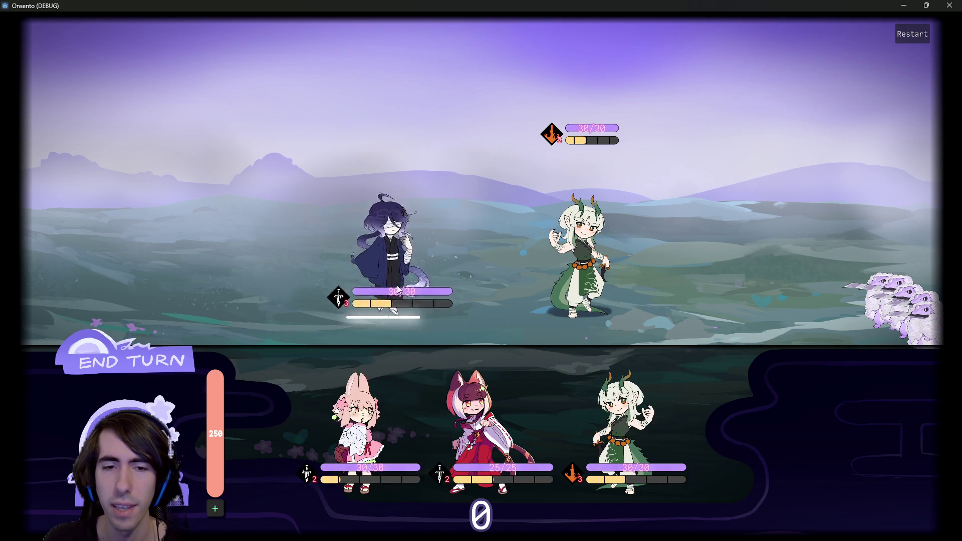
{"action": "left_click", "coordinate": [949, 5]}
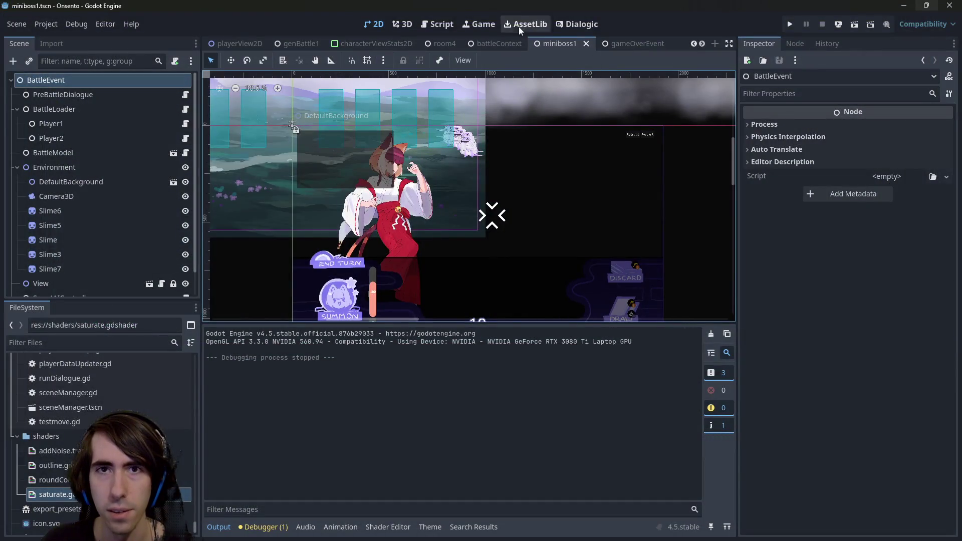
{"action": "left_click", "coordinate": [245, 45]}
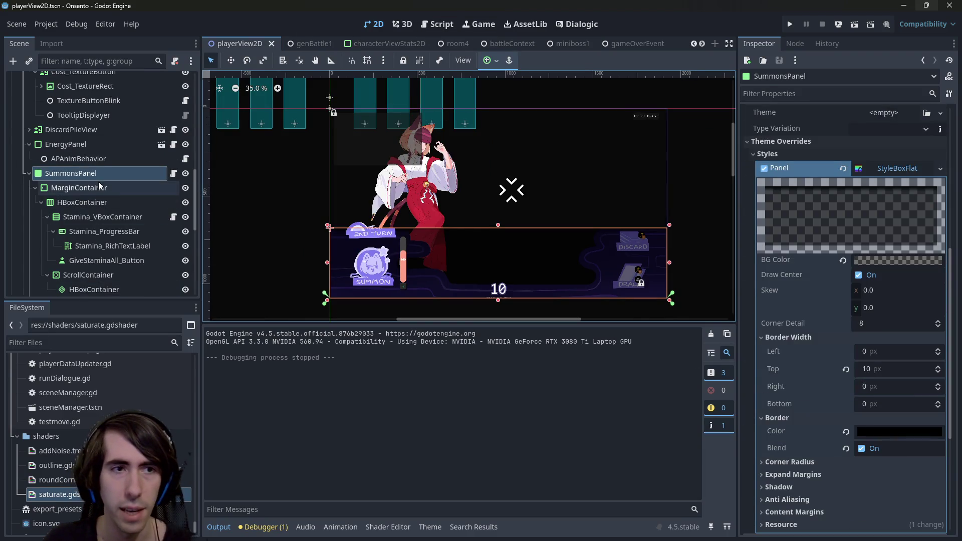
Create a new ShaderMaterial for Character Hover Material using saturate.gdshader as its shader.
{"action": "scroll", "coordinate": [840, 375], "scroll_direction": "down", "scroll_amount": 5}
{"action": "scroll", "coordinate": [840, 381], "scroll_direction": "up", "scroll_amount": 8}
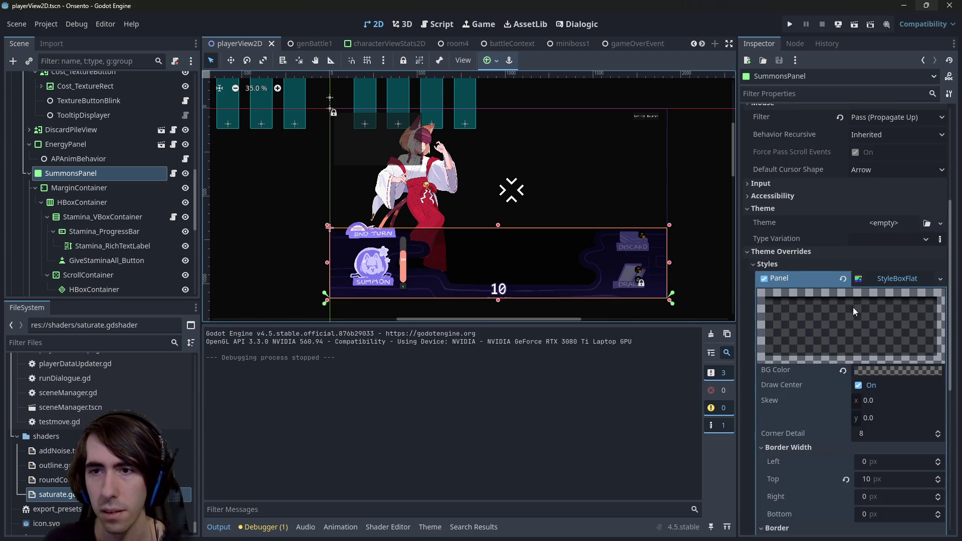
{"action": "left_click", "coordinate": [884, 280]}
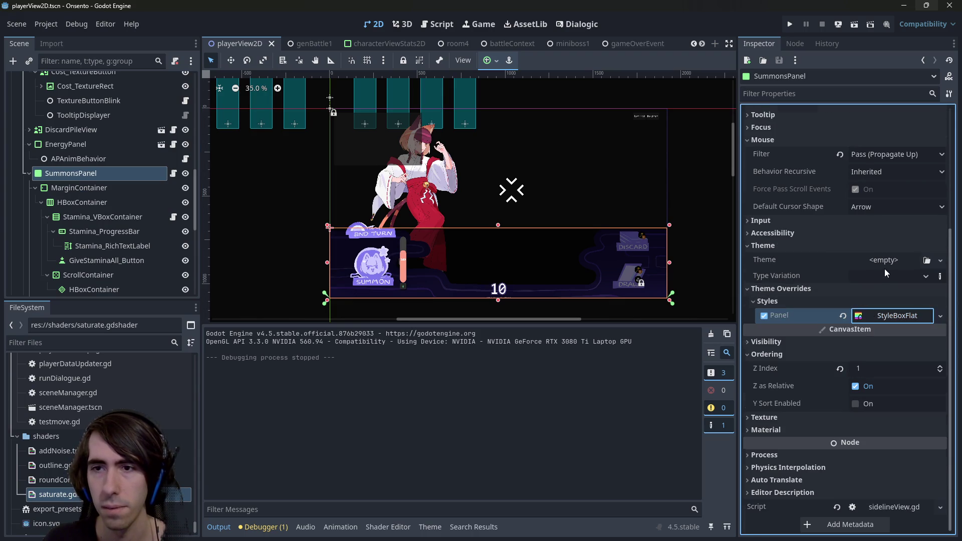
{"action": "scroll", "coordinate": [883, 270], "scroll_direction": "up", "scroll_amount": 4}
{"action": "left_click", "coordinate": [890, 236]}
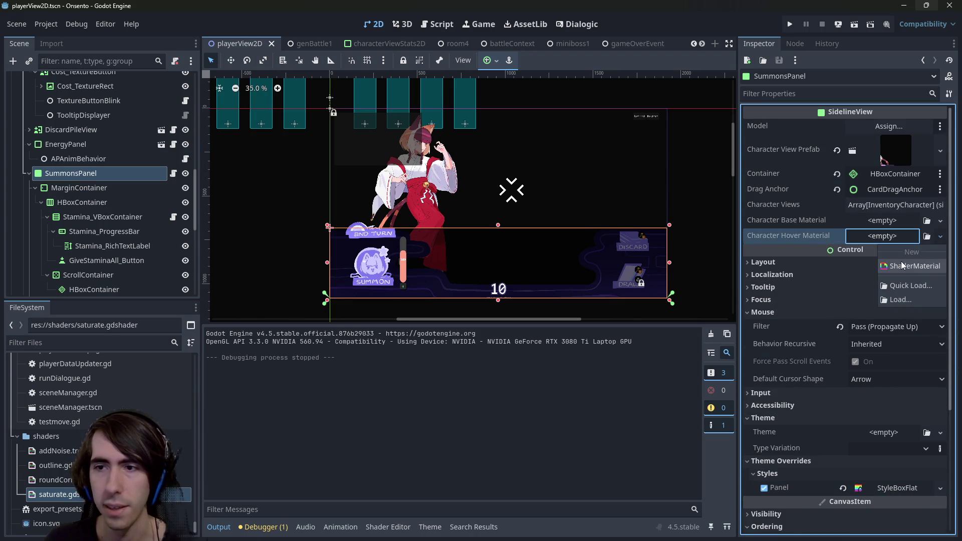
{"action": "left_click", "coordinate": [903, 265]}
{"action": "mouse_move", "coordinate": [59, 494]}
{"action": "left_mouse_down"}
{"action": "mouse_move", "coordinate": [862, 329]}
{"action": "mouse_move", "coordinate": [901, 345]}
{"action": "left_mouse_up"}
Set Hsv Mult y to 0.7, then run the miniboss1 scene to test the hover.
{"action": "left_click", "coordinate": [866, 388]}
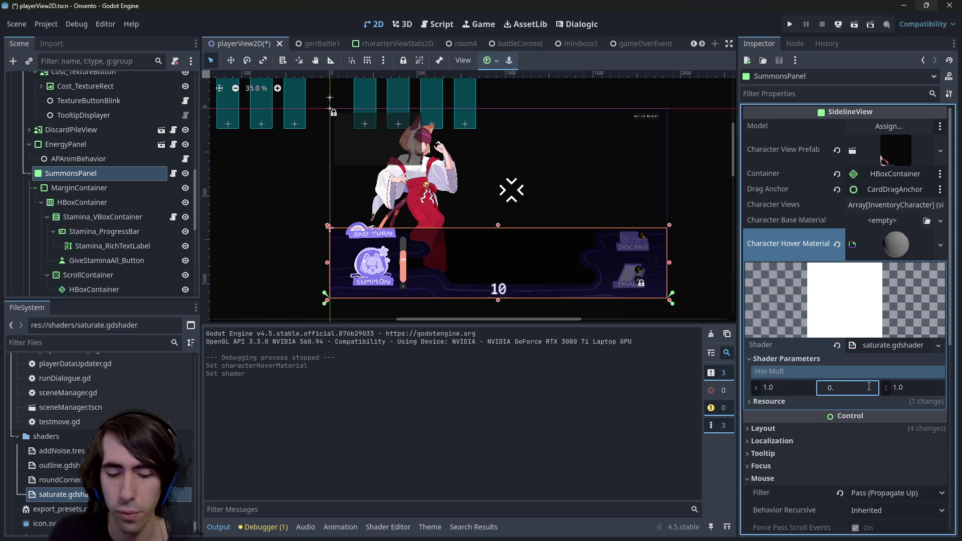
{"action": "key", "text": "Return"}
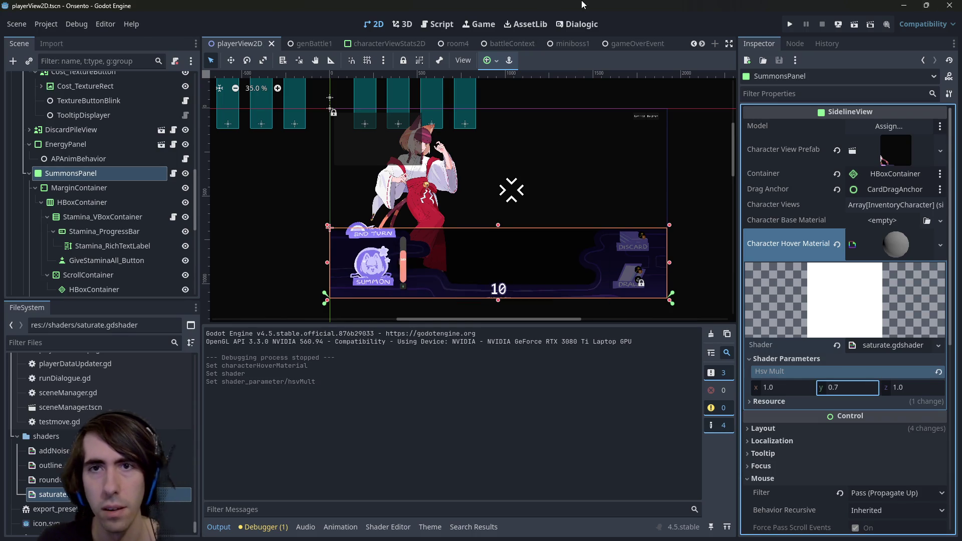
{"action": "double_click", "coordinate": [643, 8]}
{"action": "double_click", "coordinate": [643, 9]}
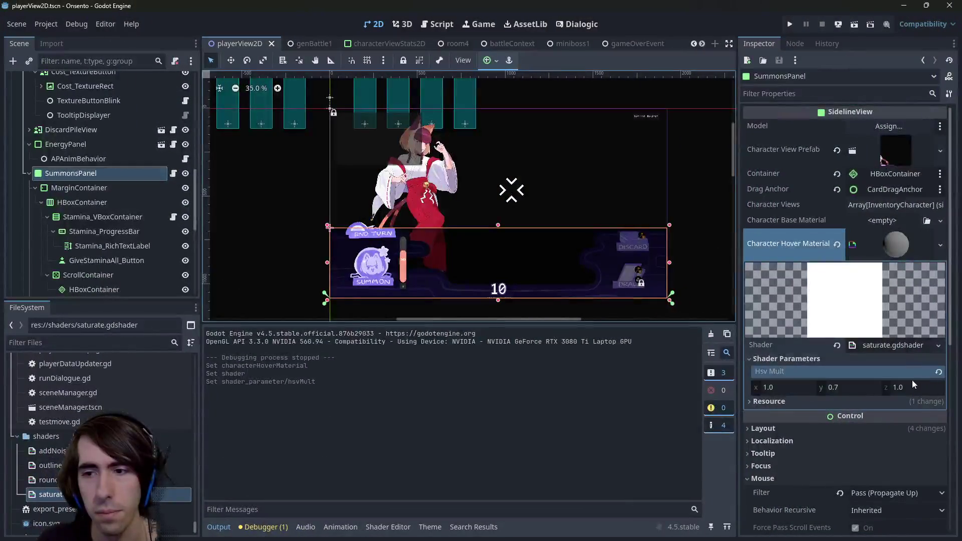
{"action": "scroll", "coordinate": [615, 50], "scroll_direction": "down", "scroll_amount": 8}
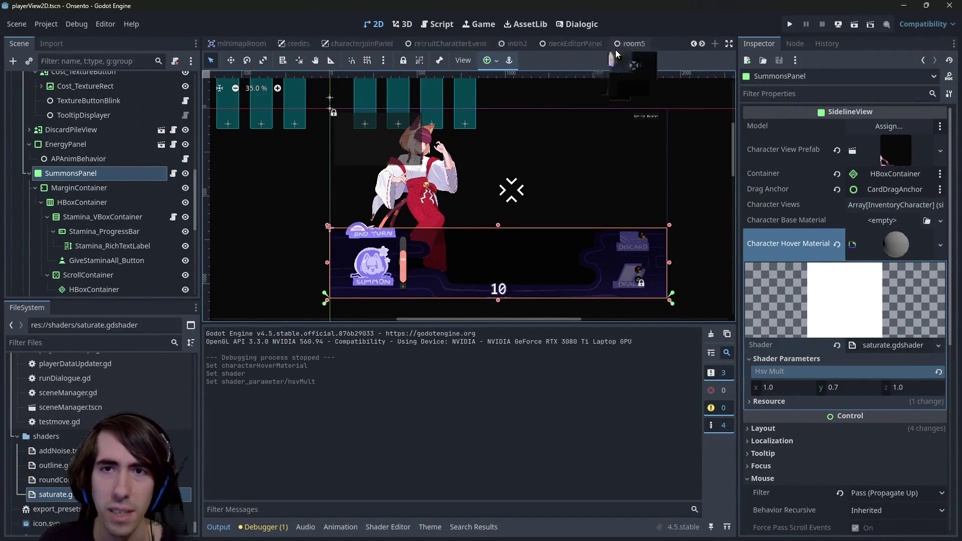
{"action": "scroll", "coordinate": [596, 45], "scroll_direction": "up", "scroll_amount": 6}
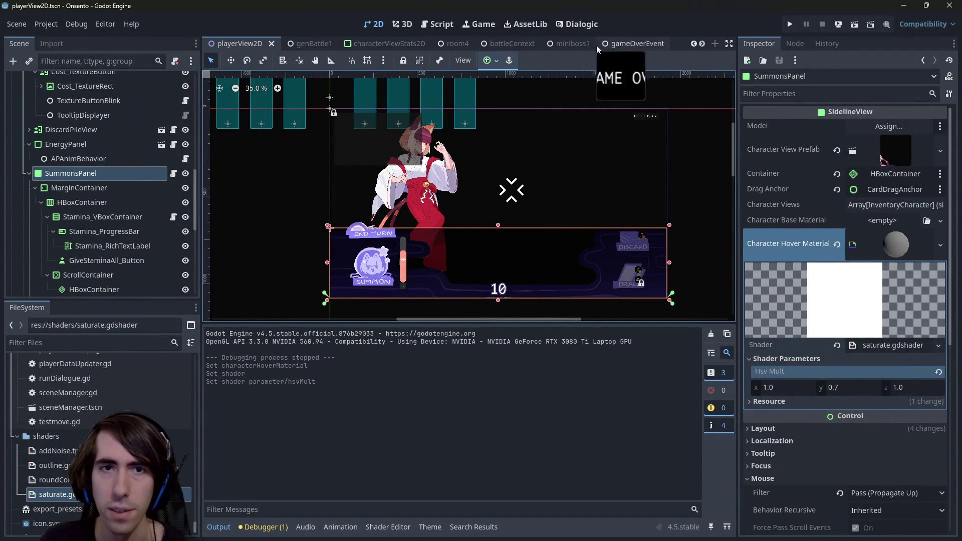
{"action": "scroll", "coordinate": [552, 44], "scroll_direction": "down", "scroll_amount": 3}
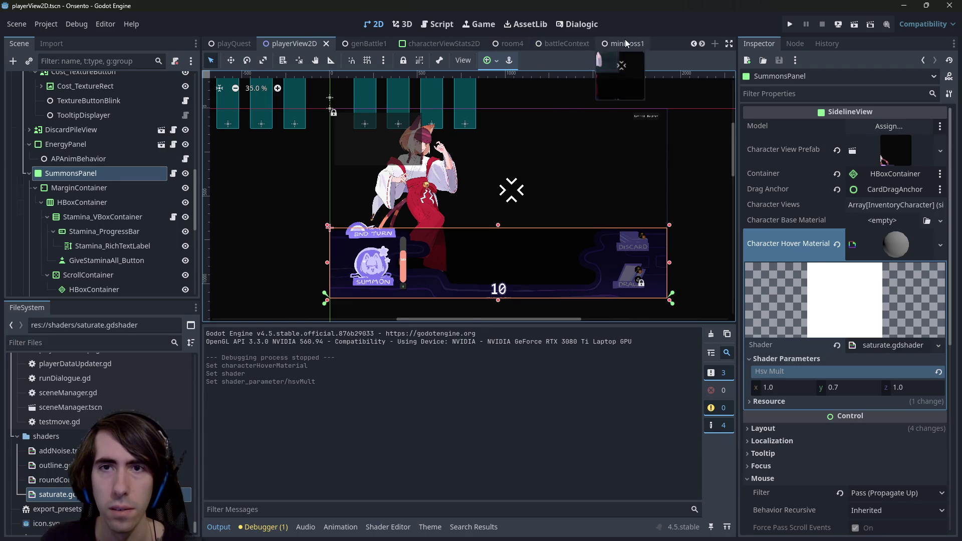
{"action": "left_click", "coordinate": [621, 43]}
{"action": "left_click", "coordinate": [839, 25]}
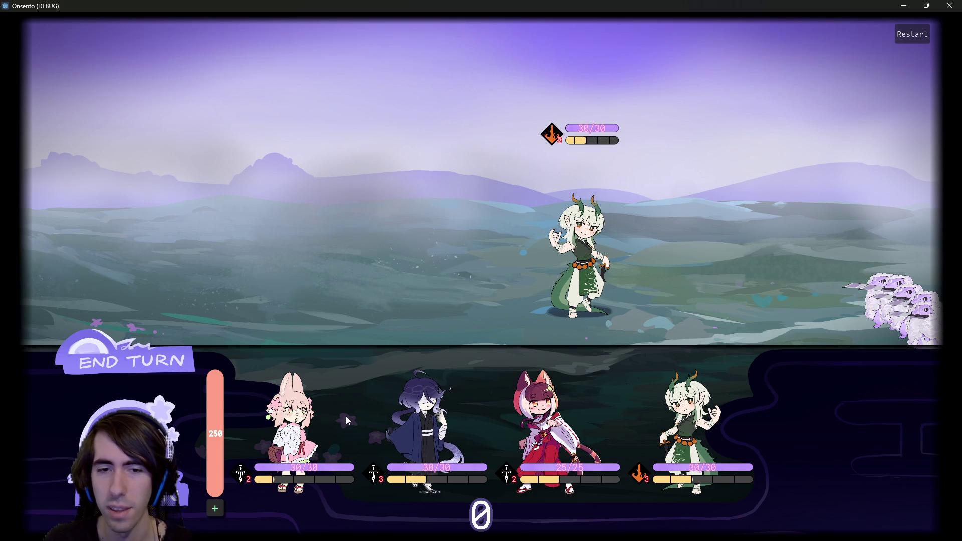
{"action": "left_click", "coordinate": [949, 5]}
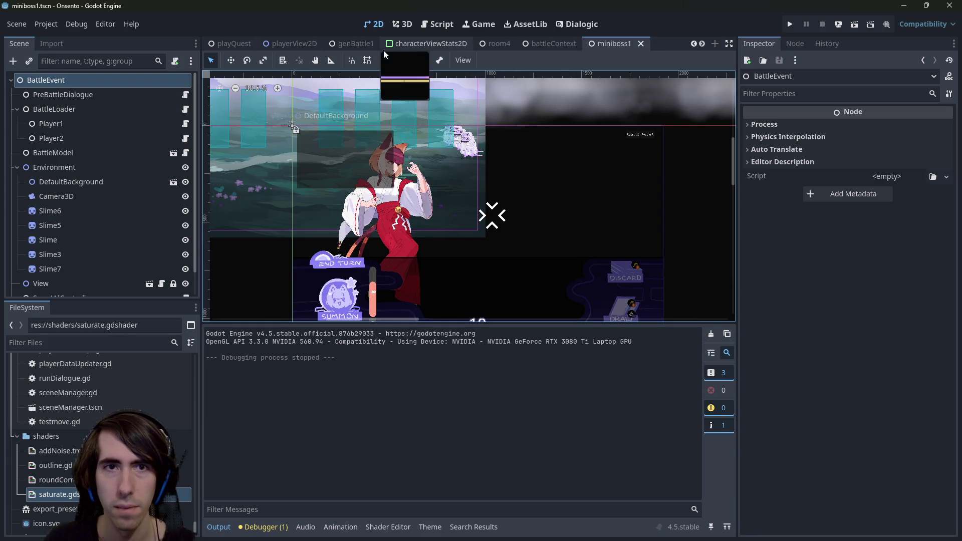
Change Hsv Mult z to 0.7 in playerView2D, save, and relaunch the miniboss1 battle.
{"action": "left_click", "coordinate": [305, 45]}
{"action": "left_click", "coordinate": [928, 369]}
{"action": "key", "text": "Return"}
{"action": "key", "text": "ctrl+s"}
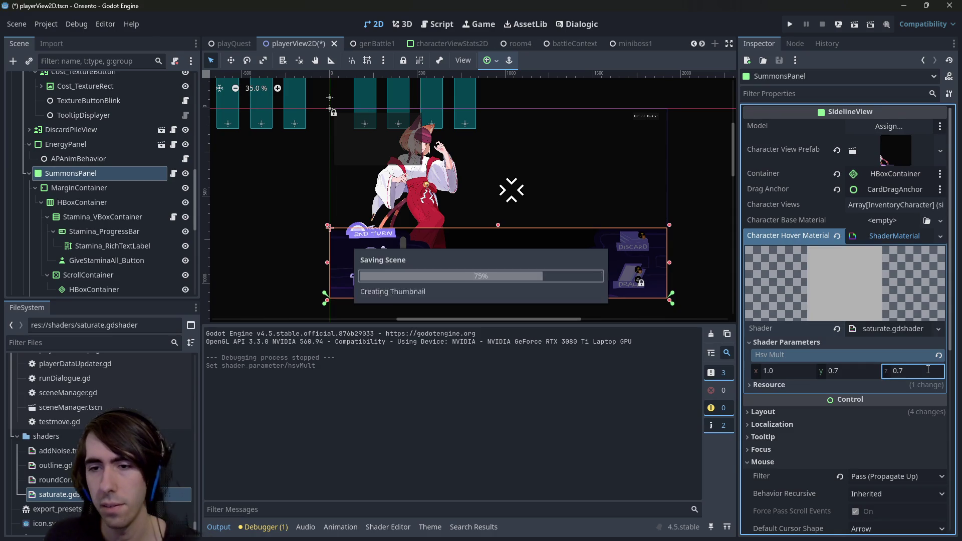
{"action": "left_click", "coordinate": [624, 44]}
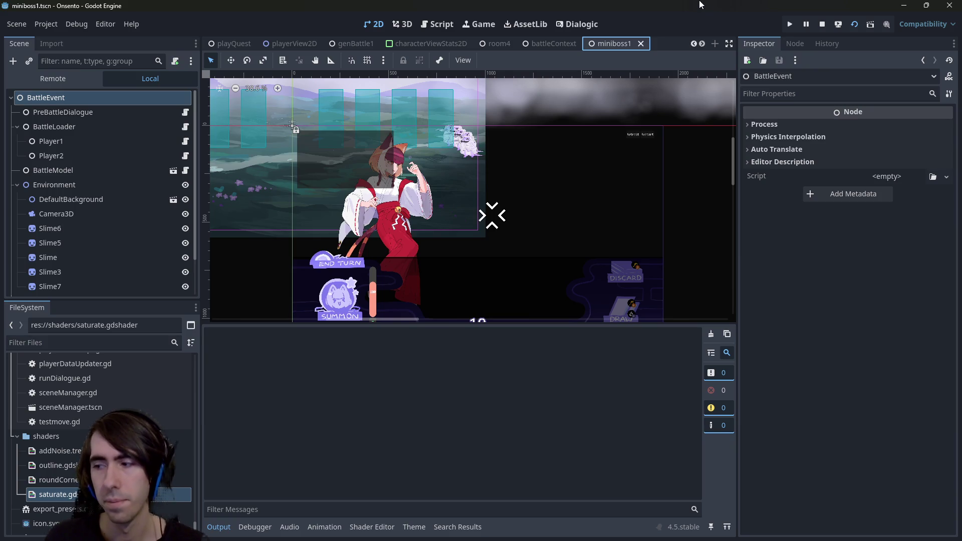
{"action": "key", "text": "F5"}
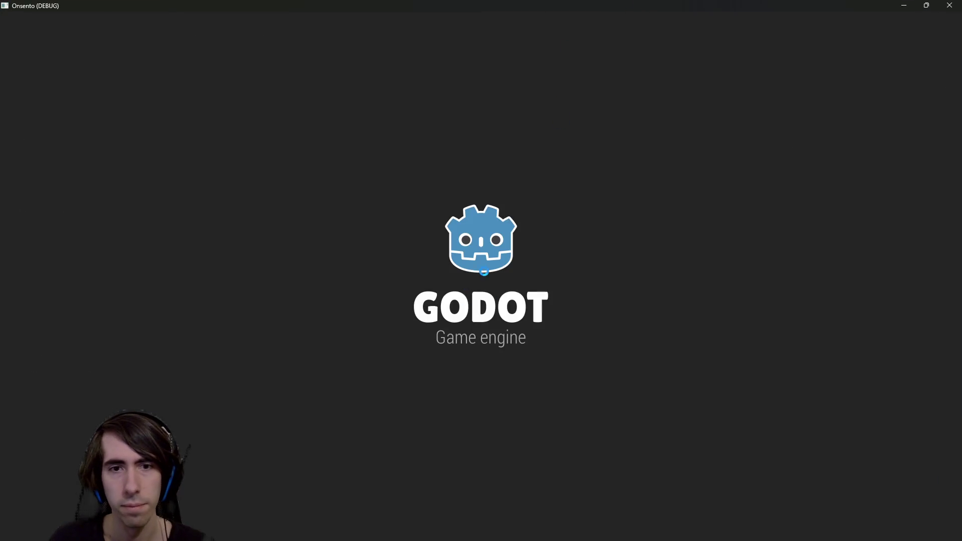
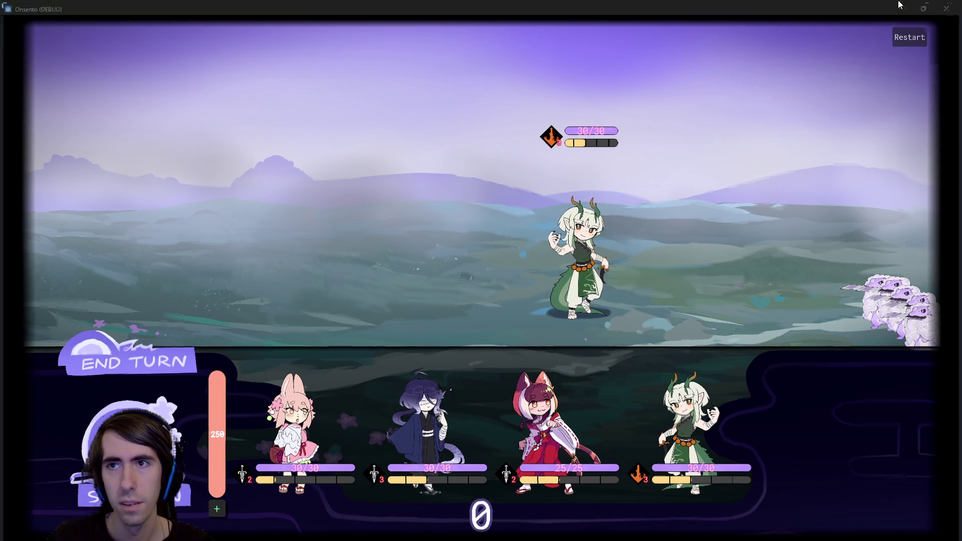
Stop the game and quick-open the characterView2D.tscn scene.
{"action": "key", "text": "F8"}
{"action": "key", "text": "shift+alt+o"}
{"action": "type", "text": "characterview"}
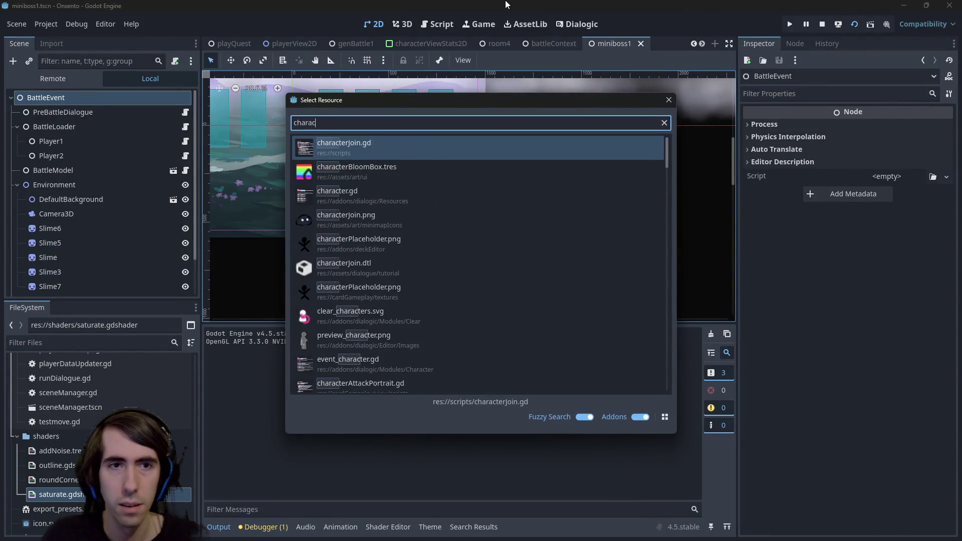
{"action": "key", "text": "Down"}
{"action": "key", "text": "Down"}
{"action": "key", "text": "Return"}
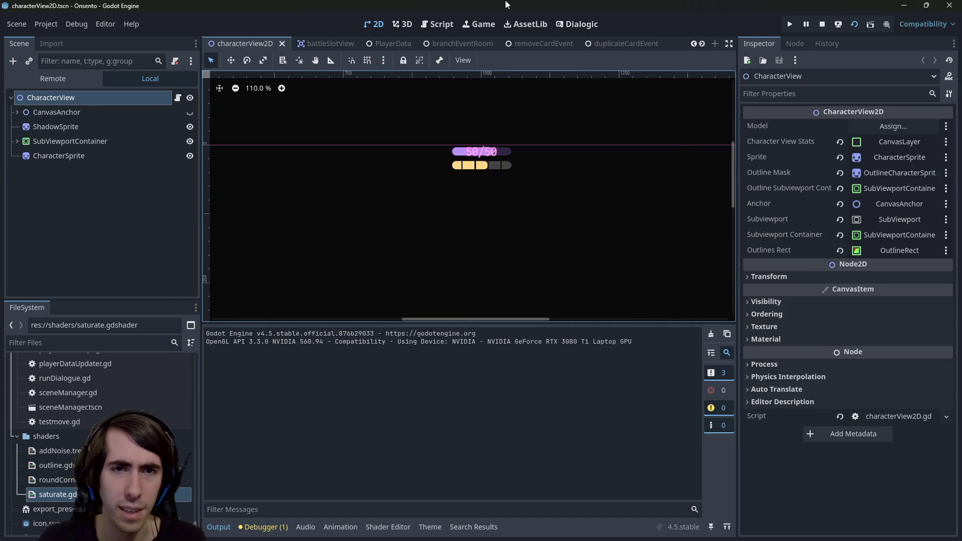
Show the characterView2D.gd script and search it for 'hover'.
{"action": "left_click", "coordinate": [437, 23]}
{"action": "left_click", "coordinate": [403, 168]}
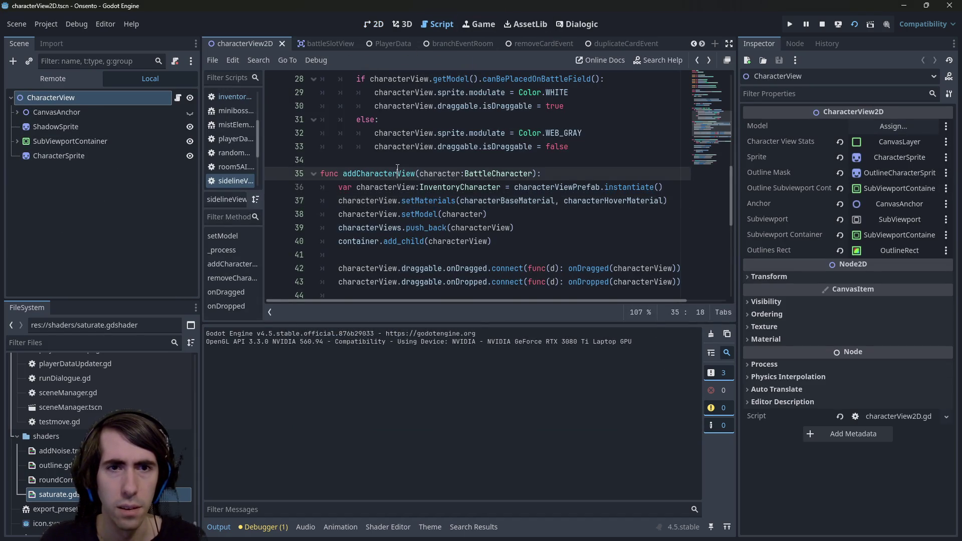
{"action": "key", "text": "ctrl+f"}
{"action": "type", "text": "hover"}
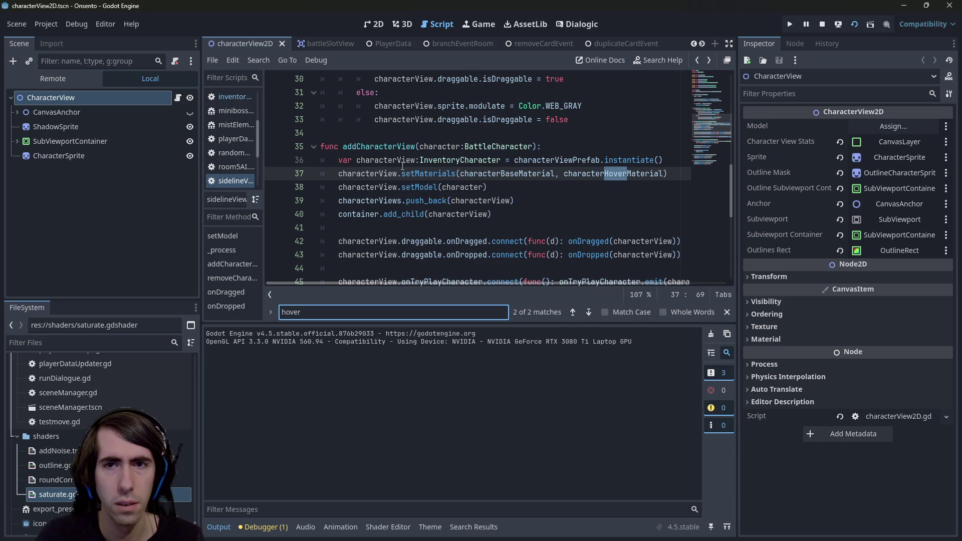
{"action": "left_click", "coordinate": [249, 48]}
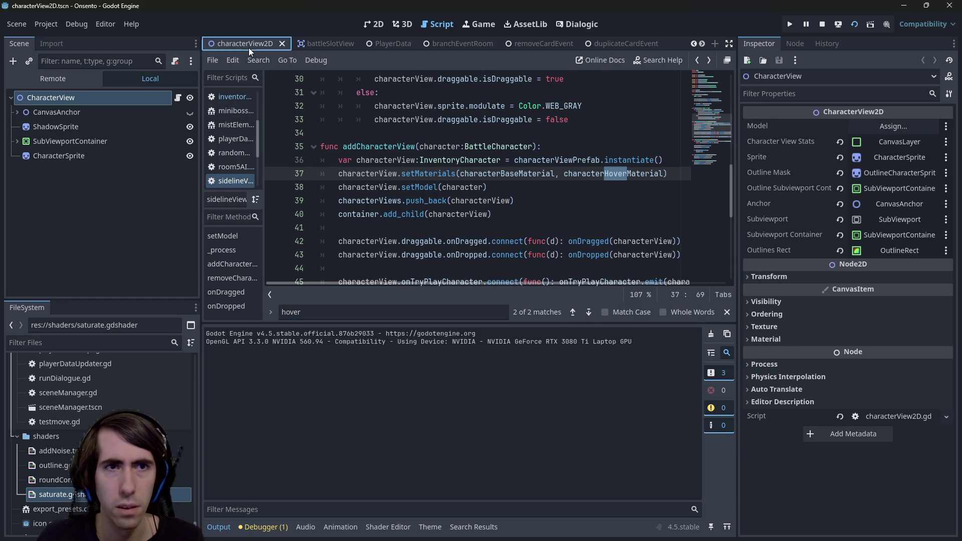
{"action": "left_click", "coordinate": [178, 97]}
{"action": "scroll", "coordinate": [393, 204], "scroll_direction": "down", "scroll_amount": 1}
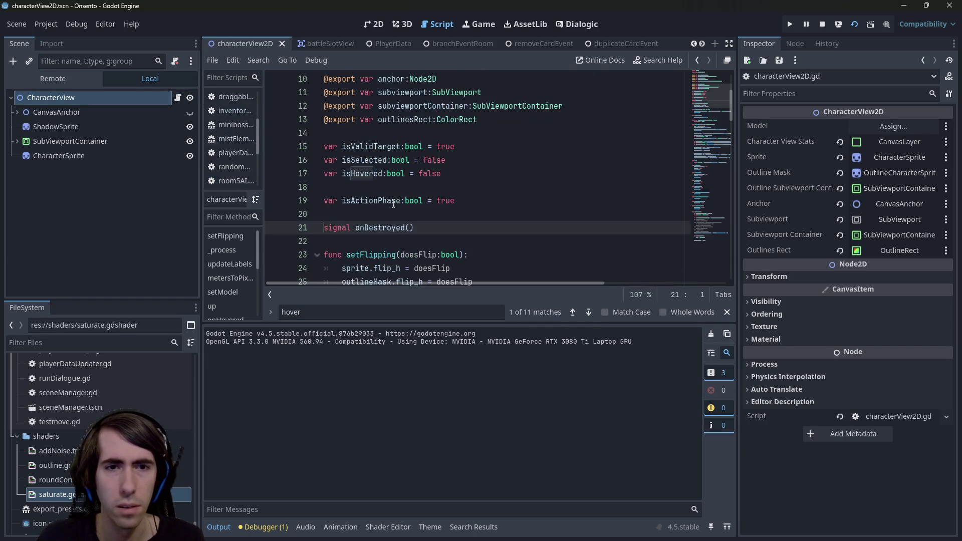
{"action": "scroll", "coordinate": [393, 204], "scroll_direction": "up", "scroll_amount": 2}
Dismiss the bool tooltip and jump to the first 'hover' match in the script.
{"action": "left_click", "coordinate": [451, 173]}
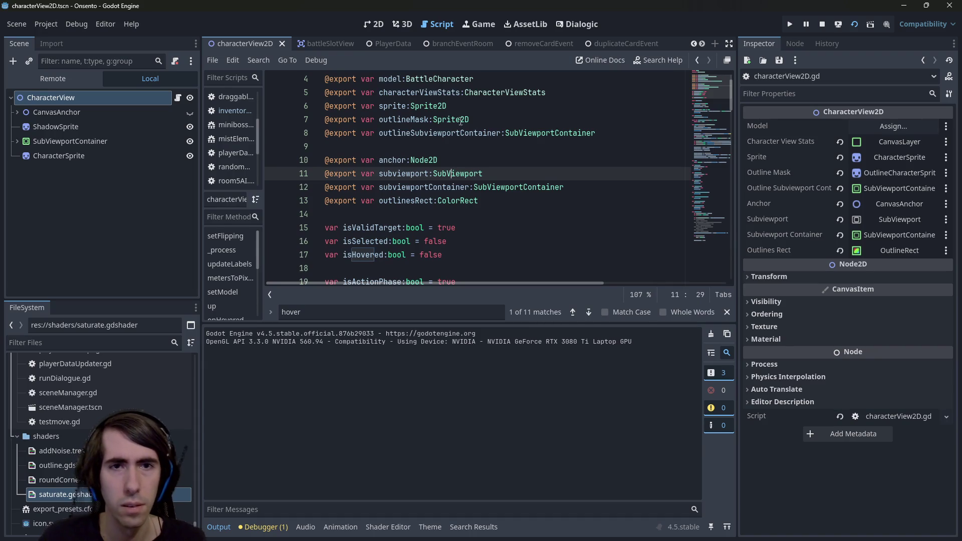
{"action": "scroll", "coordinate": [460, 120], "scroll_direction": "up", "scroll_amount": 1}
{"action": "left_click", "coordinate": [499, 173]}
{"action": "key", "text": "ctrl+f"}
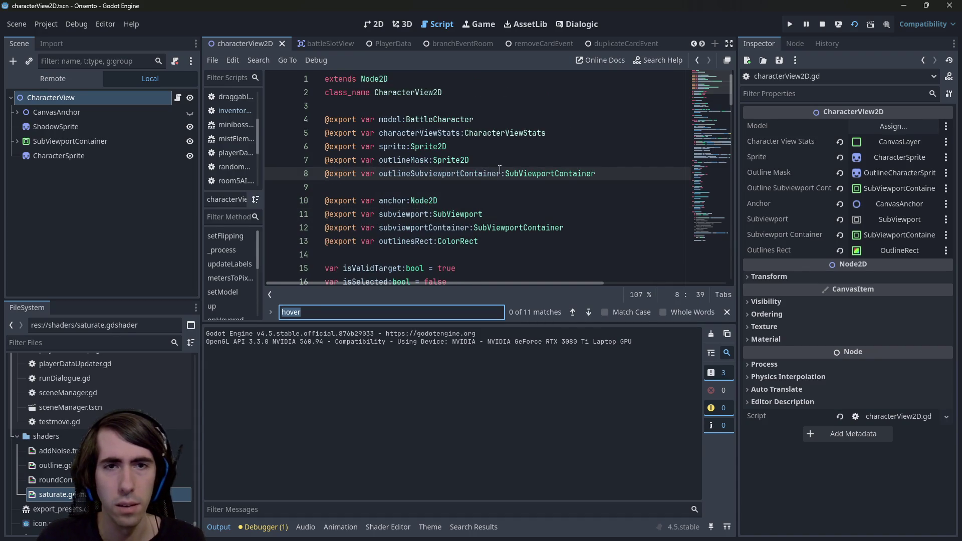
{"action": "key", "text": "Return"}
{"action": "scroll", "coordinate": [500, 169], "scroll_direction": "up", "scroll_amount": 3}
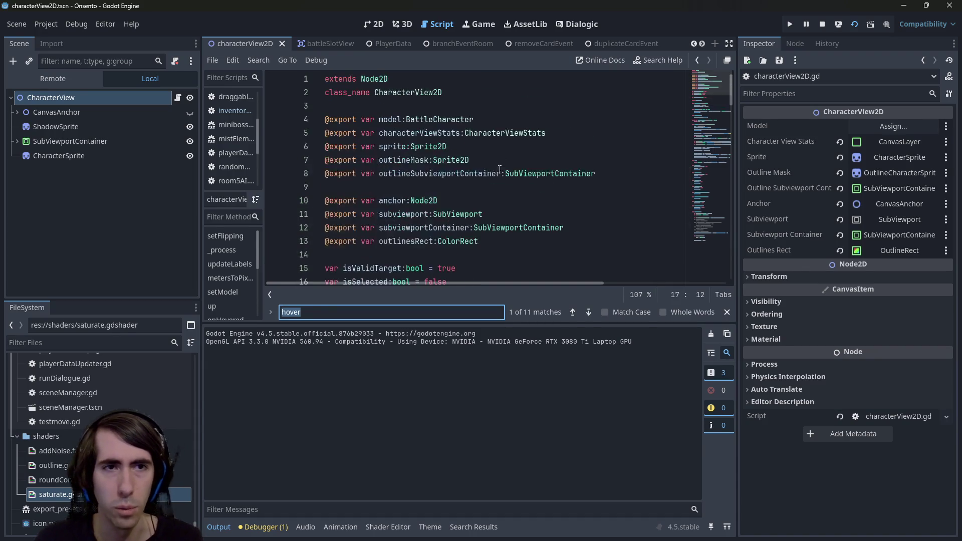
{"action": "scroll", "coordinate": [438, 161], "scroll_direction": "down", "scroll_amount": 2}
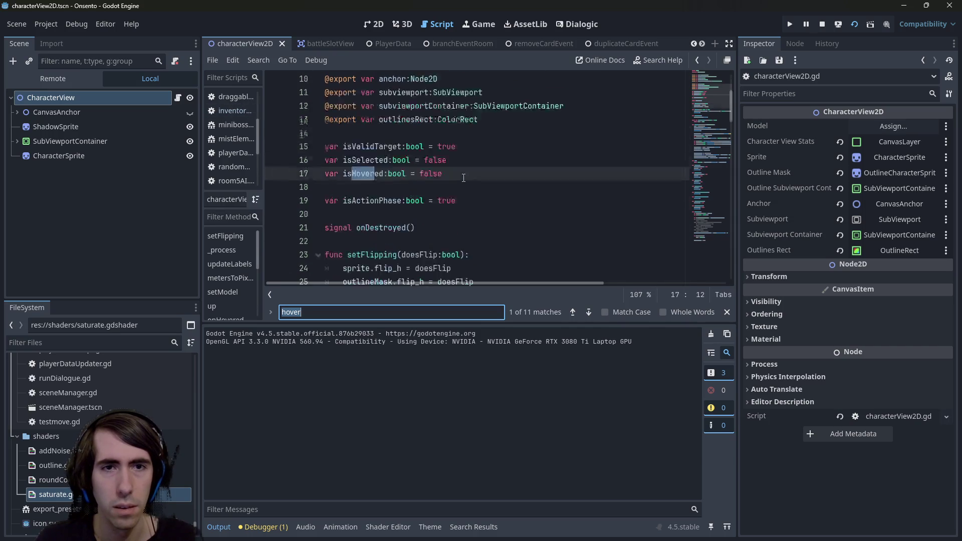
Cycle through the remaining 'hover' matches in characterView2D.gd.
{"action": "left_click", "coordinate": [414, 310]}
{"action": "key", "text": "Return"}
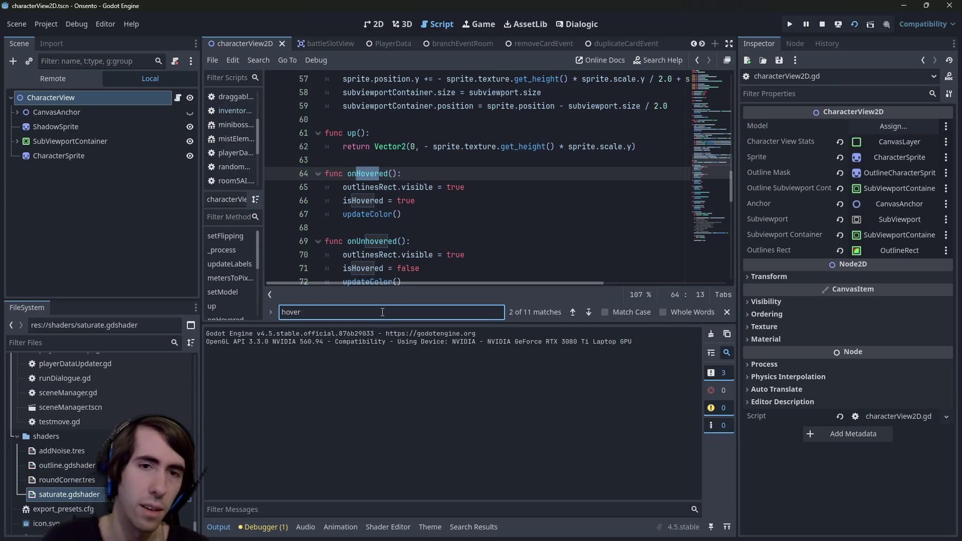
{"action": "key", "text": "Return"}
{"action": "key", "text": "Return"}
{"action": "key", "text": "Return"}
{"action": "key", "text": "Return"}
{"action": "key", "text": "Return"}
{"action": "key", "text": "Return"}
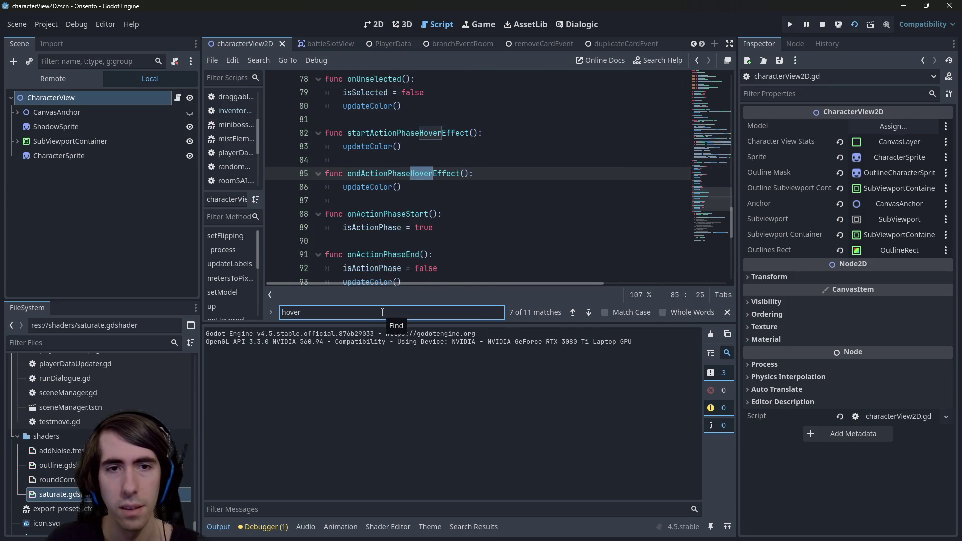
{"action": "key", "text": "Return"}
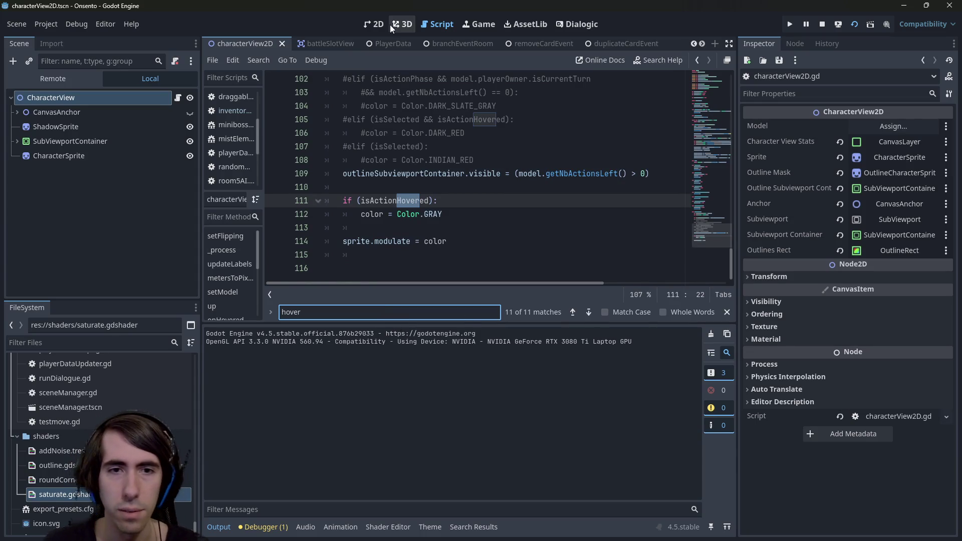
{"action": "left_click", "coordinate": [373, 24]}
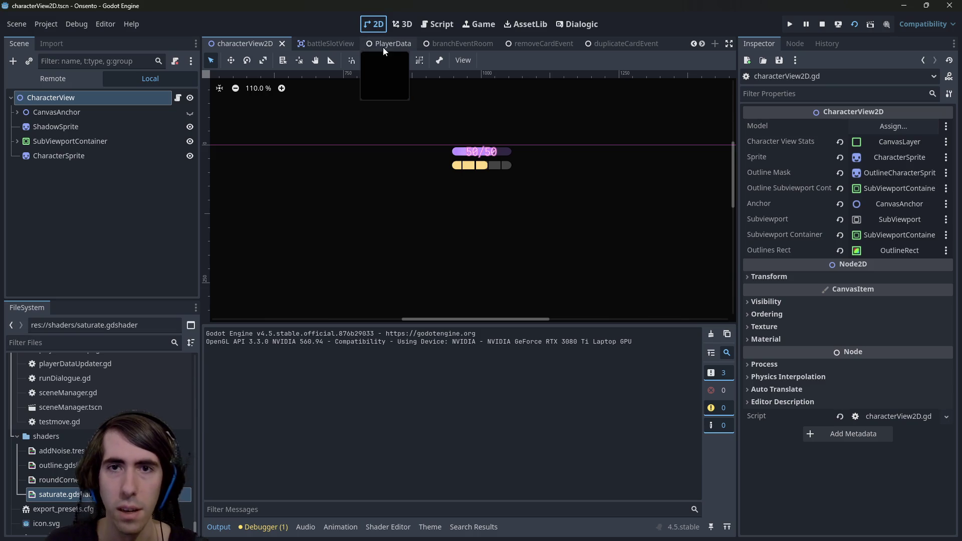
Close the rewardEventRoom, room2, room3, pickCardEvent, room4 and other unused scene tabs.
{"action": "scroll", "coordinate": [364, 46], "scroll_direction": "down", "scroll_amount": 6}
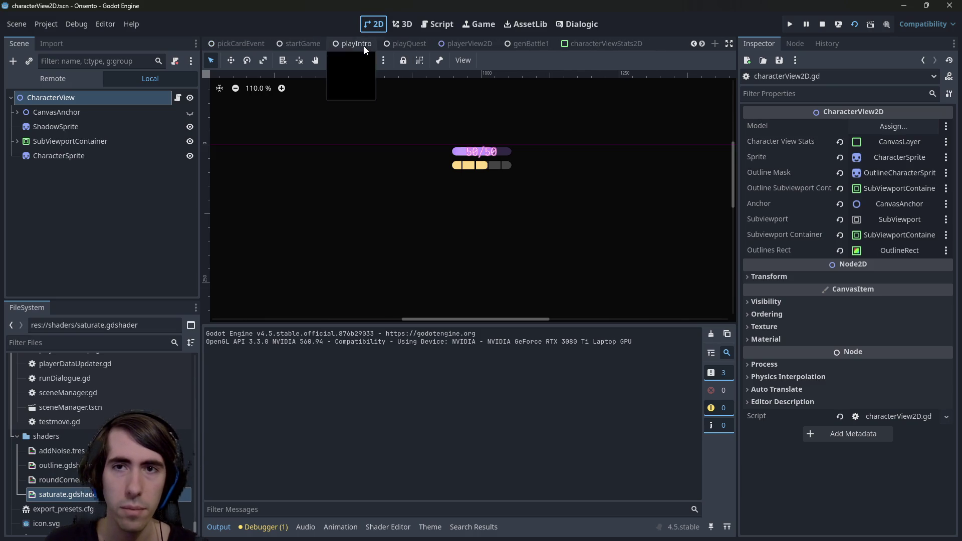
{"action": "scroll", "coordinate": [364, 44], "scroll_direction": "up", "scroll_amount": 5}
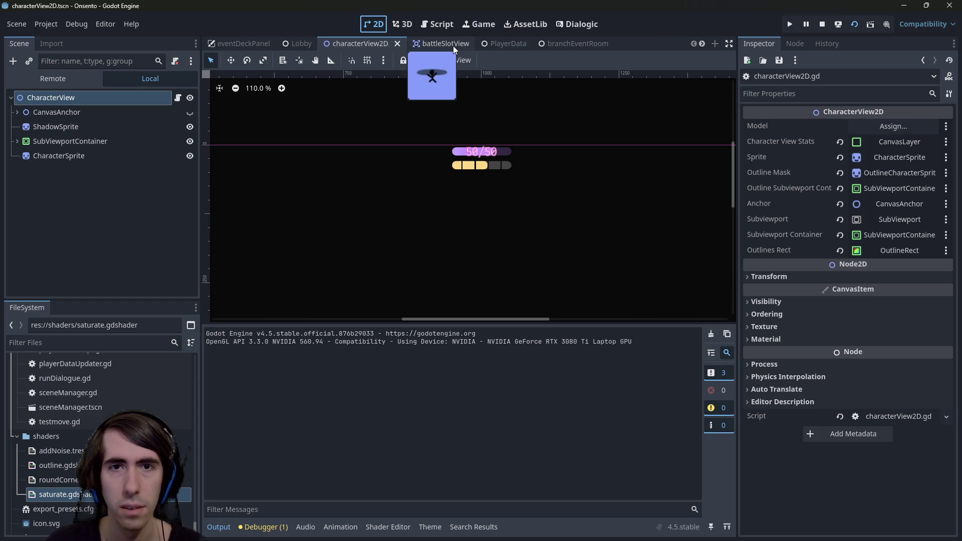
{"action": "scroll", "coordinate": [453, 46], "scroll_direction": "down", "scroll_amount": 8}
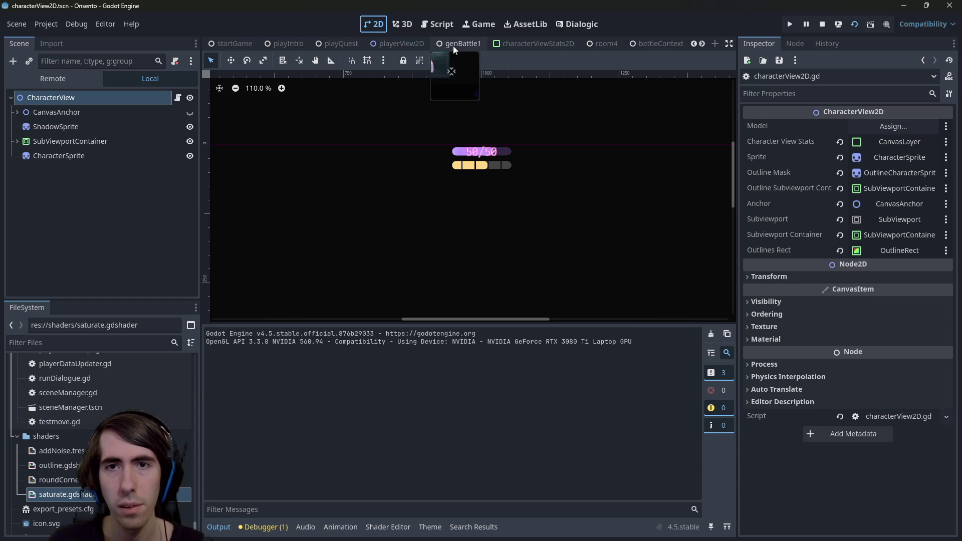
{"action": "scroll", "coordinate": [467, 42], "scroll_direction": "up", "scroll_amount": 8}
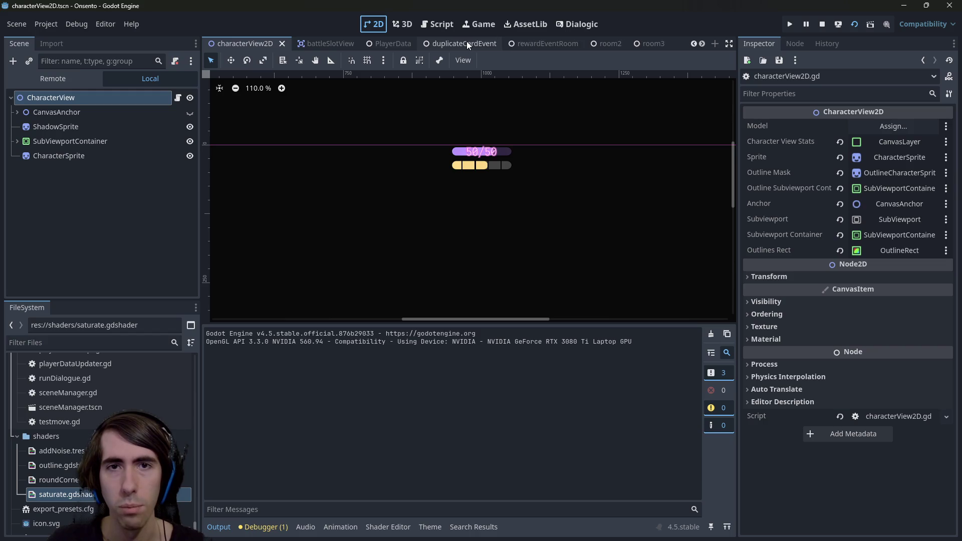
{"action": "middle_click", "coordinate": [482, 41]}
{"action": "middle_click", "coordinate": [488, 40]}
{"action": "middle_click", "coordinate": [489, 41]}
{"action": "middle_click", "coordinate": [488, 41]}
{"action": "middle_click", "coordinate": [488, 40]}
{"action": "middle_click", "coordinate": [488, 40]}
{"action": "middle_click", "coordinate": [488, 40]}
{"action": "middle_click", "coordinate": [489, 41]}
{"action": "middle_click", "coordinate": [488, 41]}
{"action": "middle_click", "coordinate": [488, 40]}
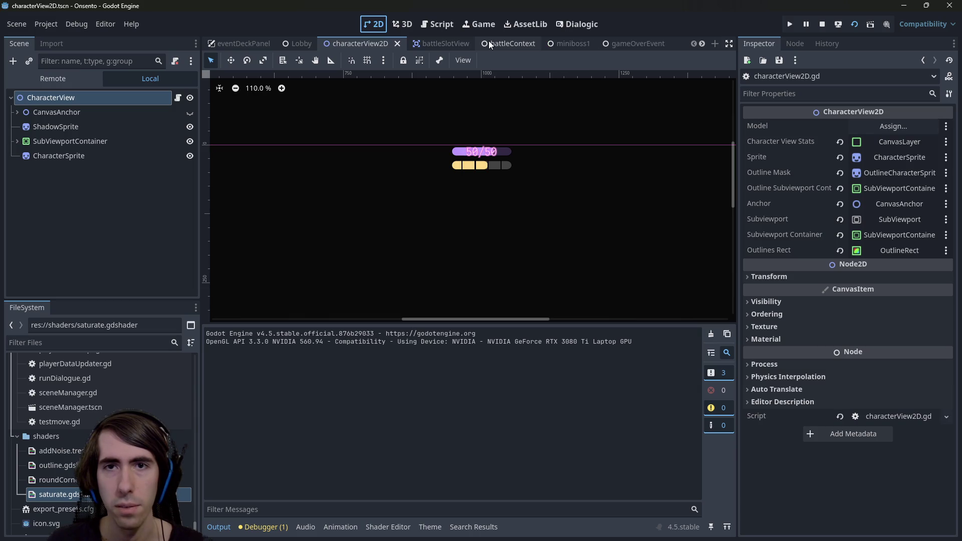
Switch to the miniboss1 scene, stop the running game, and relaunch it with F5.
{"action": "left_click", "coordinate": [588, 39]}
{"action": "left_click", "coordinate": [822, 24]}
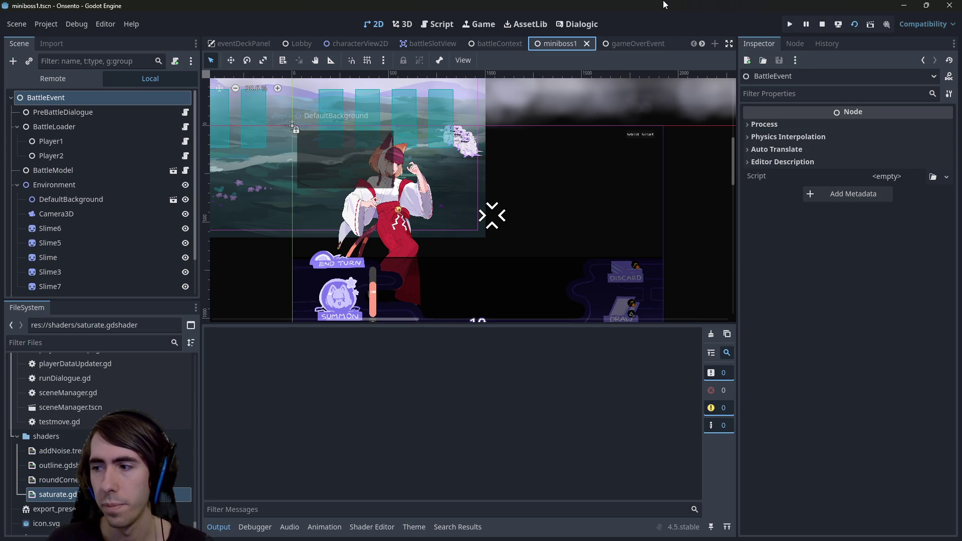
{"action": "key", "text": "F5"}
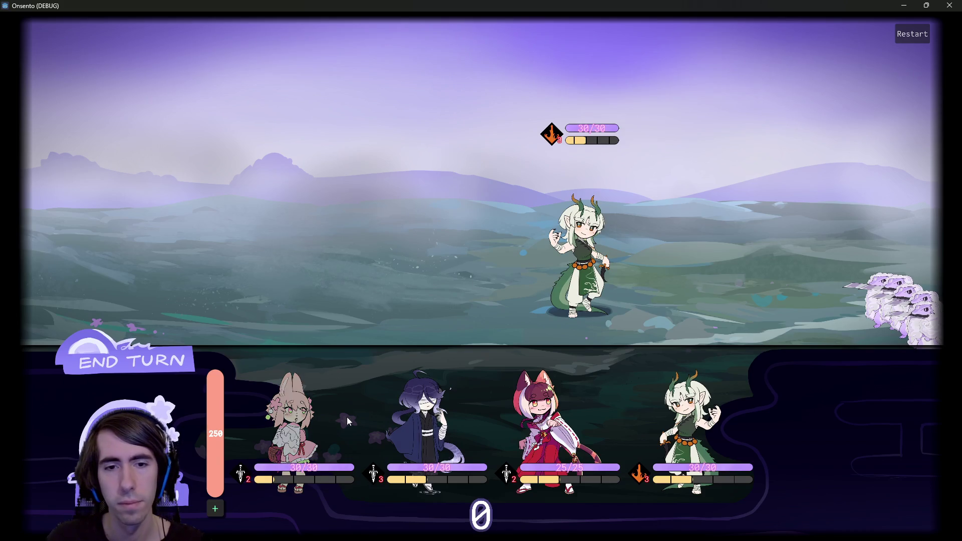
Drag the bunny, dark-haired and cat-girl sprites onto the battlefield, and try the dragon.
{"action": "mouse_move", "coordinate": [293, 421]}
{"action": "left_mouse_down"}
{"action": "mouse_move", "coordinate": [319, 291]}
{"action": "mouse_move", "coordinate": [315, 232]}
{"action": "mouse_move", "coordinate": [307, 238]}
{"action": "left_mouse_up"}
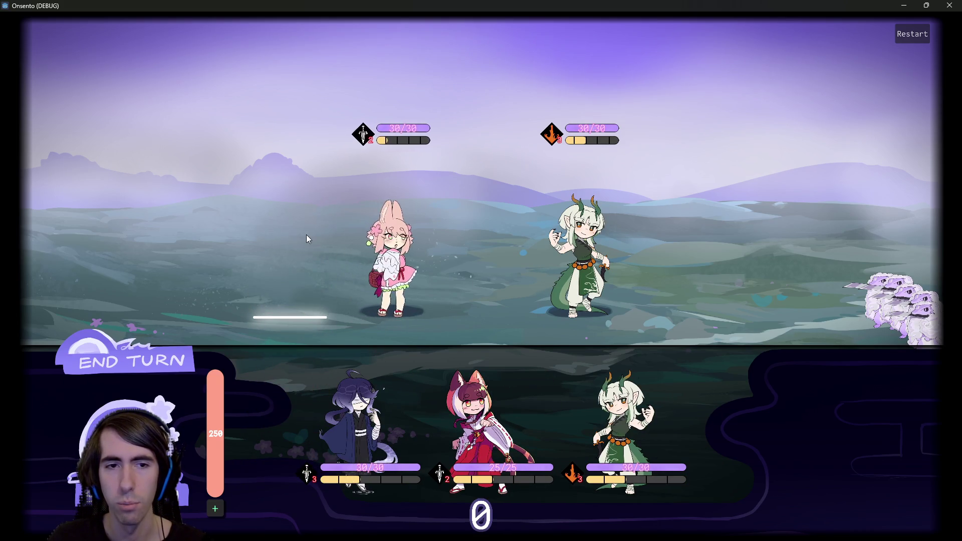
{"action": "mouse_move", "coordinate": [355, 420]}
{"action": "left_mouse_down"}
{"action": "mouse_move", "coordinate": [281, 280]}
{"action": "mouse_move", "coordinate": [311, 241]}
{"action": "mouse_move", "coordinate": [295, 244]}
{"action": "left_mouse_up"}
{"action": "mouse_move", "coordinate": [411, 426]}
{"action": "left_mouse_down"}
{"action": "mouse_move", "coordinate": [346, 386]}
{"action": "mouse_move", "coordinate": [200, 241]}
{"action": "left_mouse_up"}
{"action": "mouse_move", "coordinate": [534, 408]}
{"action": "left_mouse_down"}
{"action": "mouse_move", "coordinate": [501, 403]}
{"action": "mouse_move", "coordinate": [551, 421]}
{"action": "left_mouse_up"}
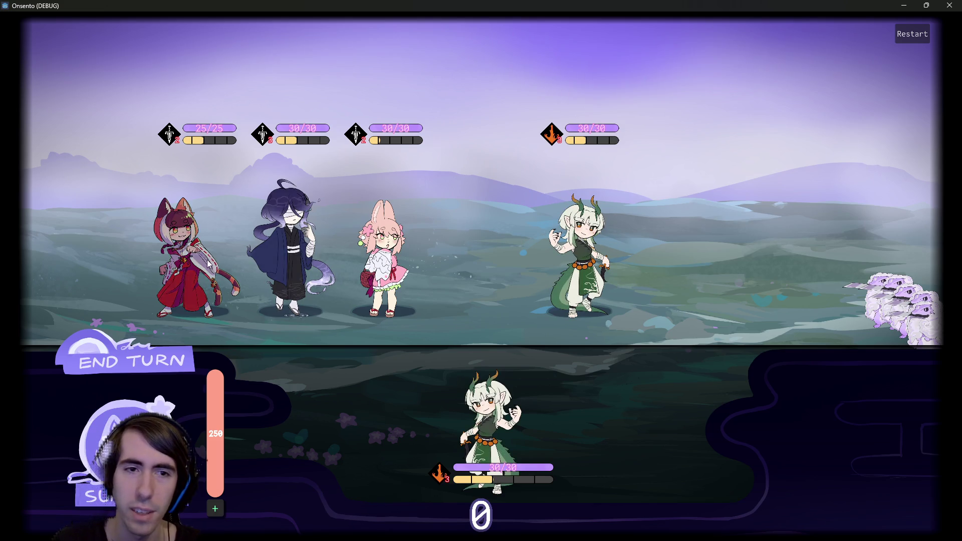
End the turn, then close the game window.
{"action": "left_click", "coordinate": [137, 362]}
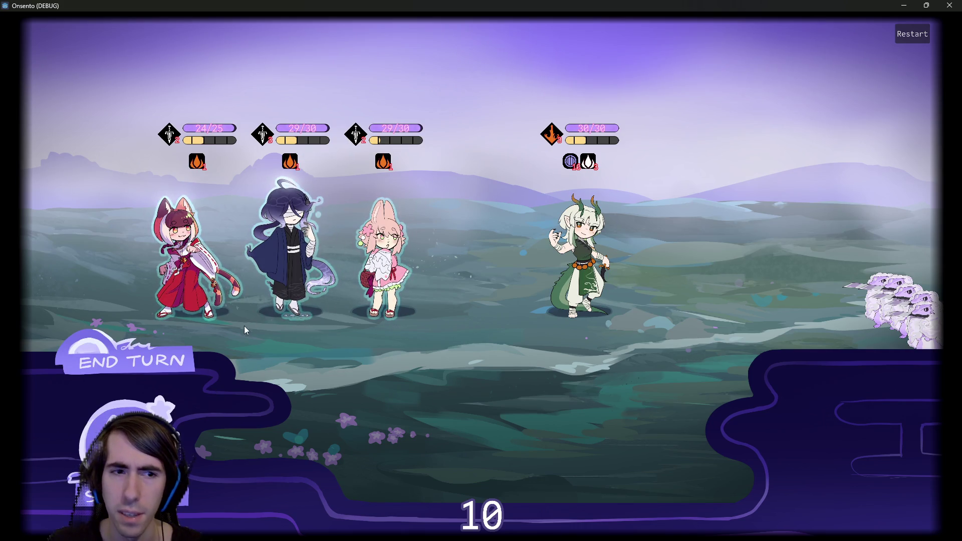
{"action": "left_click", "coordinate": [184, 343]}
{"action": "left_click", "coordinate": [184, 343]}
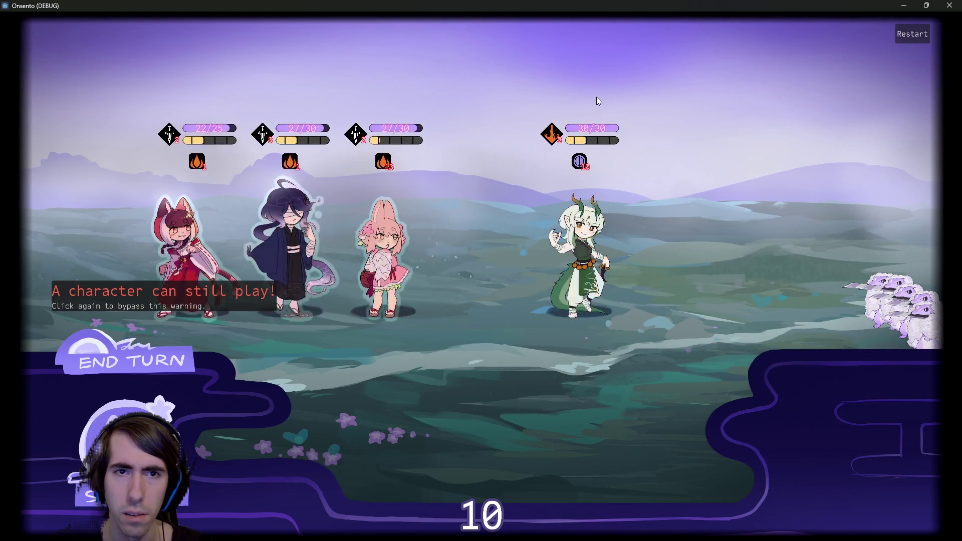
{"action": "left_click", "coordinate": [950, 5]}
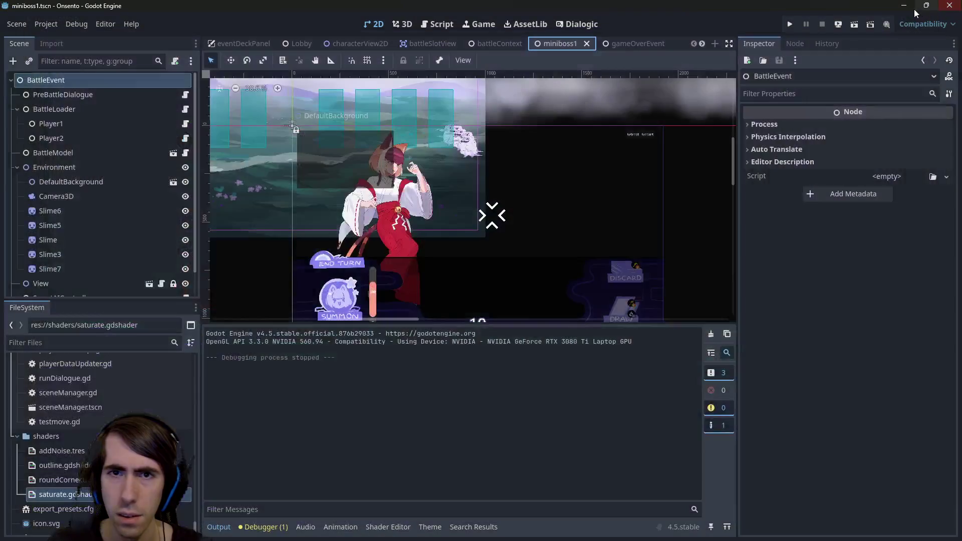
Quick-open the deckEditorCardView scene from the script editor.
{"action": "left_click", "coordinate": [452, 23]}
{"action": "left_click", "coordinate": [511, 130]}
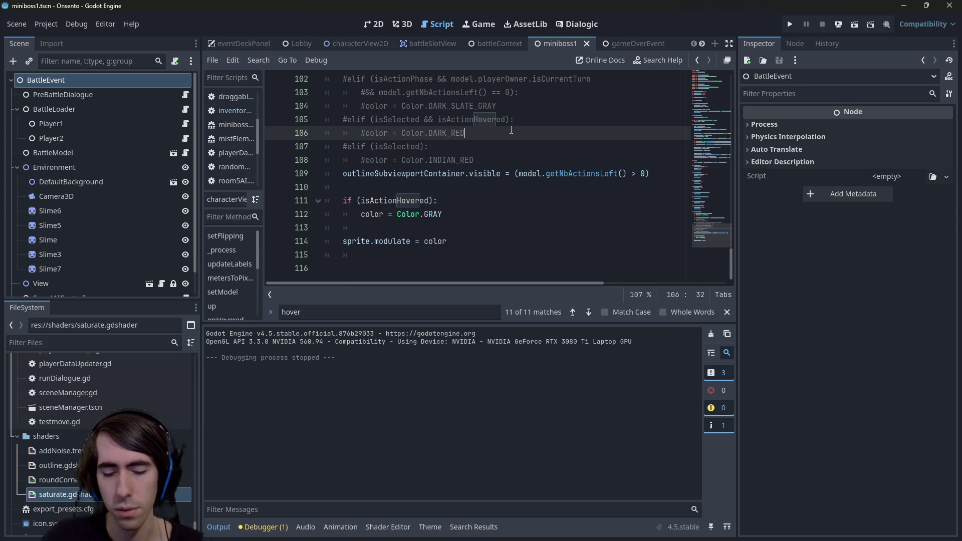
{"action": "key", "text": "alt+shift+o"}
{"action": "type", "text": "card editor"}
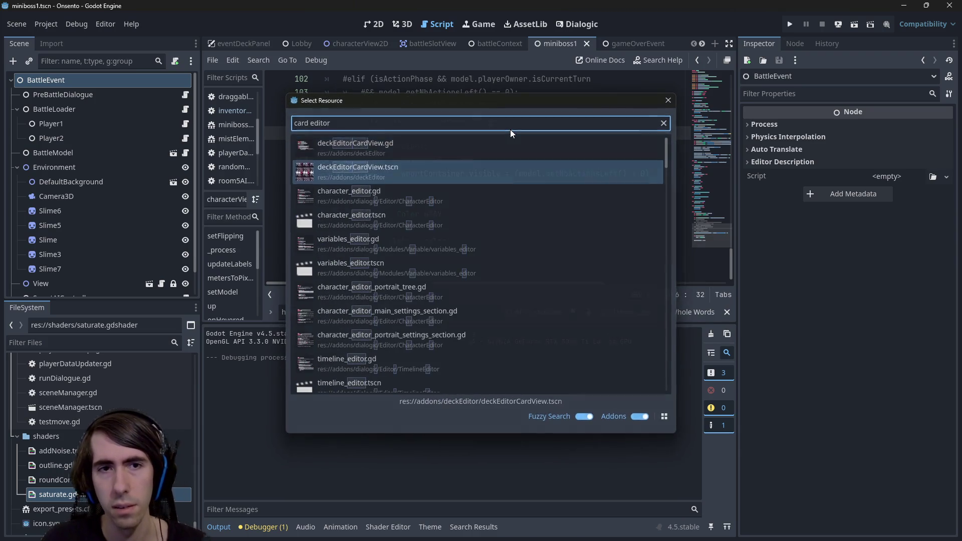
{"action": "key", "text": "Return"}
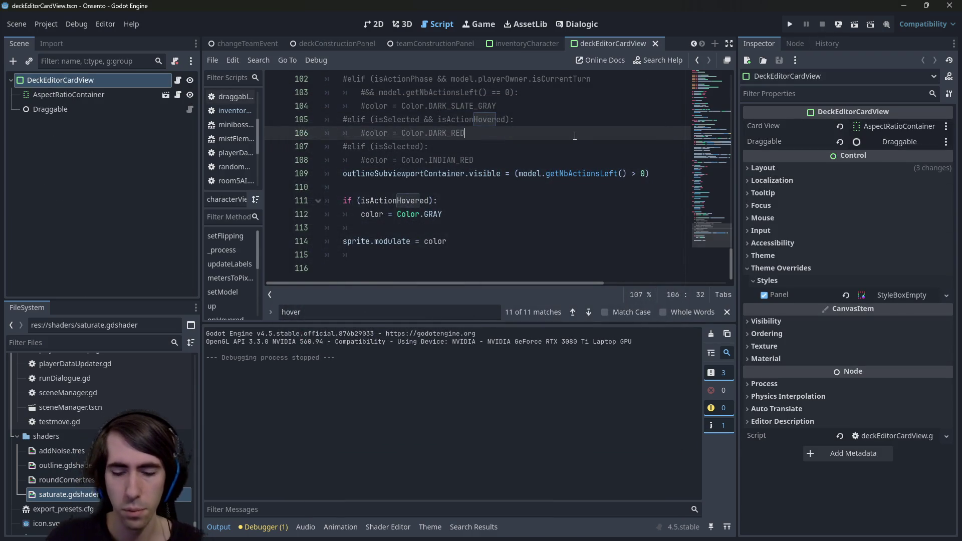
Open deckEditorPanel.tscn and run that scene.
{"action": "key", "text": "alt+shift+o"}
{"action": "type", "text": "deckeditor"}
{"action": "key", "text": "Down"}
{"action": "key", "text": "Down"}
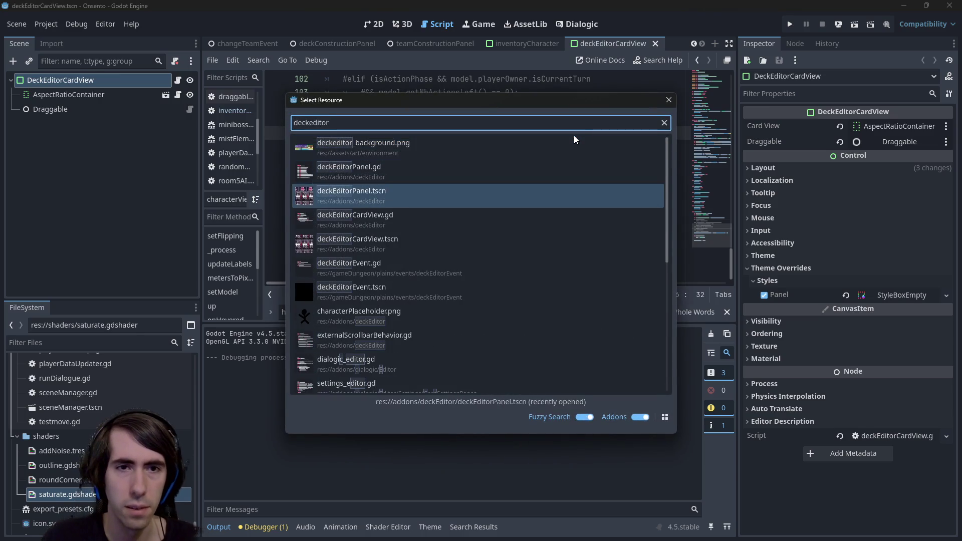
{"action": "key", "text": "Return"}
{"action": "left_click", "coordinate": [855, 24]}
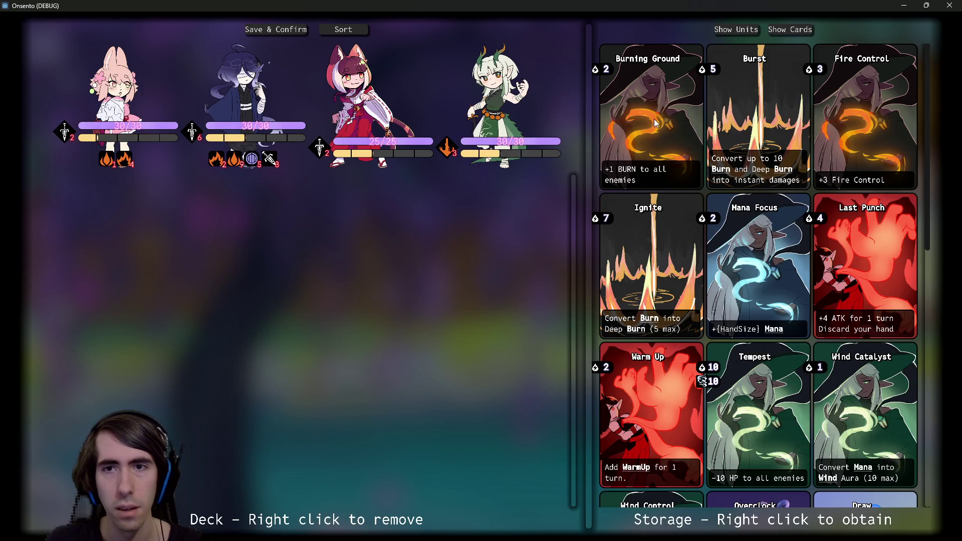
Add one Guard Up, two Motivation and two Attack-Up Magic cards to the deck.
{"action": "scroll", "coordinate": [708, 310], "scroll_direction": "down", "scroll_amount": 10}
{"action": "scroll", "coordinate": [751, 300], "scroll_direction": "up", "scroll_amount": 2}
{"action": "scroll", "coordinate": [807, 291], "scroll_direction": "down", "scroll_amount": 3}
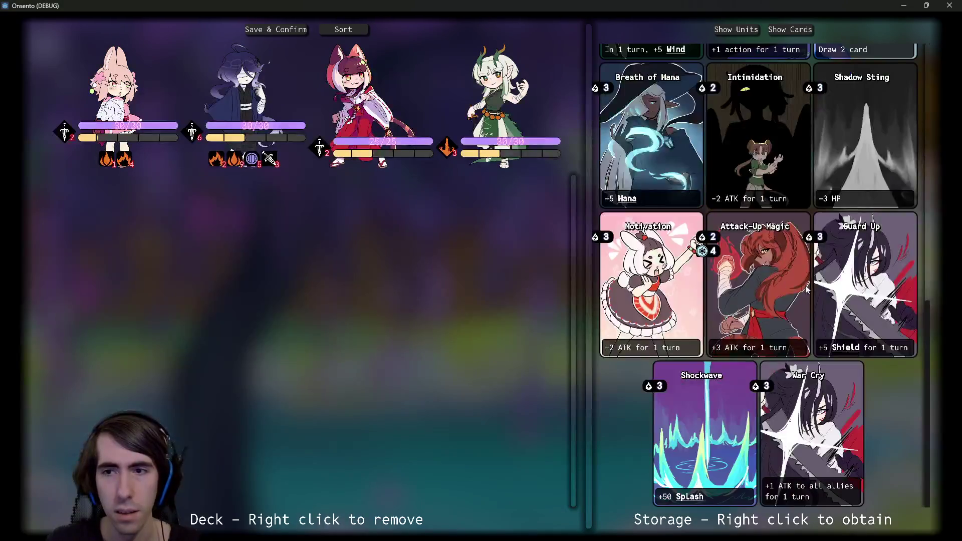
{"action": "right_click", "coordinate": [850, 259]}
{"action": "right_click", "coordinate": [850, 259]}
{"action": "right_click", "coordinate": [850, 259]}
{"action": "right_click", "coordinate": [413, 253]}
{"action": "right_click", "coordinate": [628, 253]}
{"action": "right_click", "coordinate": [628, 252]}
{"action": "right_click", "coordinate": [753, 268]}
{"action": "right_click", "coordinate": [728, 288]}
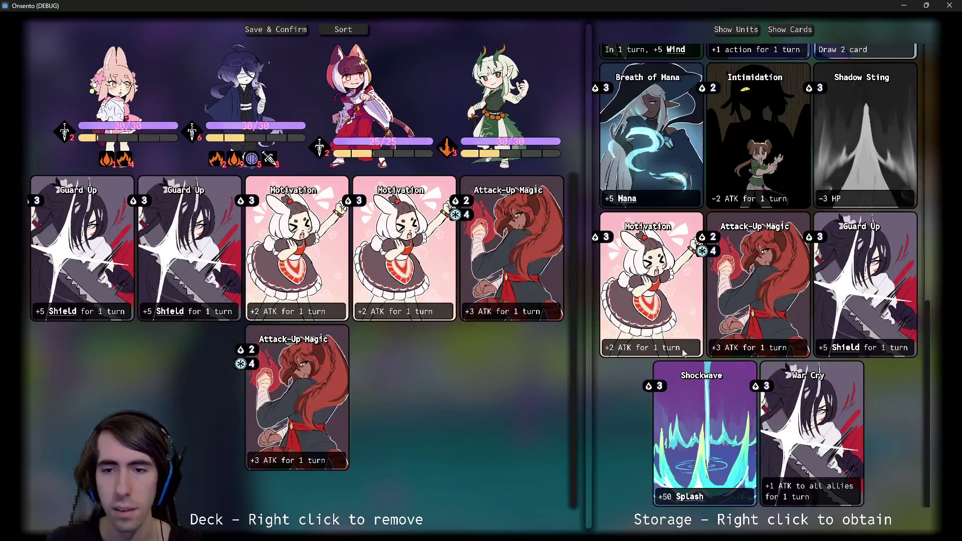
Add an Overclock card, removing the Breath of Mana cards added by mistake.
{"action": "scroll", "coordinate": [695, 383], "scroll_direction": "up", "scroll_amount": 5}
{"action": "right_click", "coordinate": [651, 390]}
{"action": "right_click", "coordinate": [650, 391]}
{"action": "right_click", "coordinate": [651, 391]}
{"action": "scroll", "coordinate": [701, 351], "scroll_direction": "up", "scroll_amount": 2}
{"action": "scroll", "coordinate": [736, 307], "scroll_direction": "down", "scroll_amount": 2}
{"action": "right_click", "coordinate": [735, 306]}
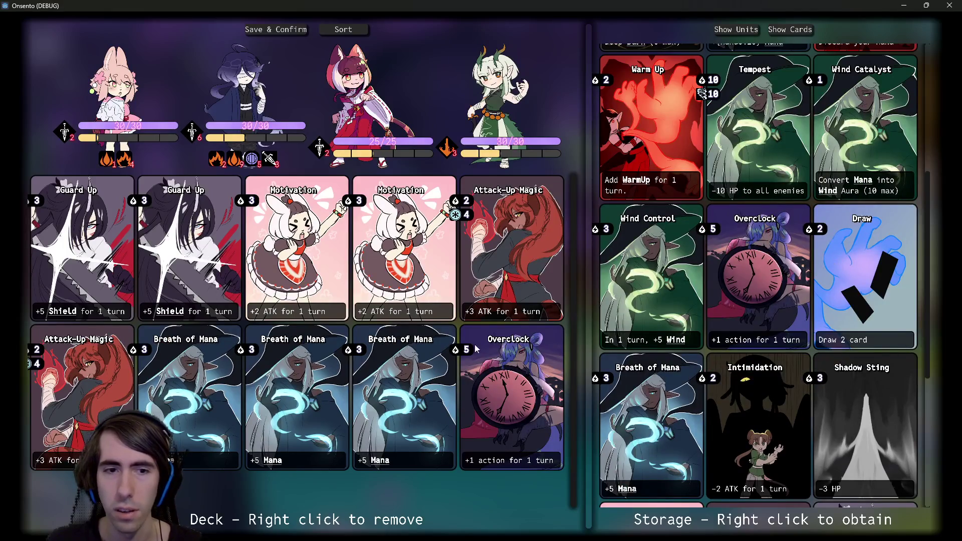
{"action": "right_click", "coordinate": [396, 375]}
{"action": "right_click", "coordinate": [396, 375]}
{"action": "right_click", "coordinate": [300, 375]}
{"action": "scroll", "coordinate": [718, 328], "scroll_direction": "up", "scroll_amount": 5}
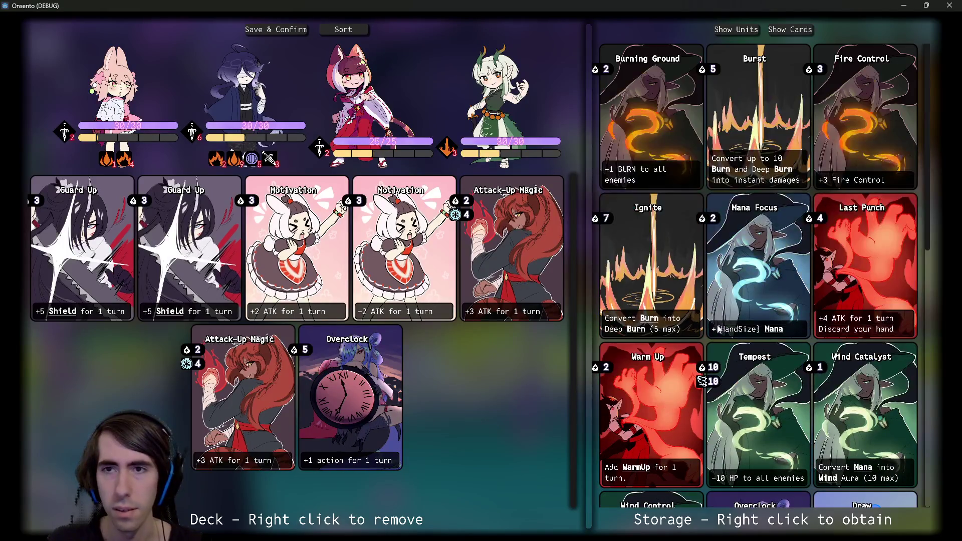
Add Mana Focus, Warm Up and Fire Control cards, then Save & Confirm the deck.
{"action": "right_click", "coordinate": [756, 292]}
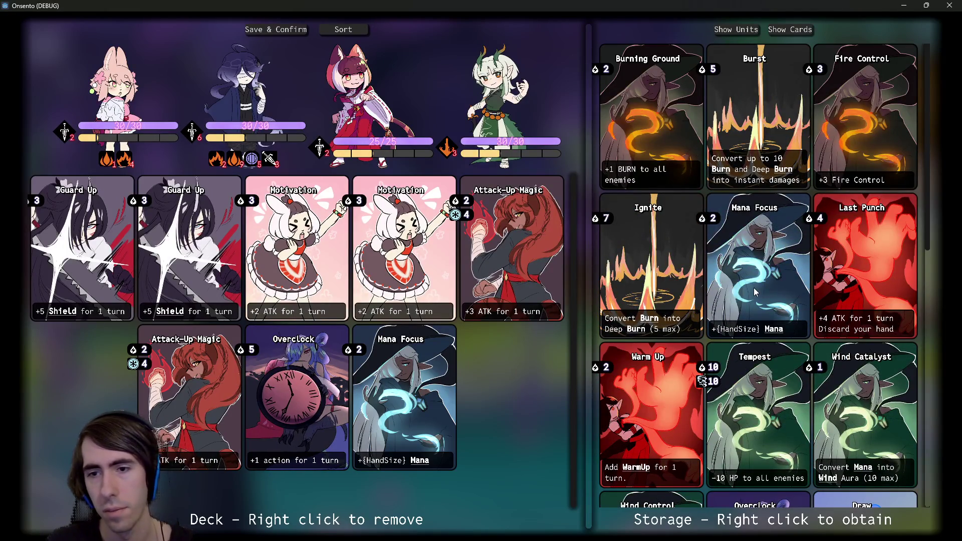
{"action": "right_click", "coordinate": [635, 423]}
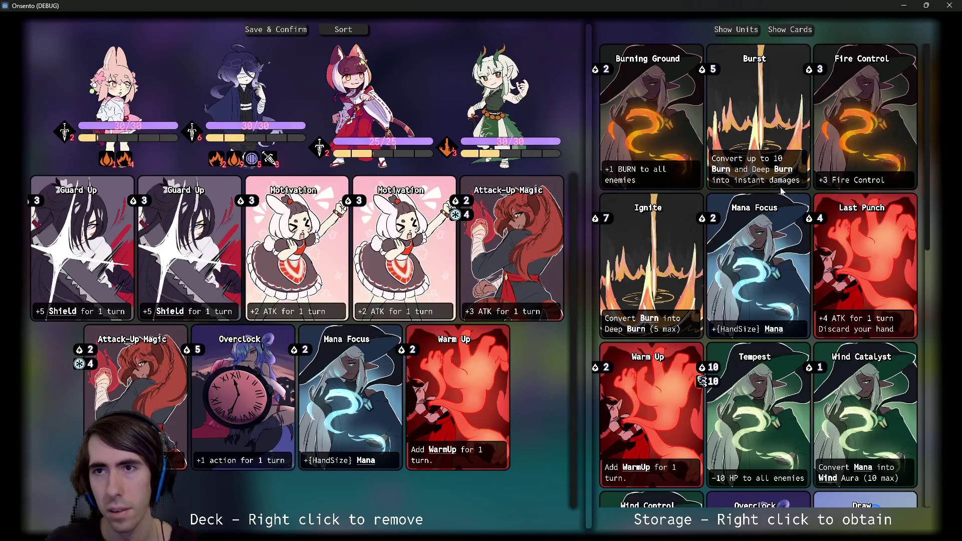
{"action": "right_click", "coordinate": [858, 123]}
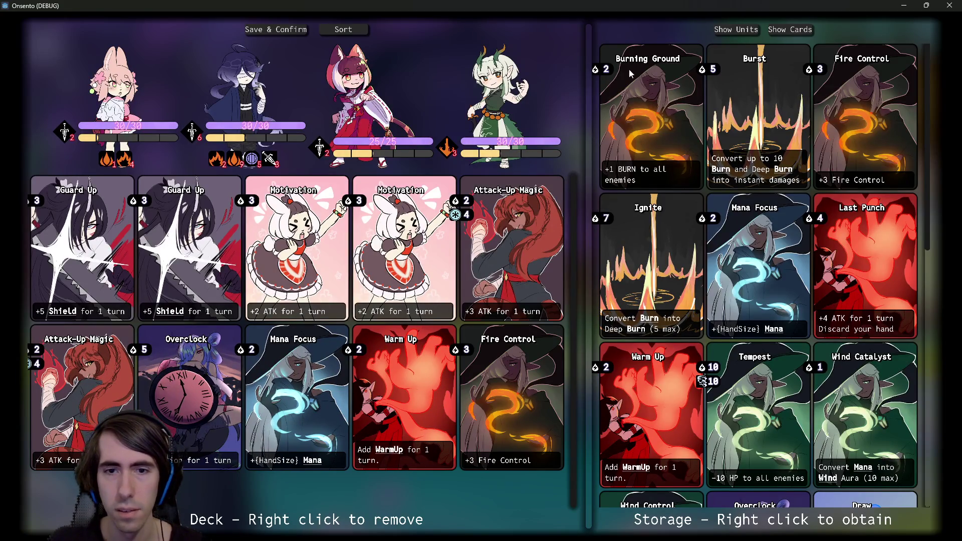
{"action": "left_click", "coordinate": [270, 28]}
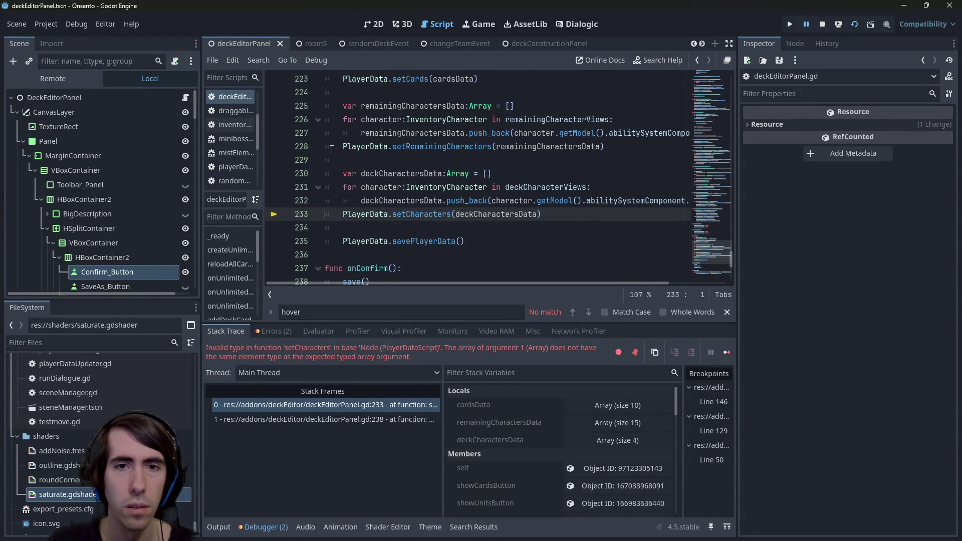
Widen the script list slightly and select the onCharacterRightClick function name.
{"action": "scroll", "coordinate": [331, 149], "scroll_direction": "up", "scroll_amount": 4}
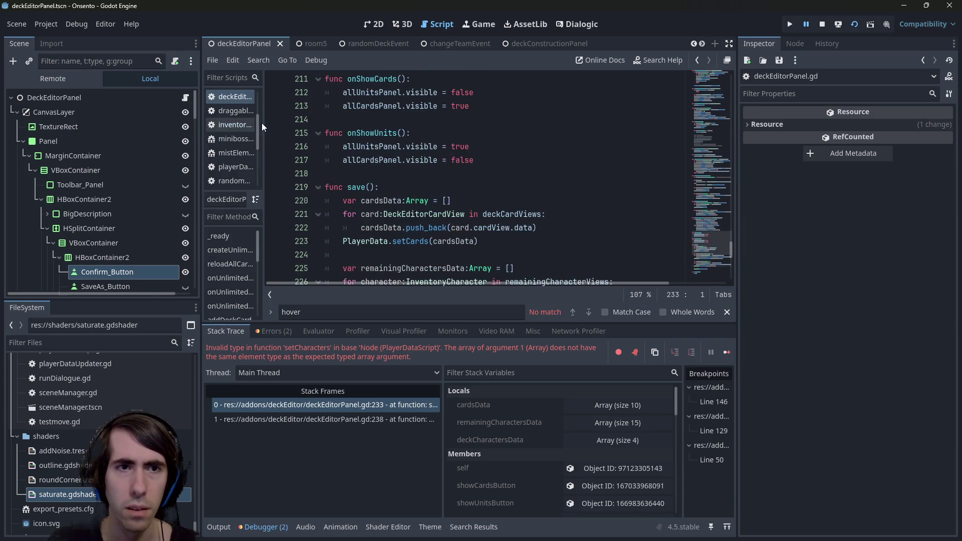
{"action": "left_click_drag", "start_coordinate": [261, 108], "coordinate": [272, 109]}
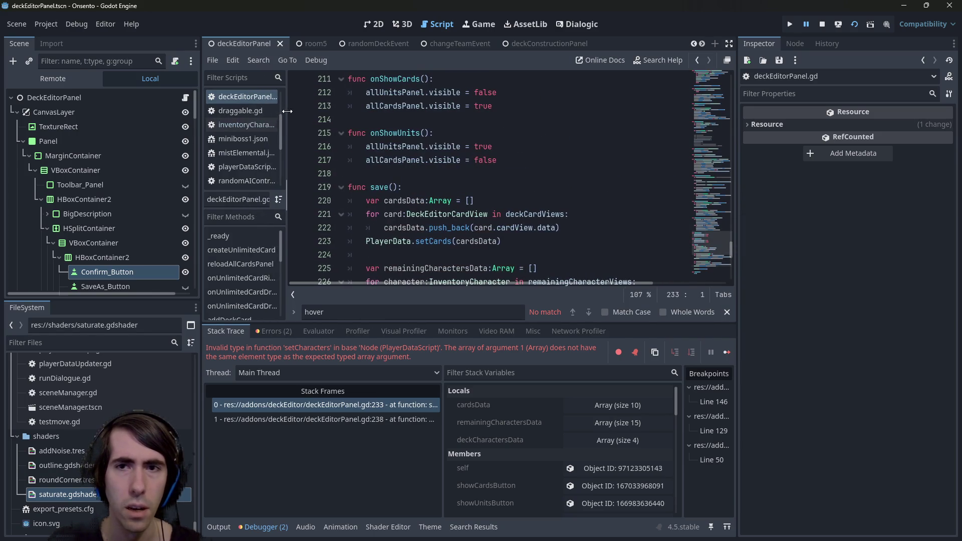
{"action": "scroll", "coordinate": [432, 184], "scroll_direction": "up", "scroll_amount": 1}
{"action": "scroll", "coordinate": [431, 184], "scroll_direction": "up", "scroll_amount": 5}
{"action": "scroll", "coordinate": [433, 185], "scroll_direction": "up", "scroll_amount": 3}
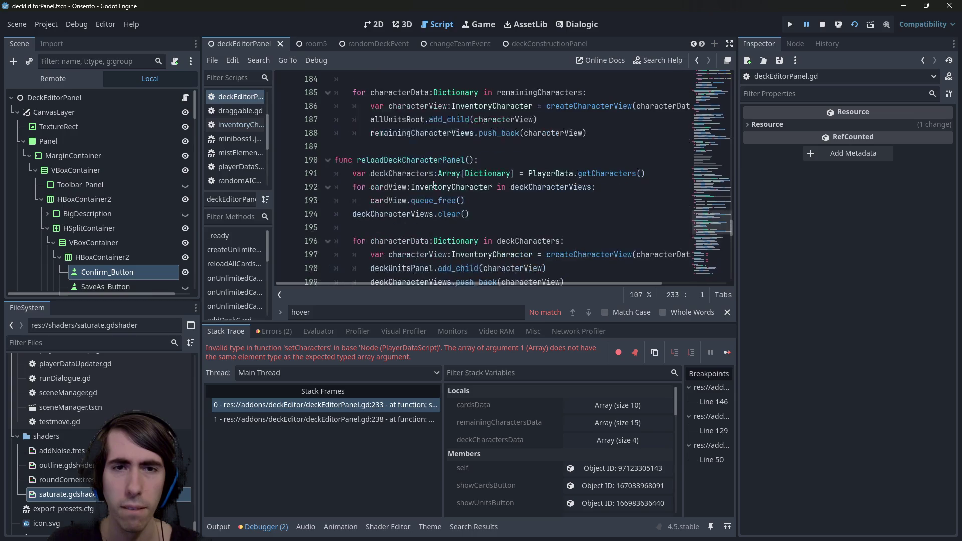
{"action": "scroll", "coordinate": [433, 185], "scroll_direction": "down", "scroll_amount": 3}
{"action": "double_click", "coordinate": [417, 187]}
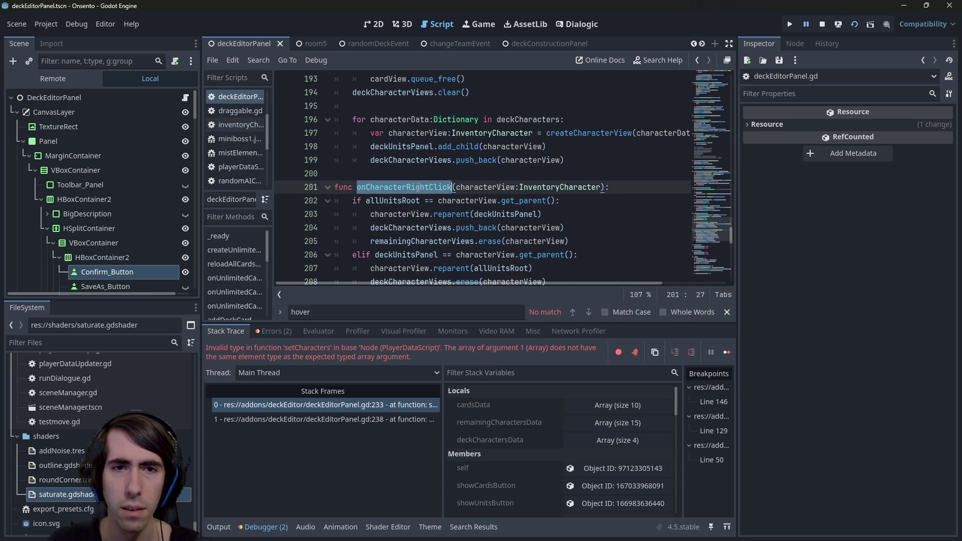
Shrink the Inspector and debugger panels, then select deckCharactersData on line 233 of save().
{"action": "left_click_drag", "start_coordinate": [739, 168], "coordinate": [826, 168]}
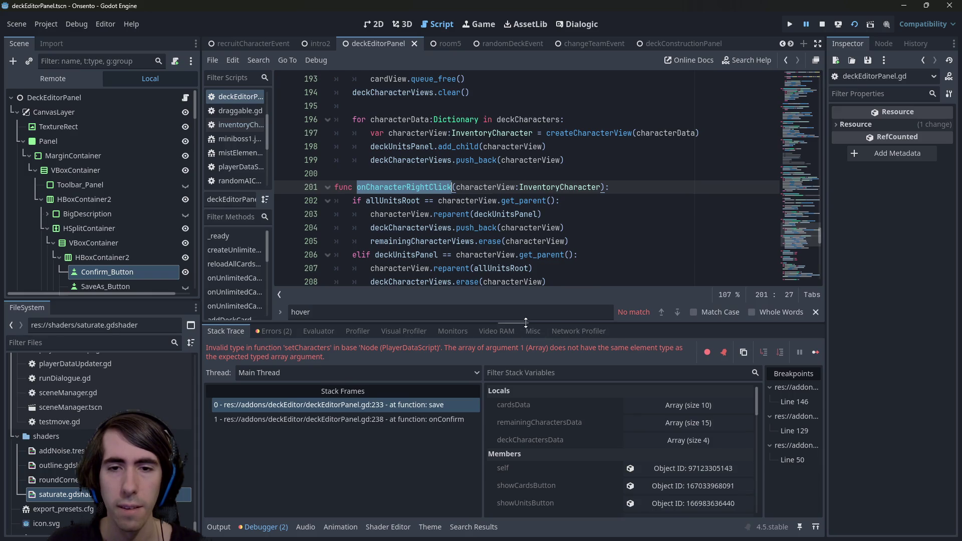
{"action": "left_click_drag", "start_coordinate": [526, 323], "coordinate": [526, 393]}
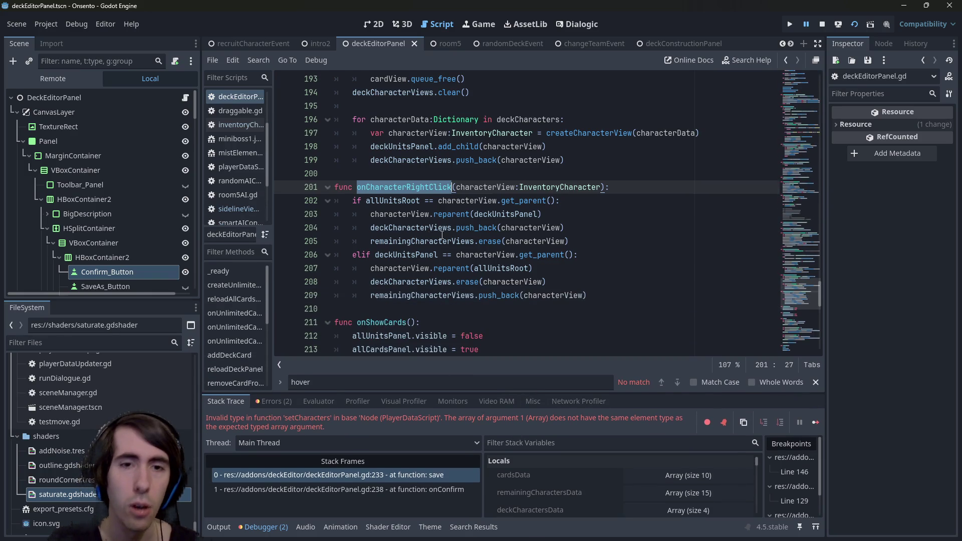
{"action": "scroll", "coordinate": [442, 235], "scroll_direction": "down", "scroll_amount": 8}
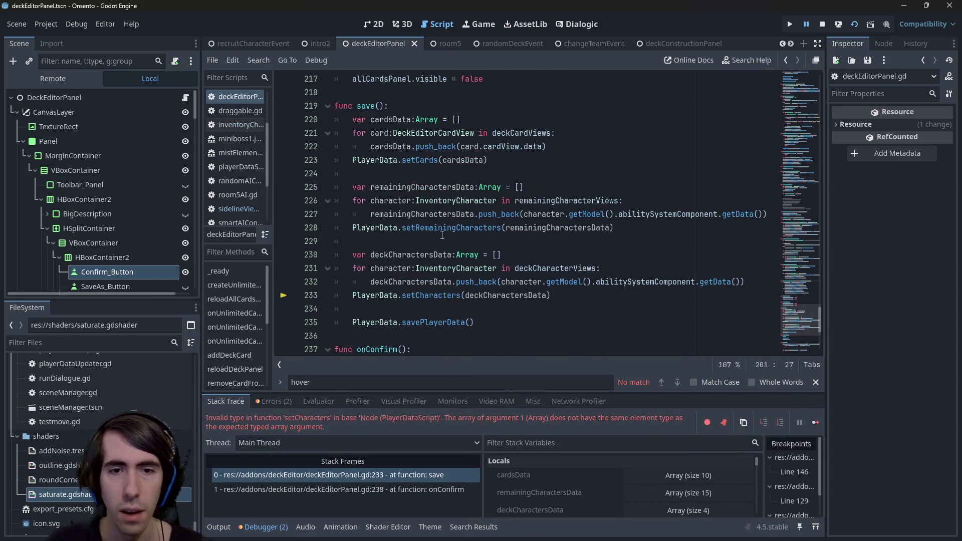
{"action": "mouse_move", "coordinate": [455, 296]}
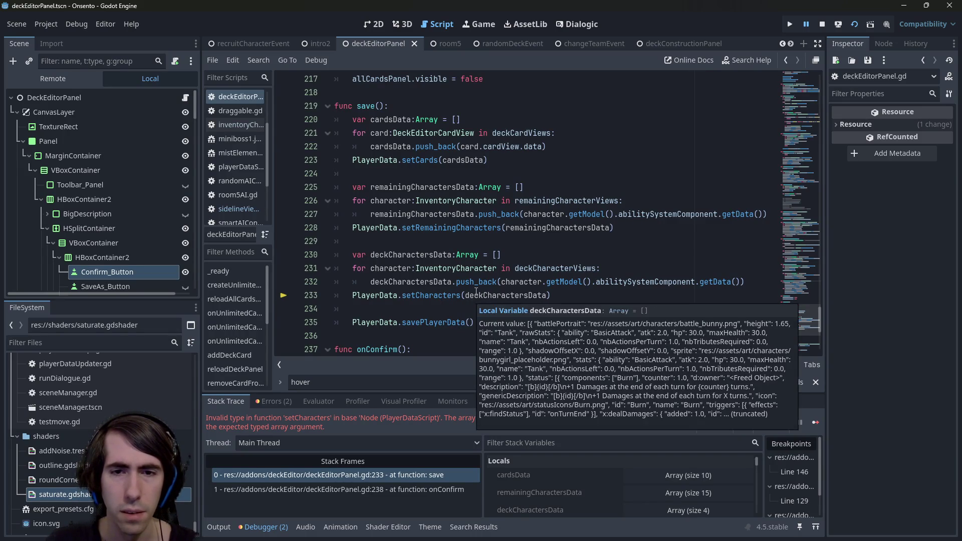
{"action": "mouse_move", "coordinate": [473, 249]}
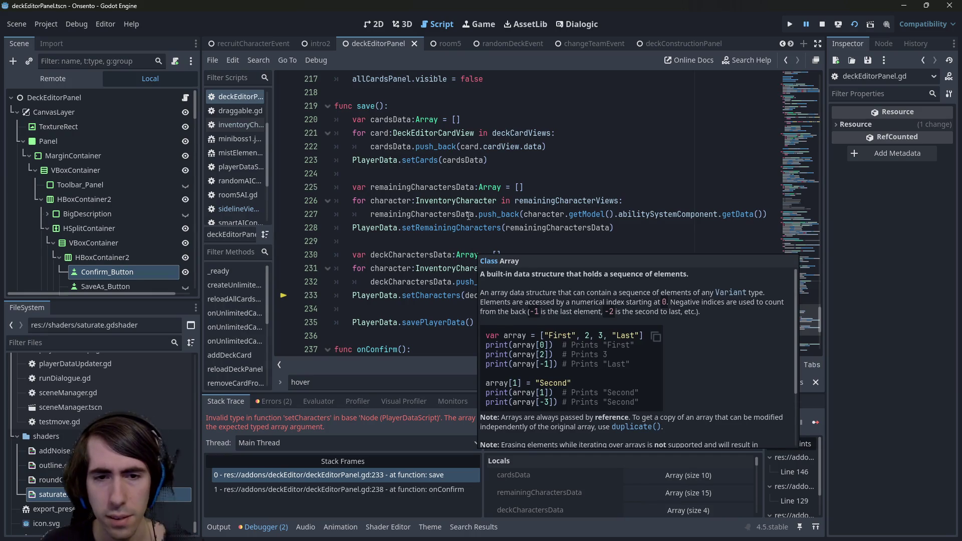
{"action": "left_click", "coordinate": [470, 215]}
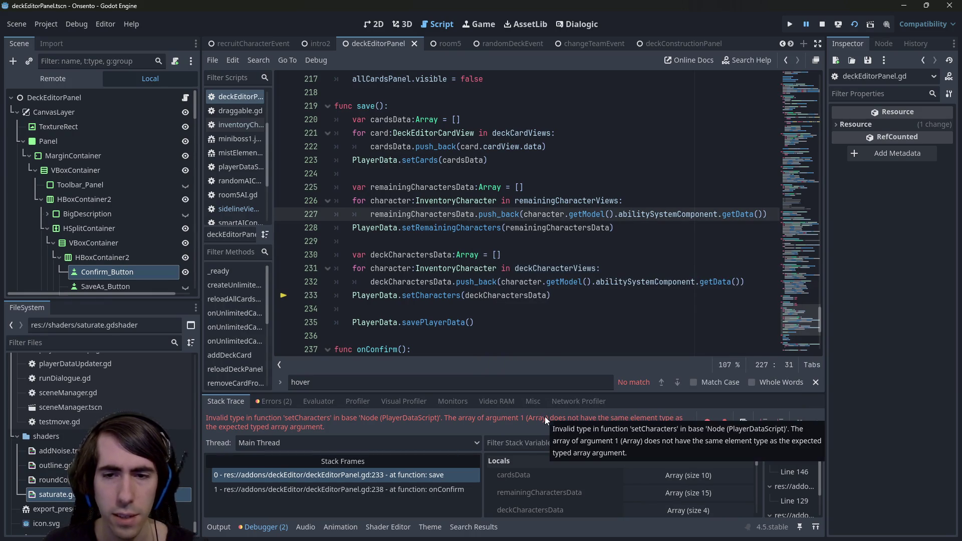
{"action": "double_click", "coordinate": [482, 295]}
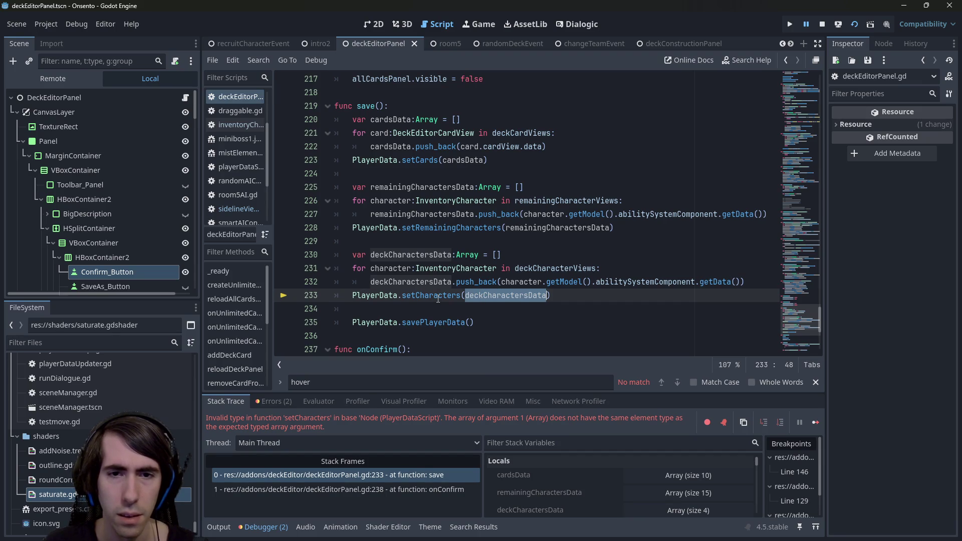
Type deckCharactersData on line 230 as Array[Dictionary].
{"action": "mouse_move", "coordinate": [438, 299]}
{"action": "left_click", "coordinate": [479, 256]}
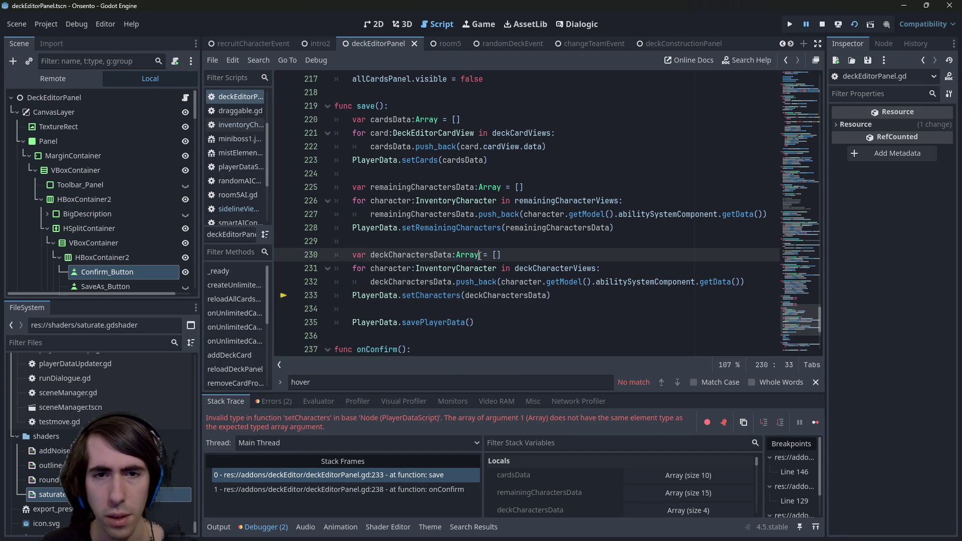
{"action": "type", "text": "ic"}
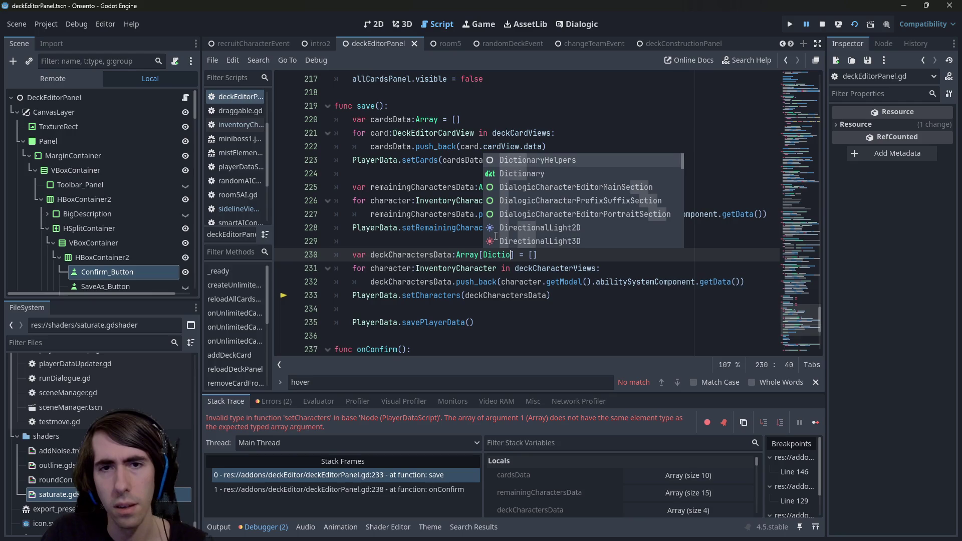
{"action": "key", "text": "Return"}
{"action": "double_click", "coordinate": [413, 254]}
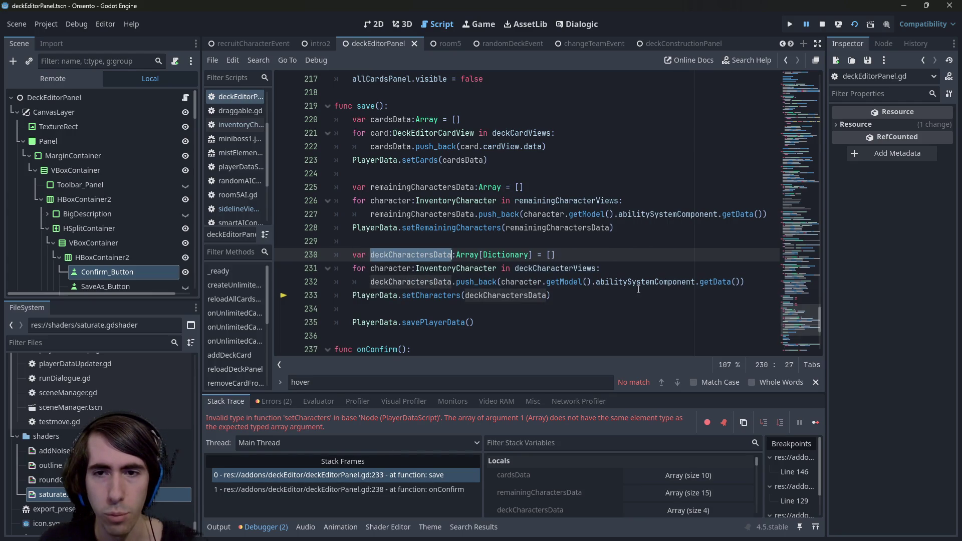
Type remainingCharactersData on line 225 as Array[Dictionary] and stop the running game.
{"action": "mouse_move", "coordinate": [714, 282]}
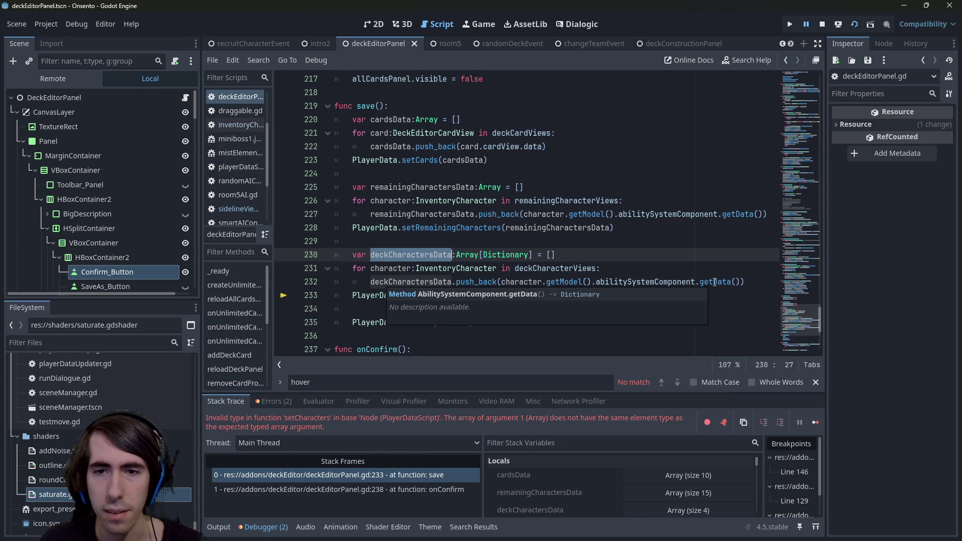
{"action": "left_click", "coordinate": [502, 189]}
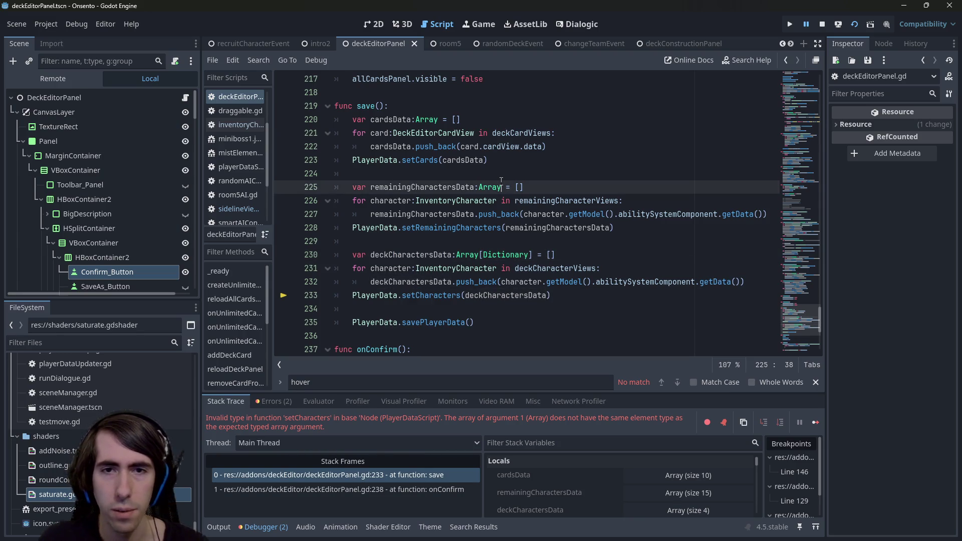
{"action": "key", "text": "Return"}
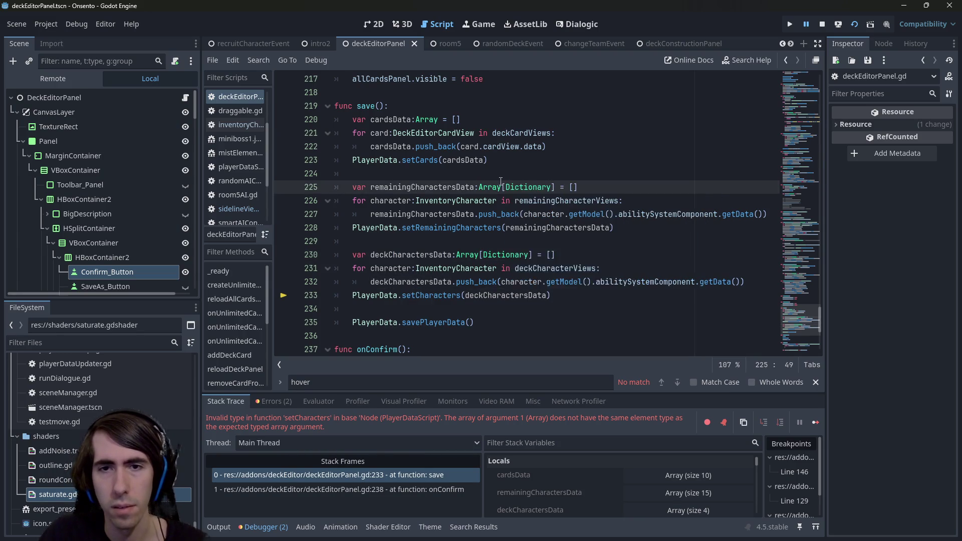
{"action": "left_click", "coordinate": [822, 25]}
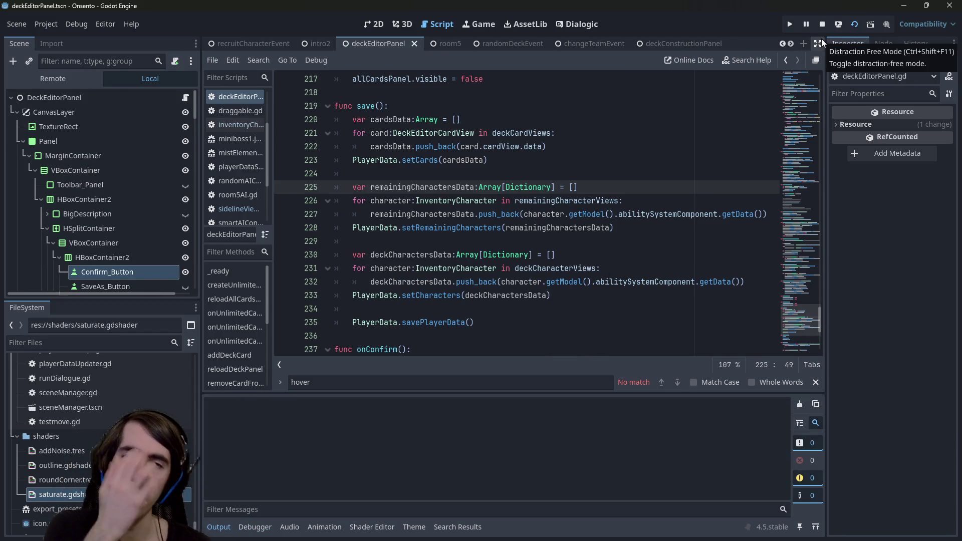
{"action": "left_click", "coordinate": [451, 227], "text": "ctrl"}
Make setRemainingCharacters take Array[Dictionary] on line 187 and save the script.
{"action": "key", "text": "ctrl+shift+f"}
{"action": "key", "text": "Return"}
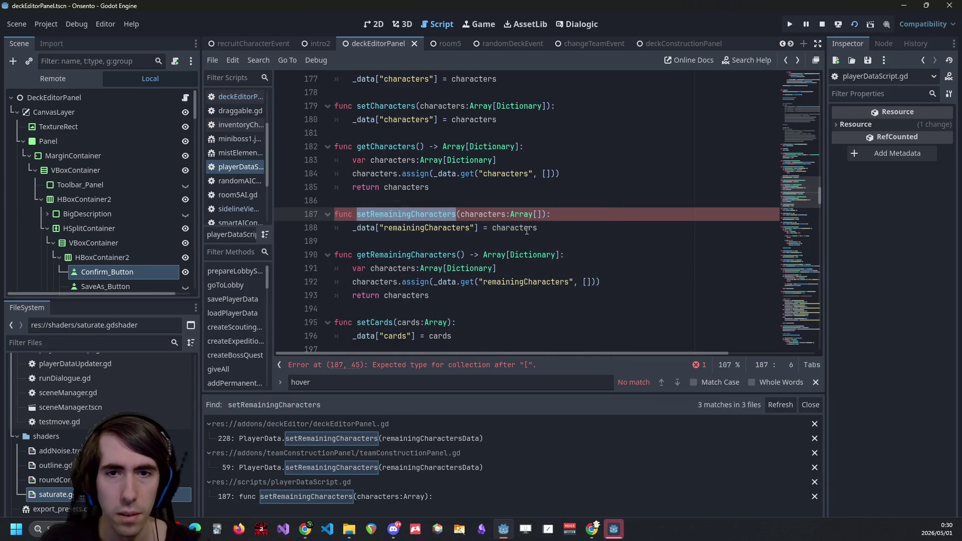
{"action": "left_click", "coordinate": [540, 214]}
{"action": "type", "text": "iction"}
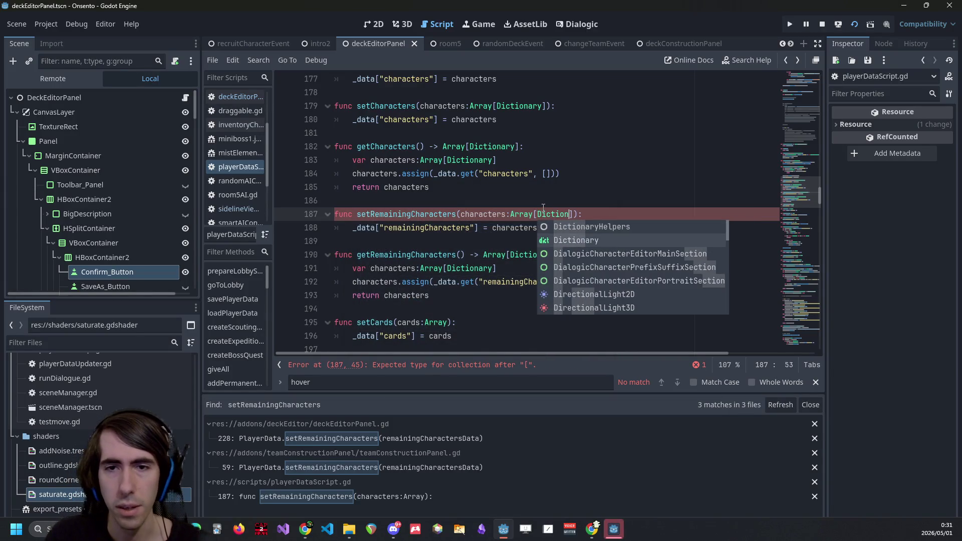
{"action": "key", "text": "Return"}
{"action": "key", "text": "ctrl+s"}
Review setRemainingCharacters uses in deckEditorPanel, teamConstructionPanel and playerDataScript.gd, then run the game.
{"action": "left_click", "coordinate": [435, 439]}
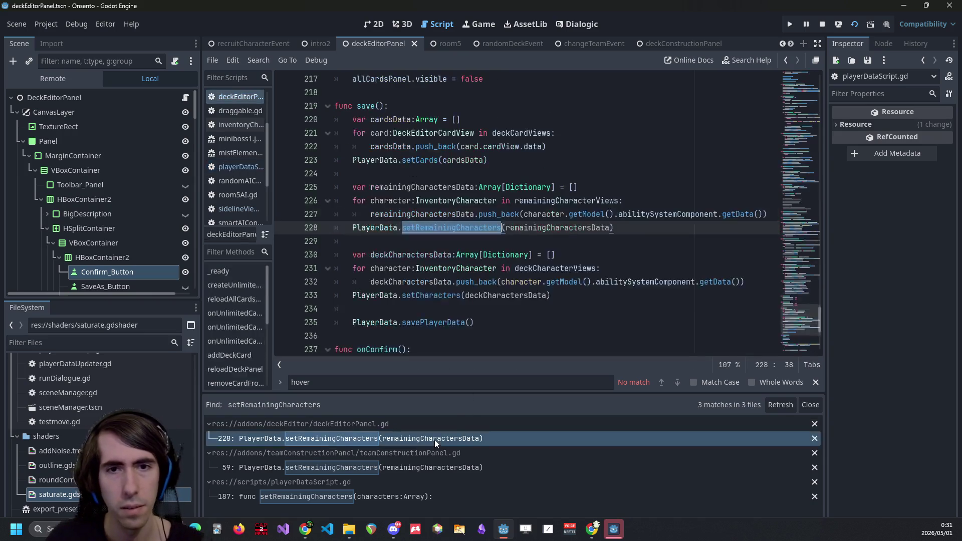
{"action": "left_click", "coordinate": [441, 470]}
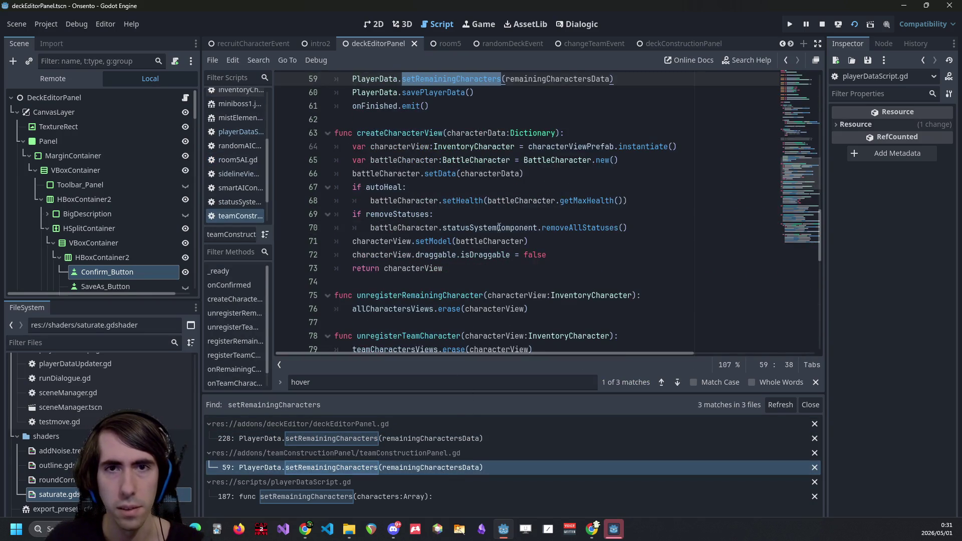
{"action": "scroll", "coordinate": [499, 228], "scroll_direction": "up", "scroll_amount": 4}
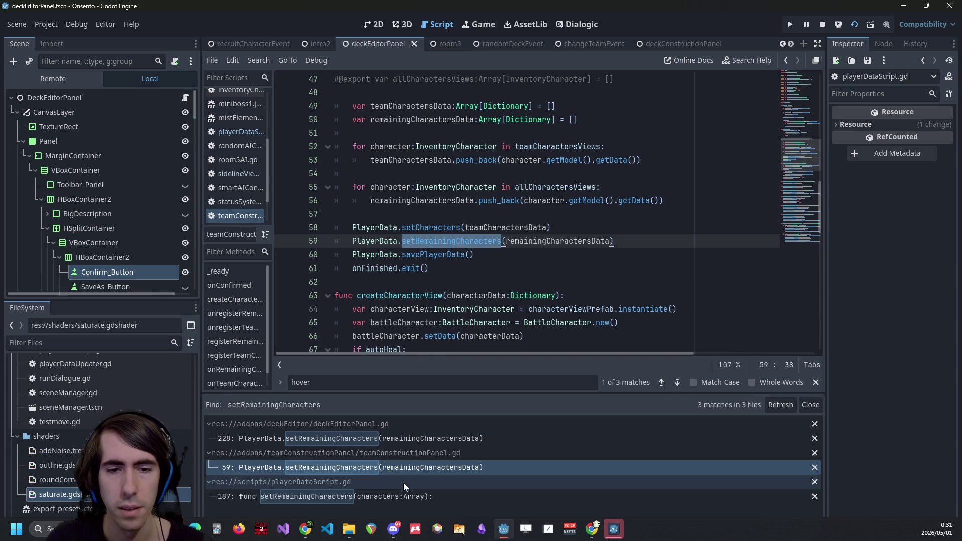
{"action": "left_click", "coordinate": [406, 495]}
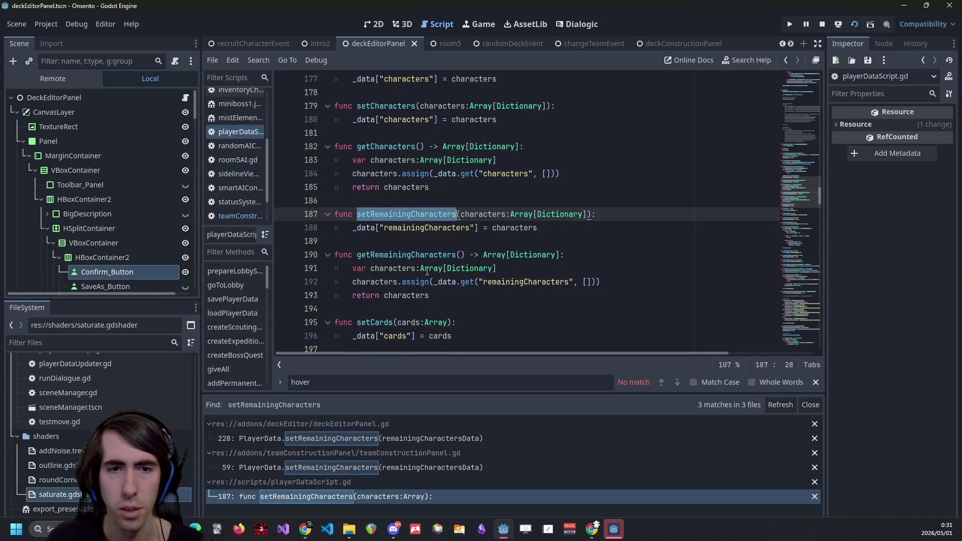
{"action": "left_click", "coordinate": [412, 254]}
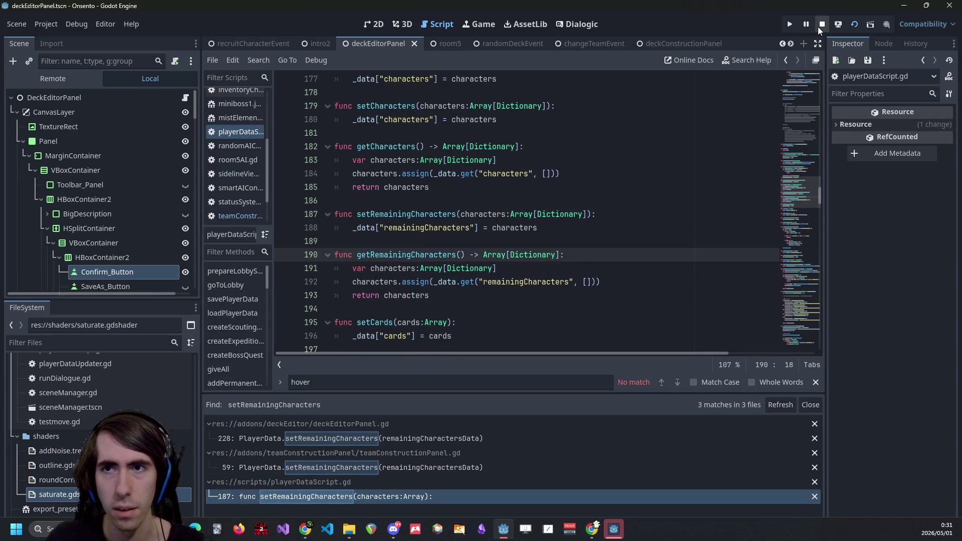
{"action": "left_click", "coordinate": [516, 266]}
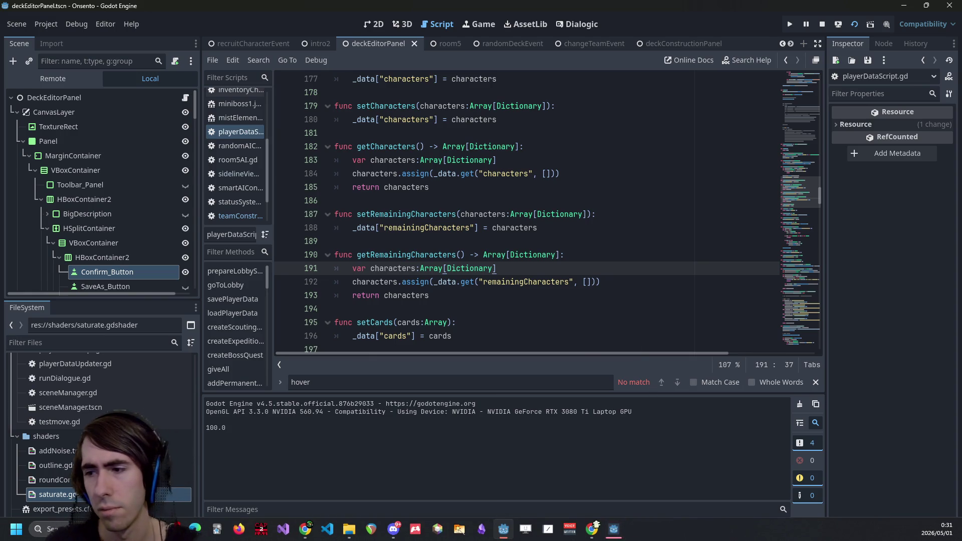
{"action": "scroll", "coordinate": [672, 178], "scroll_direction": "down", "scroll_amount": 10}
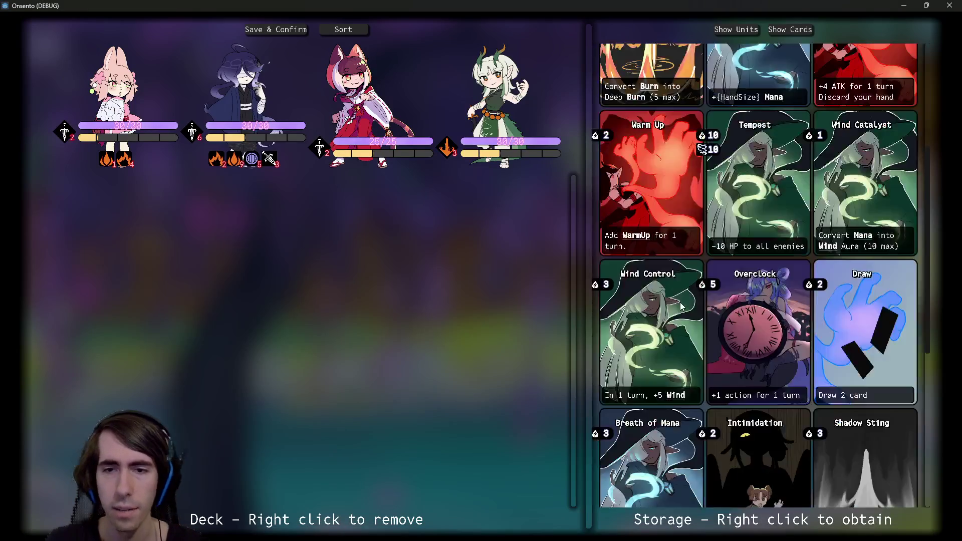
Add two Attack-Up Magic cards, remove Motivation, and add two Mana Focus cards to the deck.
{"action": "right_click", "coordinate": [706, 276]}
{"action": "right_click", "coordinate": [705, 275]}
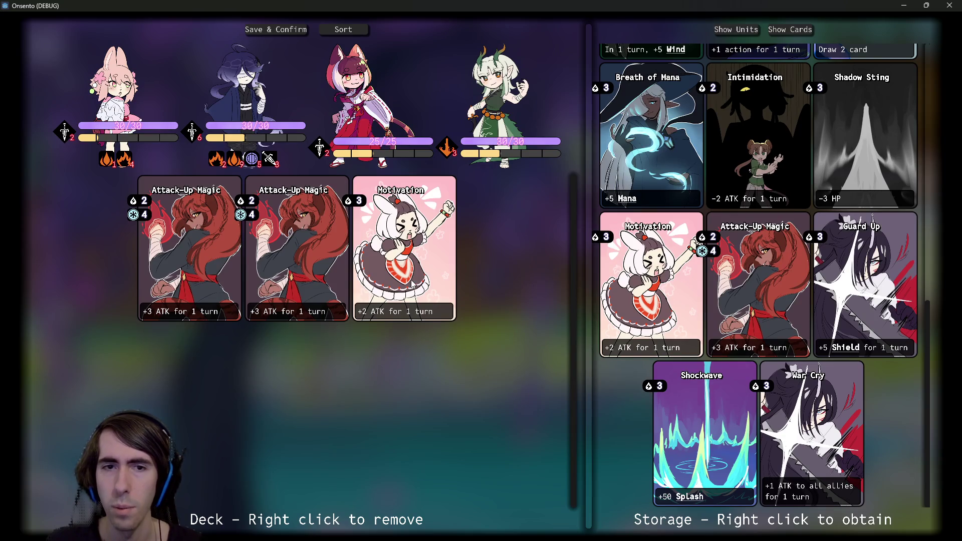
{"action": "right_click", "coordinate": [413, 284]}
{"action": "scroll", "coordinate": [733, 255], "scroll_direction": "up", "scroll_amount": 5}
{"action": "right_click", "coordinate": [733, 255]}
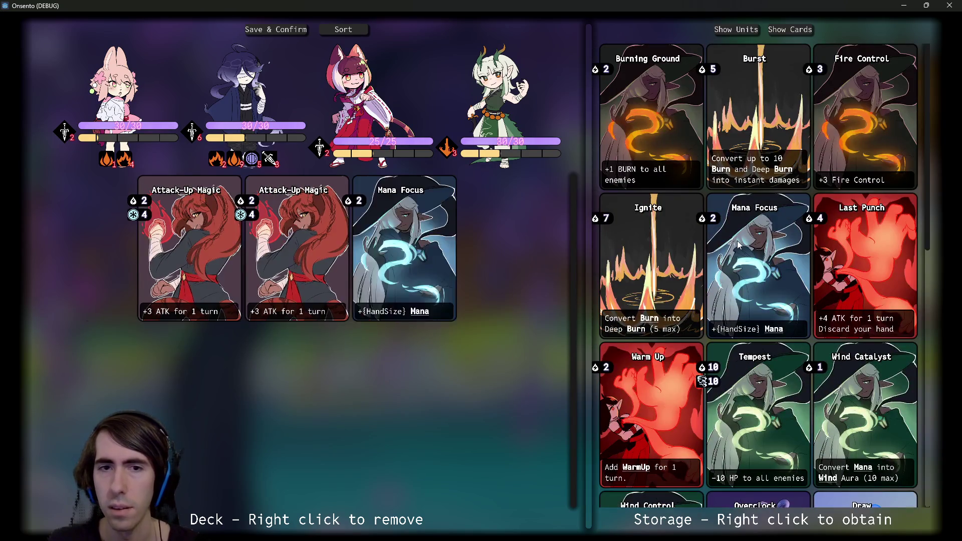
{"action": "right_click", "coordinate": [734, 255]}
{"action": "scroll", "coordinate": [736, 254], "scroll_direction": "down", "scroll_amount": 3}
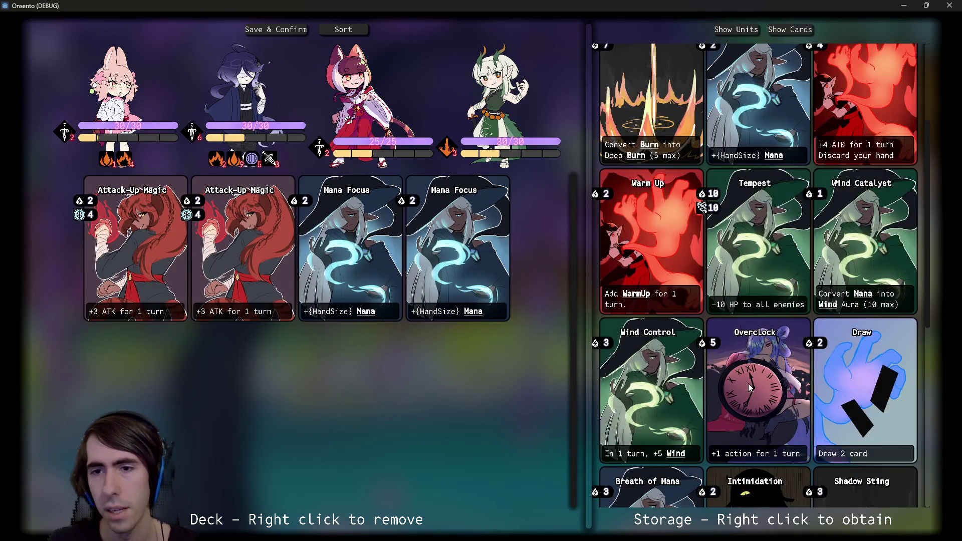
Add the Overclock, Fire Control and Wind Control cards to the deck.
{"action": "right_click", "coordinate": [750, 387]}
{"action": "scroll", "coordinate": [757, 389], "scroll_direction": "up", "scroll_amount": 3}
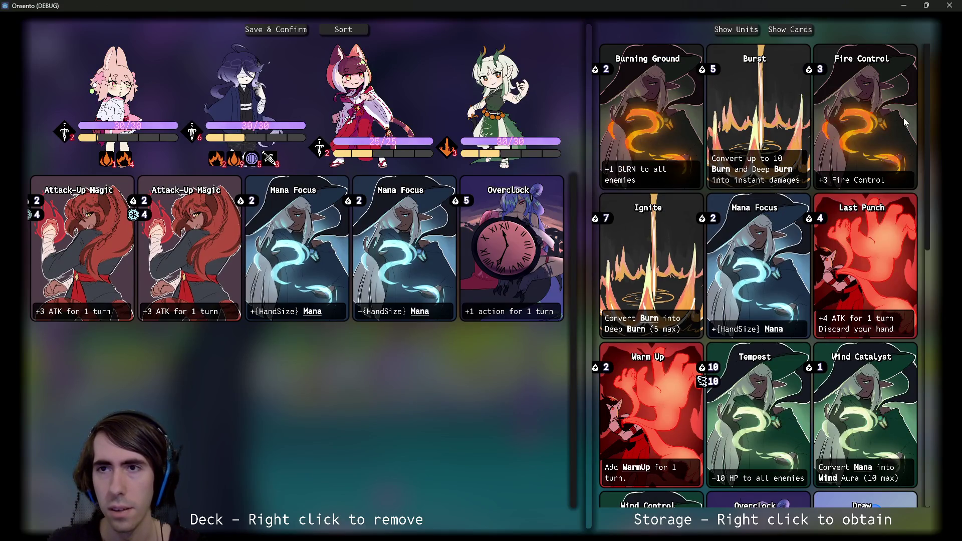
{"action": "right_click", "coordinate": [872, 124]}
{"action": "scroll", "coordinate": [766, 378], "scroll_direction": "down", "scroll_amount": 5}
{"action": "right_click", "coordinate": [666, 330]}
Add two Guard Up cards, a Draw and a Warm Up, then Save & Confirm the deck.
{"action": "scroll", "coordinate": [743, 351], "scroll_direction": "down", "scroll_amount": 5}
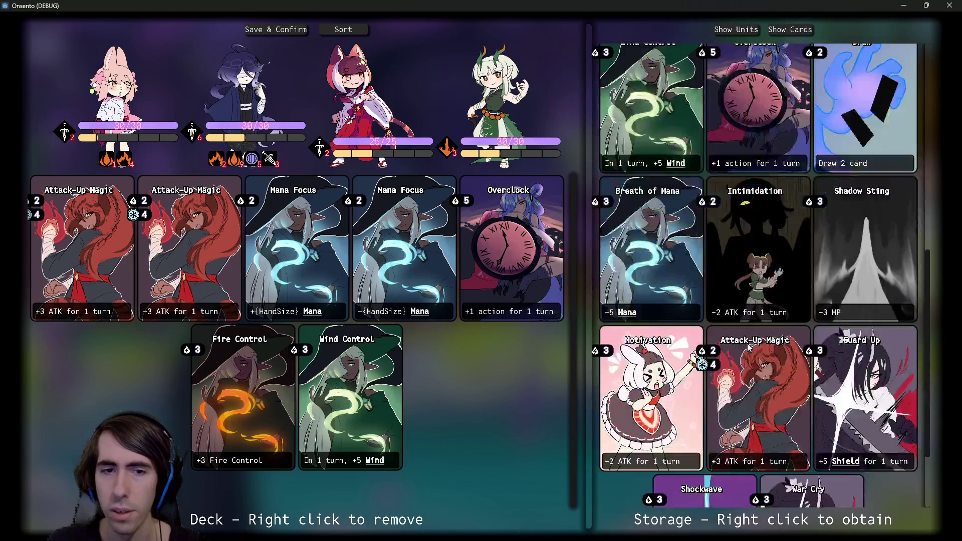
{"action": "scroll", "coordinate": [748, 347], "scroll_direction": "down", "scroll_amount": 3}
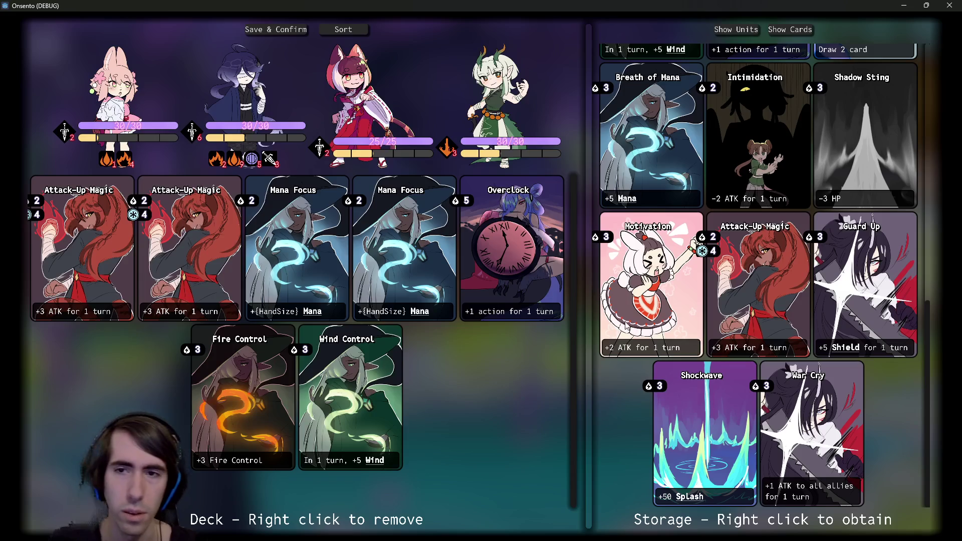
{"action": "right_click", "coordinate": [807, 286]}
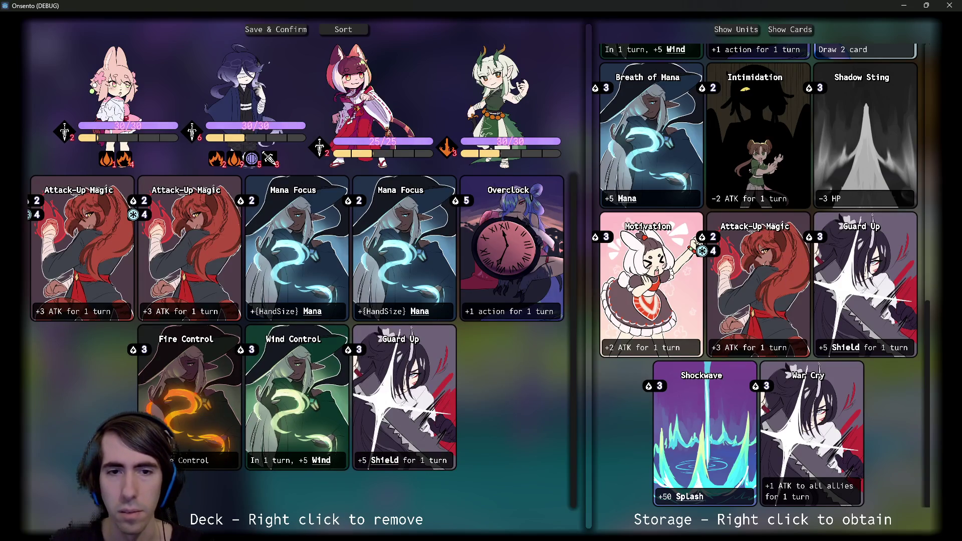
{"action": "right_click", "coordinate": [870, 275]}
{"action": "scroll", "coordinate": [805, 353], "scroll_direction": "up", "scroll_amount": 8}
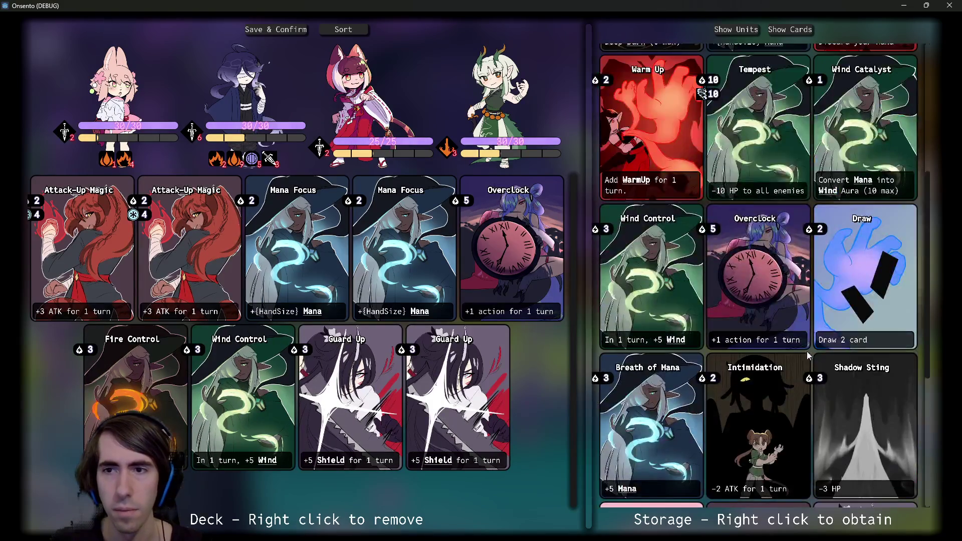
{"action": "right_click", "coordinate": [865, 275]}
{"action": "scroll", "coordinate": [859, 273], "scroll_direction": "up", "scroll_amount": 5}
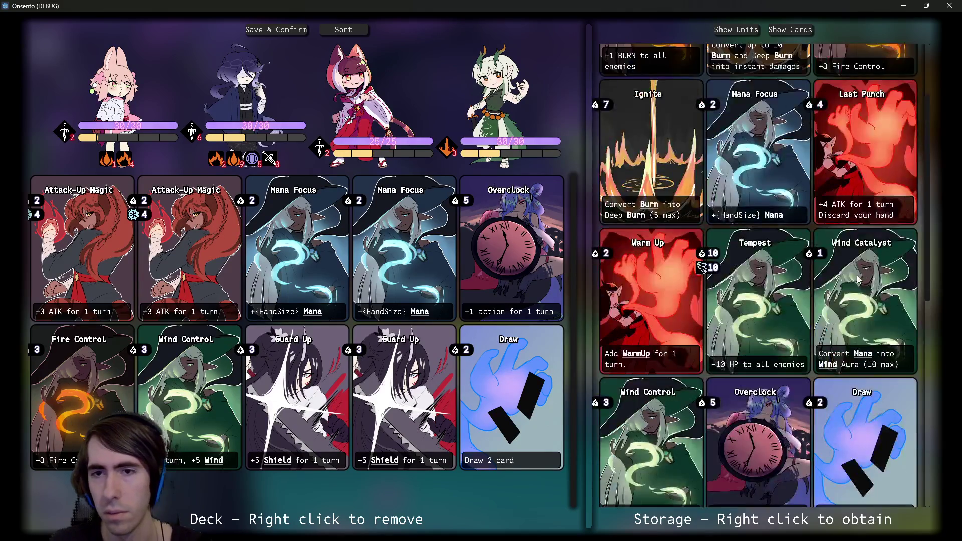
{"action": "scroll", "coordinate": [856, 281], "scroll_direction": "up", "scroll_amount": 3}
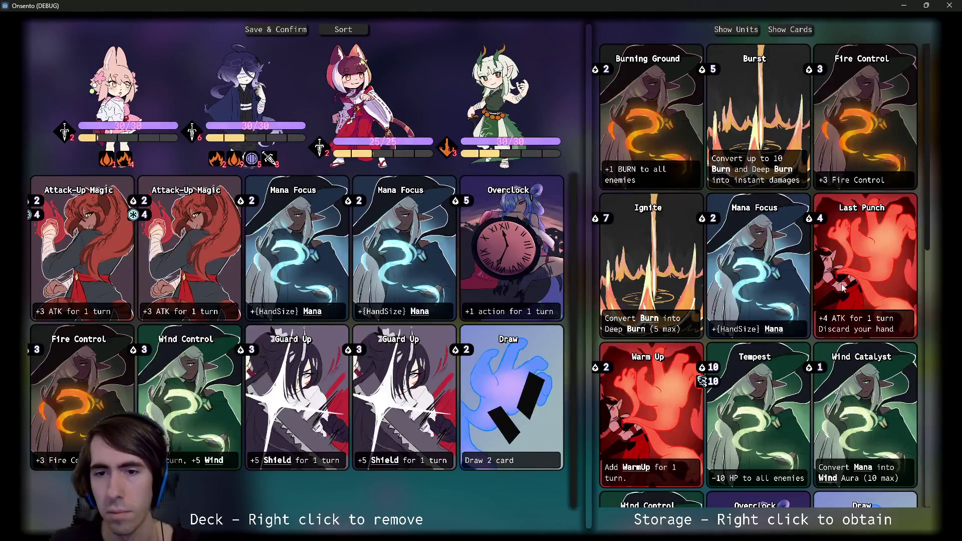
{"action": "right_click", "coordinate": [642, 405]}
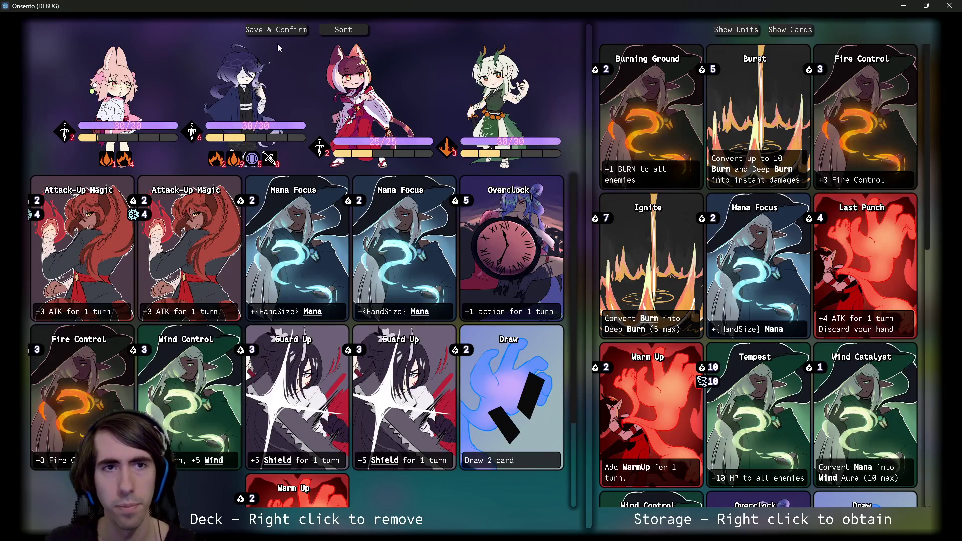
{"action": "left_click", "coordinate": [286, 30]}
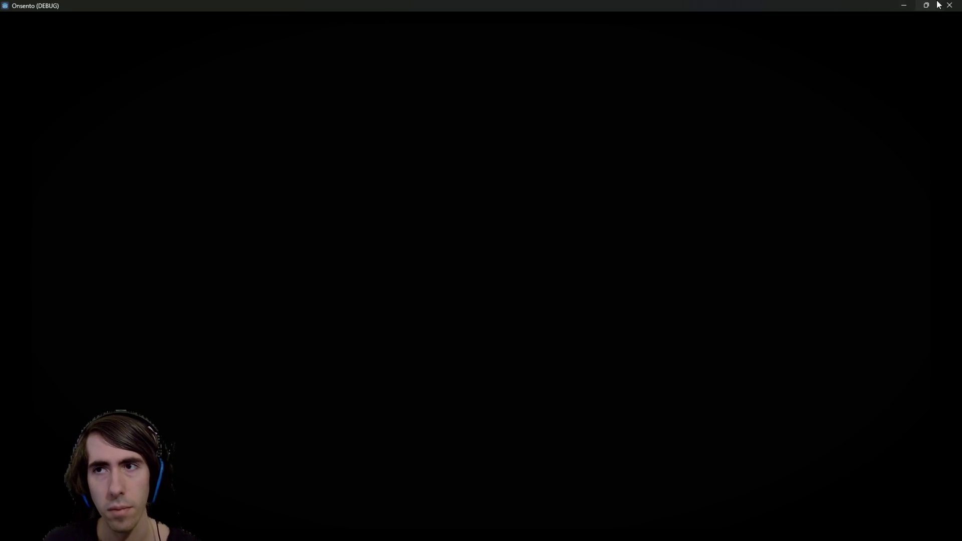
Close the Onsento debug window, switch to the deckConstructionPanel scene, and close the reopened game window.
{"action": "left_click", "coordinate": [949, 5]}
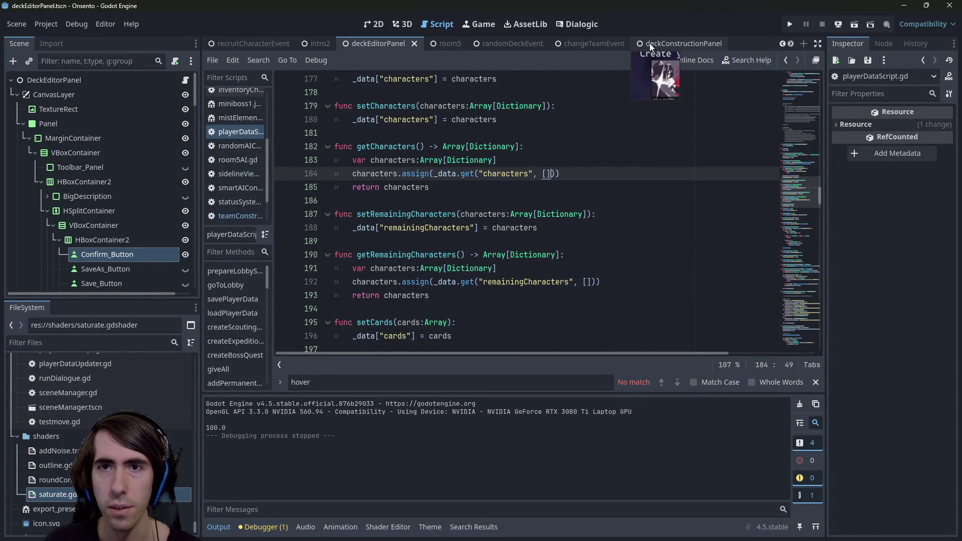
{"action": "left_click", "coordinate": [649, 43]}
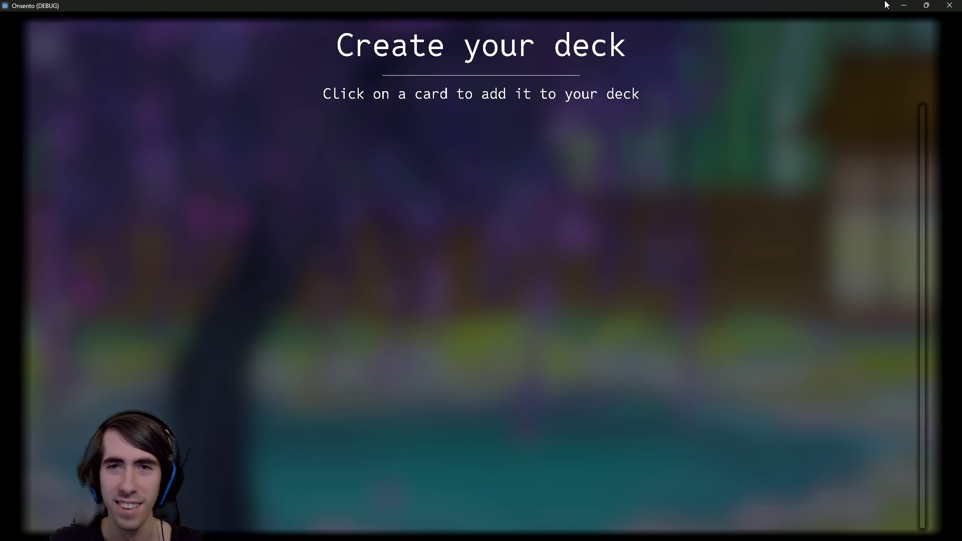
{"action": "left_click", "coordinate": [940, 5]}
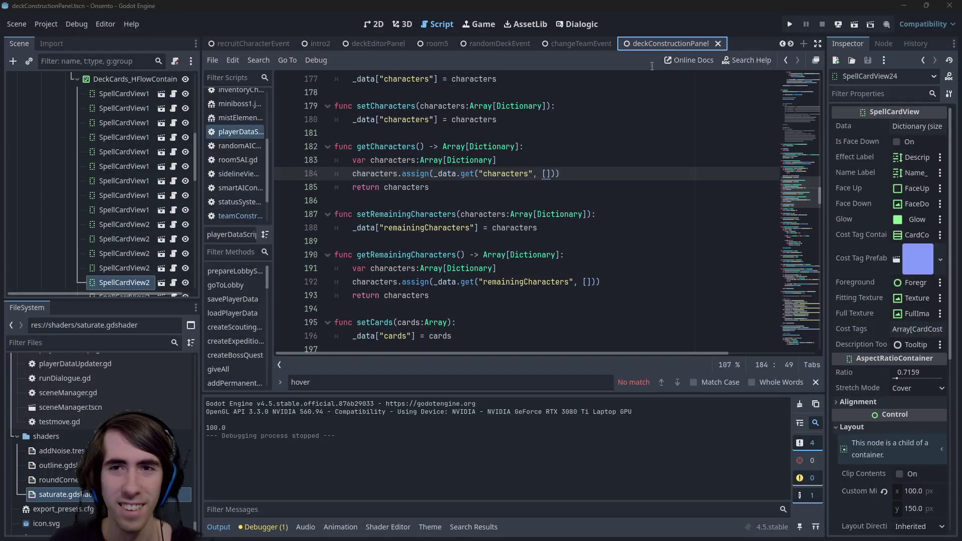
{"action": "scroll", "coordinate": [557, 49], "scroll_direction": "down", "scroll_amount": 2}
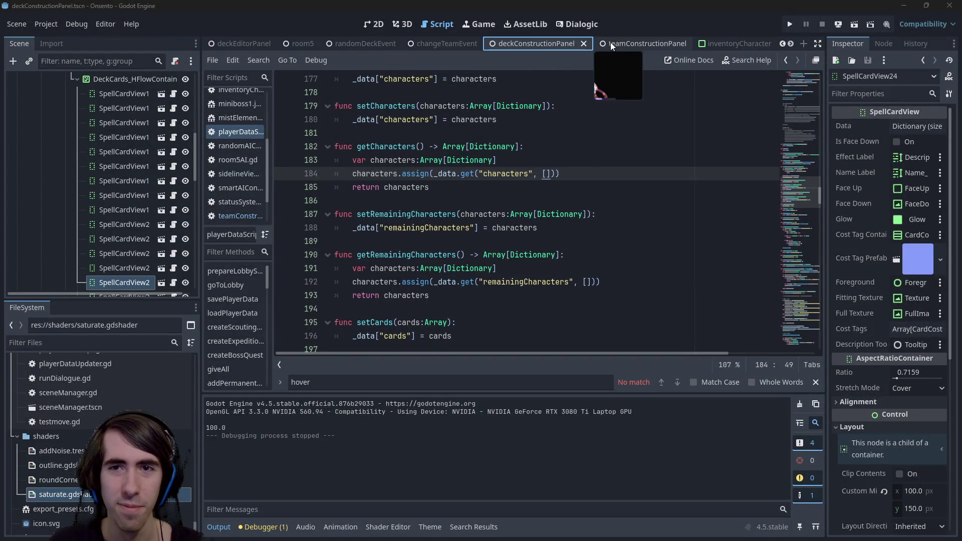
Run the game from teamConstructionPanel and deckConstructionPanel until the debugger halts at line 88.
{"action": "left_click", "coordinate": [604, 44]}
{"action": "left_click", "coordinate": [854, 23]}
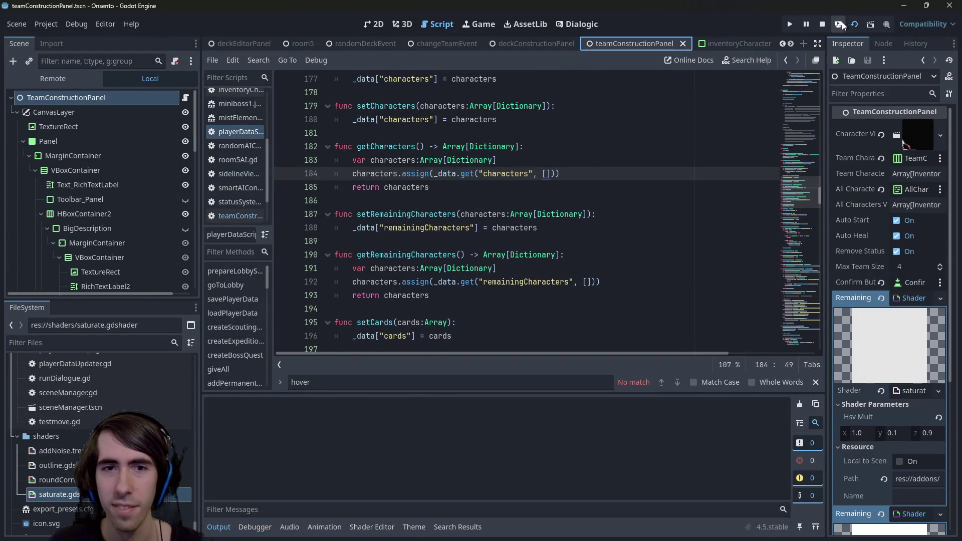
{"action": "left_click", "coordinate": [534, 44]}
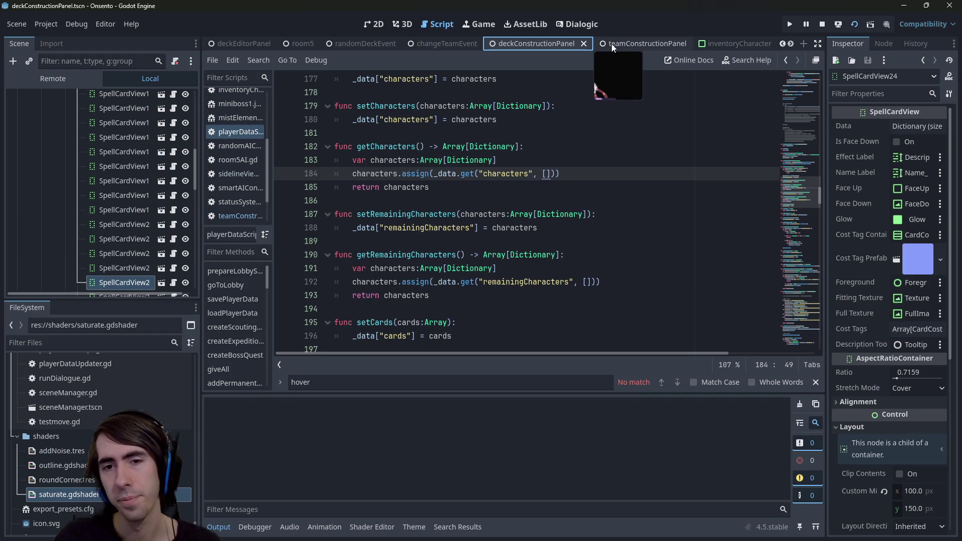
{"action": "key", "text": "F5"}
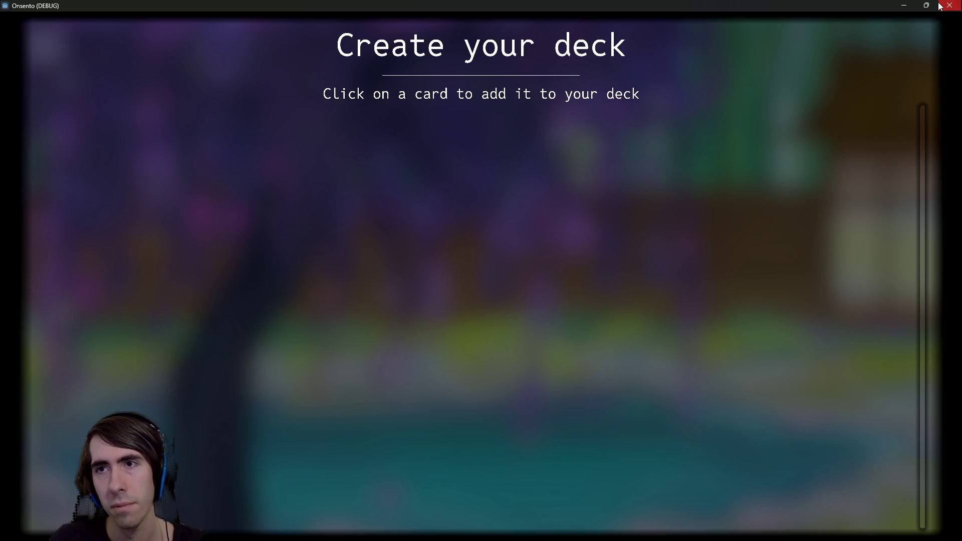
{"action": "left_click", "coordinate": [940, 6]}
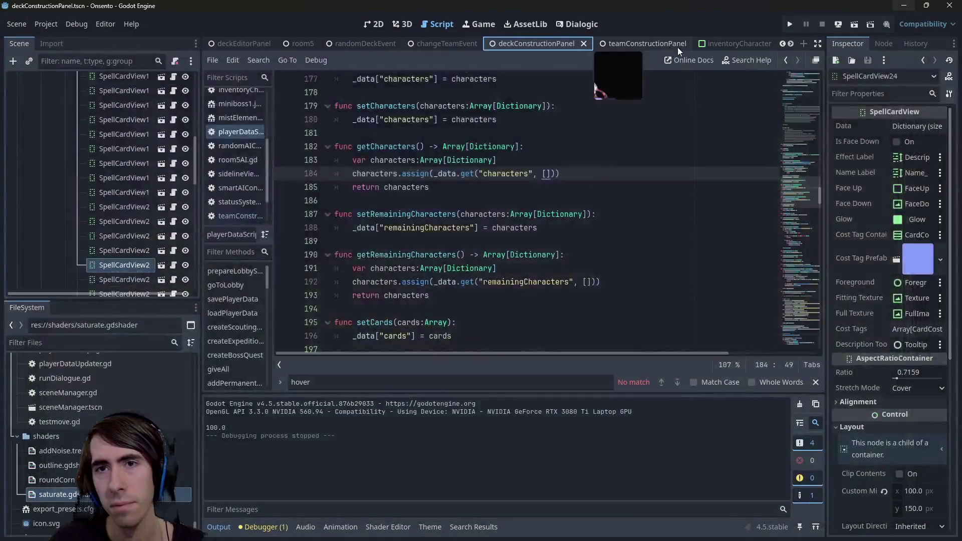
{"action": "left_click", "coordinate": [852, 23]}
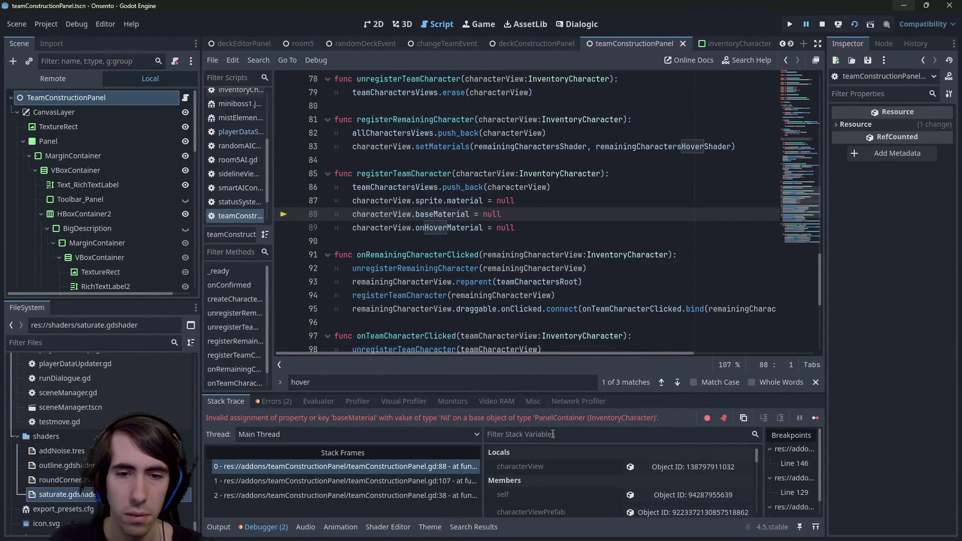
Copy the setMaterials call into registerTeamCharacter as setMaterials(null, null).
{"action": "left_click", "coordinate": [558, 190]}
{"action": "scroll", "coordinate": [558, 192], "scroll_direction": "up", "scroll_amount": 1}
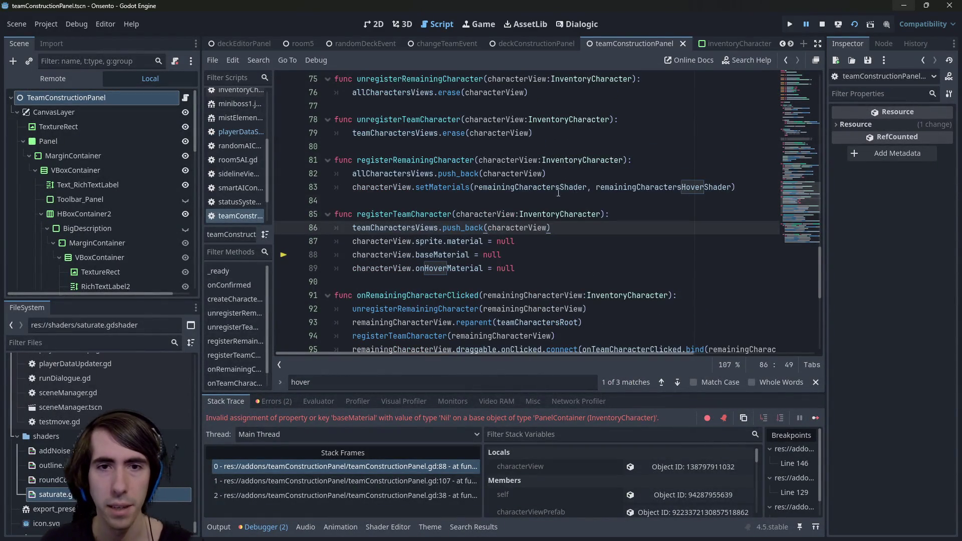
{"action": "left_click", "coordinate": [736, 189]}
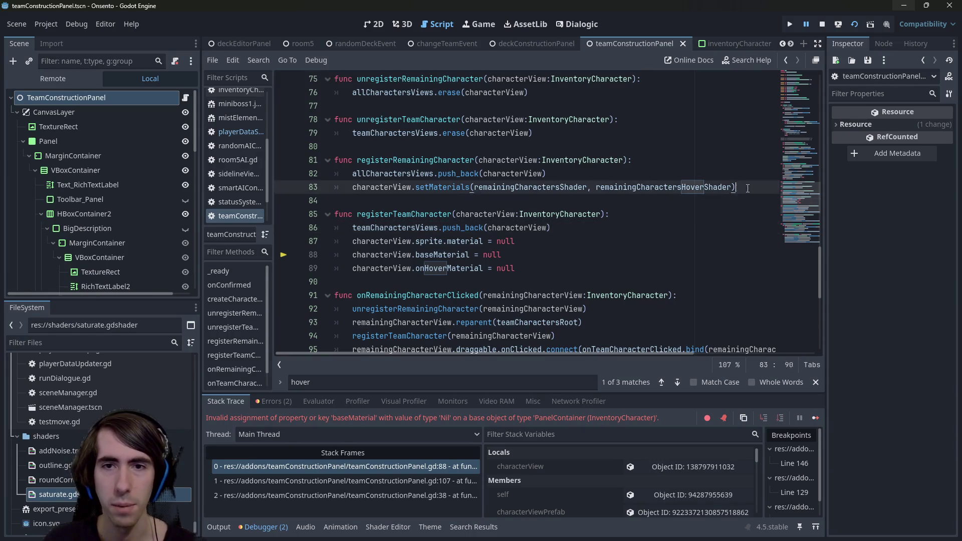
{"action": "key", "text": "shift+Home"}
{"action": "key", "text": "shift+Home"}
{"action": "key", "text": "ctrl+c"}
{"action": "key", "text": "Down"}
{"action": "key", "text": "Down"}
{"action": "key", "text": "Down"}
{"action": "key", "text": "End"}
{"action": "key", "text": "Return"}
{"action": "key", "text": "ctrl+v"}
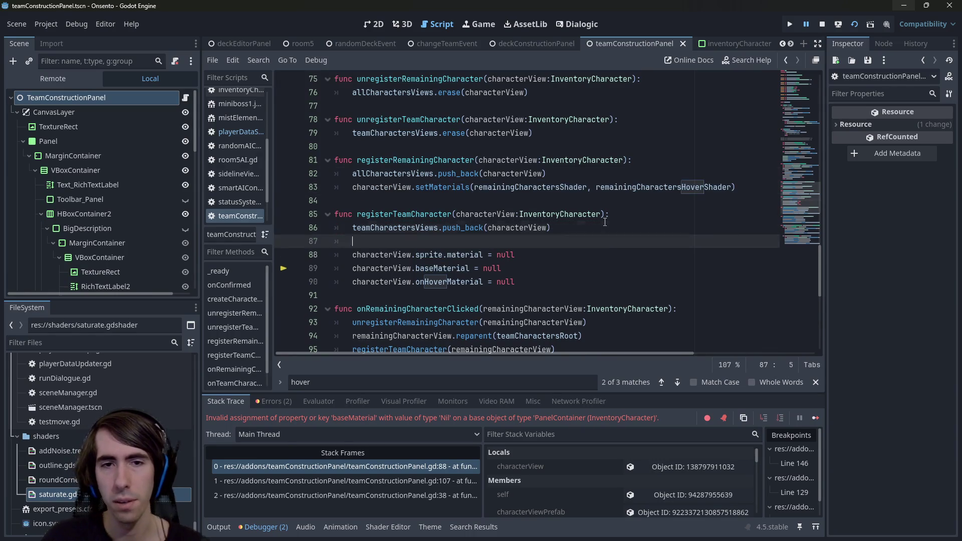
{"action": "double_click", "coordinate": [503, 245]}
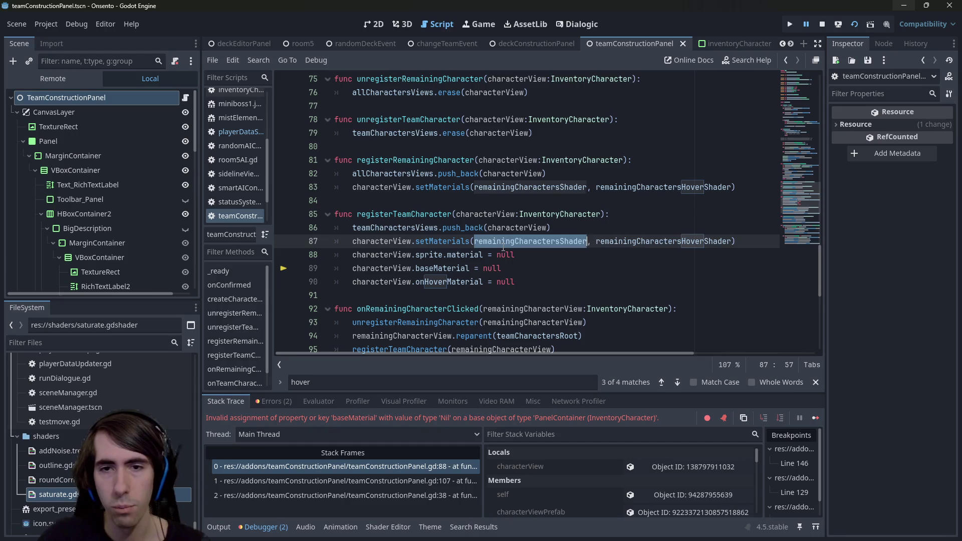
{"action": "type", "text": "null"}
{"action": "double_click", "coordinate": [503, 245]}
{"action": "type", "text": "null"}
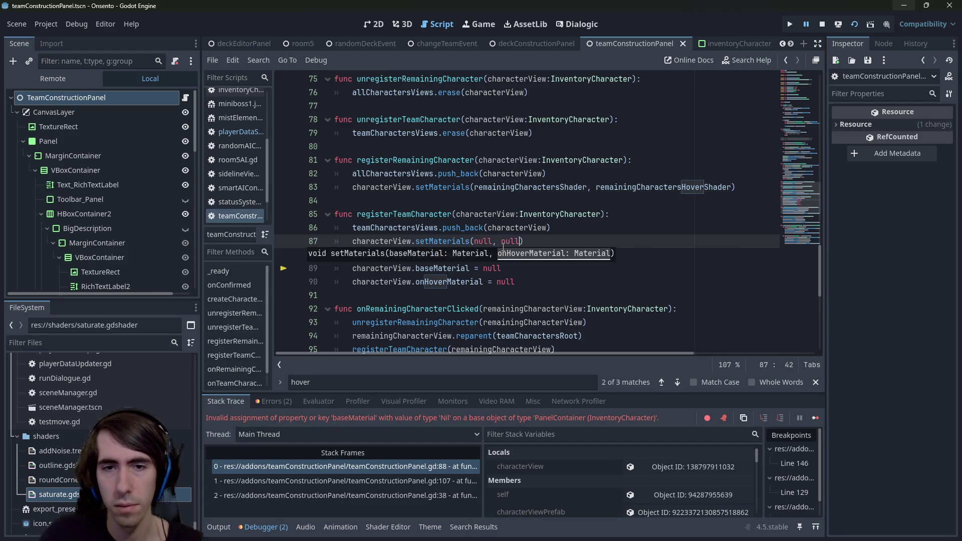
Delete the old null material assignment lines, save, and restart the game to test.
{"action": "key", "text": "End"}
{"action": "key", "text": "shift+Down"}
{"action": "key", "text": "shift+Down"}
{"action": "key", "text": "shift+Down"}
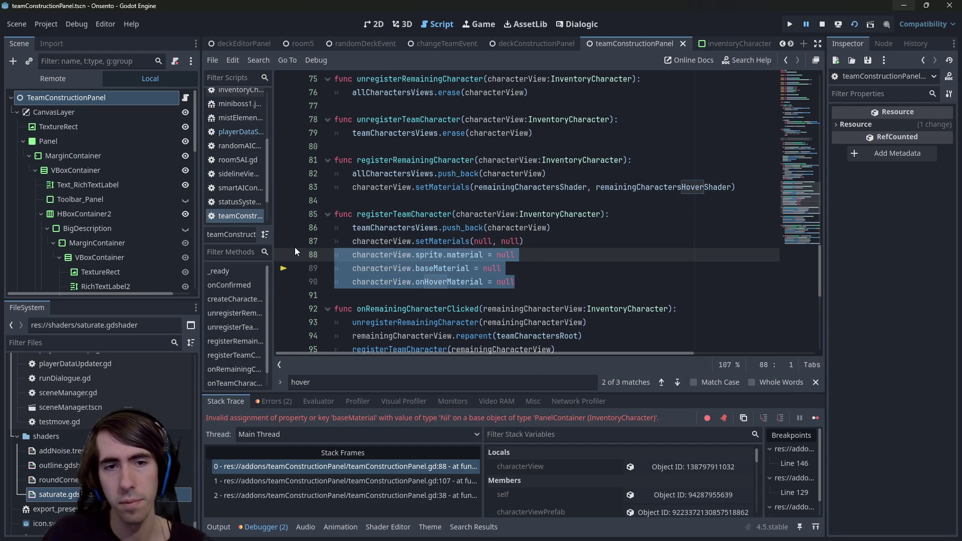
{"action": "key", "text": "Delete"}
{"action": "key", "text": "ctrl+s"}
{"action": "left_click", "coordinate": [822, 24]}
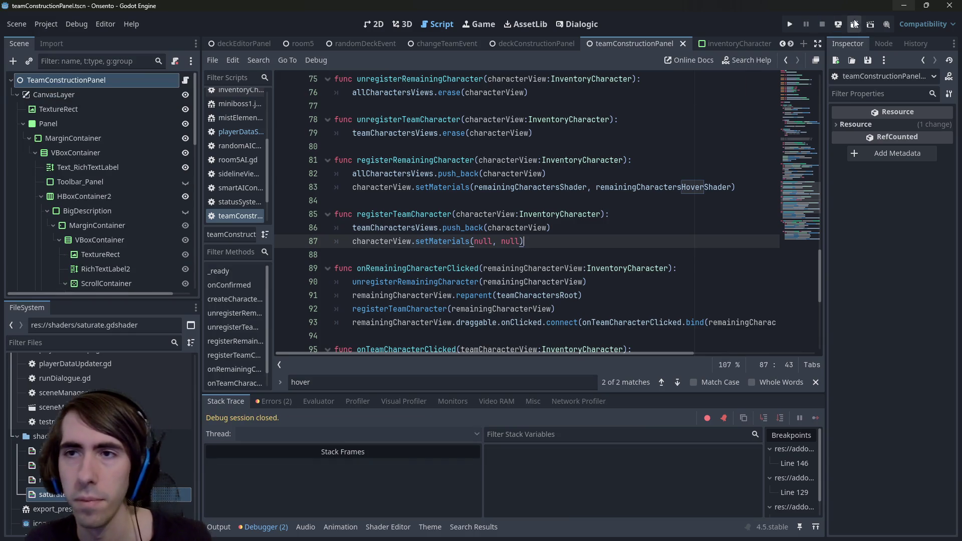
{"action": "left_click", "coordinate": [851, 24]}
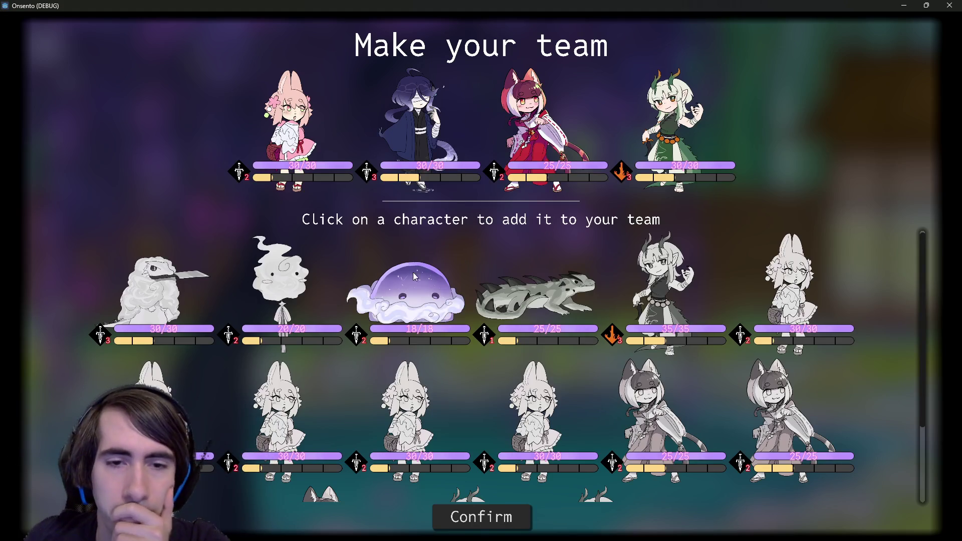
{"action": "left_click", "coordinate": [434, 294]}
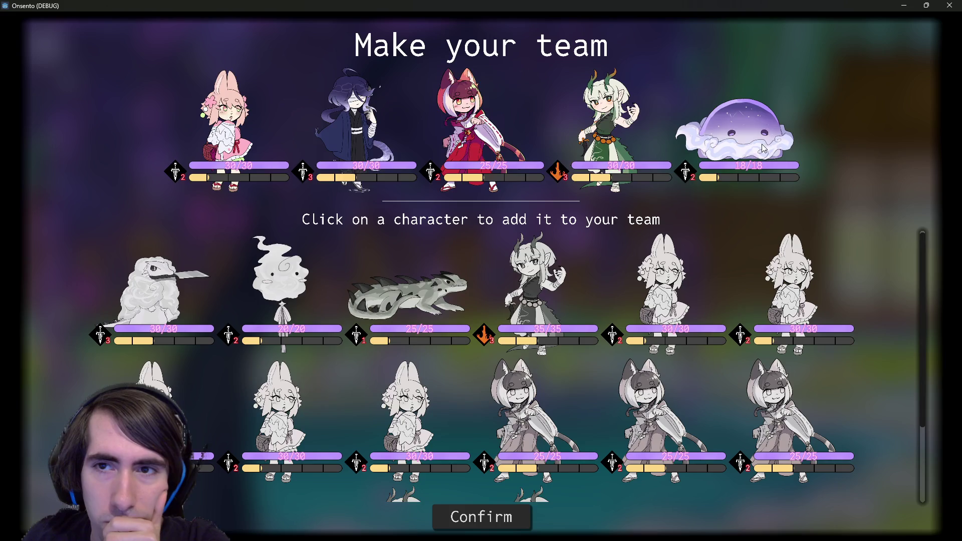
{"action": "left_click", "coordinate": [762, 143]}
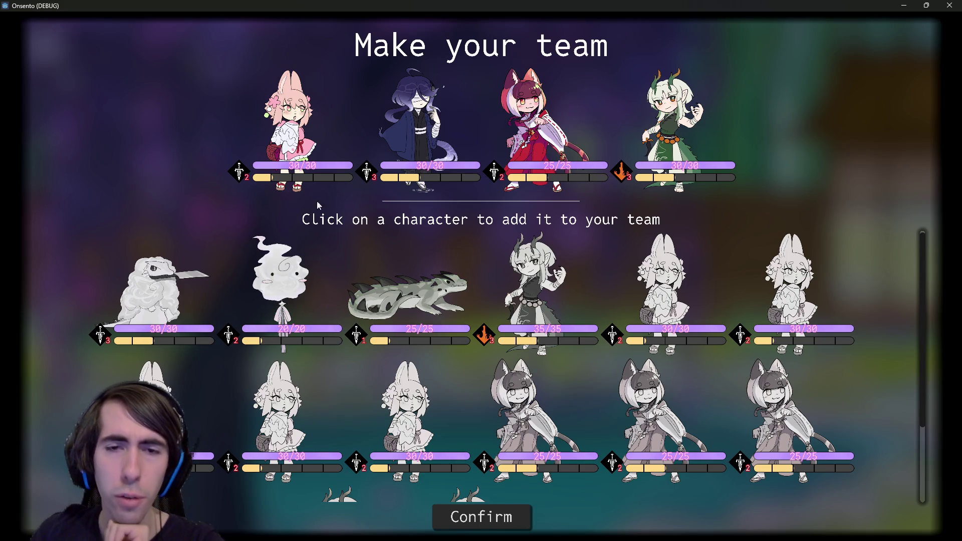
{"action": "left_click", "coordinate": [949, 5]}
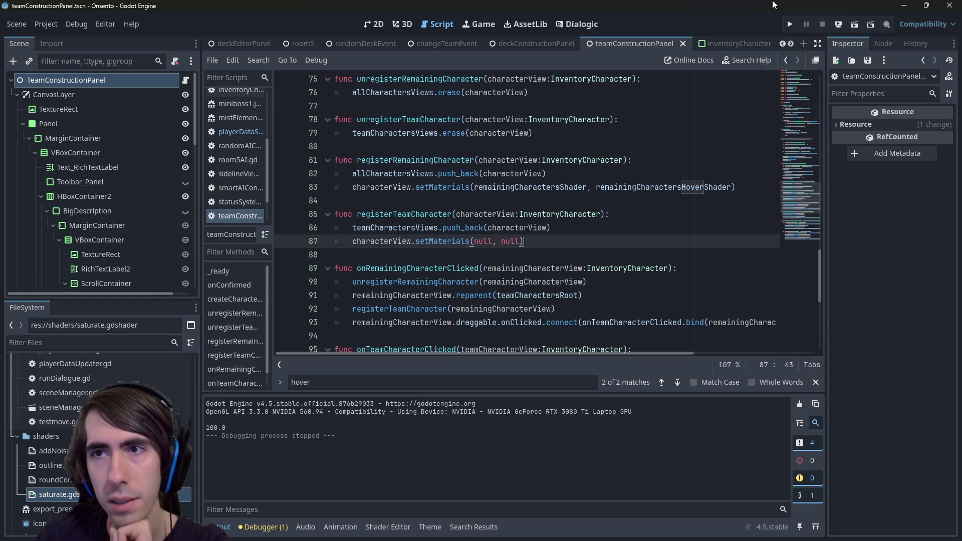
{"action": "key", "text": "F6"}
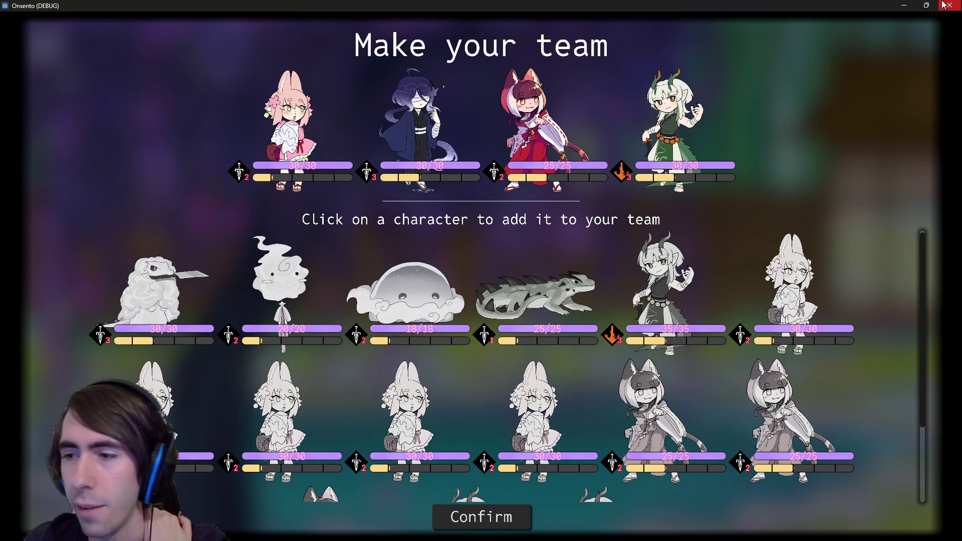
{"action": "scroll", "coordinate": [382, 382], "scroll_direction": "down", "scroll_amount": 3}
{"action": "scroll", "coordinate": [343, 250], "scroll_direction": "up", "scroll_amount": 3}
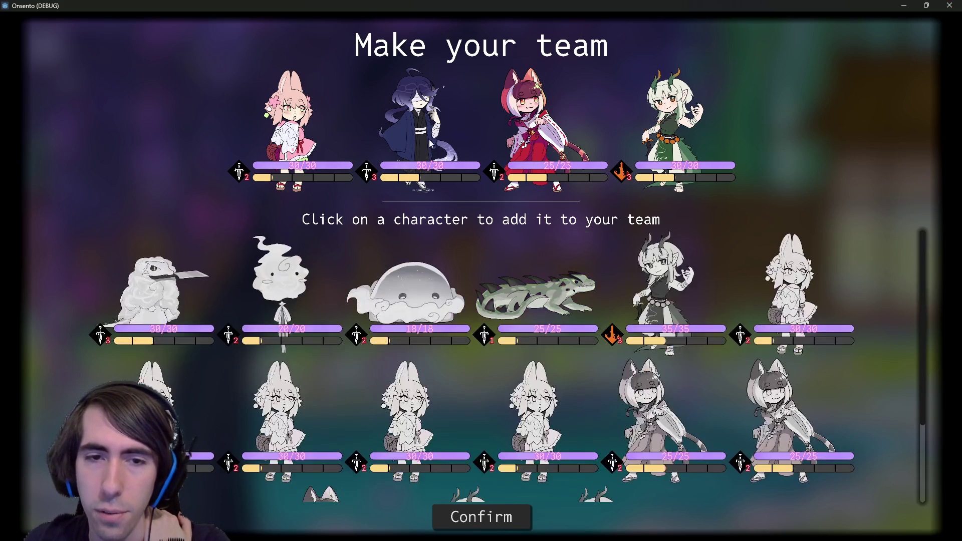
{"action": "left_click", "coordinate": [950, 5]}
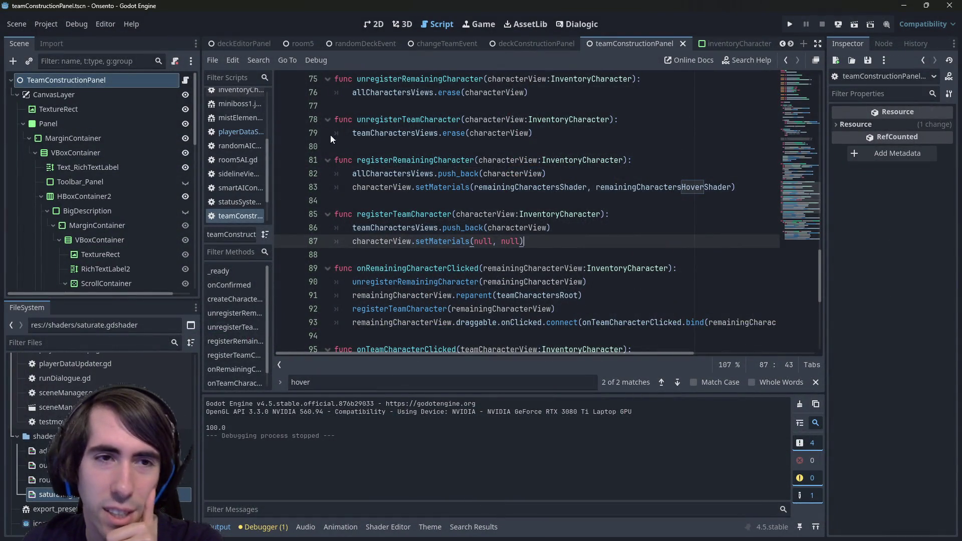
{"action": "left_click_drag", "start_coordinate": [271, 132], "coordinate": [284, 132]}
{"action": "left_click", "coordinate": [493, 196]}
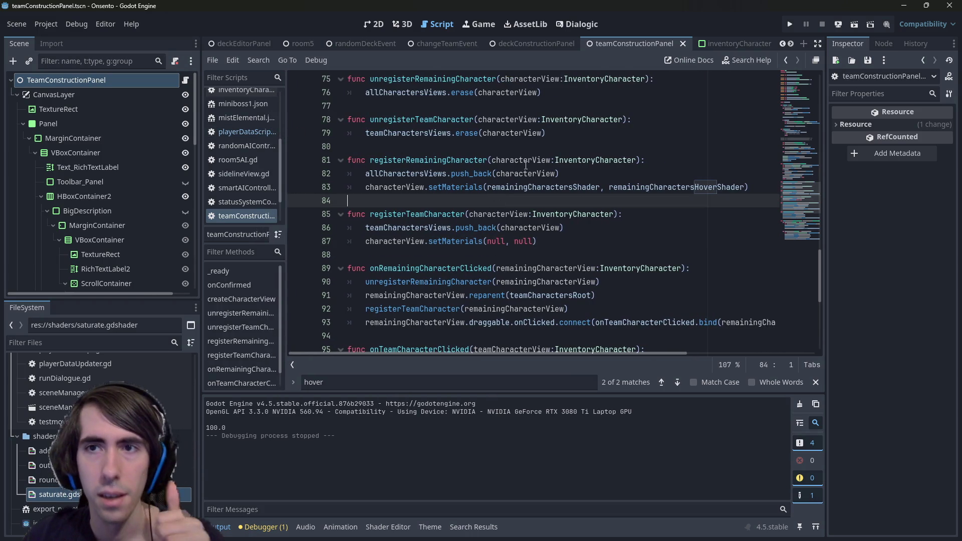
Open the inventoryCharacter scene and inspect the TextureRect sprite node's properties.
{"action": "left_click", "coordinate": [723, 45]}
{"action": "scroll", "coordinate": [485, 257], "scroll_direction": "down", "scroll_amount": 14}
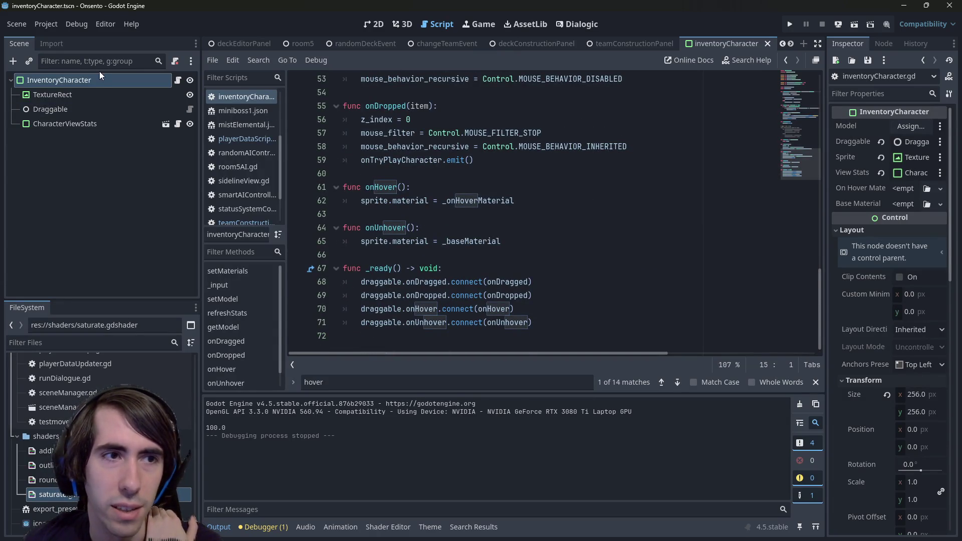
{"action": "left_click", "coordinate": [95, 94]}
{"action": "scroll", "coordinate": [466, 256], "scroll_direction": "up", "scroll_amount": 2}
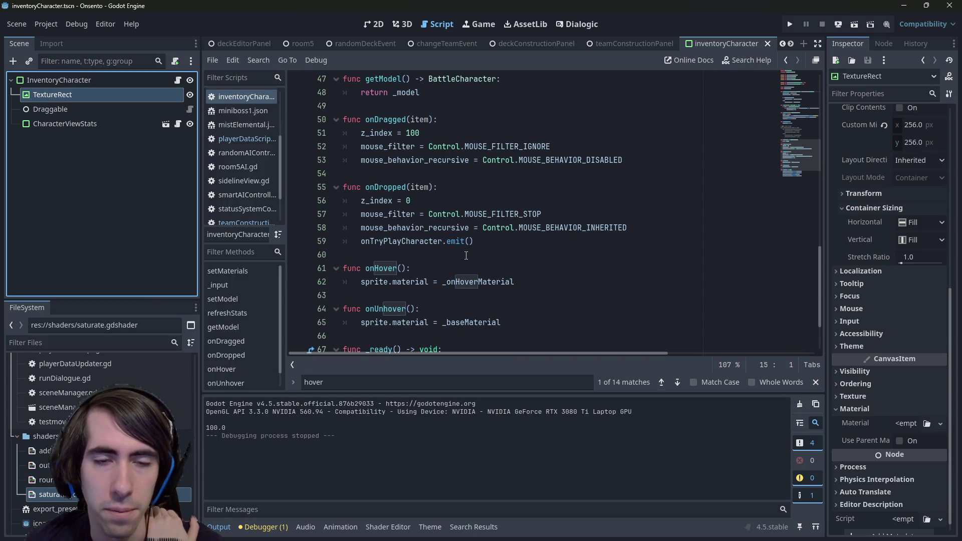
{"action": "scroll", "coordinate": [466, 256], "scroll_direction": "down", "scroll_amount": 2}
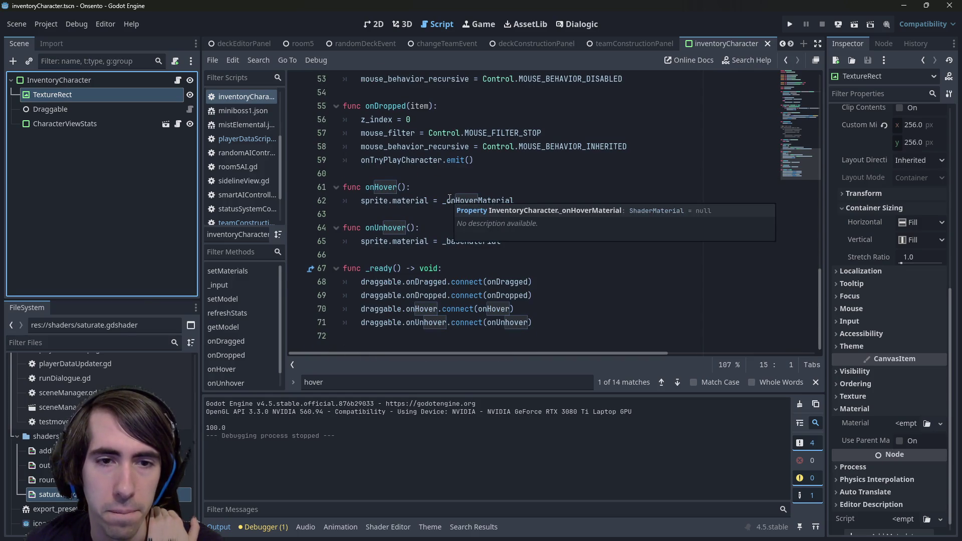
{"action": "scroll", "coordinate": [481, 216], "scroll_direction": "up", "scroll_amount": 1}
Start a new 'sprite.scale =' line after the hover material line in onHover.
{"action": "left_click", "coordinate": [533, 232]}
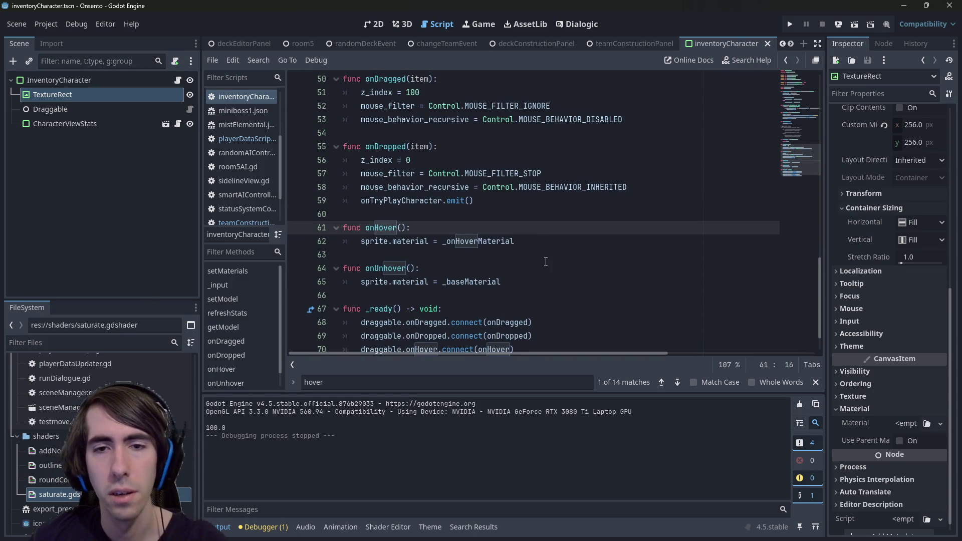
{"action": "left_click", "coordinate": [383, 243]}
{"action": "left_click", "coordinate": [571, 239]}
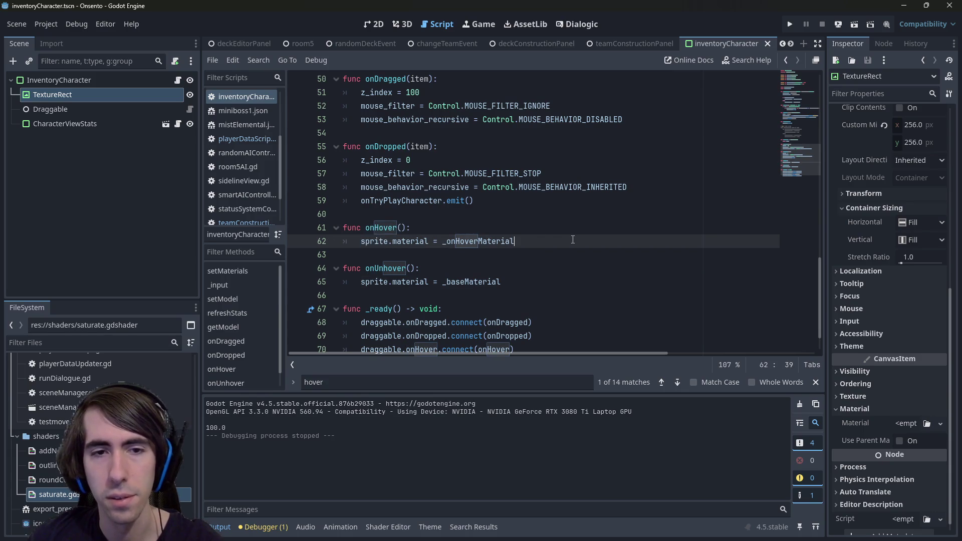
{"action": "key", "text": "Return"}
{"action": "type", "text": "sprite.scale ="}
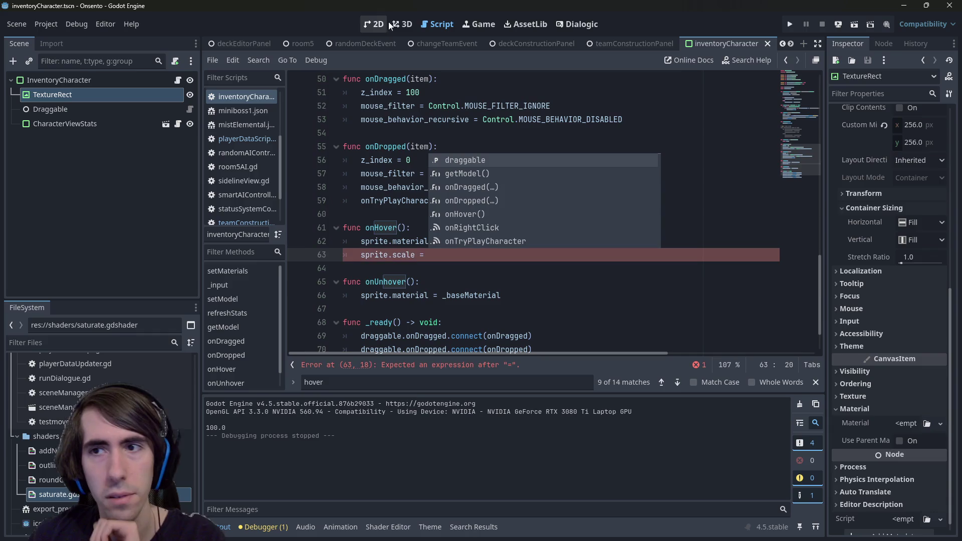
{"action": "scroll", "coordinate": [899, 287], "scroll_direction": "up", "scroll_amount": 5}
{"action": "scroll", "coordinate": [894, 284], "scroll_direction": "down", "scroll_amount": 5}
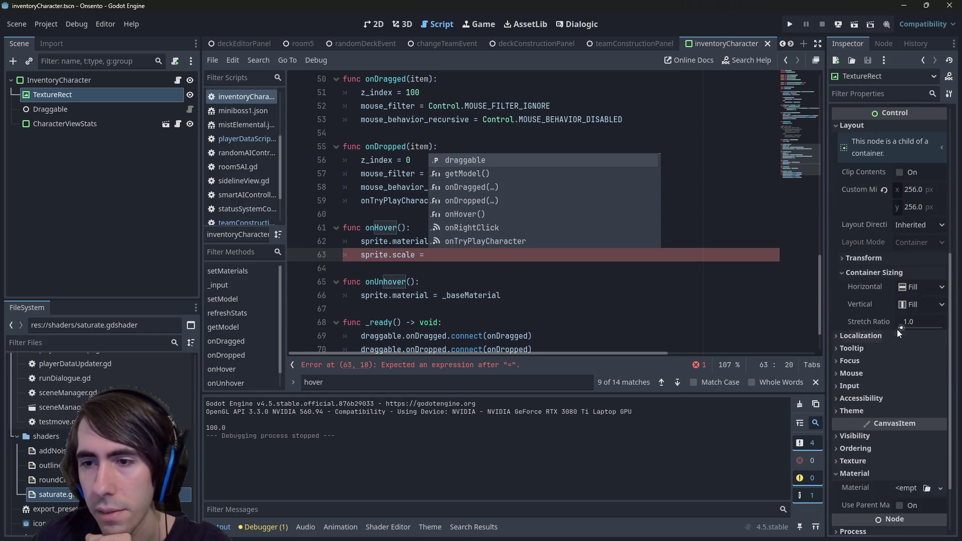
{"action": "scroll", "coordinate": [885, 373], "scroll_direction": "up", "scroll_amount": 3}
Check the sprite's transform scale, then finish the line as Vector2(1.0, 1.0).
{"action": "left_click", "coordinate": [879, 379]}
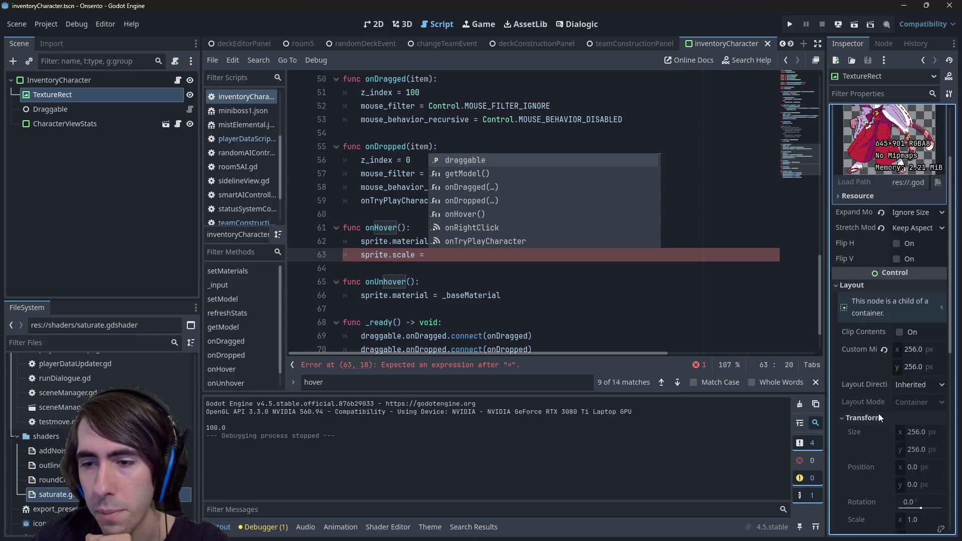
{"action": "scroll", "coordinate": [879, 414], "scroll_direction": "down", "scroll_amount": 3}
{"action": "left_click", "coordinate": [468, 256]}
{"action": "type", "text": "vec2"}
{"action": "key", "text": "Down"}
{"action": "key", "text": "Down"}
{"action": "key", "text": "Return"}
{"action": "type", "text": "1.0, 1.0)"}
Copy the sprite.scale line into the onUnhover function.
{"action": "key", "text": "ctrl+shift+Left"}
{"action": "key", "text": "ctrl+shift+Left"}
{"action": "key", "text": "ctrl+shift+Left"}
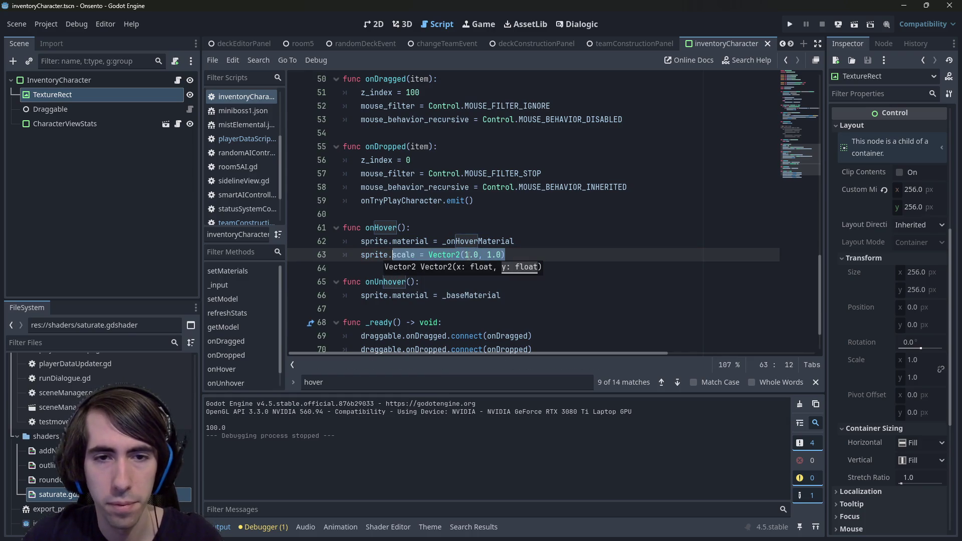
{"action": "key", "text": "ctrl+shift+Left"}
{"action": "key", "text": "ctrl+shift+Left"}
{"action": "key", "text": "ctrl+shift+Left"}
{"action": "key", "text": "ctrl+c"}
{"action": "left_click", "coordinate": [531, 306]}
{"action": "key", "text": "ctrl+v"}
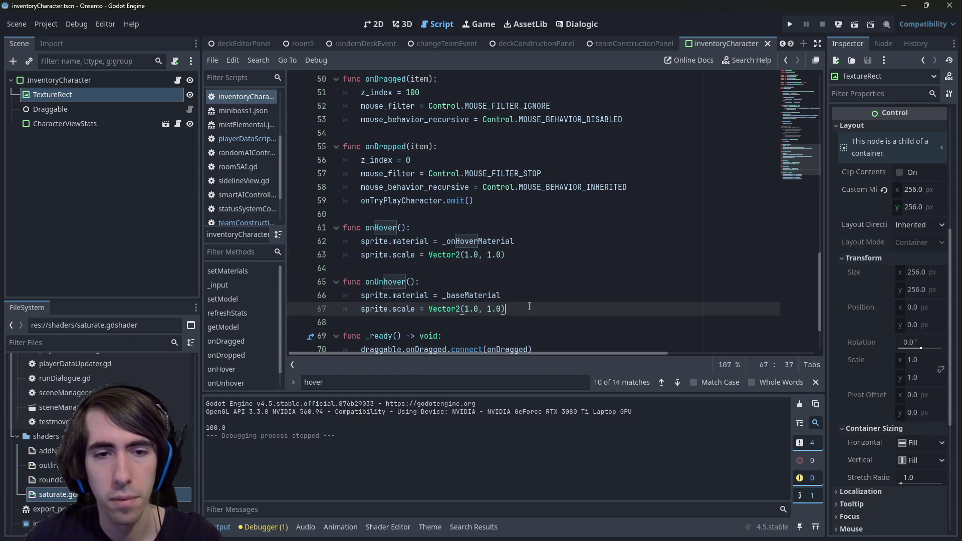
Change the onHover scale values from 1.0 to 0.8.
{"action": "left_click", "coordinate": [459, 256]}
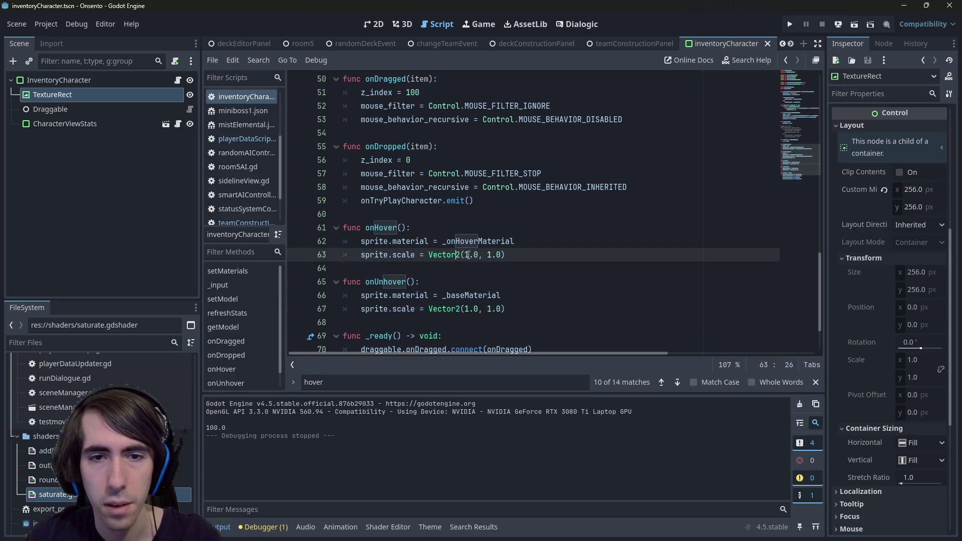
{"action": "key", "text": "BackSpace"}
{"action": "type", "text": "0"}
{"action": "key", "text": "Right"}
{"action": "key", "text": "Delete"}
{"action": "type", "text": "8"}
{"action": "key", "text": "Delete"}
{"action": "type", "text": "0"}
{"action": "key", "text": "Right"}
{"action": "key", "text": "Delete"}
{"action": "type", "text": "9"}
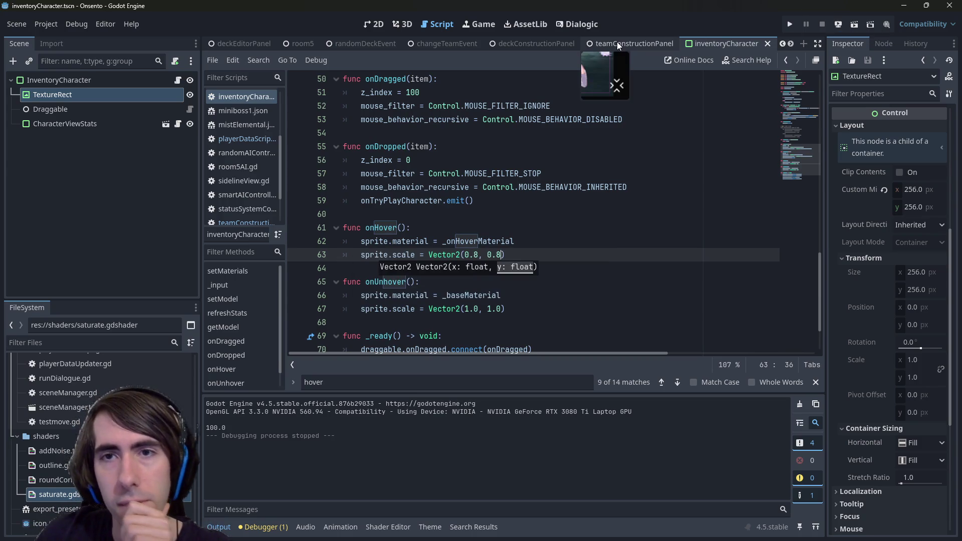
{"action": "left_click", "coordinate": [619, 43]}
Run the team panel scene to test the hover scaling, then close the game window.
{"action": "left_click", "coordinate": [854, 25]}
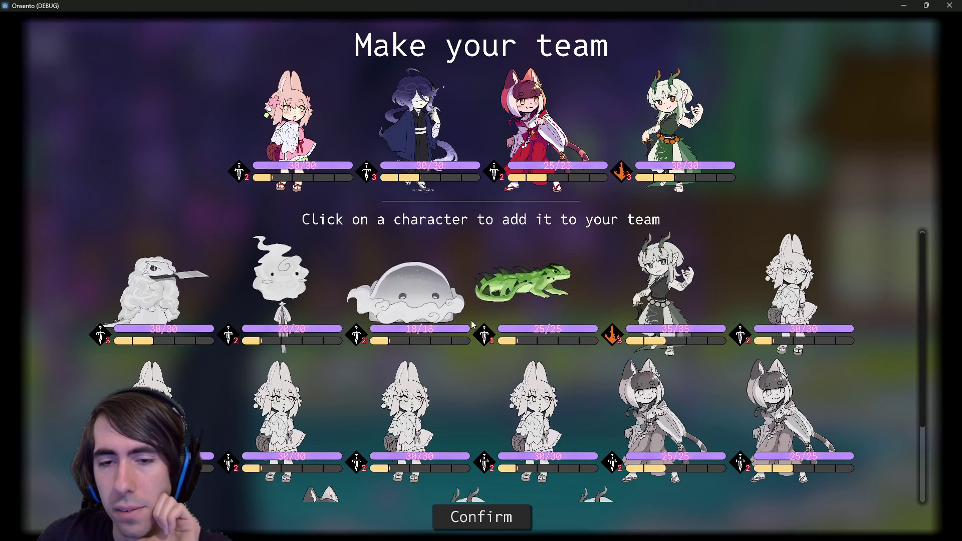
{"action": "left_click", "coordinate": [950, 5]}
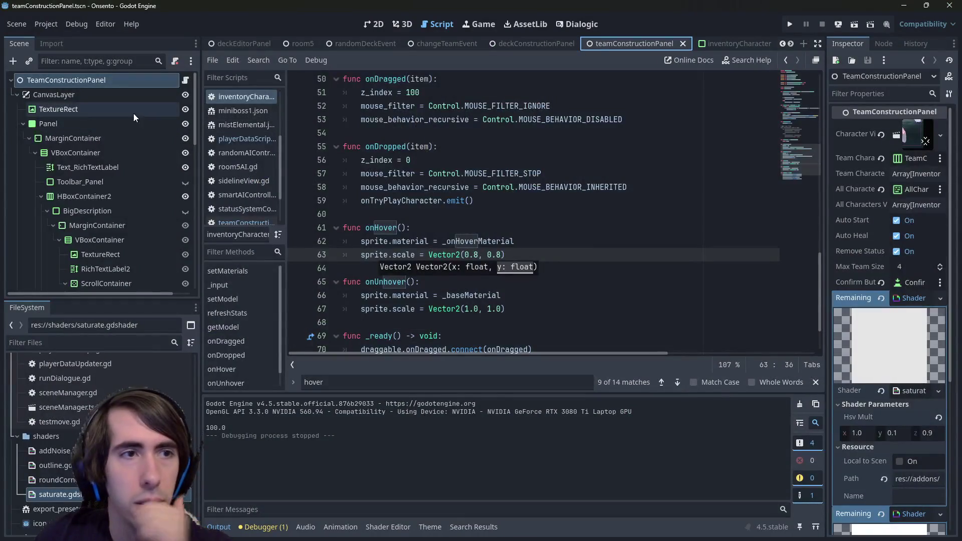
Return to inventoryCharacter, widen the Inspector, and check the sprite's Pivot Offset.
{"action": "left_click", "coordinate": [717, 46]}
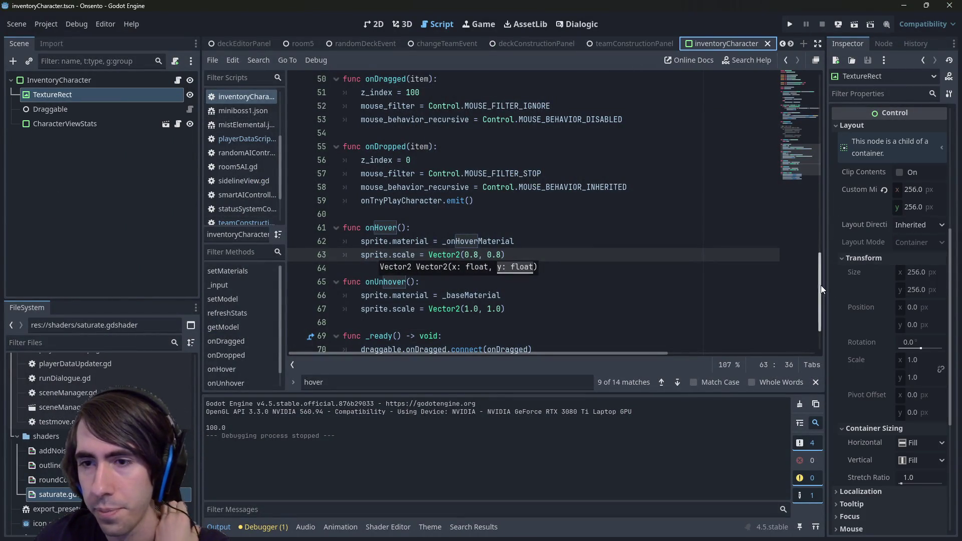
{"action": "mouse_move", "coordinate": [824, 284]}
{"action": "left_mouse_down"}
{"action": "mouse_move", "coordinate": [707, 285]}
{"action": "mouse_move", "coordinate": [754, 291]}
{"action": "left_mouse_up"}
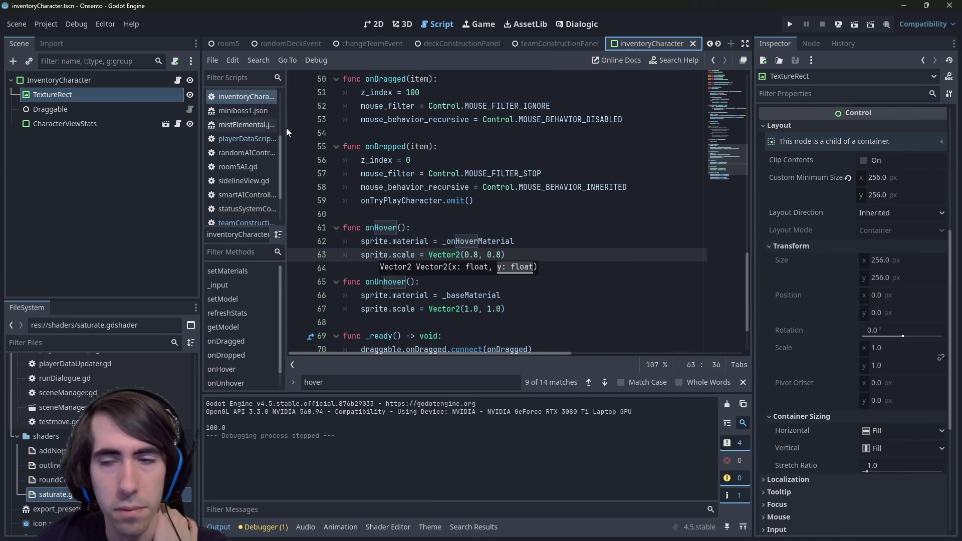
{"action": "scroll", "coordinate": [781, 260], "scroll_direction": "up", "scroll_amount": 4}
{"action": "scroll", "coordinate": [842, 284], "scroll_direction": "down", "scroll_amount": 3}
{"action": "scroll", "coordinate": [842, 284], "scroll_direction": "down", "scroll_amount": 2}
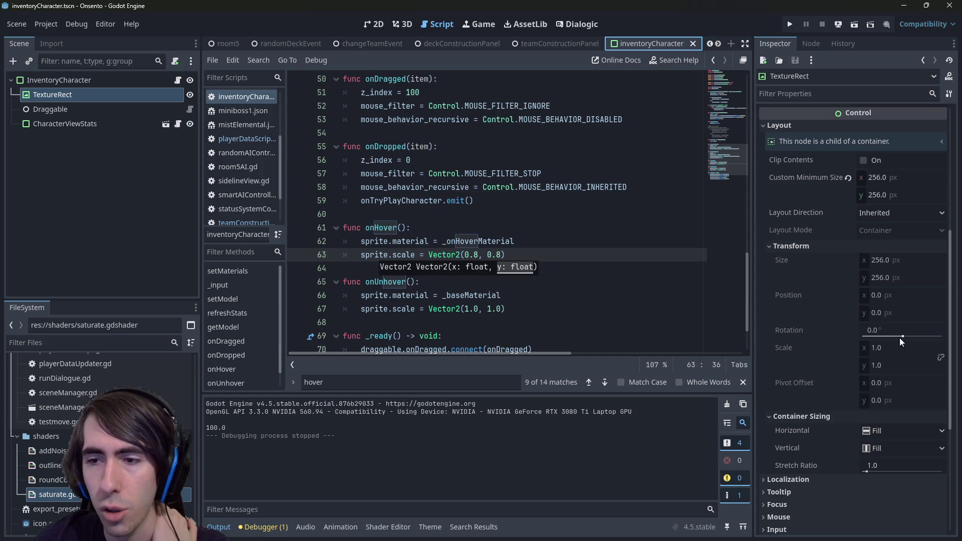
{"action": "left_click", "coordinate": [892, 383]}
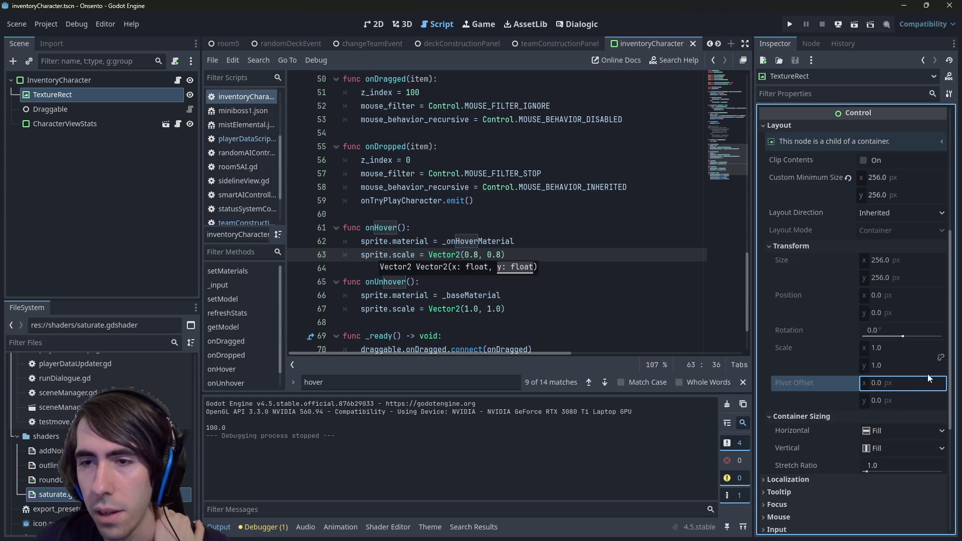
{"action": "scroll", "coordinate": [844, 218], "scroll_direction": "up", "scroll_amount": 2}
Collapse and re-expand the Layout properties, then open the InventoryCharacter node's context menu.
{"action": "left_click", "coordinate": [846, 234]}
{"action": "scroll", "coordinate": [854, 278], "scroll_direction": "up", "scroll_amount": 3}
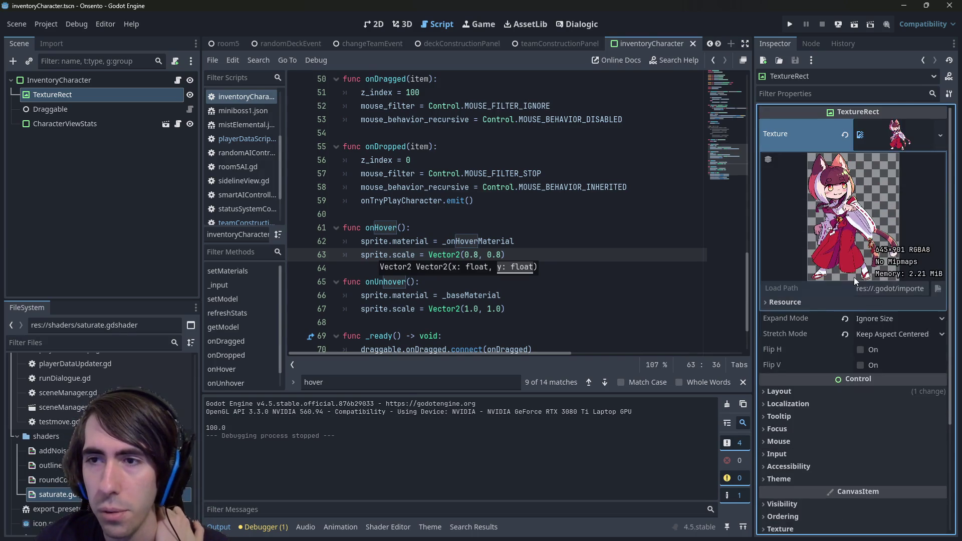
{"action": "left_click", "coordinate": [846, 392]}
{"action": "scroll", "coordinate": [845, 393], "scroll_direction": "down", "scroll_amount": 5}
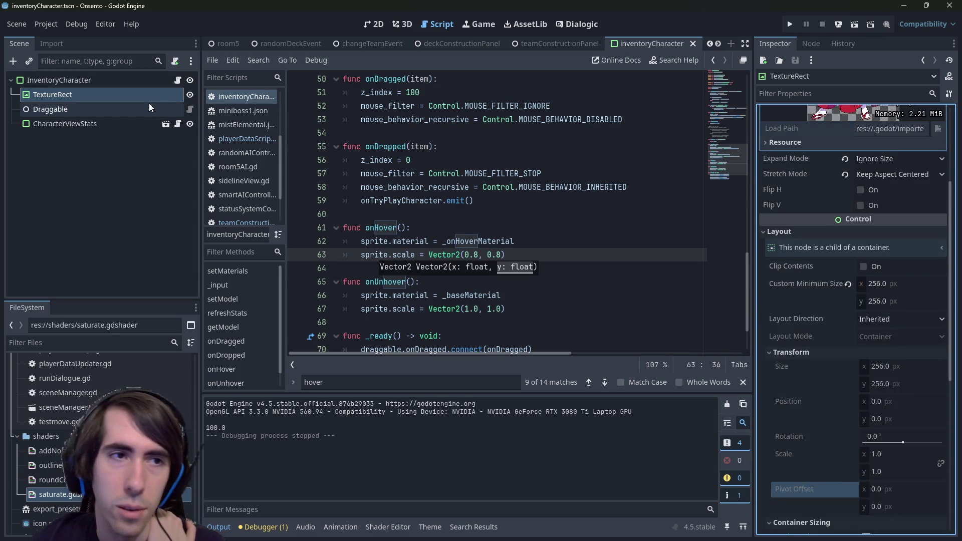
{"action": "right_click", "coordinate": [109, 95]}
{"action": "left_click", "coordinate": [98, 86]}
{"action": "right_click", "coordinate": [97, 85]}
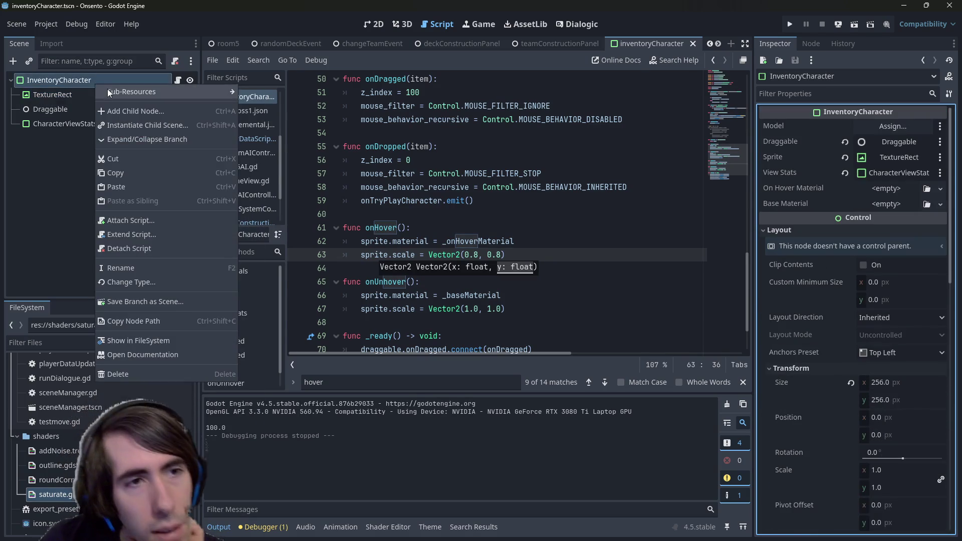
Show inventoryCharacter in 2D, cancel an Add Child Node attempt, and select TextureRect.
{"action": "left_click", "coordinate": [373, 24]}
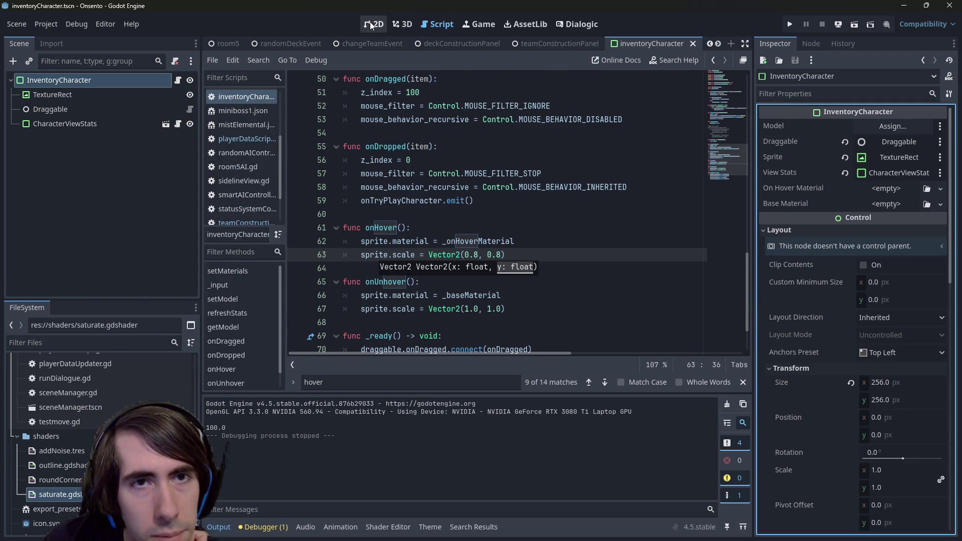
{"action": "left_click", "coordinate": [373, 24]}
{"action": "right_click", "coordinate": [97, 79]}
{"action": "left_click", "coordinate": [125, 110]}
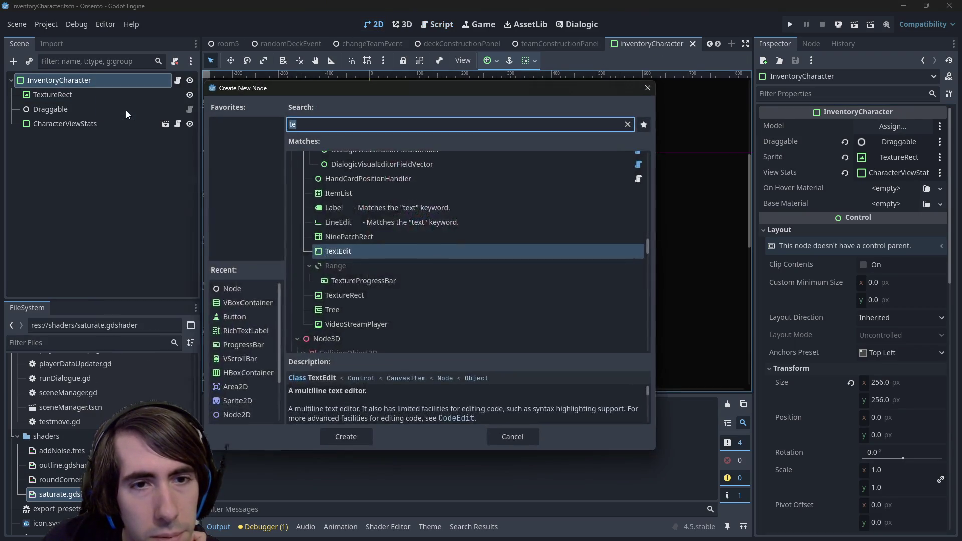
{"action": "scroll", "coordinate": [399, 227], "scroll_direction": "up", "scroll_amount": 5}
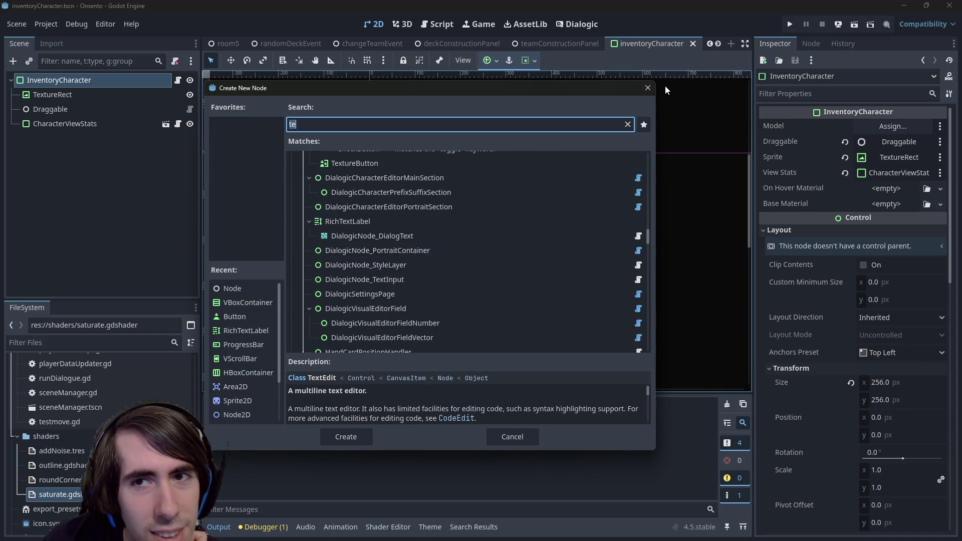
{"action": "left_click", "coordinate": [646, 88]}
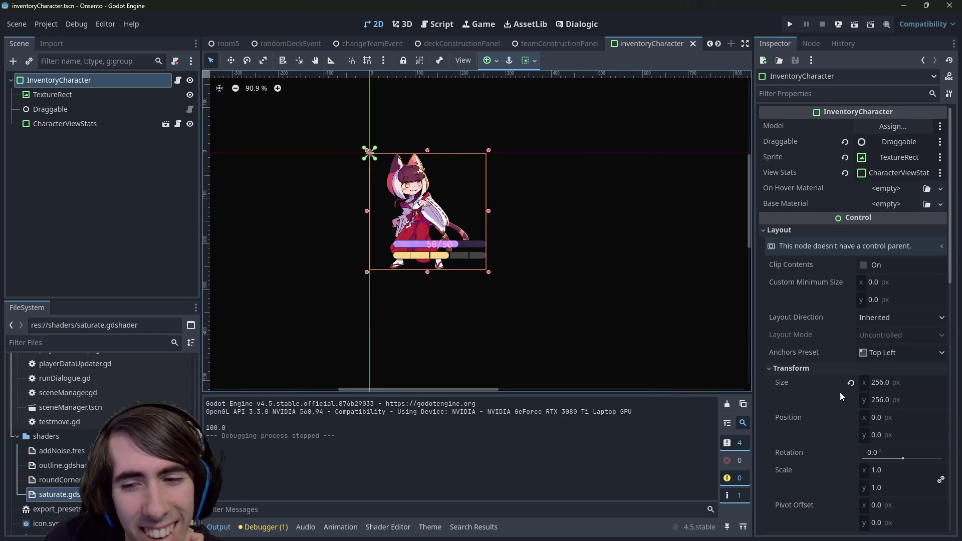
{"action": "scroll", "coordinate": [842, 396], "scroll_direction": "down", "scroll_amount": 3}
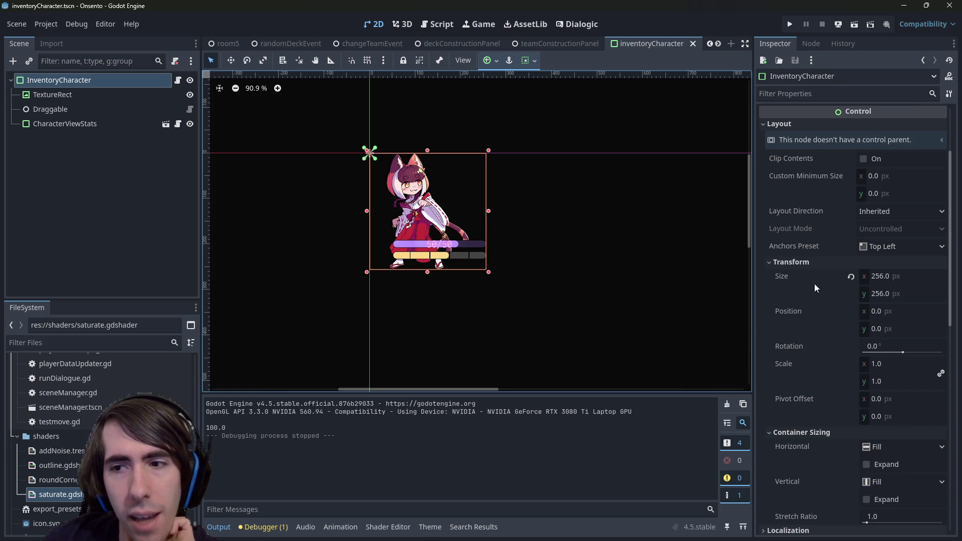
{"action": "left_click", "coordinate": [909, 277]}
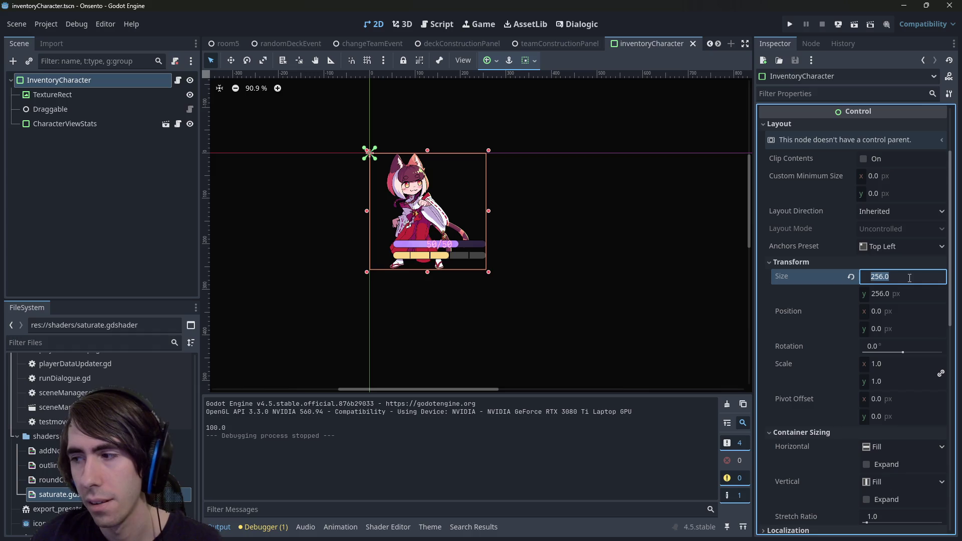
{"action": "left_click", "coordinate": [55, 91]}
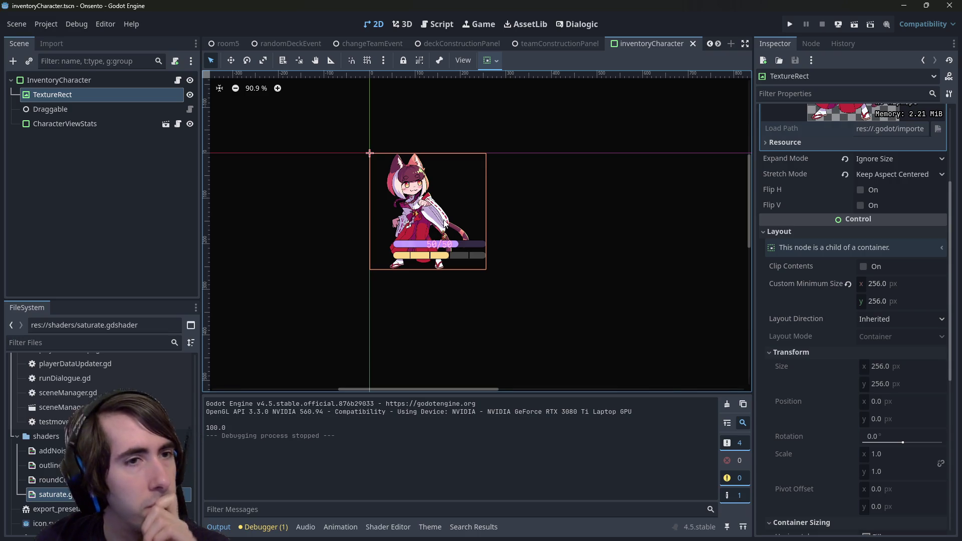
{"action": "left_click", "coordinate": [444, 24]}
{"action": "scroll", "coordinate": [382, 214], "scroll_direction": "down", "scroll_amount": 2}
{"action": "double_click", "coordinate": [381, 215]}
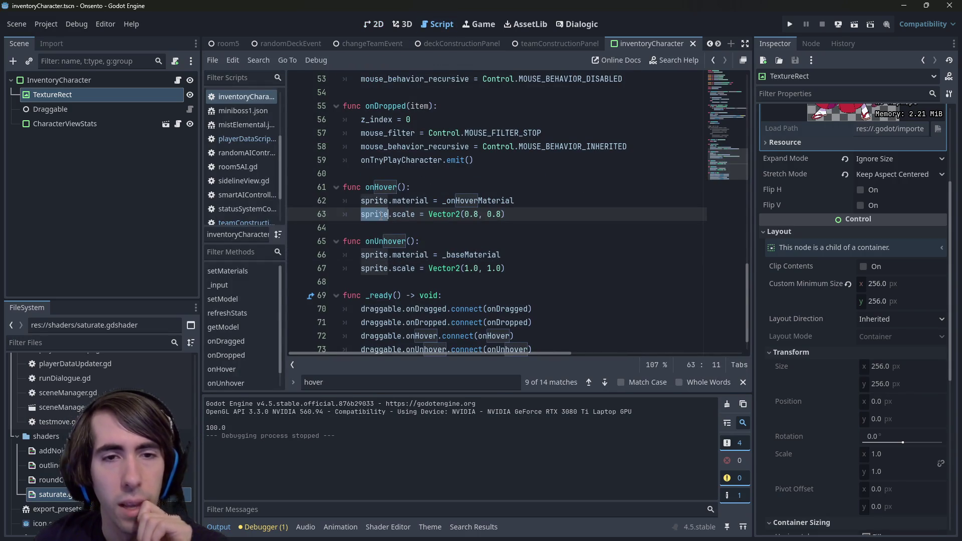
{"action": "key", "text": "Delete"}
{"action": "key", "text": "Delete"}
{"action": "key", "text": "Down"}
{"action": "key", "text": "Down"}
{"action": "key", "text": "Down"}
{"action": "key", "text": "Delete"}
{"action": "key", "text": "Delete"}
{"action": "key", "text": "Delete"}
{"action": "key", "text": "Delete"}
{"action": "key", "text": "ctrl+s"}
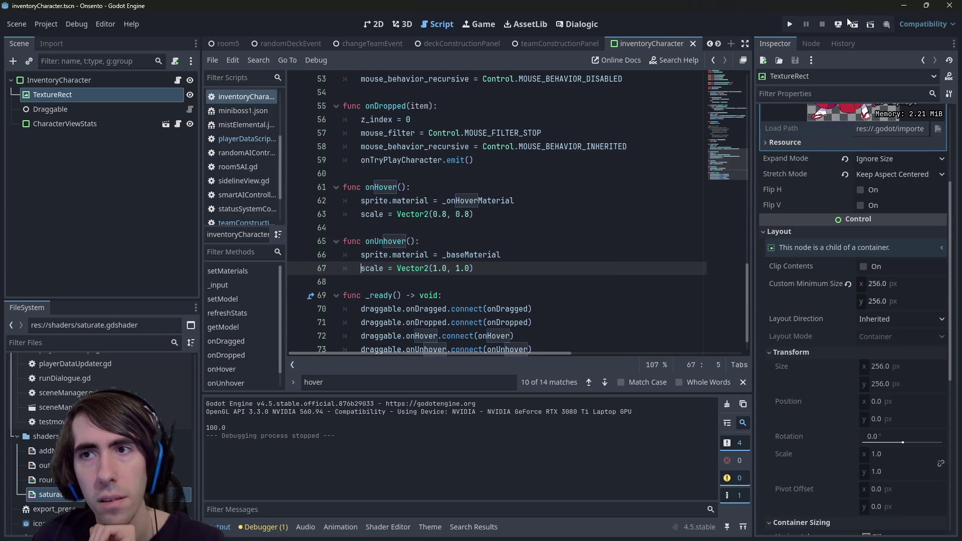
{"action": "left_click", "coordinate": [572, 42]}
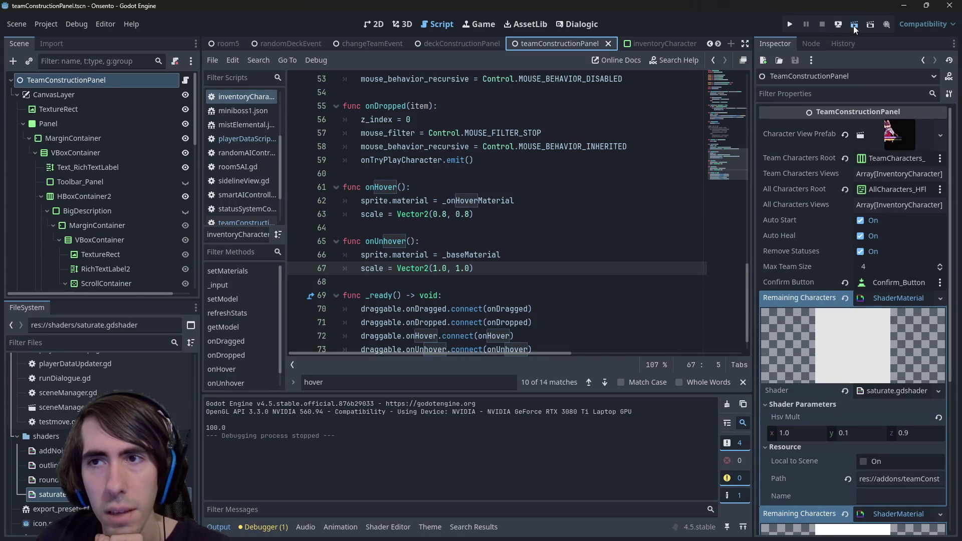
{"action": "left_click", "coordinate": [854, 25]}
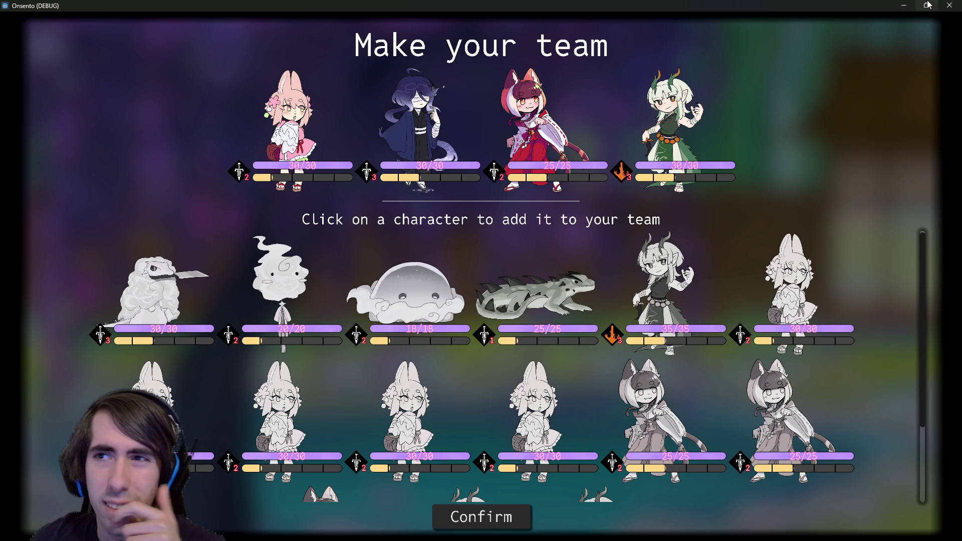
{"action": "left_click", "coordinate": [949, 6]}
{"action": "left_click", "coordinate": [641, 44]}
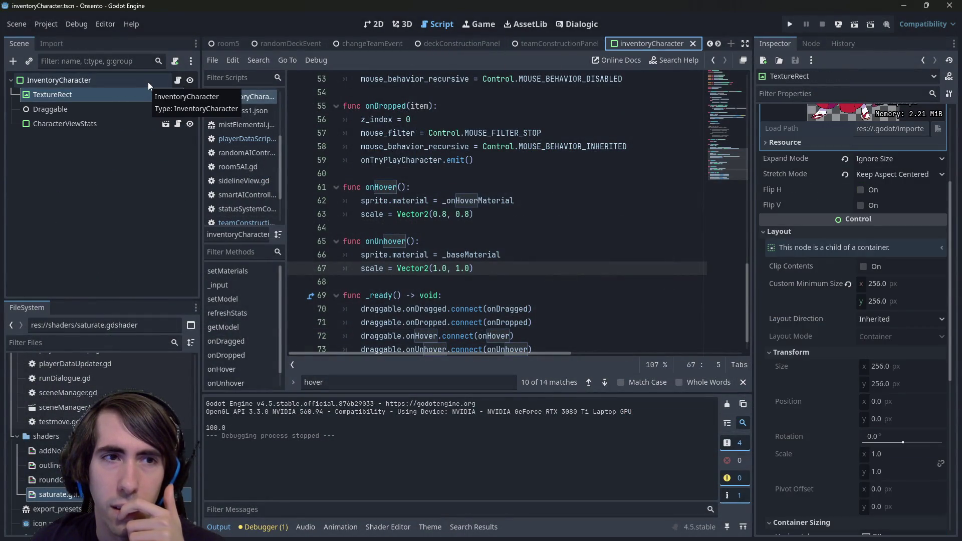
{"action": "left_click", "coordinate": [522, 251]}
{"action": "key", "text": "Down"}
{"action": "key", "text": "Home"}
{"action": "type", "text": "sprite."}
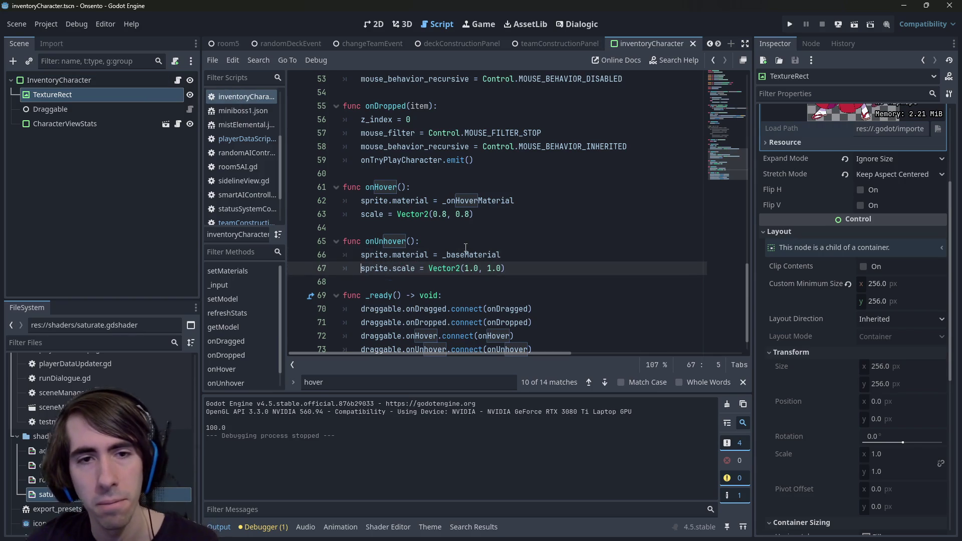
{"action": "key", "text": "Up"}
{"action": "key", "text": "Up"}
{"action": "key", "text": "Up"}
{"action": "key", "text": "Home"}
{"action": "type", "text": "sprite."}
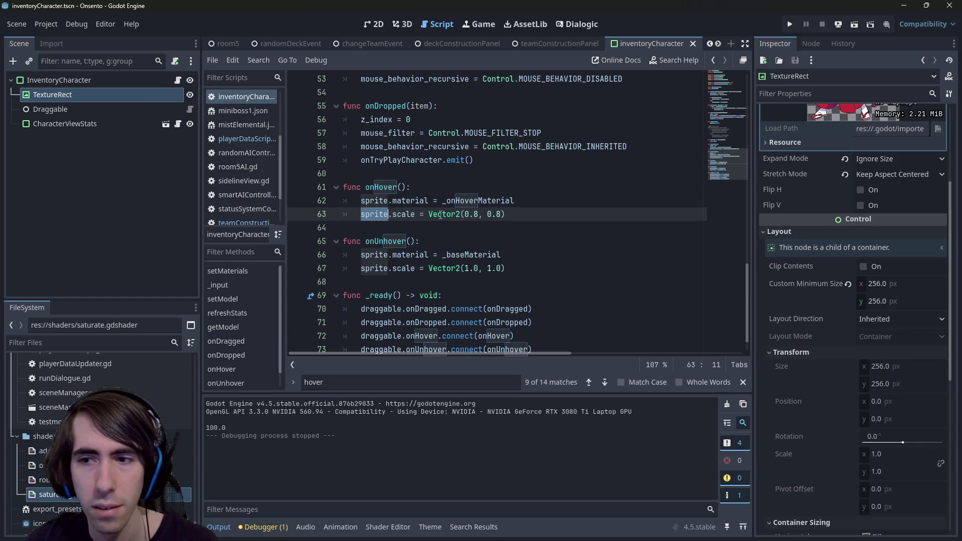
{"action": "scroll", "coordinate": [879, 437], "scroll_direction": "down", "scroll_amount": 2}
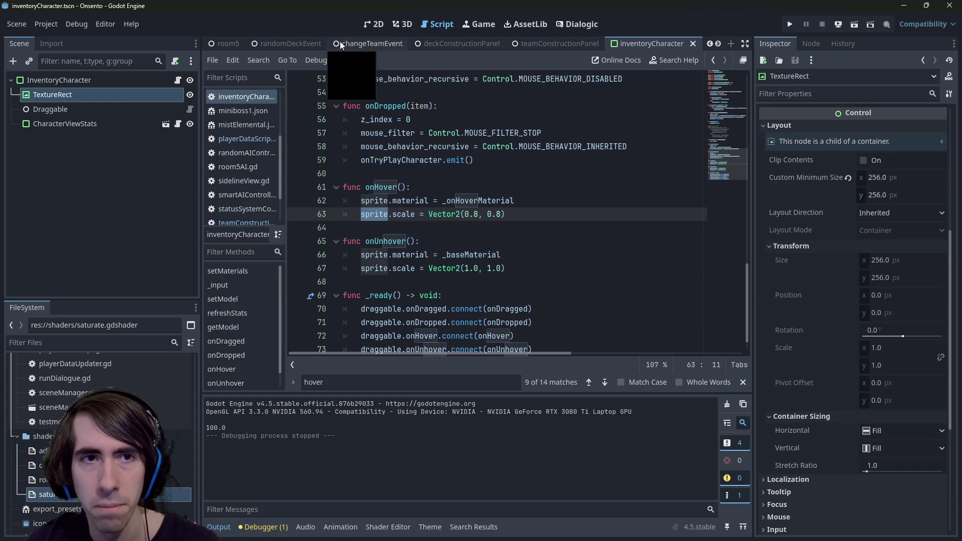
{"action": "left_click", "coordinate": [366, 24]}
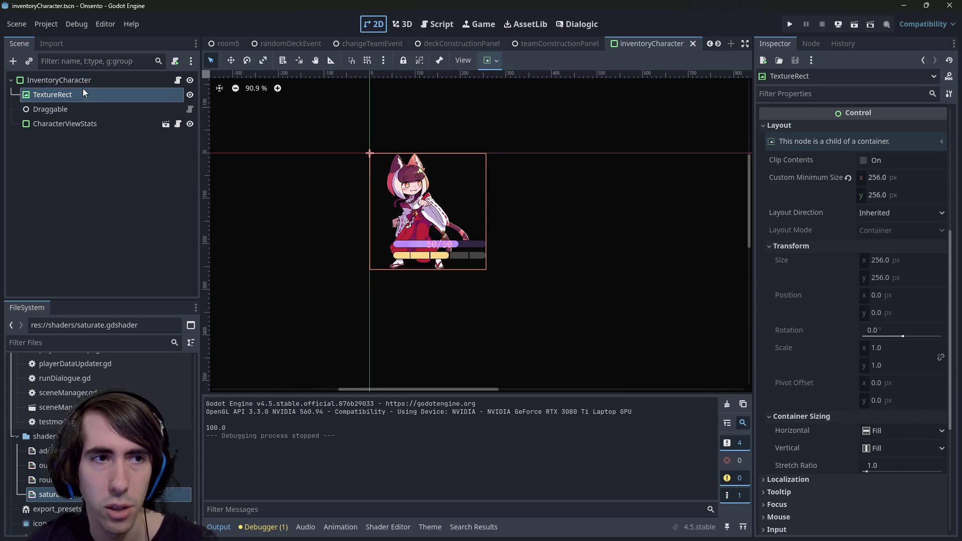
Add a Control child node to InventoryCharacter and place it above TextureRect.
{"action": "right_click", "coordinate": [83, 84]}
{"action": "left_click", "coordinate": [125, 109]}
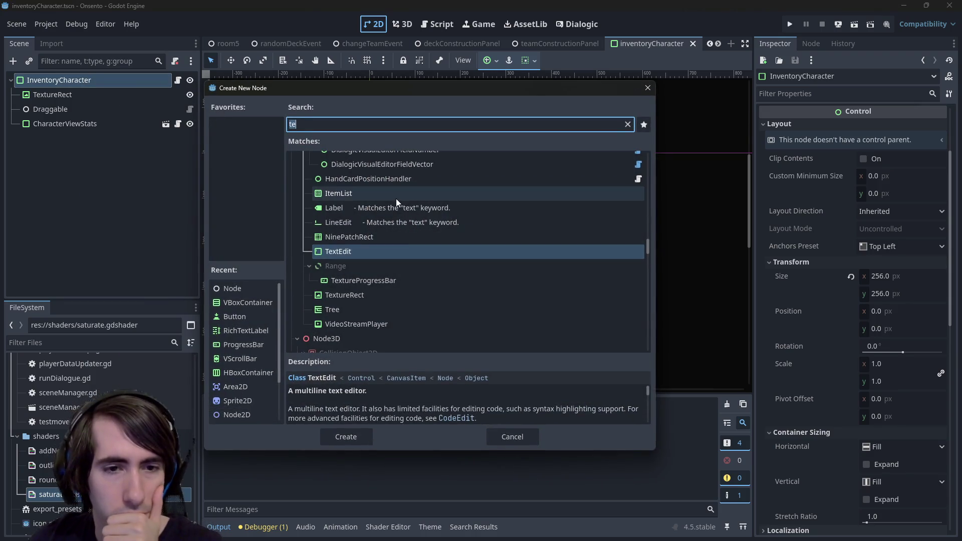
{"action": "type", "text": "control"}
{"action": "key", "text": "Return"}
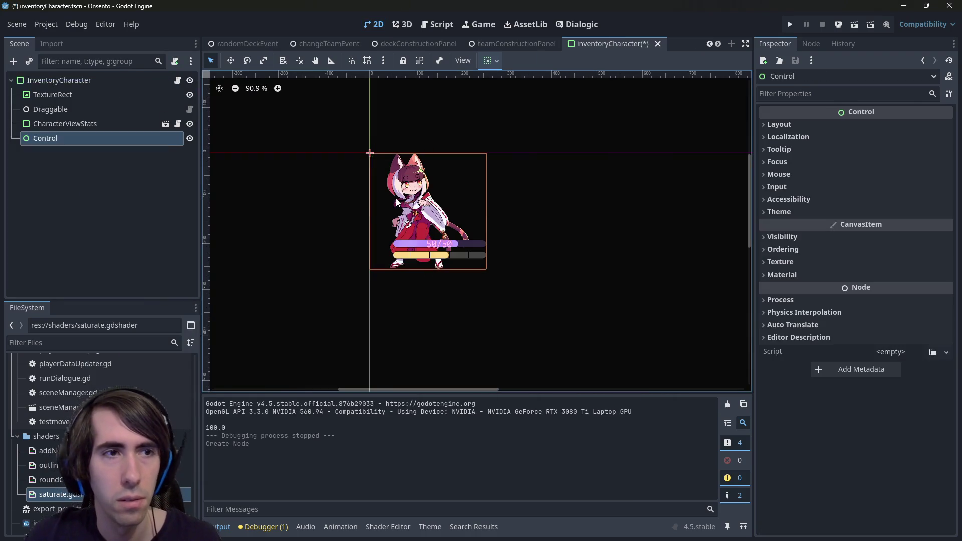
{"action": "mouse_move", "coordinate": [125, 139]}
{"action": "left_mouse_down"}
{"action": "mouse_move", "coordinate": [79, 127]}
{"action": "mouse_move", "coordinate": [67, 87]}
{"action": "left_mouse_up"}
{"action": "left_click", "coordinate": [101, 109]}
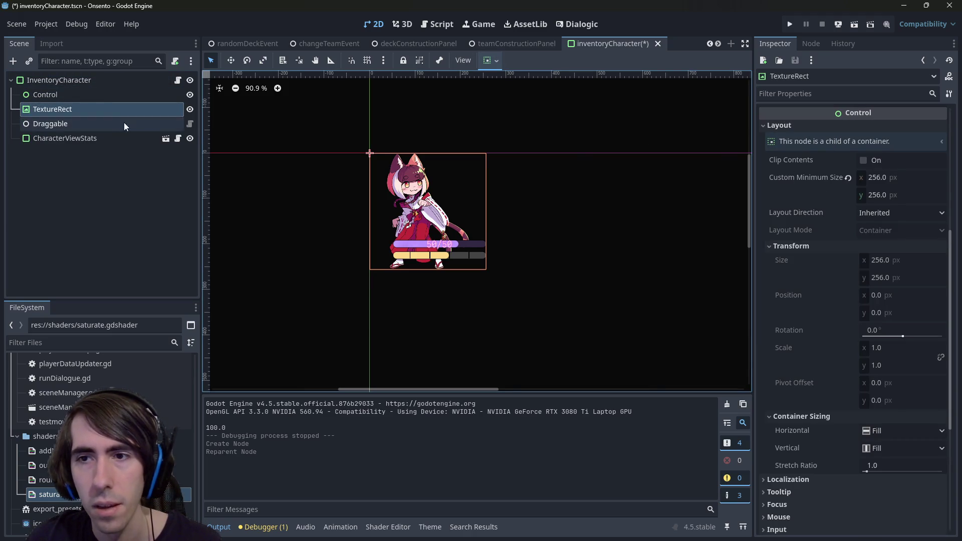
{"action": "left_click", "coordinate": [104, 96]}
Set the Control's Custom Minimum Size to 256×256 and save.
{"action": "left_click", "coordinate": [799, 125]}
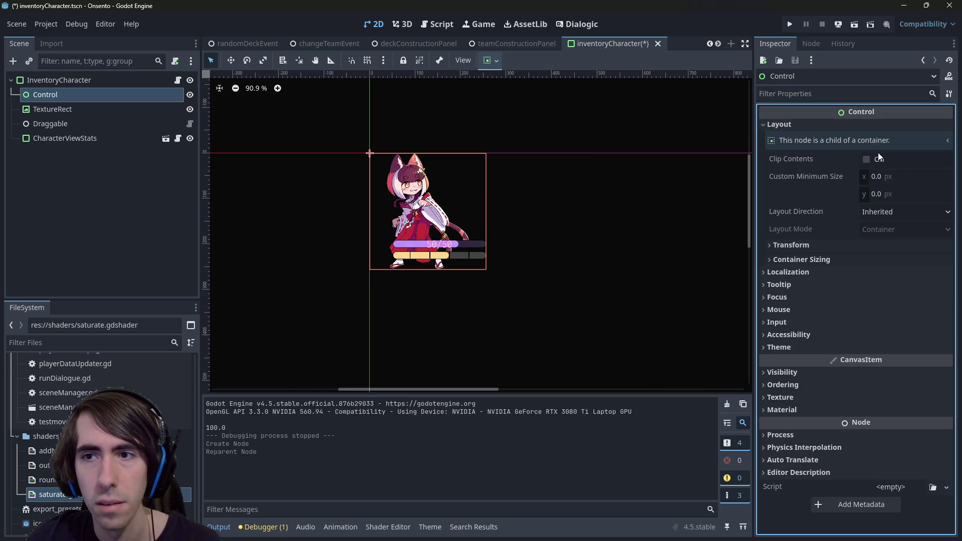
{"action": "left_click", "coordinate": [903, 176]}
{"action": "type", "text": "256"}
{"action": "left_click", "coordinate": [896, 194]}
{"action": "type", "text": "2"}
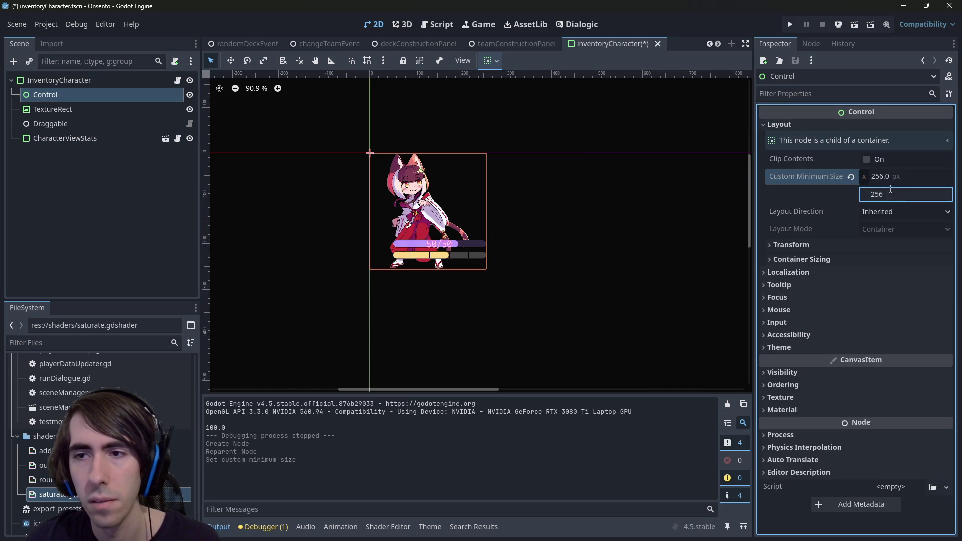
{"action": "key", "text": "Return"}
{"action": "key", "text": "ctrl+s"}
Make TextureRect a child of Control, adjust the Control's size flags, and save.
{"action": "left_click_drag", "start_coordinate": [77, 117], "coordinate": [67, 95]}
{"action": "left_click", "coordinate": [67, 95]}
{"action": "key", "text": "ctrl+s"}
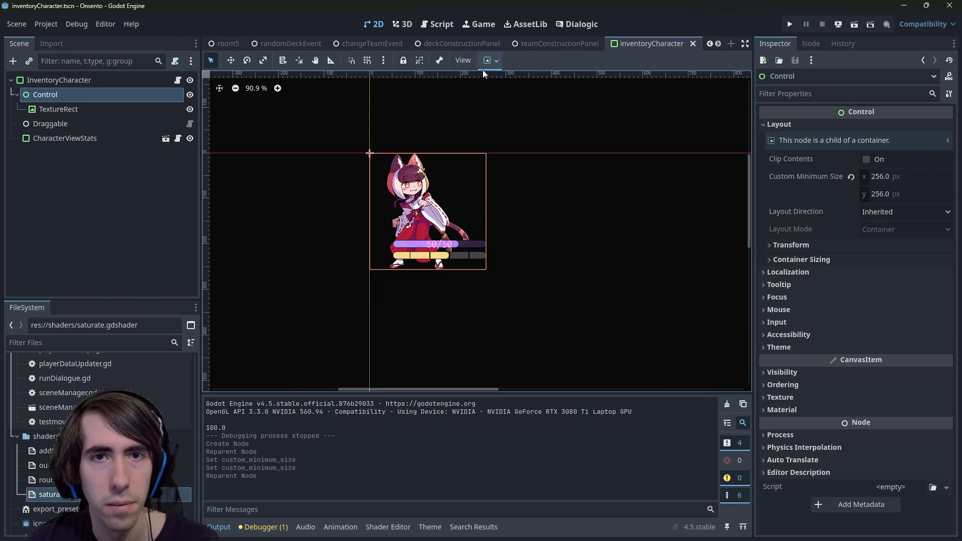
{"action": "left_click", "coordinate": [489, 61]}
{"action": "left_click", "coordinate": [549, 155]}
{"action": "left_click", "coordinate": [549, 97]}
{"action": "key", "text": "ctrl+s"}
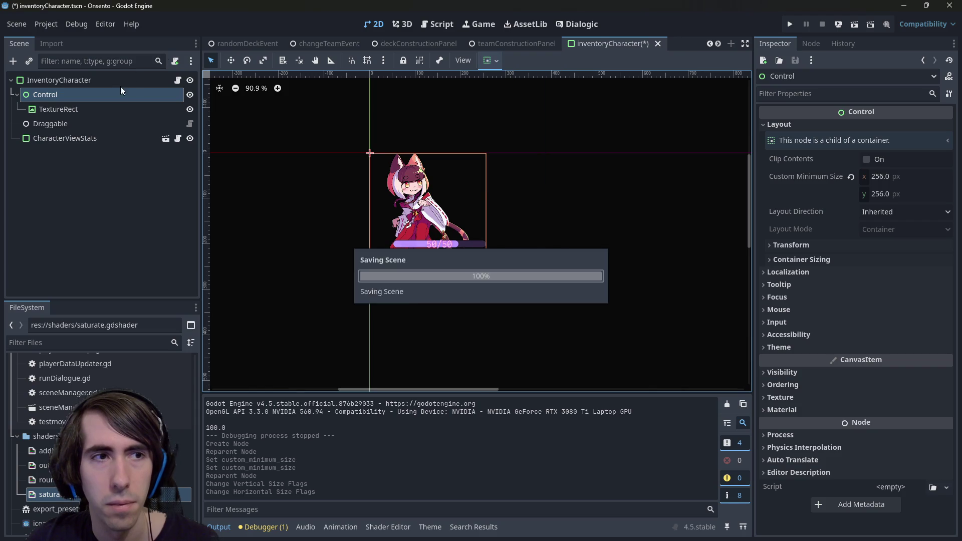
Anchor the TextureRect with the Center preset and save the scene.
{"action": "left_click", "coordinate": [84, 109]}
{"action": "left_click", "coordinate": [490, 60]}
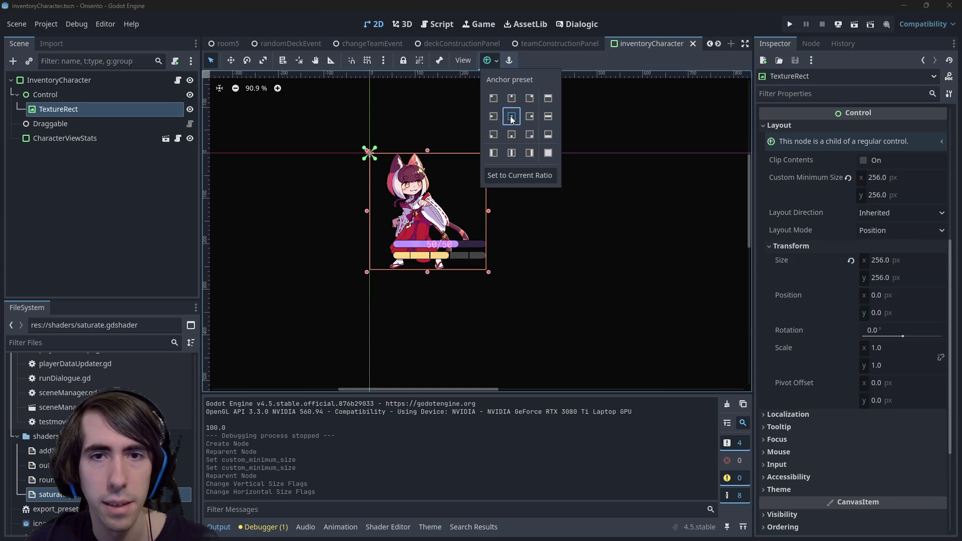
{"action": "left_click", "coordinate": [511, 116]}
{"action": "key", "text": "ctrl+s"}
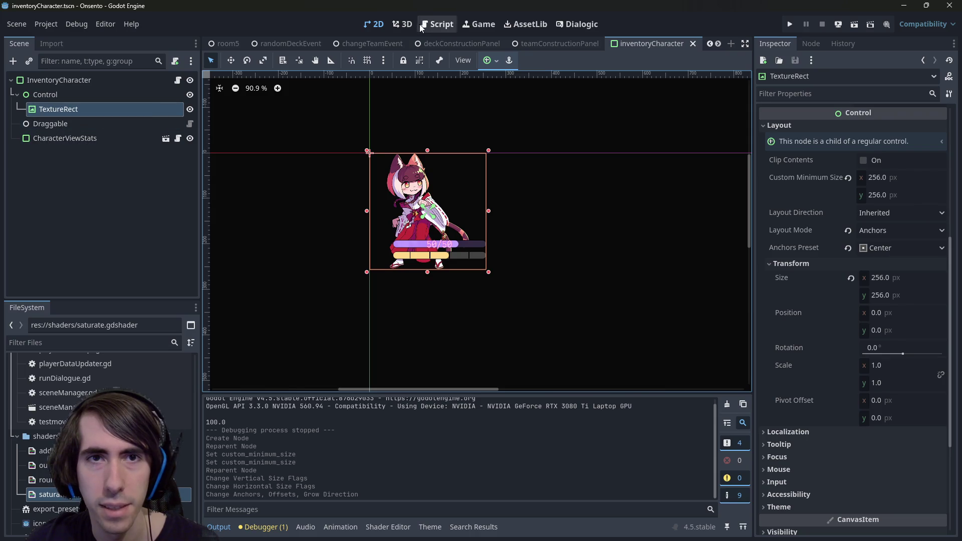
{"action": "left_click", "coordinate": [435, 24]}
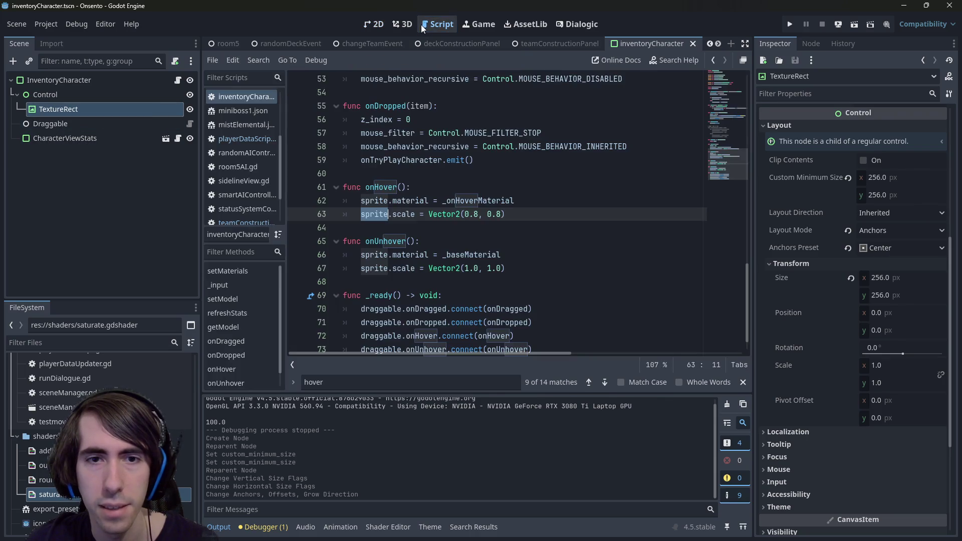
Test-run the teamConstructionPanel scene, then close the game window.
{"action": "left_click", "coordinate": [853, 24]}
{"action": "left_click", "coordinate": [822, 24]}
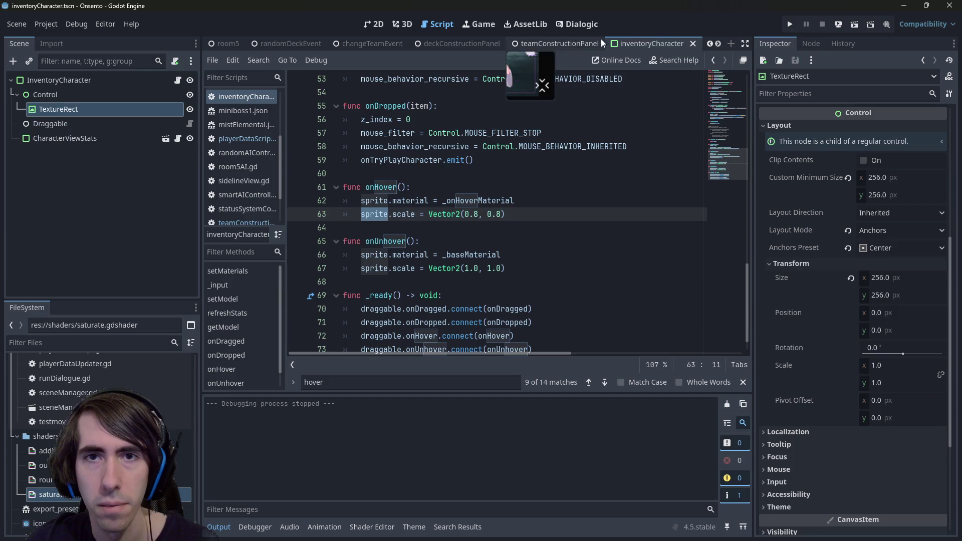
{"action": "left_click", "coordinate": [559, 43]}
{"action": "left_click", "coordinate": [854, 24]}
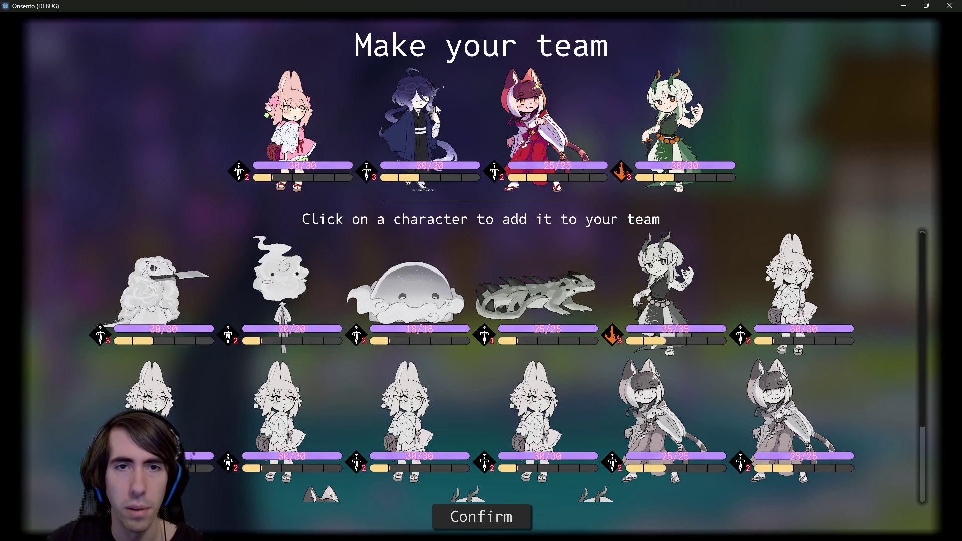
{"action": "left_click", "coordinate": [949, 5]}
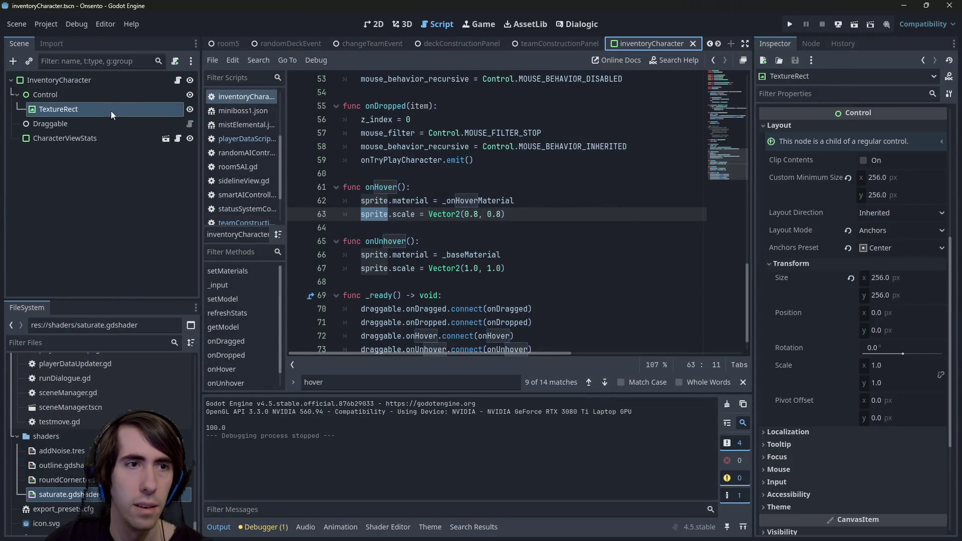
Set the wrapper Control's Mouse Filter to Pass (Propagate Up) in the Inspector.
{"action": "left_click", "coordinate": [108, 95]}
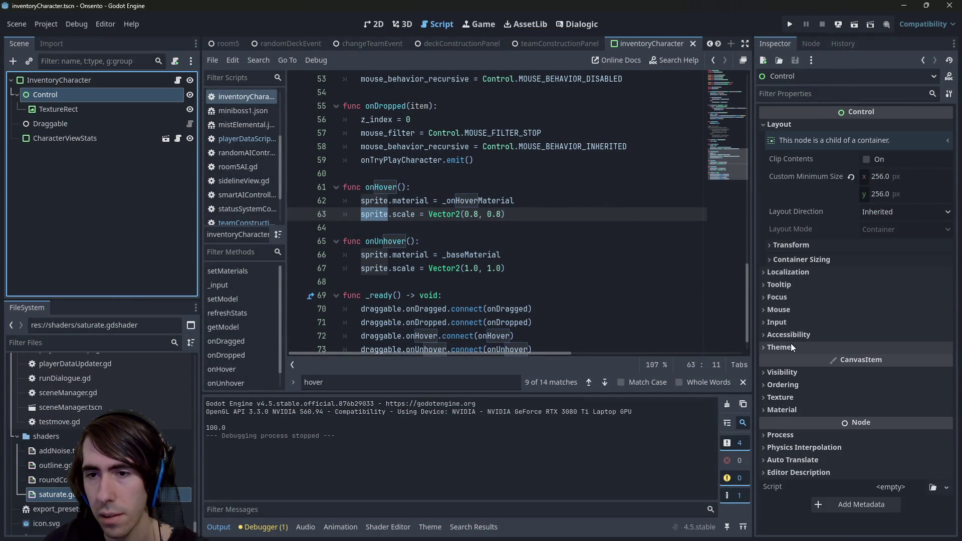
{"action": "left_click", "coordinate": [796, 384]}
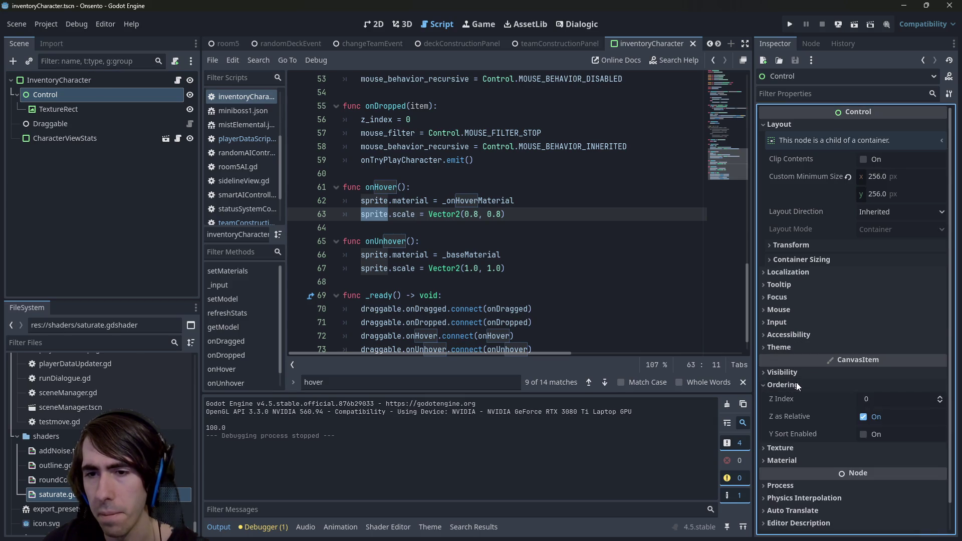
{"action": "left_click", "coordinate": [795, 382]}
{"action": "left_click", "coordinate": [798, 374]}
{"action": "left_click", "coordinate": [797, 369]}
{"action": "left_click", "coordinate": [797, 298]}
{"action": "left_click", "coordinate": [797, 299]}
{"action": "left_click", "coordinate": [796, 308]}
{"action": "left_click", "coordinate": [875, 325]}
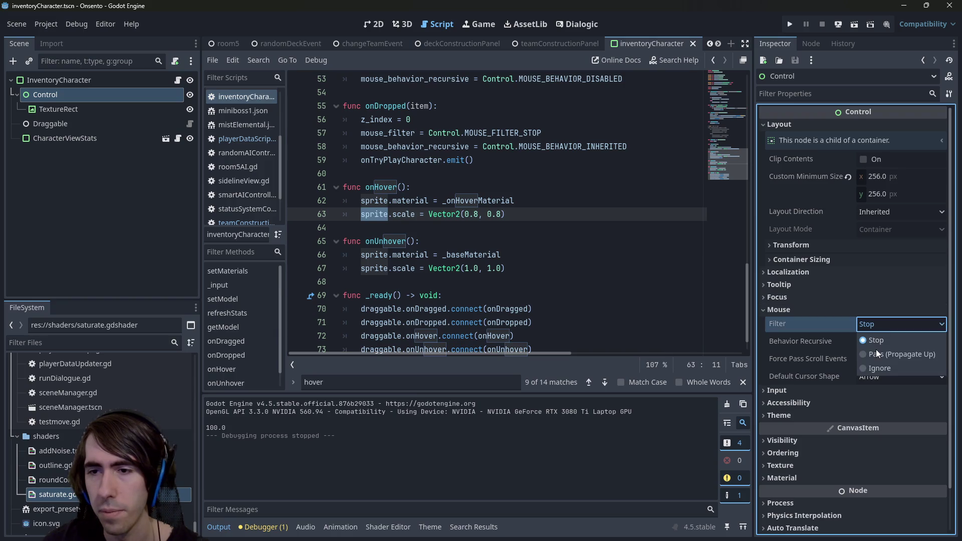
{"action": "left_click", "coordinate": [876, 353]}
Save the inventoryCharacter scene and test the team panel again before returning to it.
{"action": "key", "text": "ctrl+s"}
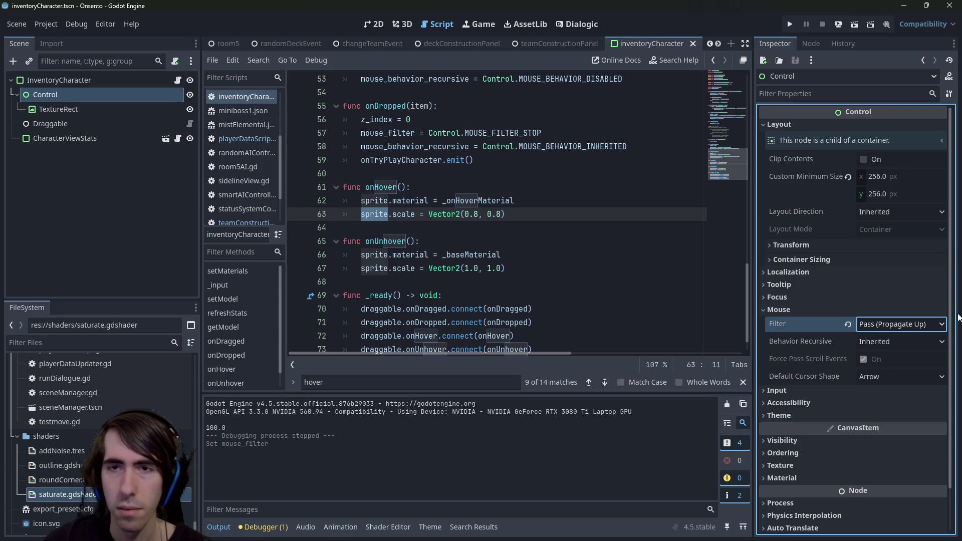
{"action": "left_click", "coordinate": [574, 44]}
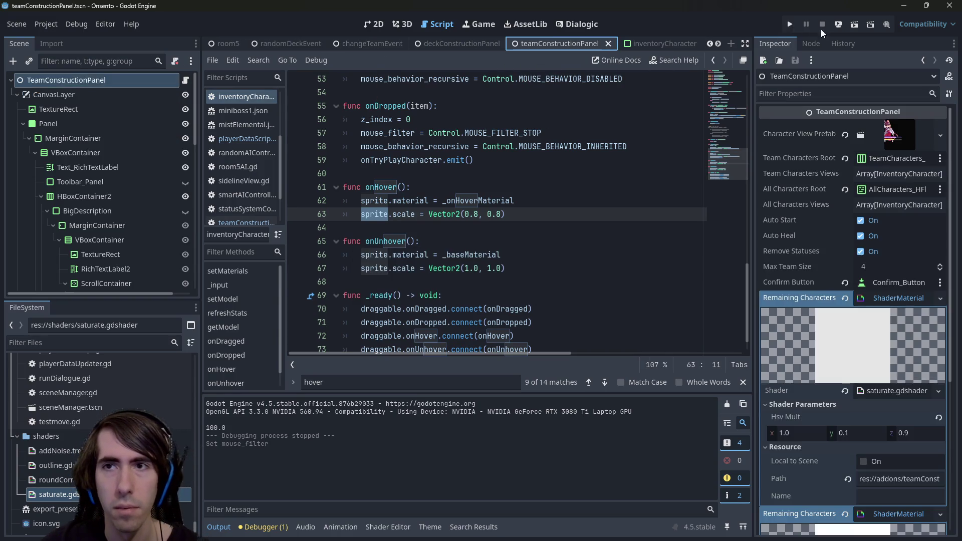
{"action": "left_click", "coordinate": [856, 25]}
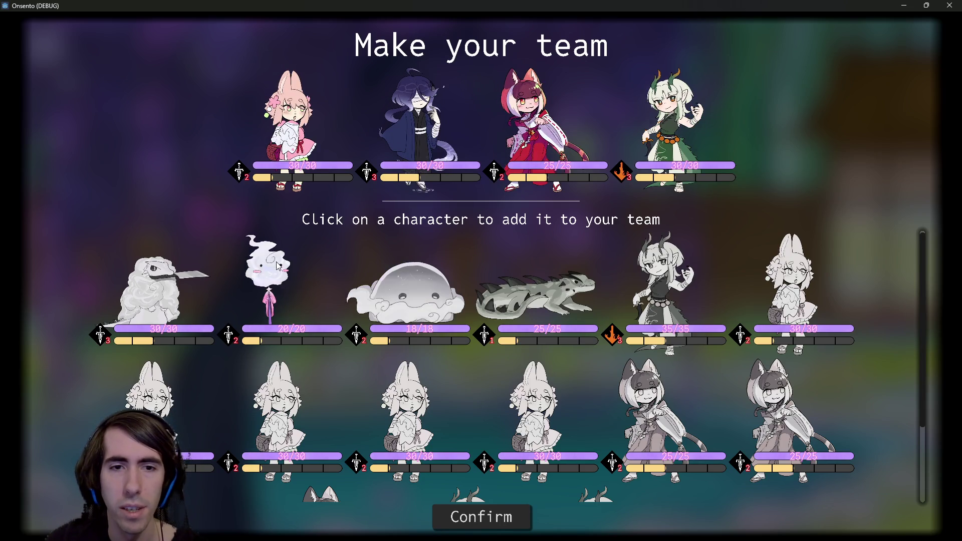
{"action": "left_click", "coordinate": [949, 6]}
{"action": "left_click", "coordinate": [640, 45]}
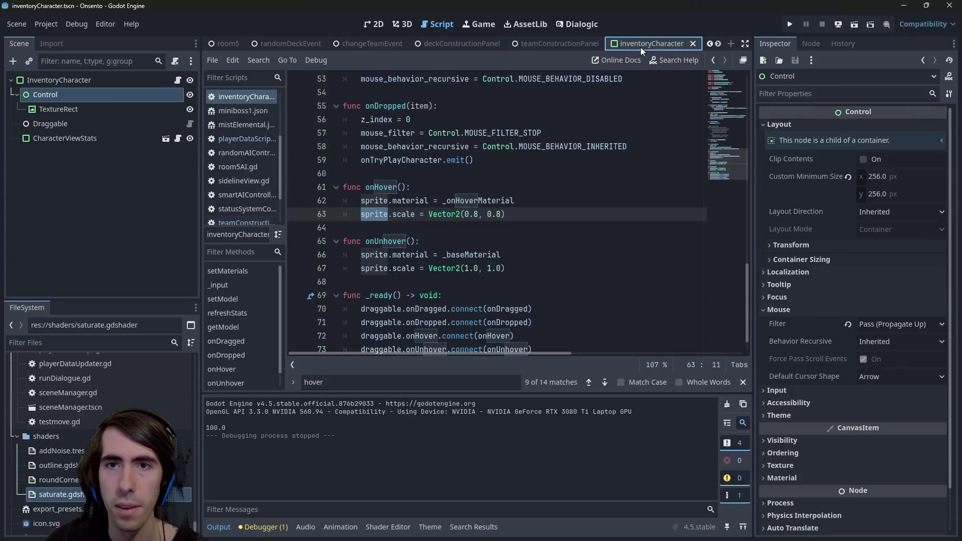
Set the TextureRect's Pivot Offset to 128, 128 and save the character scene.
{"action": "left_click", "coordinate": [371, 26]}
{"action": "left_click", "coordinate": [124, 111]}
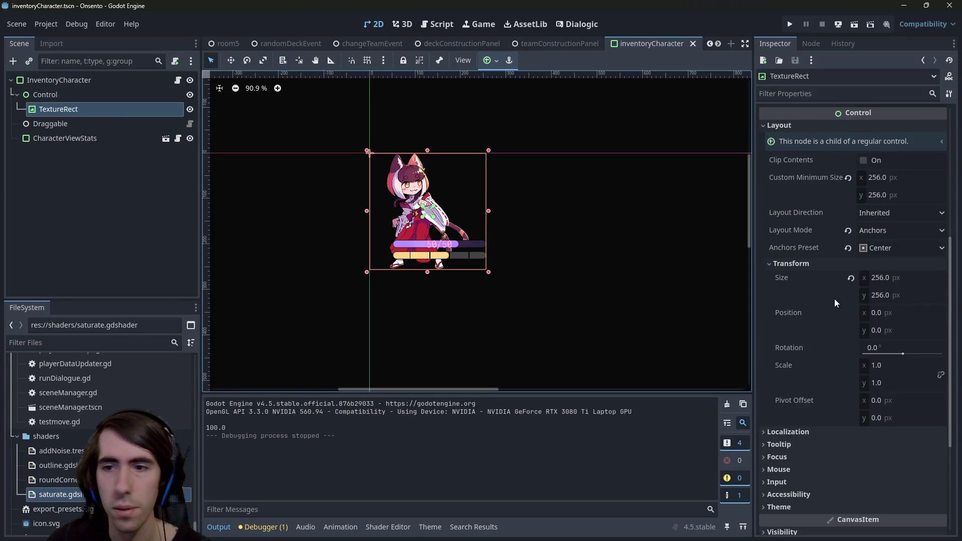
{"action": "left_click", "coordinate": [885, 400]}
{"action": "left_click", "coordinate": [896, 278]}
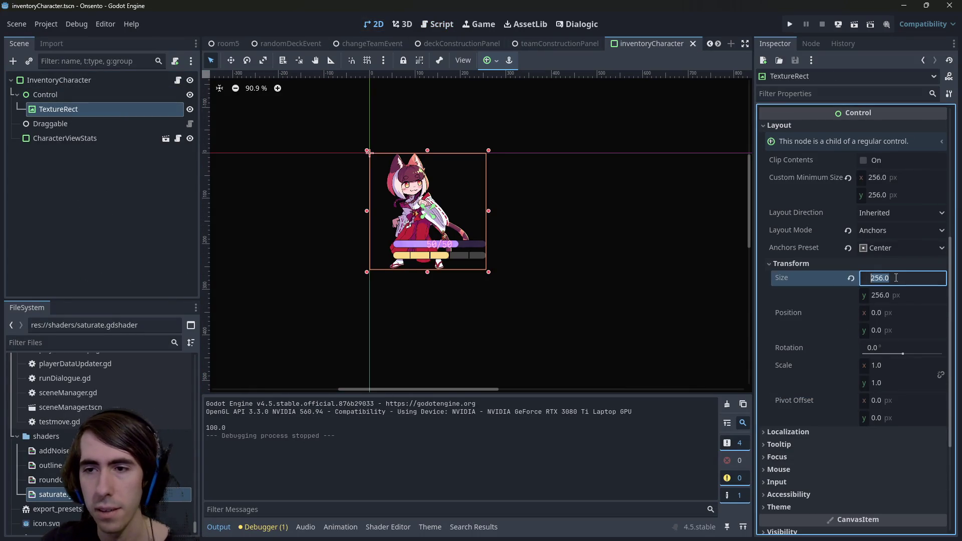
{"action": "left_click", "coordinate": [891, 400]}
{"action": "type", "text": "128"}
{"action": "key", "text": "Return"}
{"action": "left_click", "coordinate": [892, 417]}
{"action": "type", "text": "128"}
{"action": "key", "text": "Return"}
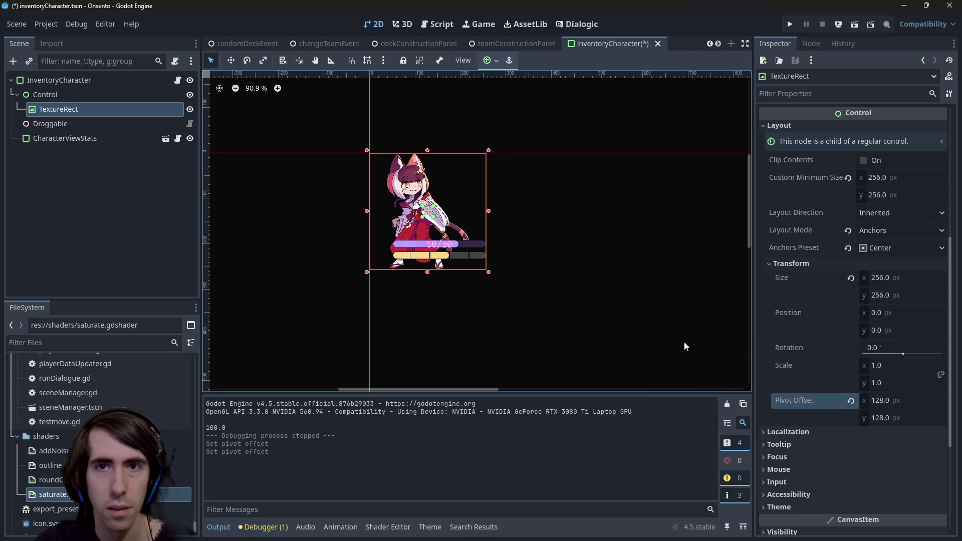
{"action": "key", "text": "ctrl+s"}
Run the team construction panel, add the lizard to the team, then return to the script.
{"action": "left_click", "coordinate": [516, 43]}
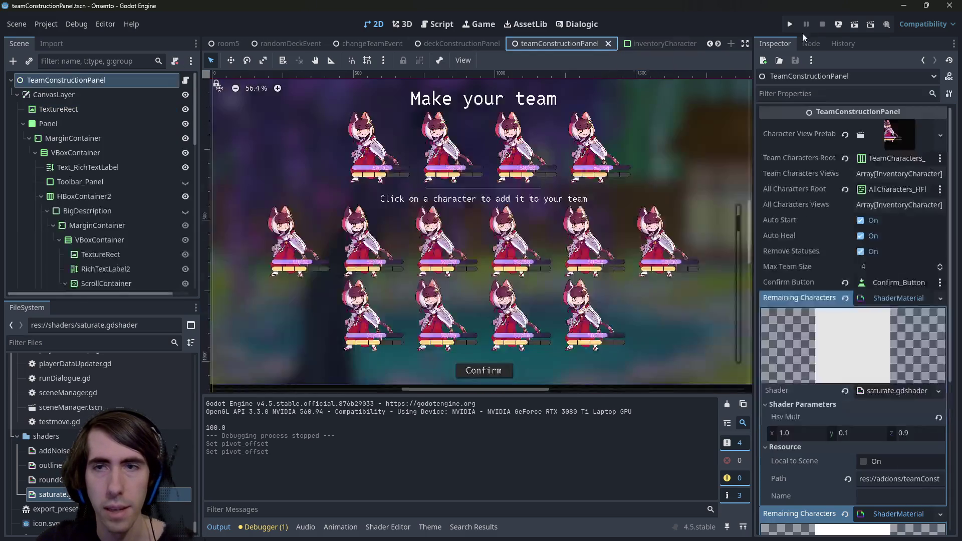
{"action": "left_click", "coordinate": [854, 23]}
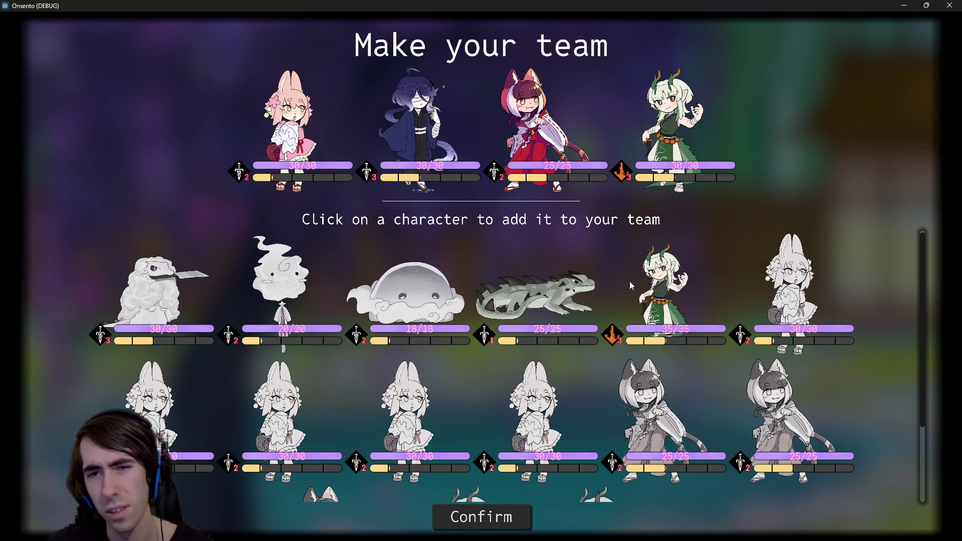
{"action": "left_click", "coordinate": [535, 296]}
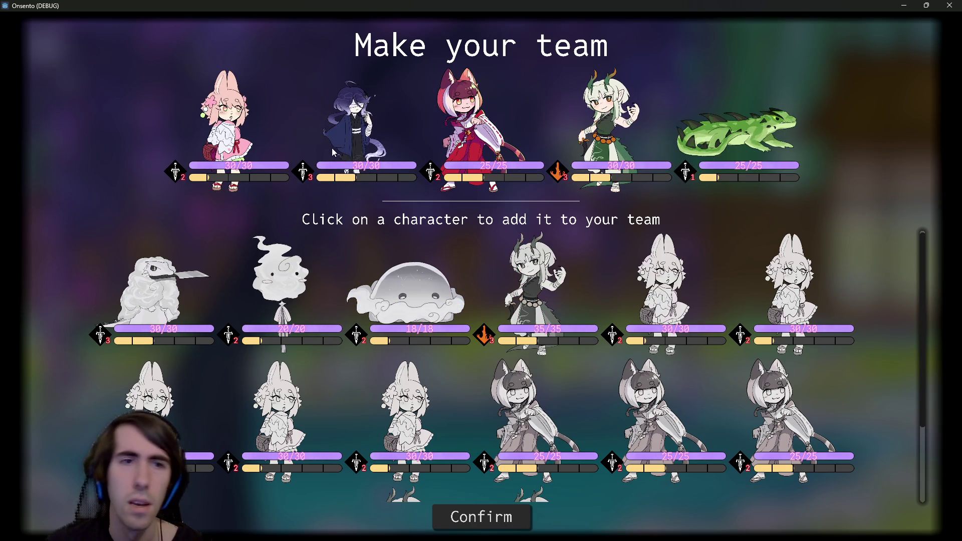
{"action": "left_click", "coordinate": [949, 5]}
{"action": "left_click", "coordinate": [438, 24]}
{"action": "left_click", "coordinate": [476, 267]}
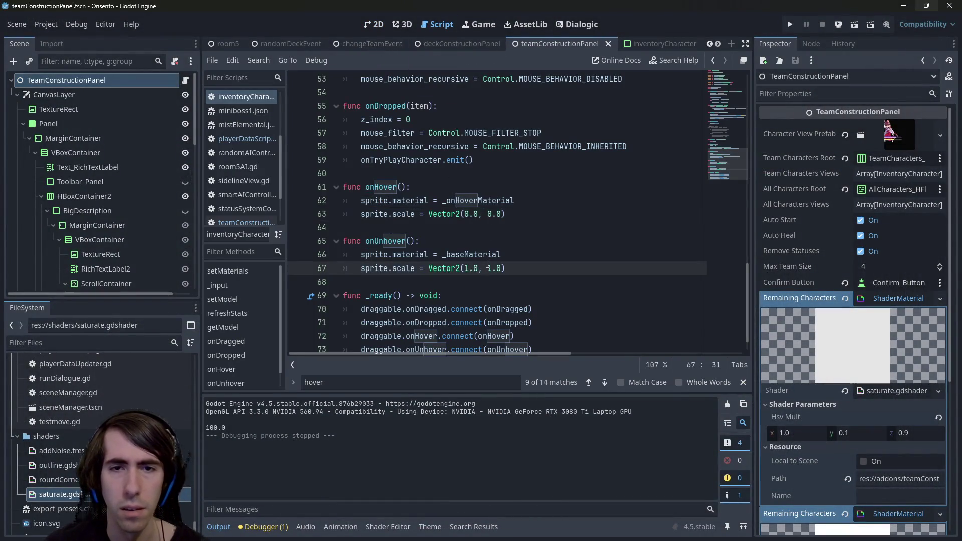
Change onHover's sprite scale to Vector2(1.1, 1.1) and save the script.
{"action": "key", "text": "Up"}
{"action": "key", "text": "Up"}
{"action": "key", "text": "Up"}
{"action": "key", "text": "BackSpace"}
{"action": "key", "text": "BackSpace"}
{"action": "key", "text": "BackSpace"}
{"action": "type", "text": "1.1"}
{"action": "key", "text": "Right"}
{"action": "key", "text": "Right"}
{"action": "key", "text": "Right"}
{"action": "key", "text": "BackSpace"}
{"action": "key", "text": "BackSpace"}
{"action": "key", "text": "BackSpace"}
{"action": "type", "text": "1.1"}
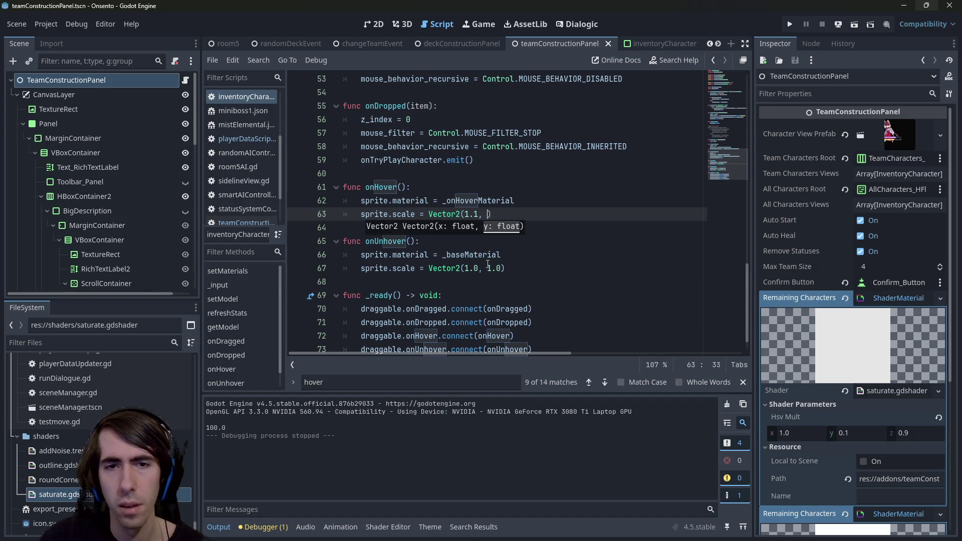
{"action": "key", "text": "ctrl+s"}
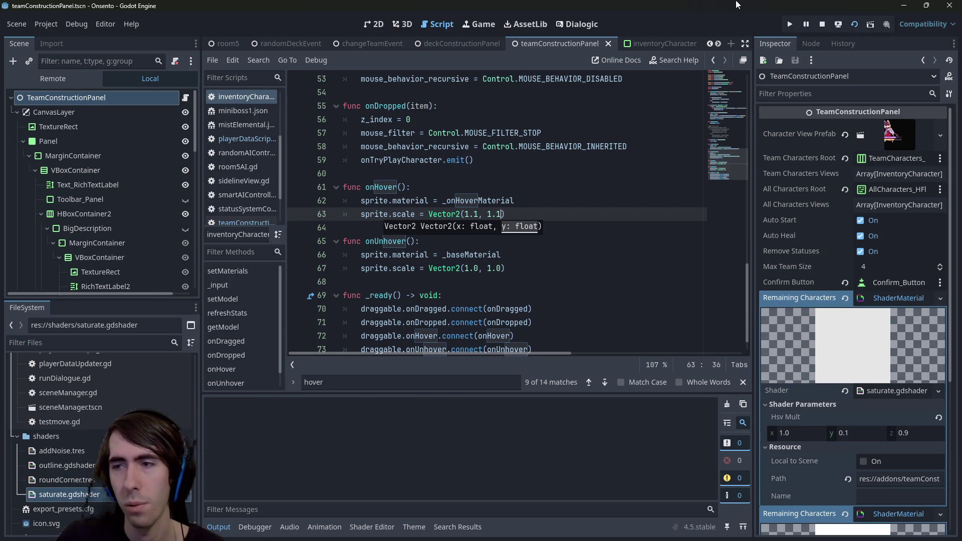
Run the game with F5, scroll the roster to test hovering, then close it.
{"action": "key", "text": "F5"}
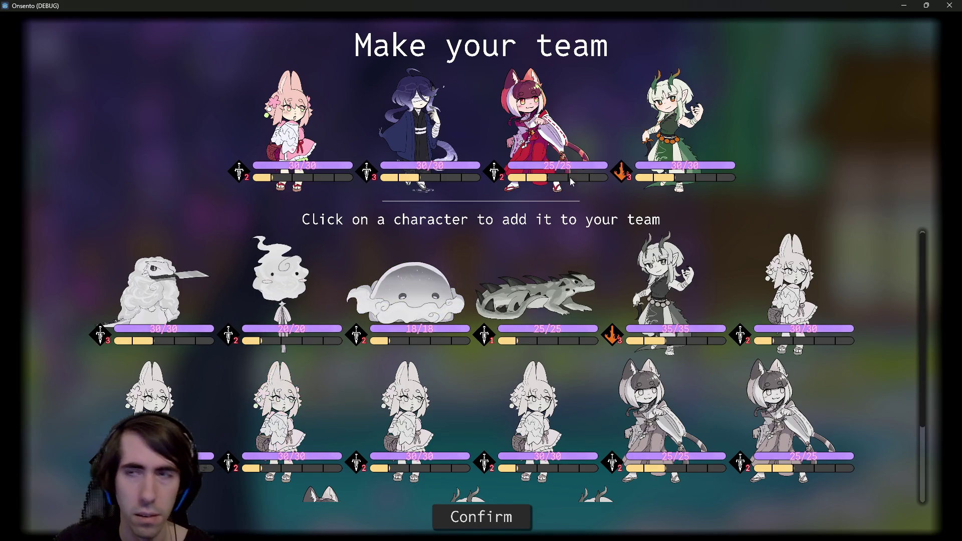
{"action": "scroll", "coordinate": [347, 382], "scroll_direction": "down", "scroll_amount": 2}
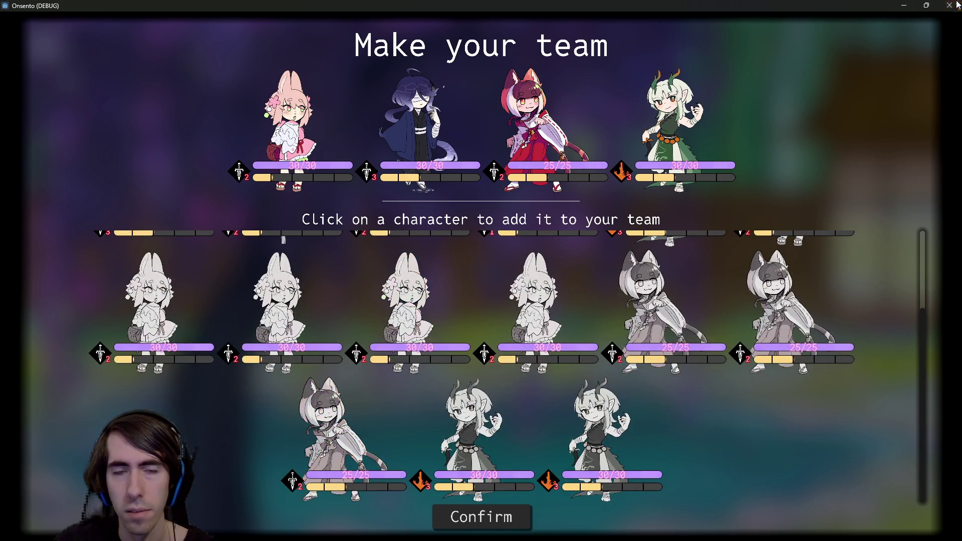
{"action": "left_click", "coordinate": [958, 5]}
{"action": "left_click", "coordinate": [530, 200]}
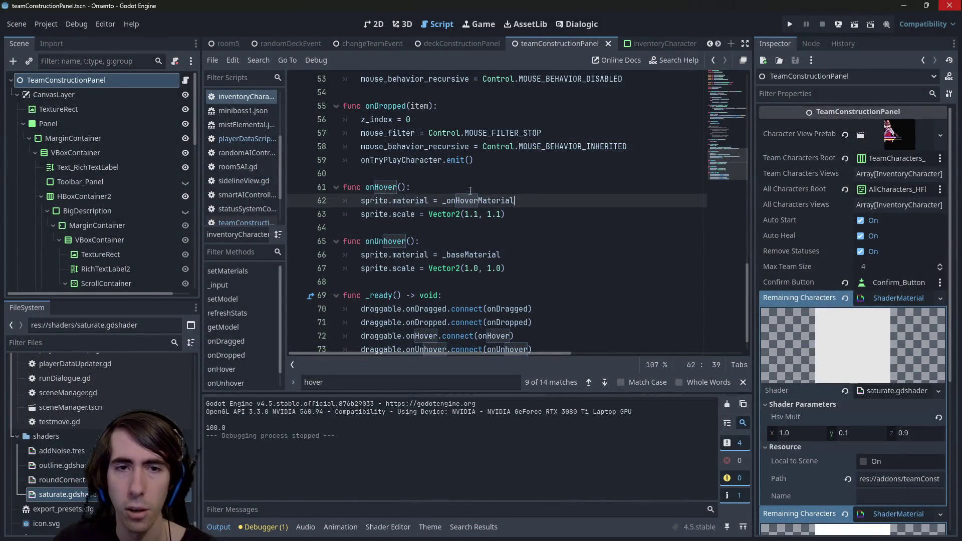
Add a line in onHover setting mouse_default_cursor_shape to CURSOR_DRAG.
{"action": "left_click", "coordinate": [470, 191]}
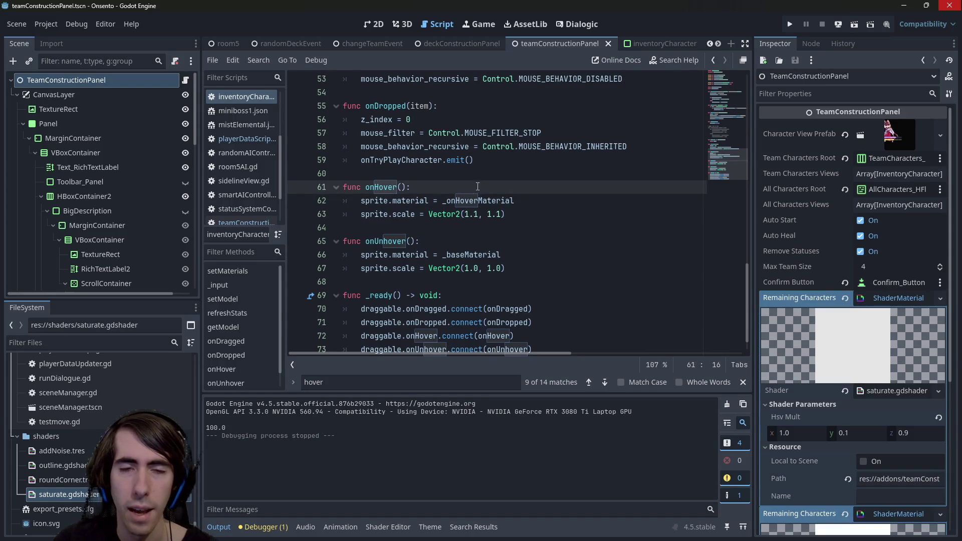
{"action": "key", "text": "Return"}
{"action": "type", "text": "mouse"}
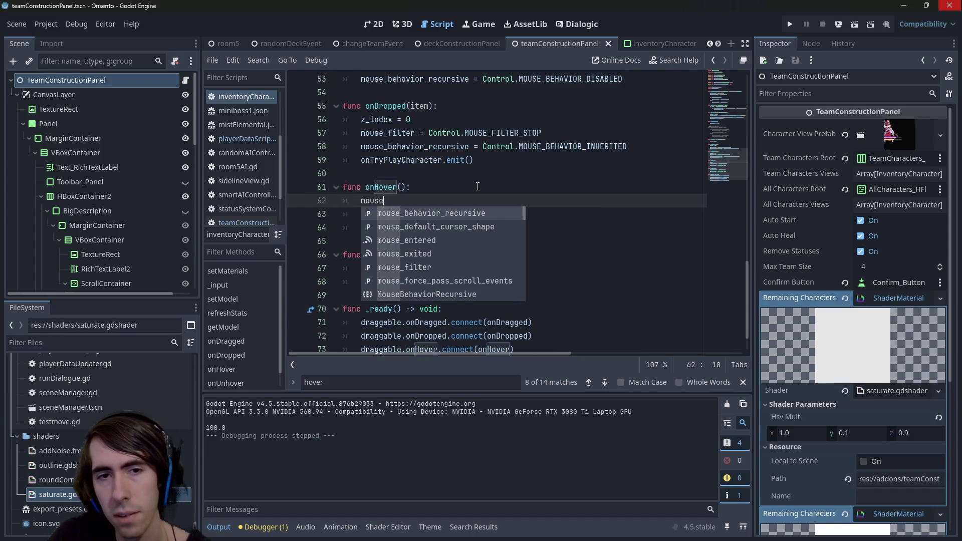
{"action": "type", "text": "_cur"}
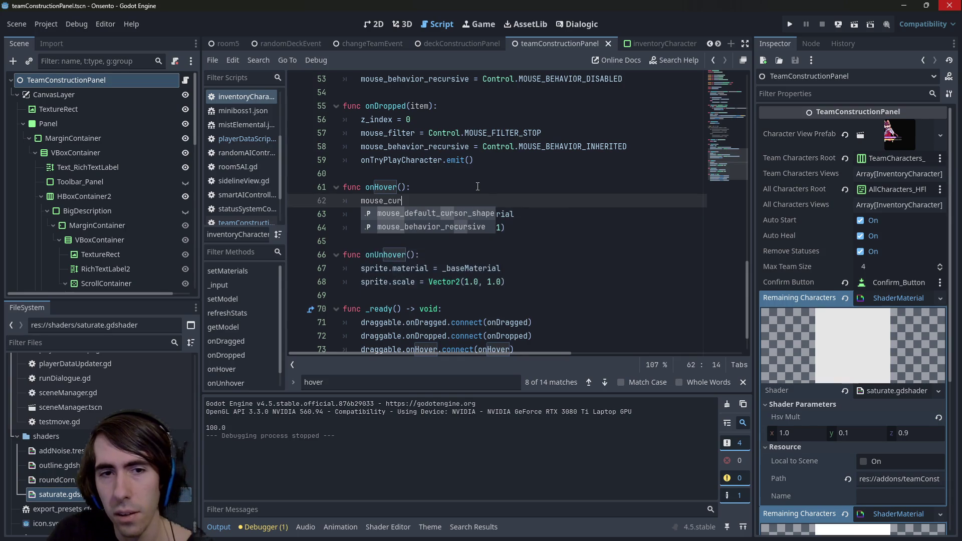
{"action": "key", "text": "BackSpace"}
{"action": "key", "text": "BackSpace"}
{"action": "key", "text": "BackSpace"}
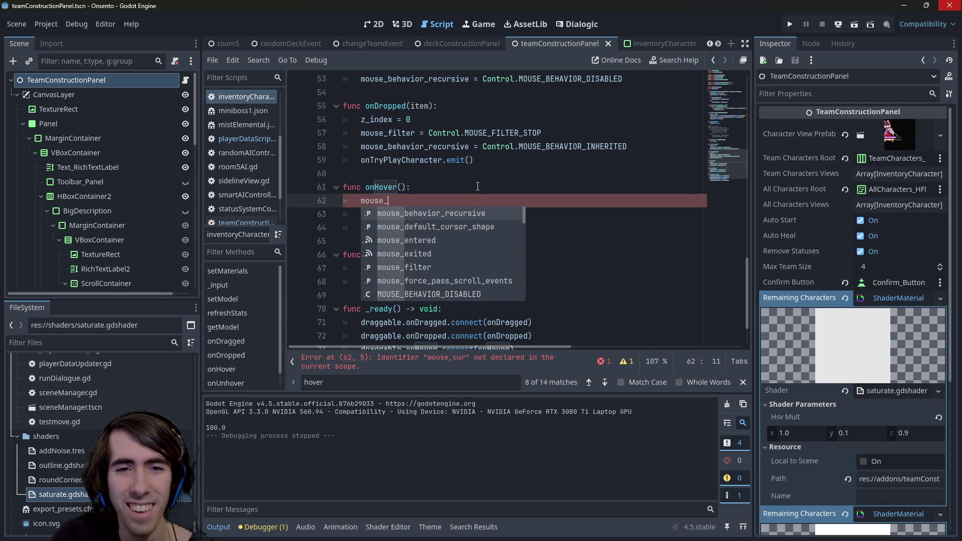
{"action": "key", "text": "Down"}
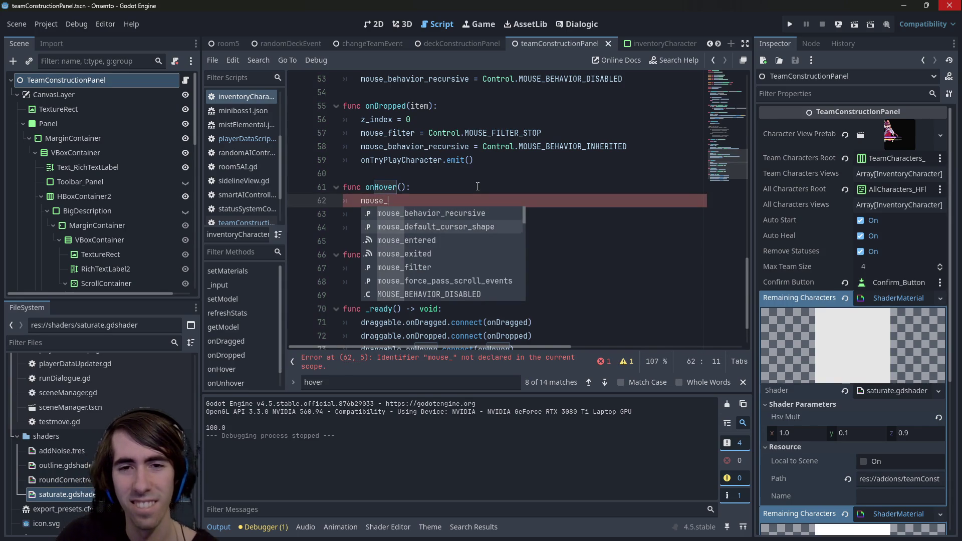
{"action": "key", "text": "Return"}
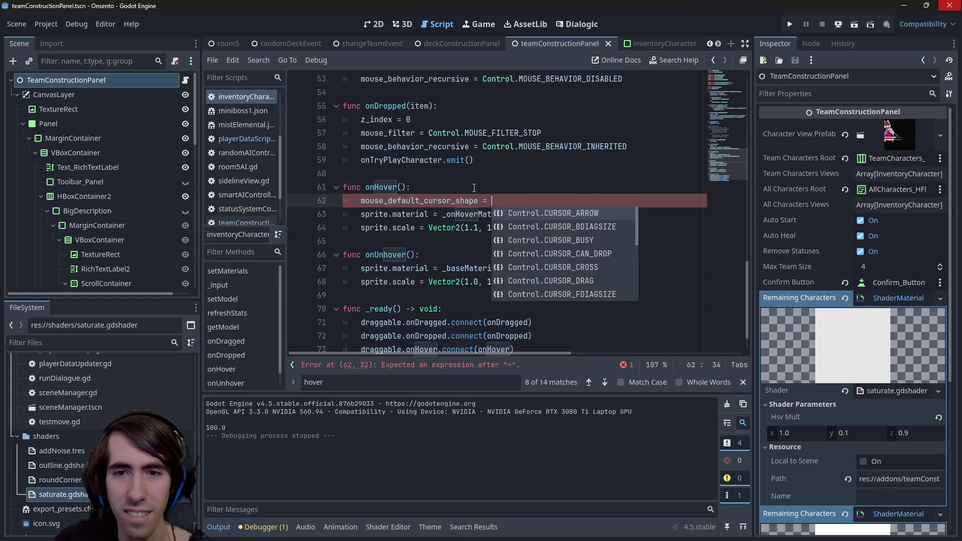
{"action": "type", "text": "drag"}
{"action": "key", "text": "Return"}
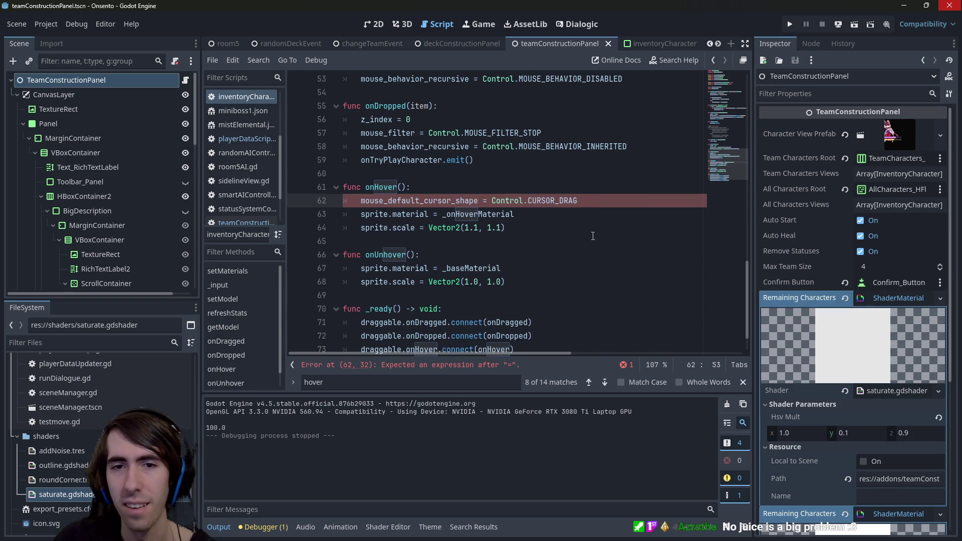
Copy the cursor line into onUnhover with CURSOR_ARROW and save the script.
{"action": "left_click_drag", "start_coordinate": [599, 201], "coordinate": [236, 198]}
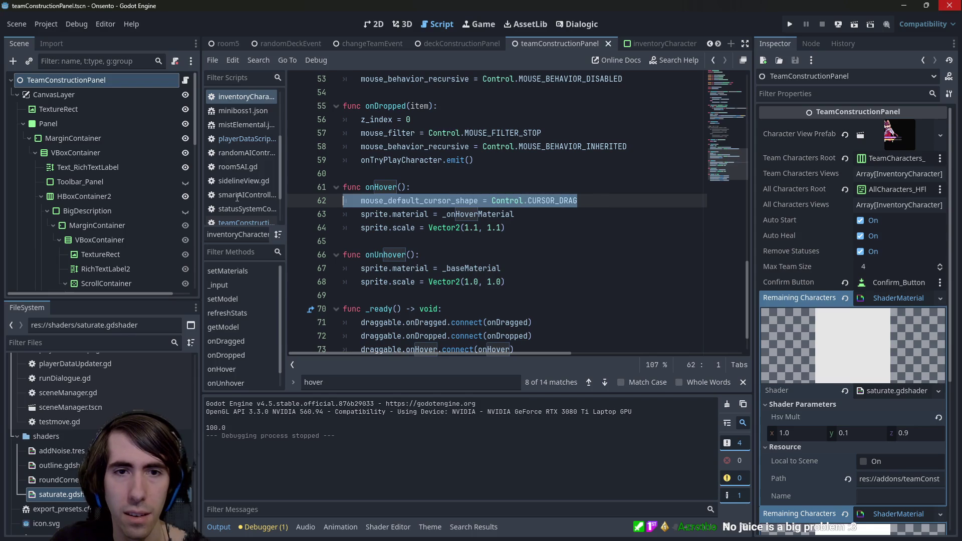
{"action": "key", "text": "ctrl+c"}
{"action": "left_click", "coordinate": [456, 248]}
{"action": "key", "text": "Return"}
{"action": "key", "text": "ctrl+v"}
{"action": "key", "text": "ctrl+shift+Left"}
{"action": "type", "text": "defau"}
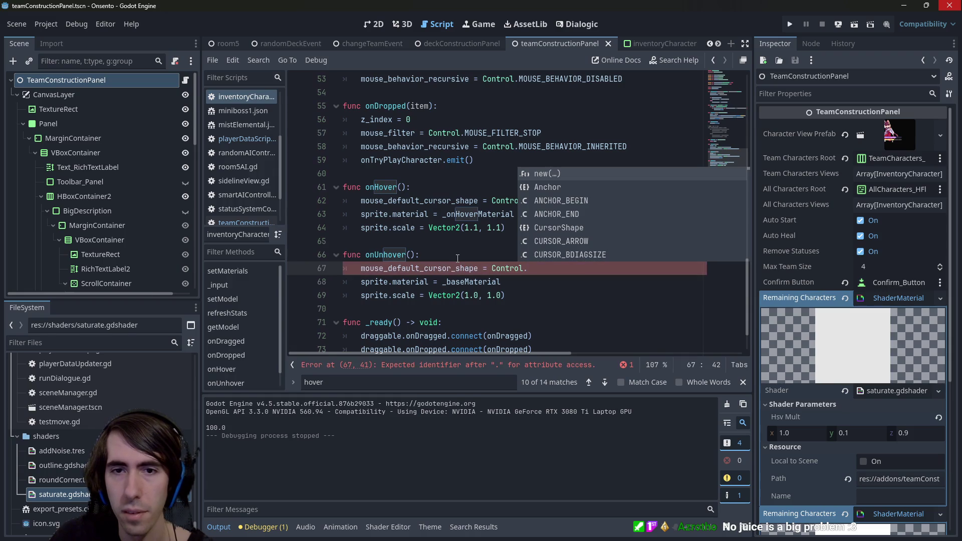
{"action": "type", "text": "C"}
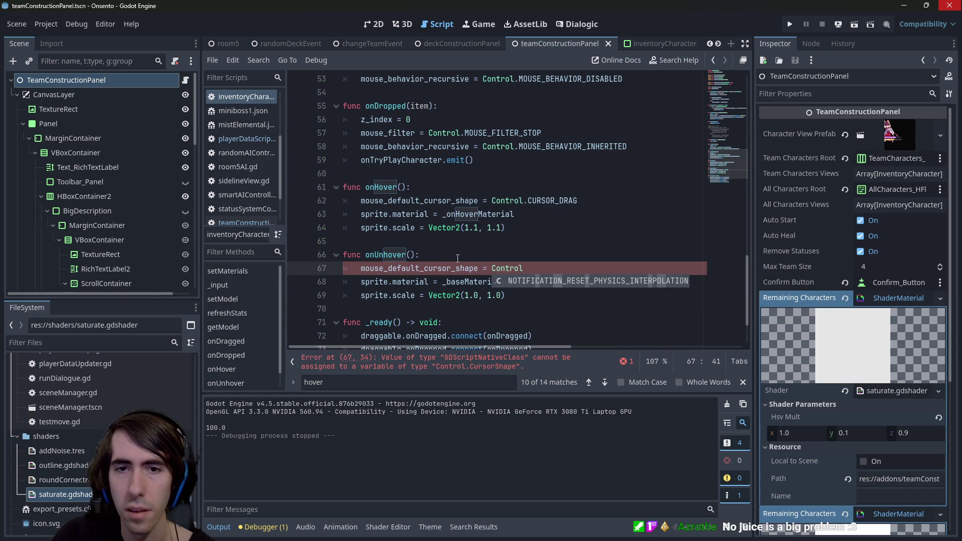
{"action": "type", "text": "URSOR_"}
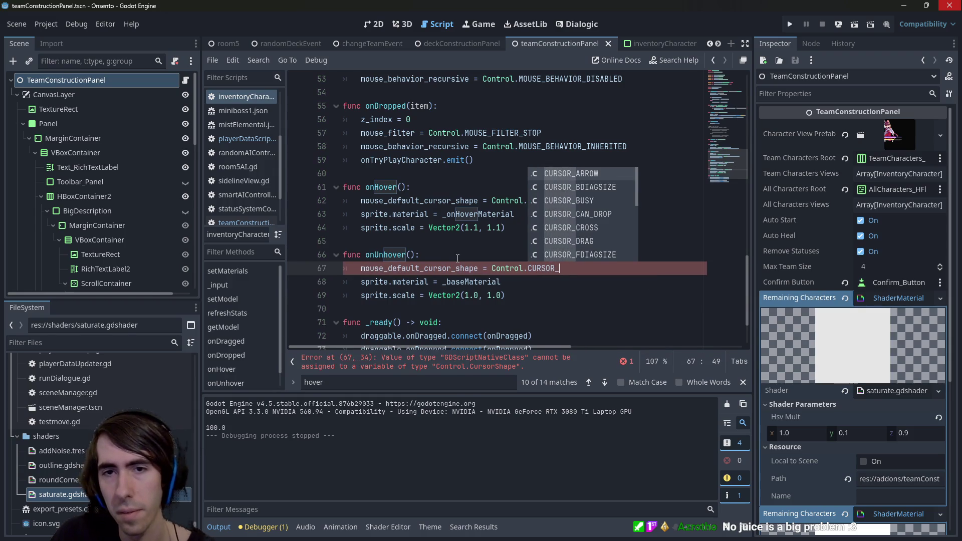
{"action": "key", "text": "Up"}
{"action": "key", "text": "Up"}
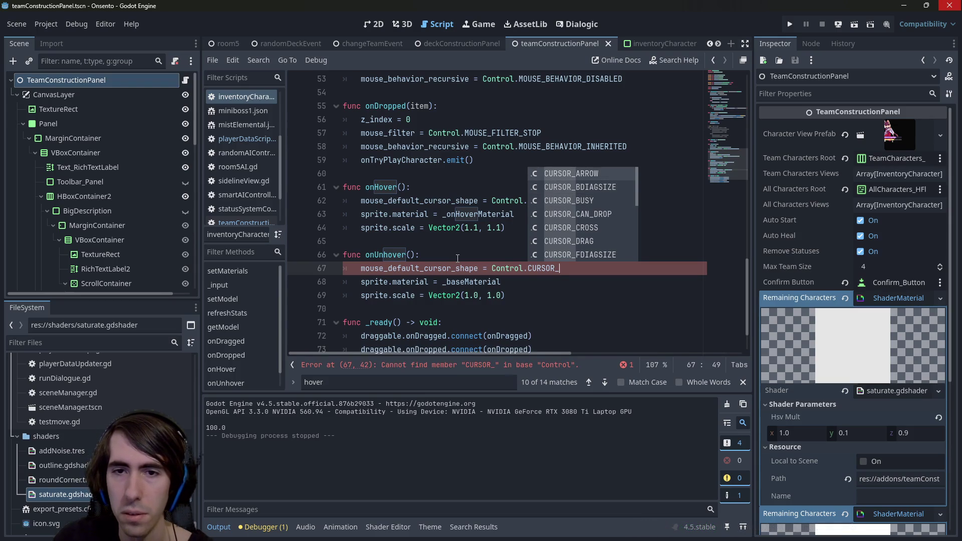
{"action": "key", "text": "Return"}
{"action": "key", "text": "ctrl+s"}
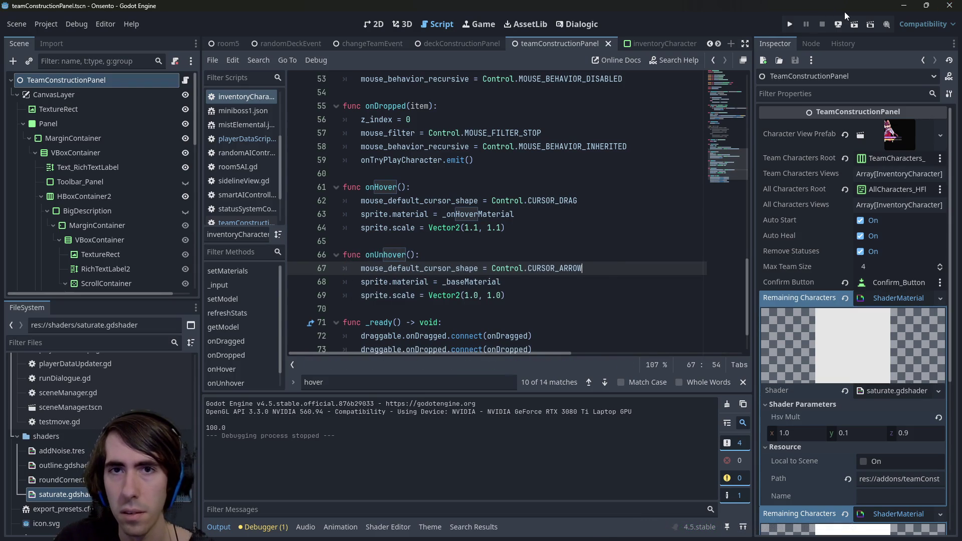
Run the team panel, add the purple jelly to the team, and close the game.
{"action": "left_click", "coordinate": [855, 25]}
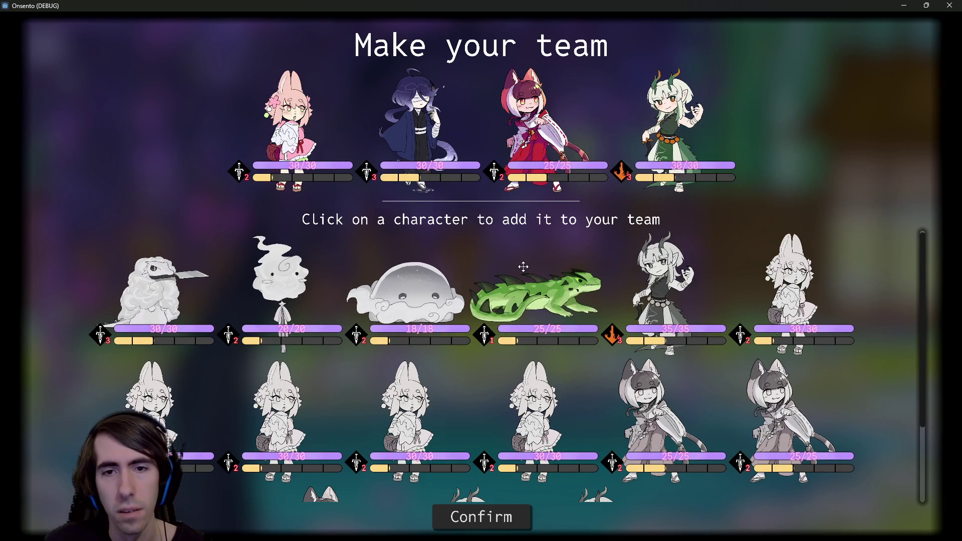
{"action": "left_click", "coordinate": [431, 285]}
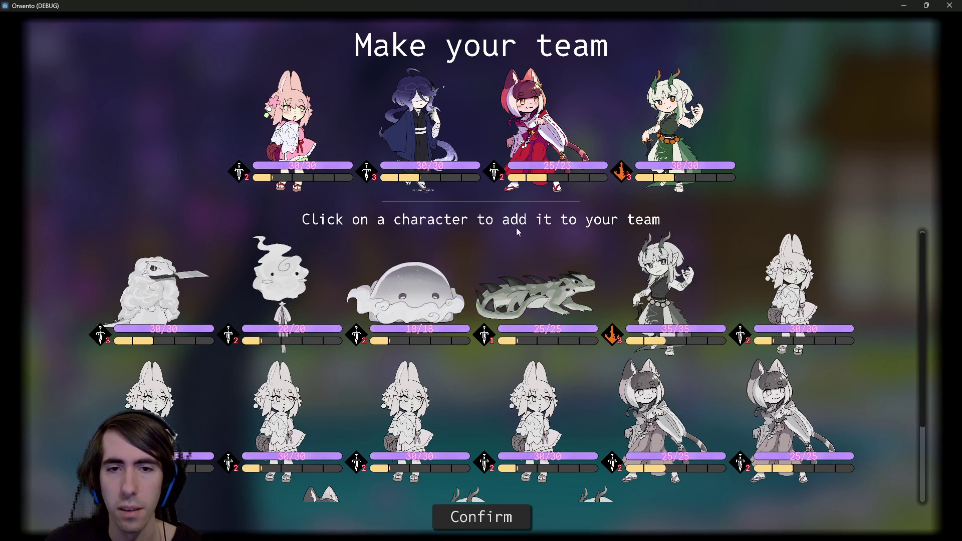
{"action": "left_click", "coordinate": [950, 5]}
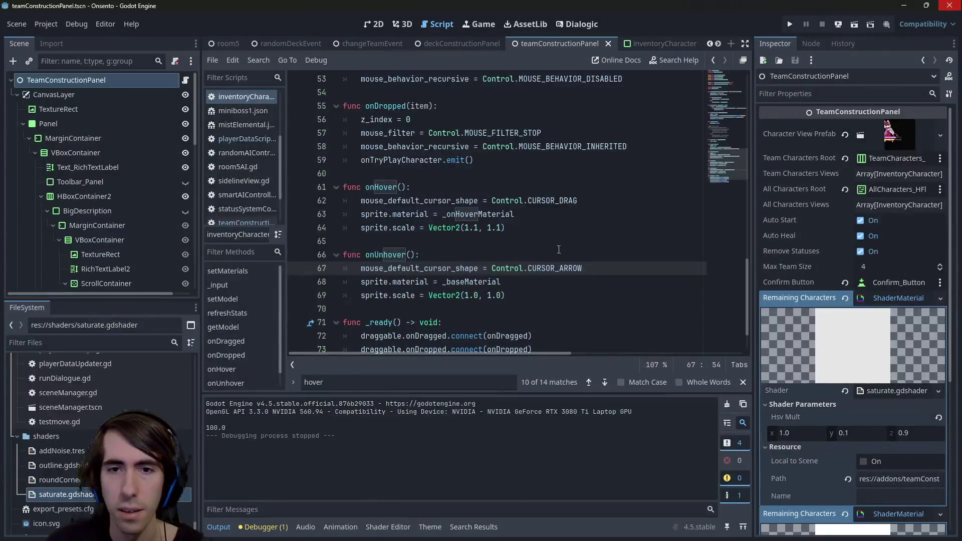
Replace CURSOR_DRAG in onHover with CURSOR_POINTING_HAND via autocomplete.
{"action": "type", "text": "cursor"}
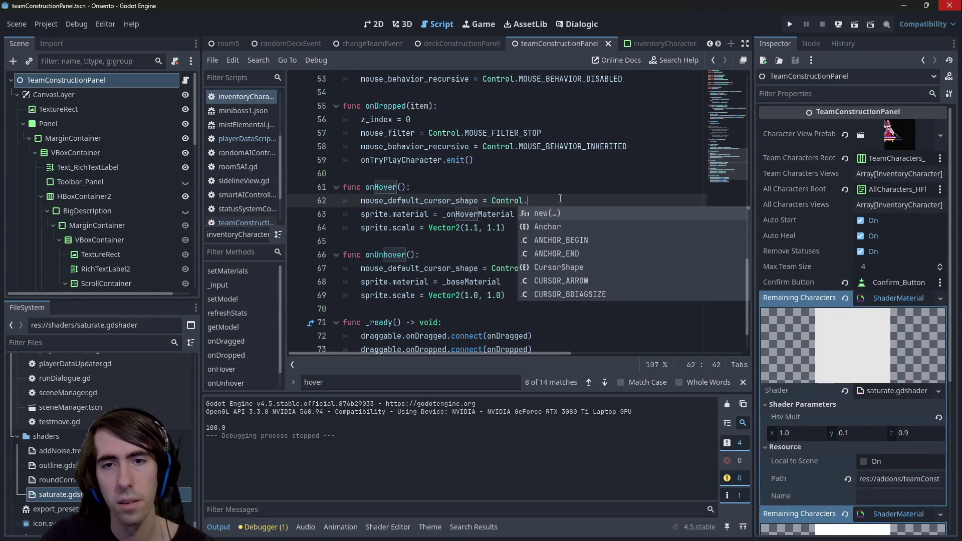
{"action": "key", "text": "Down"}
{"action": "key", "text": "Down"}
{"action": "key", "text": "Down"}
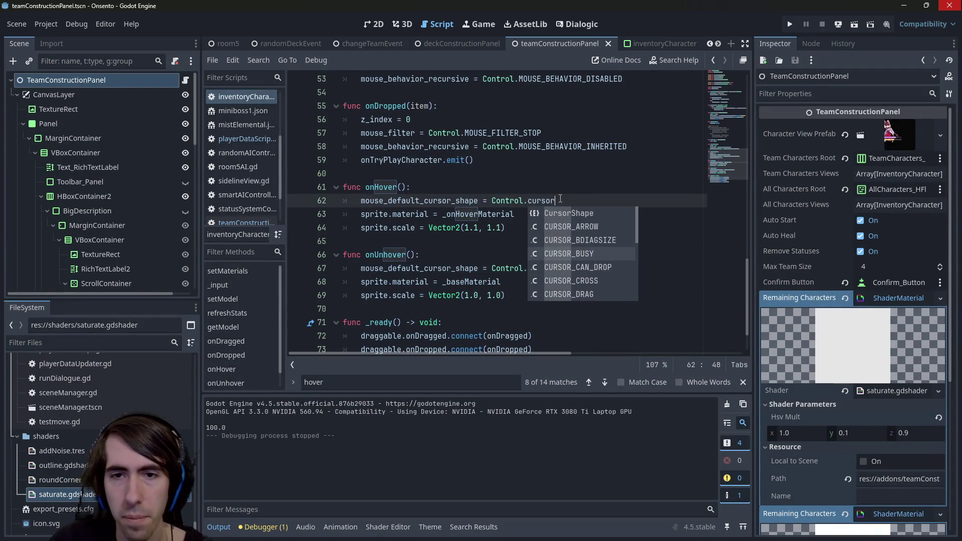
{"action": "key", "text": "Down"}
{"action": "key", "text": "Down"}
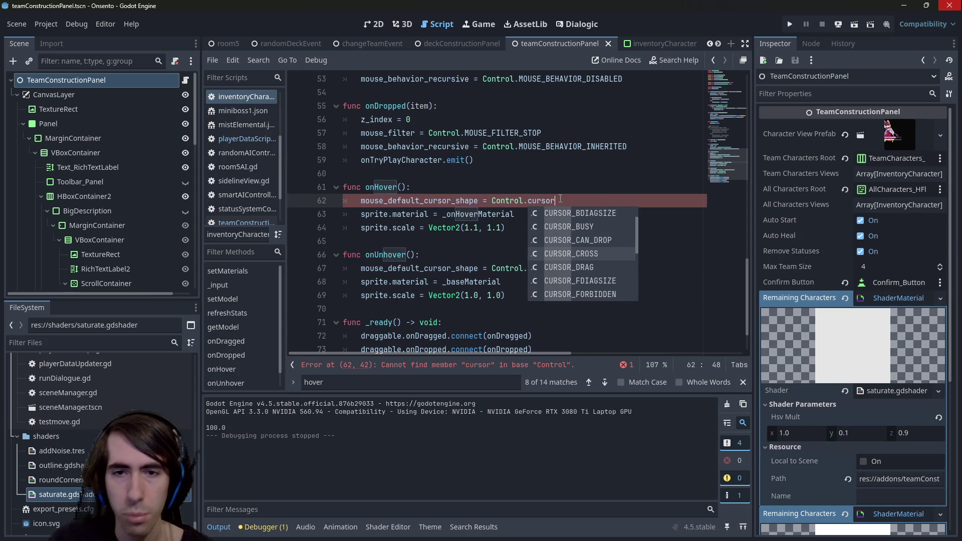
{"action": "key", "text": "Down"}
{"action": "key", "text": "Down"}
{"action": "key", "text": "Down"}
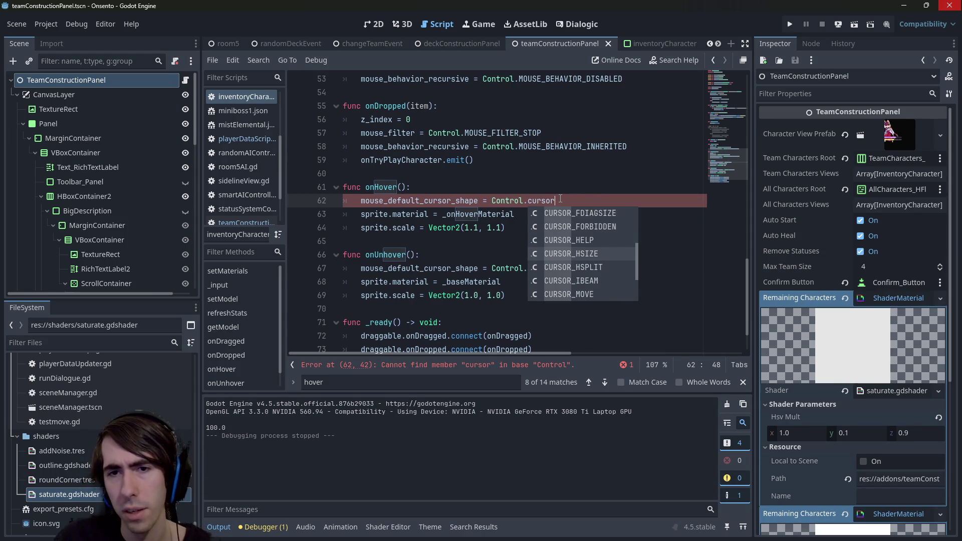
{"action": "key", "text": "Down"}
{"action": "key", "text": "Down"}
{"action": "key", "text": "Down"}
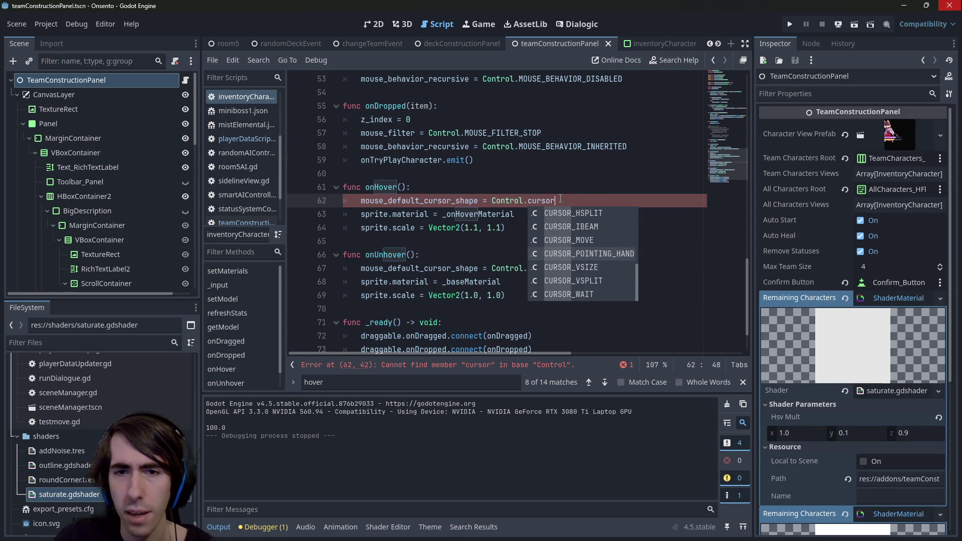
{"action": "key", "text": "Up"}
{"action": "key", "text": "Up"}
{"action": "key", "text": "Up"}
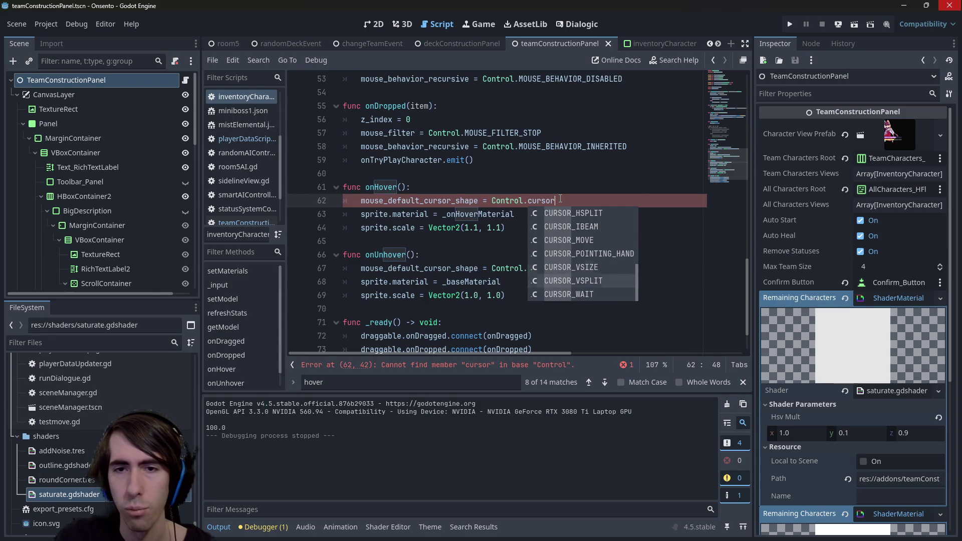
{"action": "key", "text": "Return"}
Save and run the scene with F6, scroll the roster to test hovering, then close it.
{"action": "key", "text": "F6"}
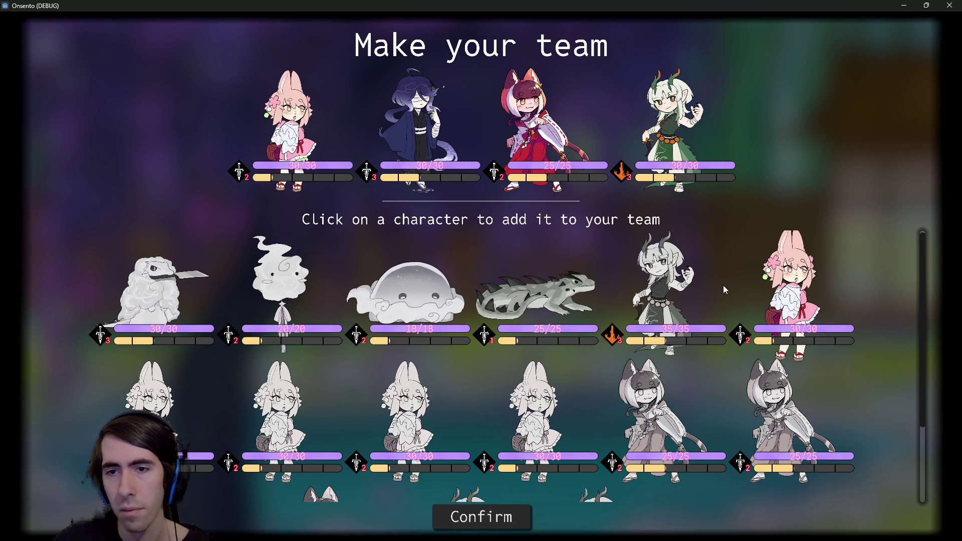
{"action": "scroll", "coordinate": [471, 430], "scroll_direction": "down", "scroll_amount": 2}
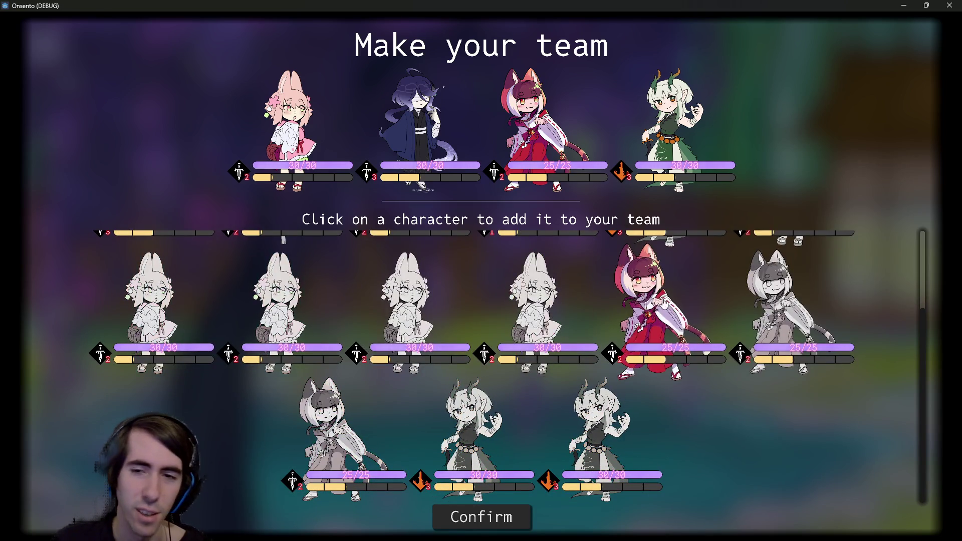
{"action": "scroll", "coordinate": [175, 306], "scroll_direction": "up", "scroll_amount": 2}
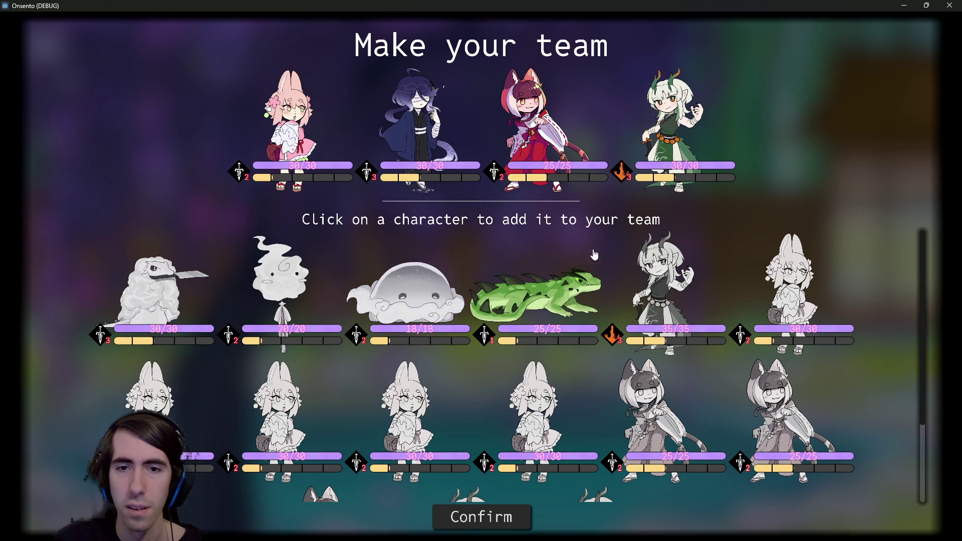
{"action": "left_click", "coordinate": [949, 5]}
Find miniboss1.tscn via quick file search with 'miniboss', open it, and run it with F6.
{"action": "key", "text": "shift+alt+o"}
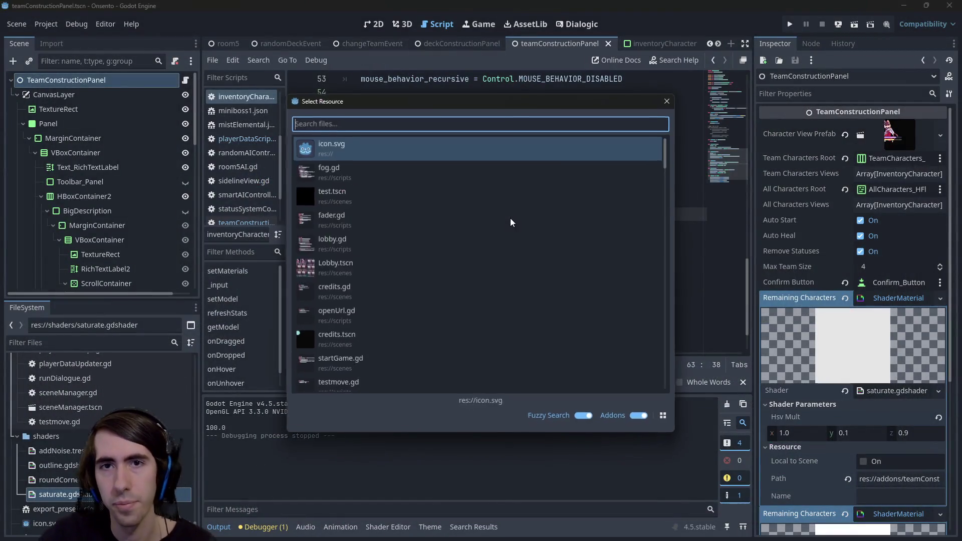
{"action": "type", "text": "team"}
{"action": "key", "text": "BackSpace"}
{"action": "key", "text": "BackSpace"}
{"action": "key", "text": "BackSpace"}
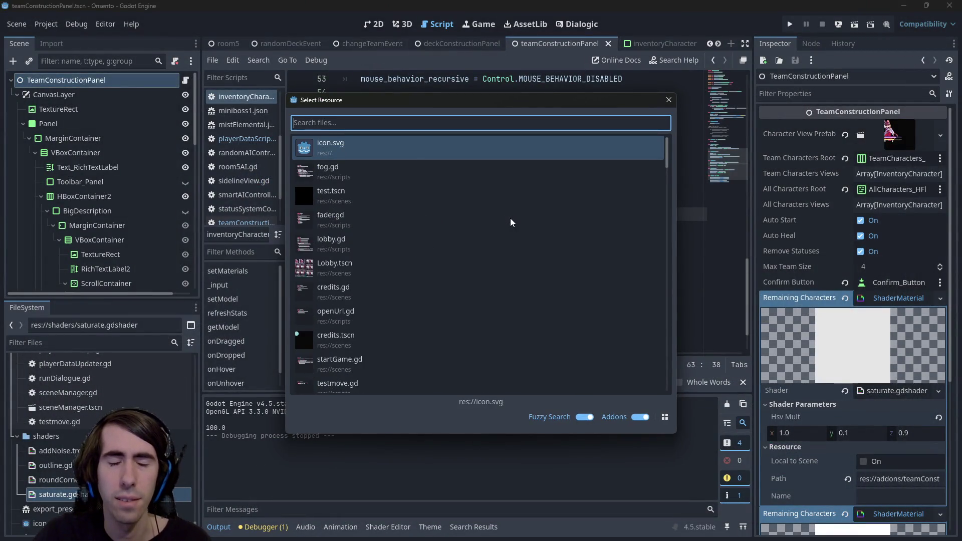
{"action": "key", "text": "Escape"}
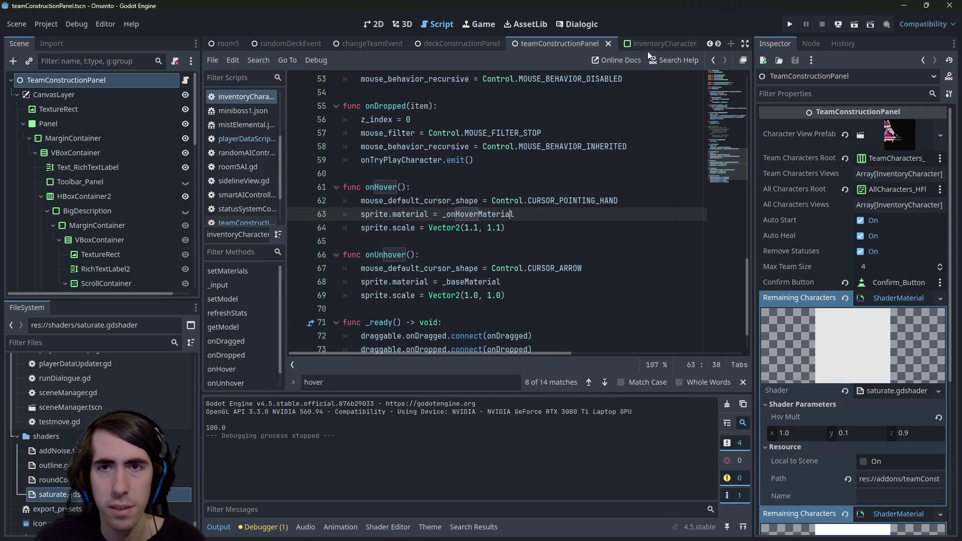
{"action": "scroll", "coordinate": [646, 41], "scroll_direction": "down", "scroll_amount": 1}
{"action": "scroll", "coordinate": [624, 43], "scroll_direction": "down", "scroll_amount": 1}
{"action": "key", "text": "shift+alt+o"}
{"action": "type", "text": "miniboss"}
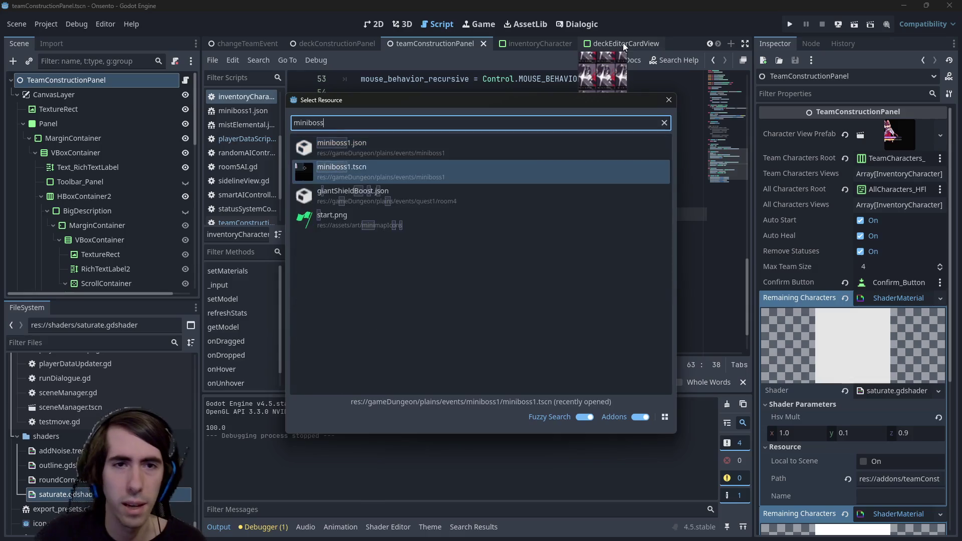
{"action": "key", "text": "Return"}
{"action": "key", "text": "F6"}
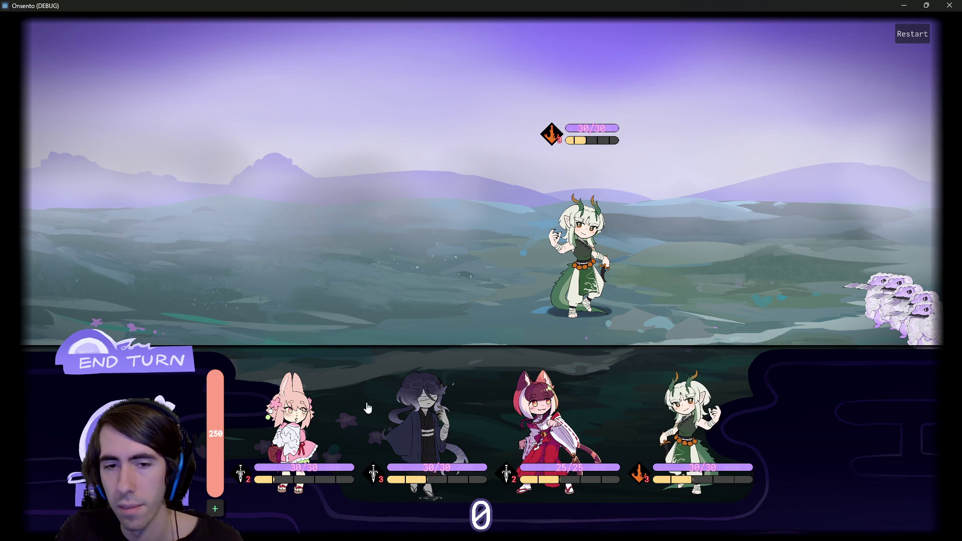
Drag the pink-haired, dark-robed, cat-eared and green horned characters onto the battlefield.
{"action": "mouse_move", "coordinate": [290, 431]}
{"action": "left_mouse_down"}
{"action": "mouse_move", "coordinate": [311, 411]}
{"action": "mouse_move", "coordinate": [358, 301]}
{"action": "mouse_move", "coordinate": [366, 314]}
{"action": "left_mouse_up"}
{"action": "mouse_move", "coordinate": [353, 426]}
{"action": "left_mouse_down"}
{"action": "mouse_move", "coordinate": [333, 275]}
{"action": "mouse_move", "coordinate": [312, 223]}
{"action": "mouse_move", "coordinate": [303, 231]}
{"action": "left_mouse_up"}
{"action": "mouse_move", "coordinate": [401, 411]}
{"action": "left_mouse_down"}
{"action": "mouse_move", "coordinate": [208, 226]}
{"action": "mouse_move", "coordinate": [198, 230]}
{"action": "left_mouse_up"}
{"action": "left_click_drag", "start_coordinate": [509, 446], "coordinate": [106, 233]}
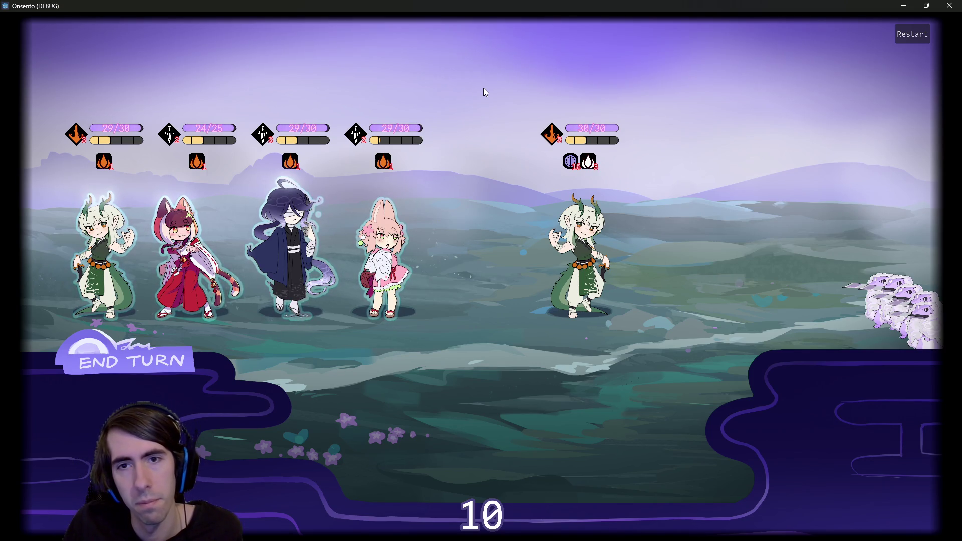
End the turn past the warning, close the game, and run the deckEditorEvent scene.
{"action": "left_click", "coordinate": [129, 380]}
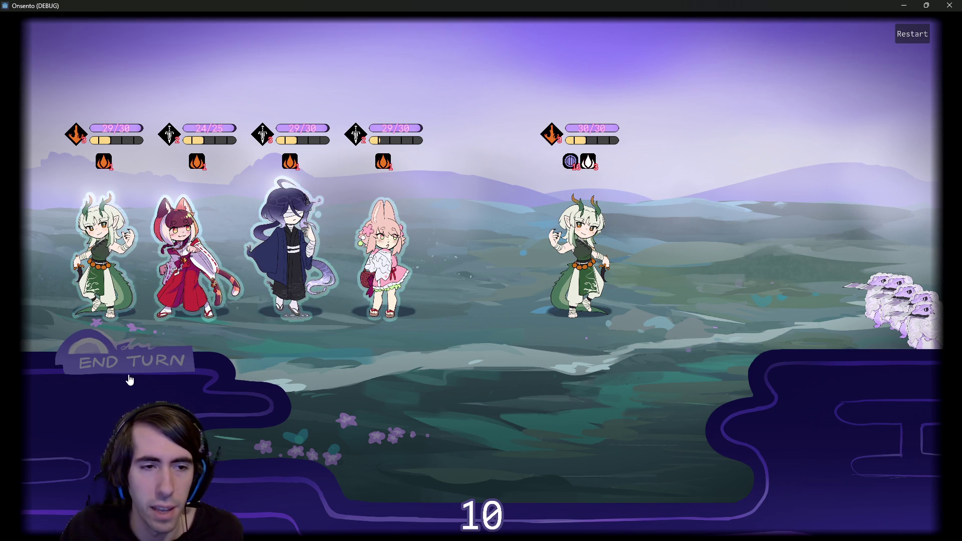
{"action": "left_click", "coordinate": [176, 379]}
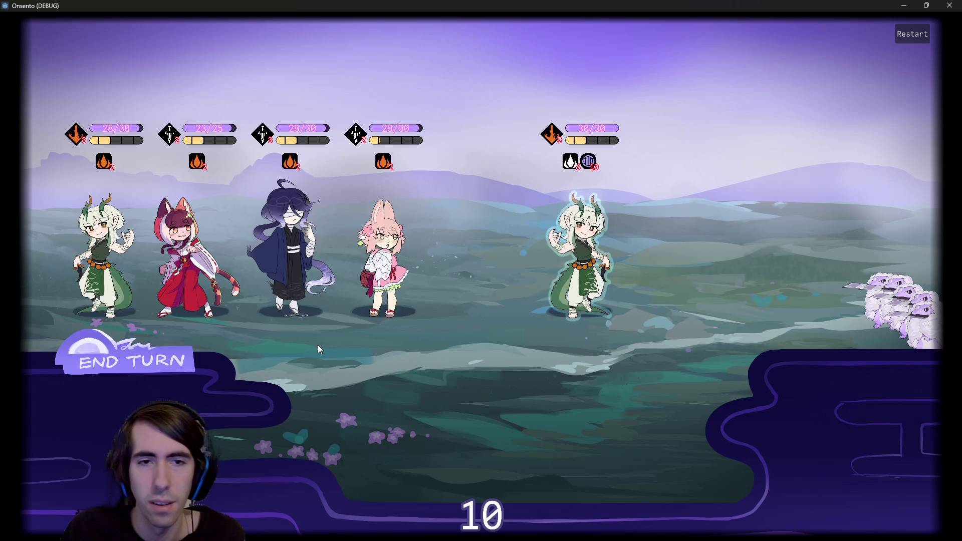
{"action": "left_click", "coordinate": [186, 361]}
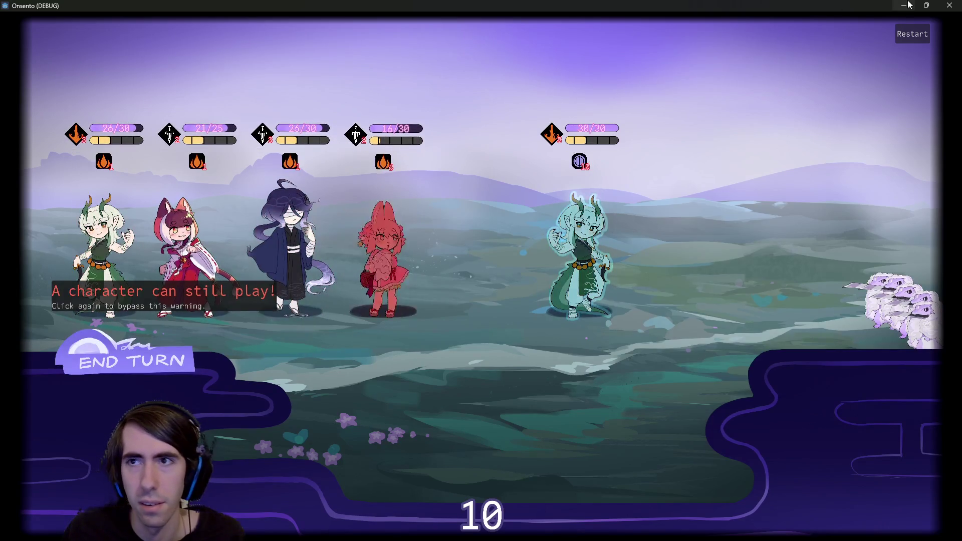
{"action": "key", "text": "alt+F4"}
{"action": "left_click", "coordinate": [551, 44]}
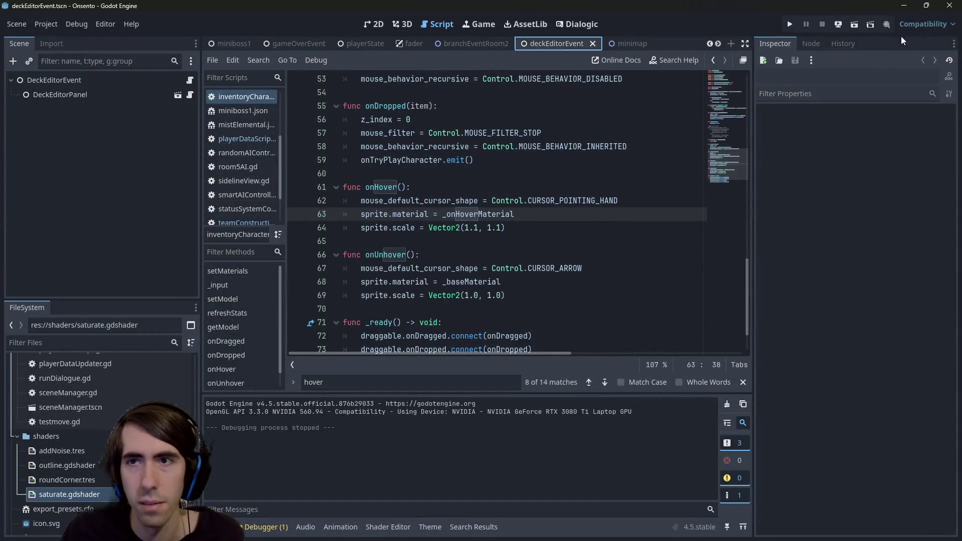
{"action": "left_click", "coordinate": [854, 24]}
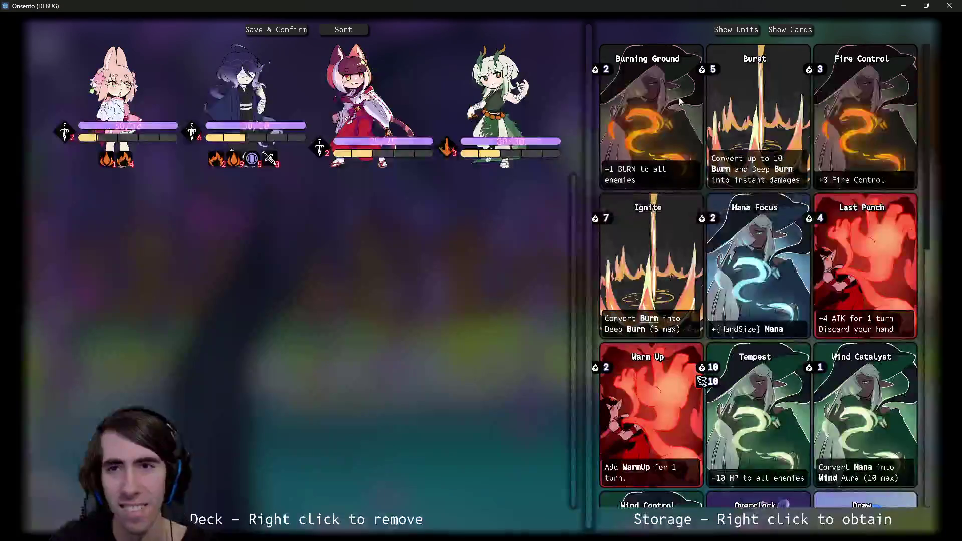
Add two Attack-Up Magic cards and a Guard Up card from Storage to the deck.
{"action": "scroll", "coordinate": [709, 323], "scroll_direction": "down", "scroll_amount": 5}
{"action": "scroll", "coordinate": [709, 323], "scroll_direction": "down", "scroll_amount": 5}
{"action": "right_click", "coordinate": [749, 290]}
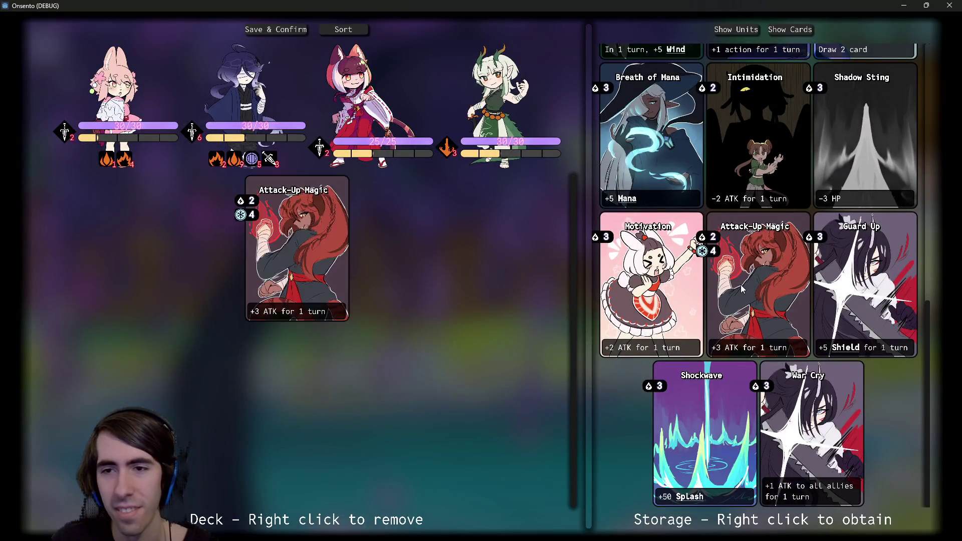
{"action": "right_click", "coordinate": [741, 287]}
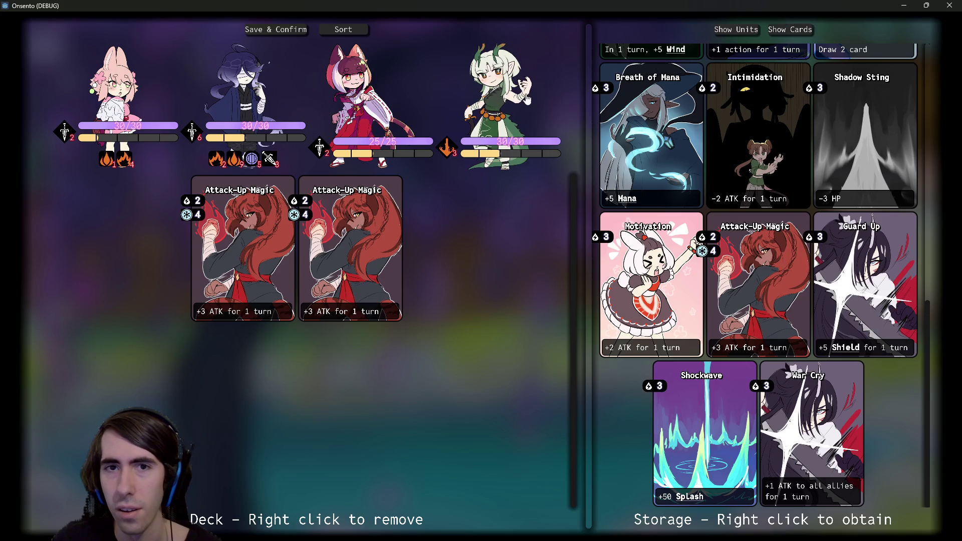
{"action": "scroll", "coordinate": [712, 439], "scroll_direction": "up", "scroll_amount": 3}
{"action": "scroll", "coordinate": [777, 414], "scroll_direction": "down", "scroll_amount": 3}
{"action": "right_click", "coordinate": [880, 318]}
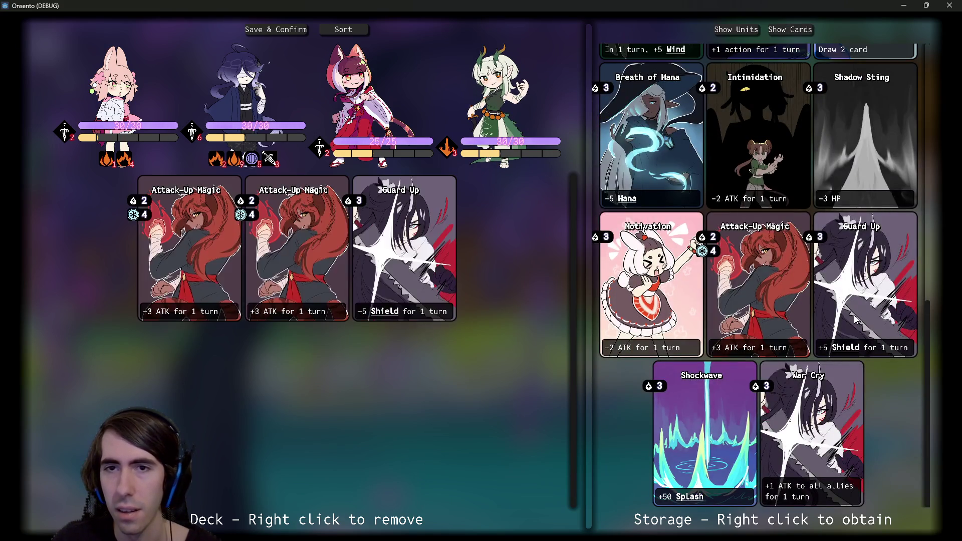
{"action": "scroll", "coordinate": [801, 321], "scroll_direction": "up", "scroll_amount": 4}
{"action": "scroll", "coordinate": [760, 294], "scroll_direction": "down", "scroll_amount": 2}
Add Overclock, Warm Up and Mana Focus to the deck, then Save & Confirm.
{"action": "right_click", "coordinate": [760, 294]}
{"action": "scroll", "coordinate": [759, 301], "scroll_direction": "up", "scroll_amount": 2}
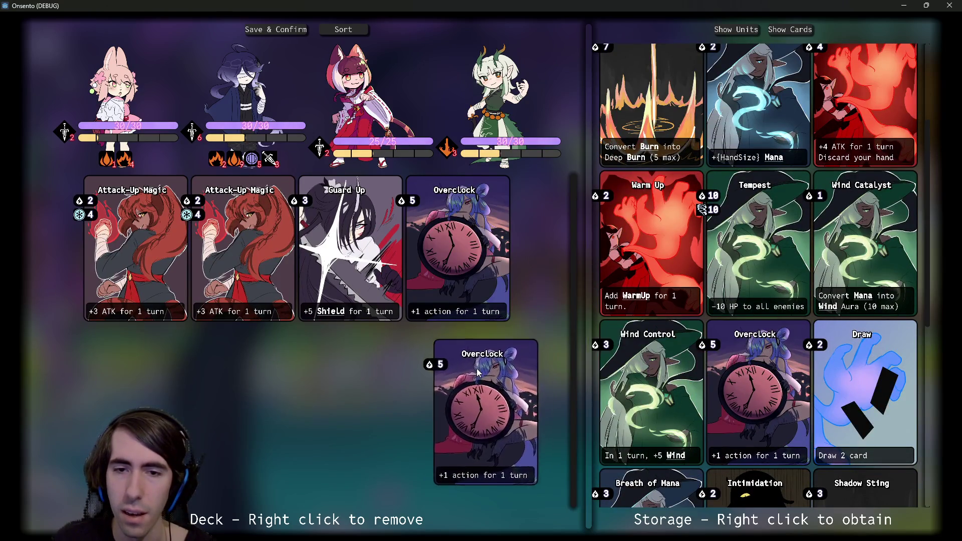
{"action": "scroll", "coordinate": [754, 380], "scroll_direction": "up", "scroll_amount": 2}
{"action": "right_click", "coordinate": [645, 400]}
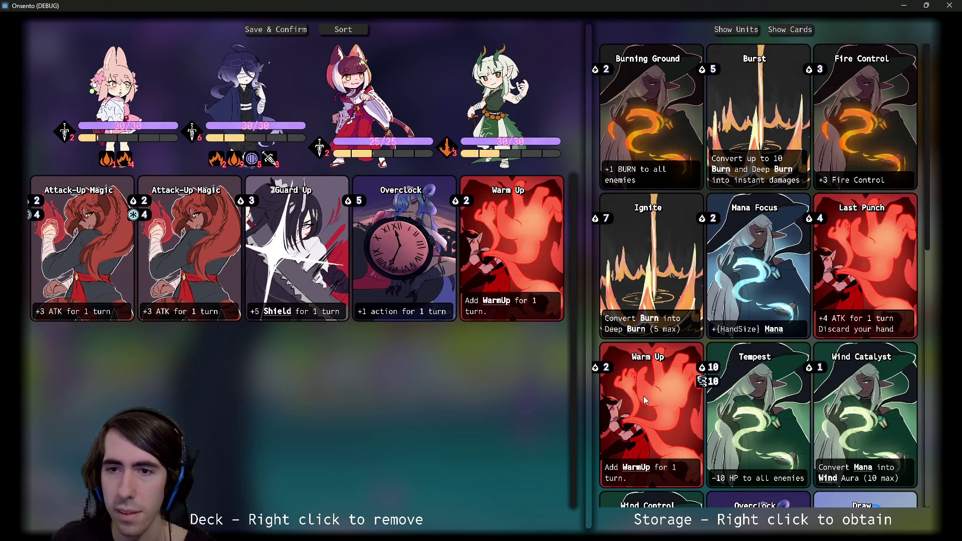
{"action": "right_click", "coordinate": [754, 281]}
{"action": "right_click", "coordinate": [754, 282]}
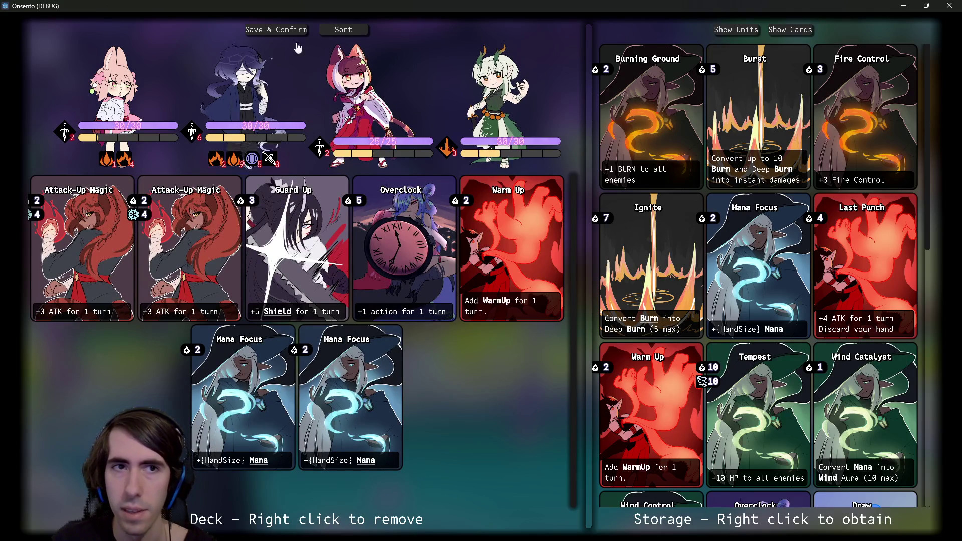
{"action": "left_click", "coordinate": [277, 28]}
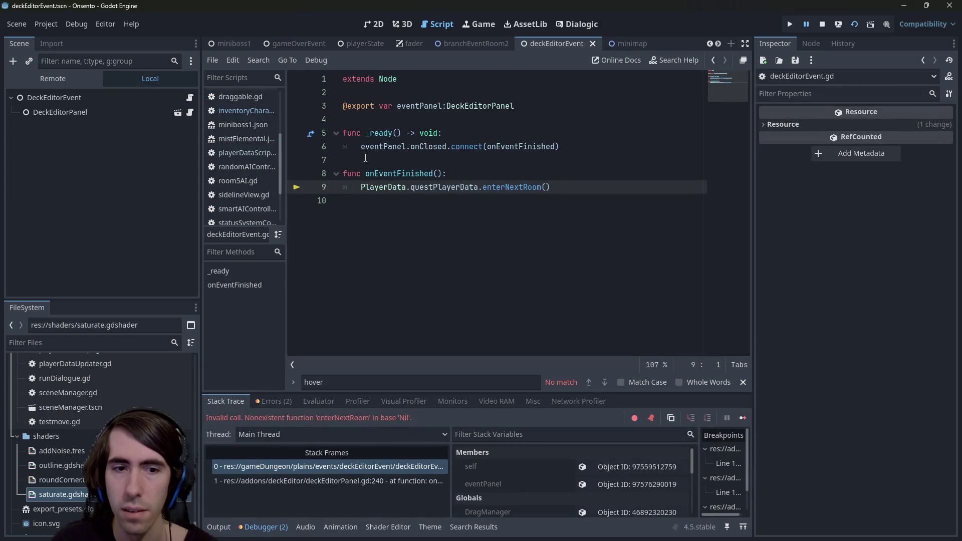
Stop the debug session, switch to the miniboss1 scene, and run it.
{"action": "left_click", "coordinate": [821, 22]}
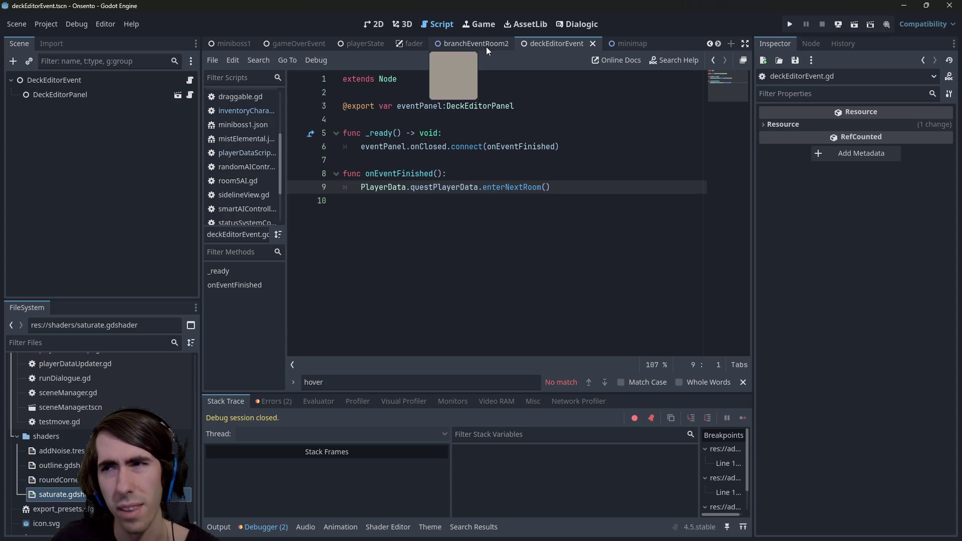
{"action": "scroll", "coordinate": [486, 45], "scroll_direction": "down", "scroll_amount": 5}
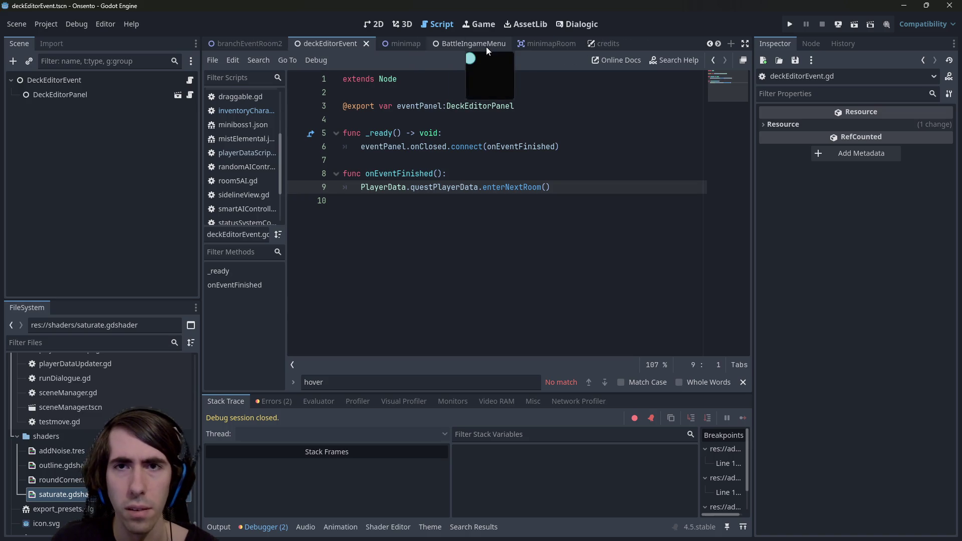
{"action": "scroll", "coordinate": [486, 44], "scroll_direction": "down", "scroll_amount": 5}
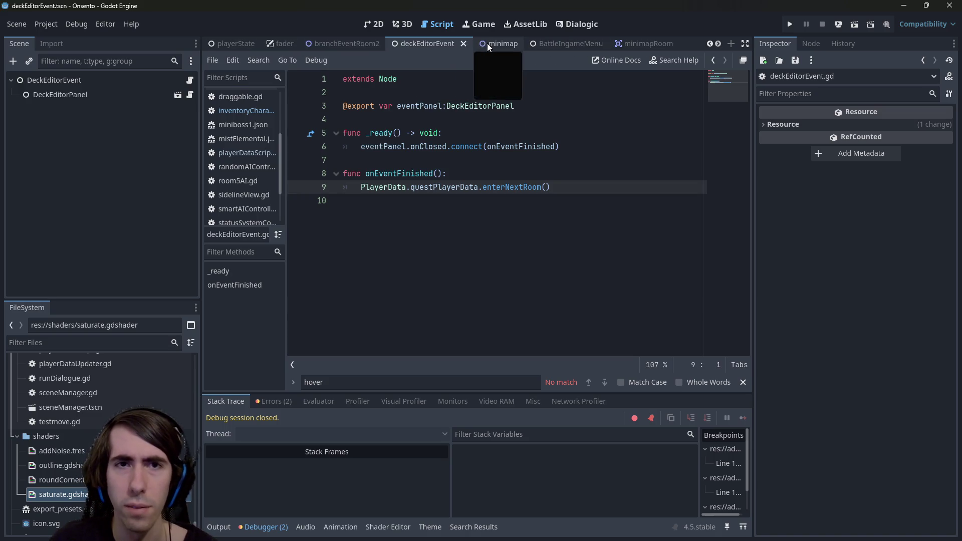
{"action": "left_click", "coordinate": [556, 43]}
{"action": "left_click", "coordinate": [854, 24]}
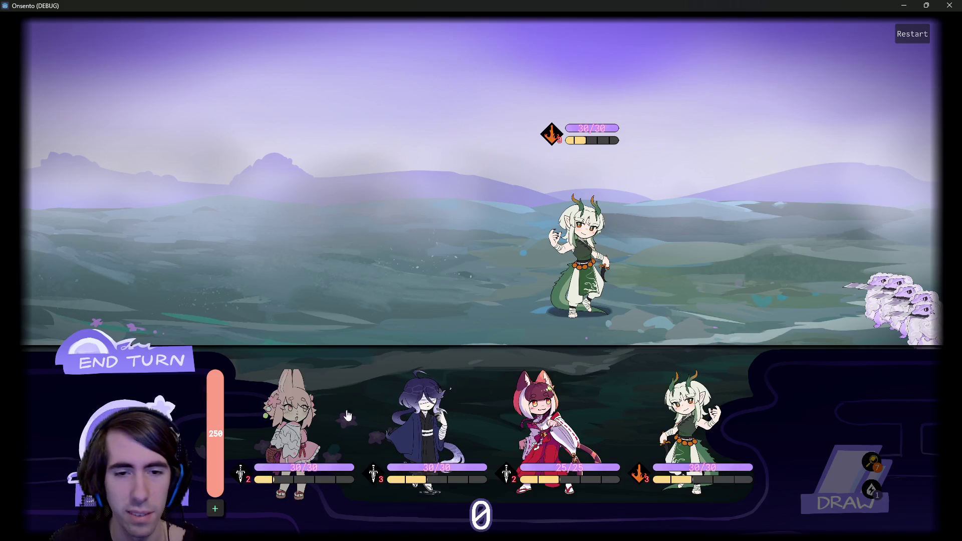
Field two allies, cast four Mana Focus on the pink-haired one, end the turn, and close the game.
{"action": "left_click_drag", "start_coordinate": [291, 425], "coordinate": [377, 282]}
{"action": "left_click_drag", "start_coordinate": [353, 431], "coordinate": [291, 240]}
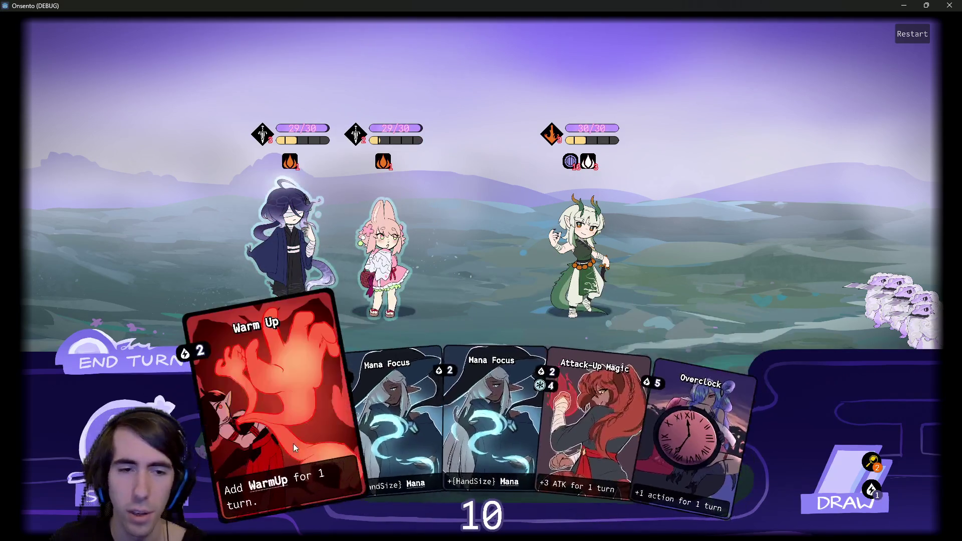
{"action": "left_click_drag", "start_coordinate": [406, 425], "coordinate": [383, 255]}
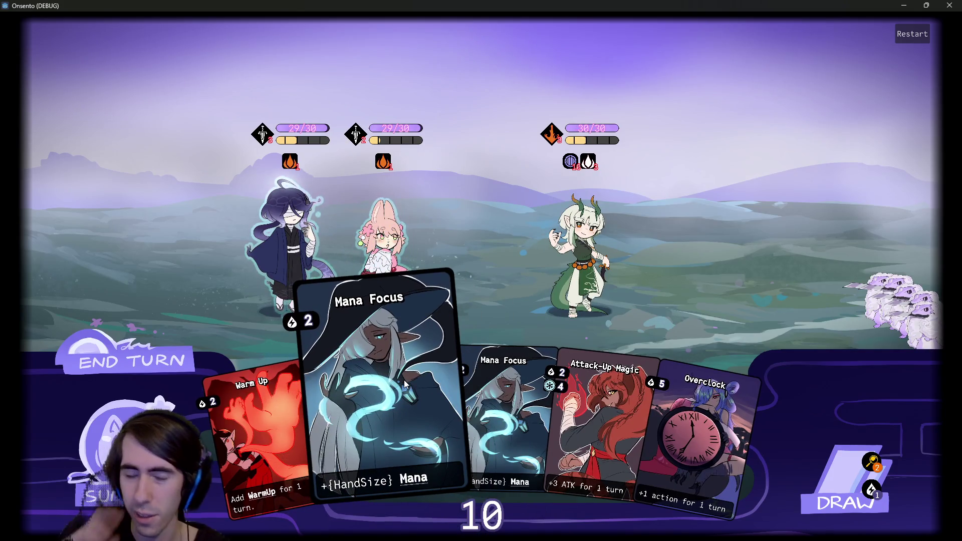
{"action": "left_click_drag", "start_coordinate": [403, 380], "coordinate": [383, 250]}
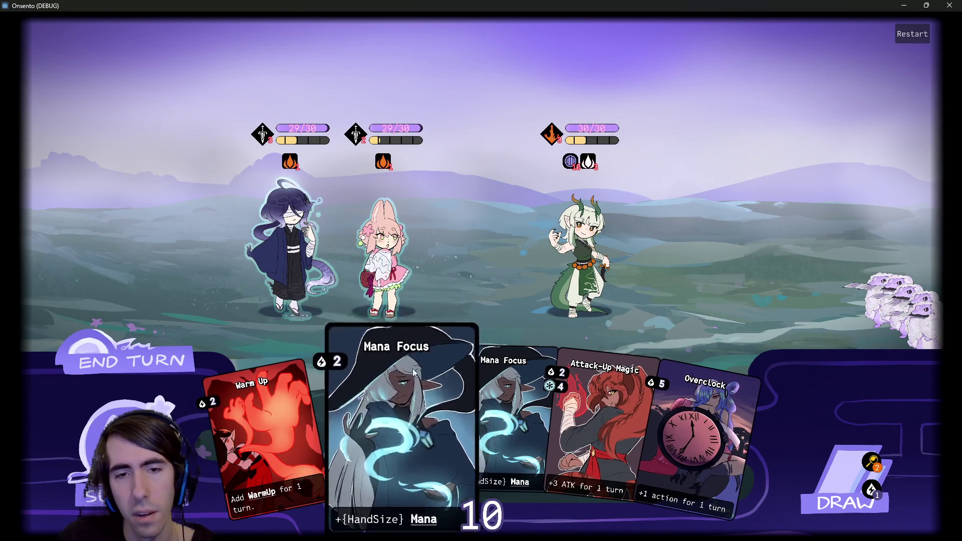
{"action": "left_click_drag", "start_coordinate": [401, 383], "coordinate": [383, 250]}
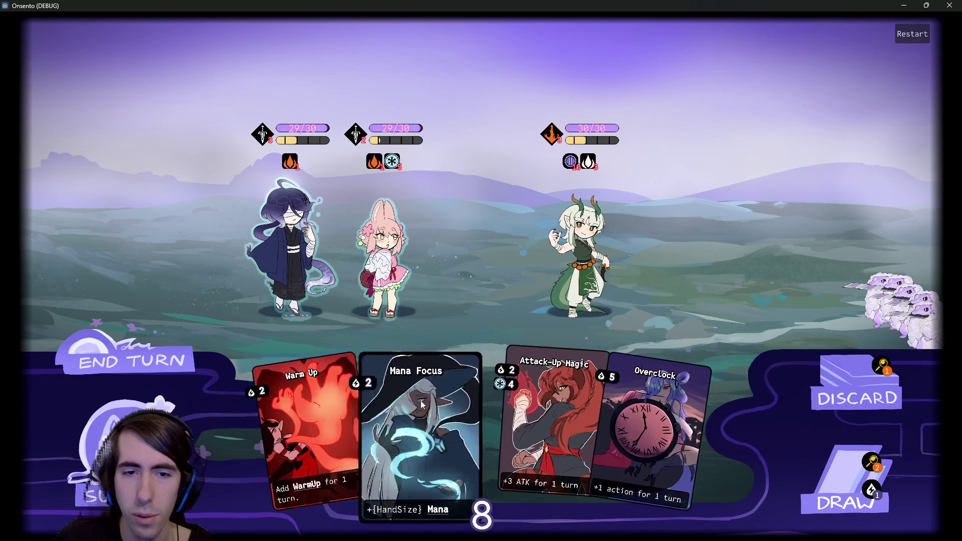
{"action": "left_click_drag", "start_coordinate": [426, 411], "coordinate": [383, 251]}
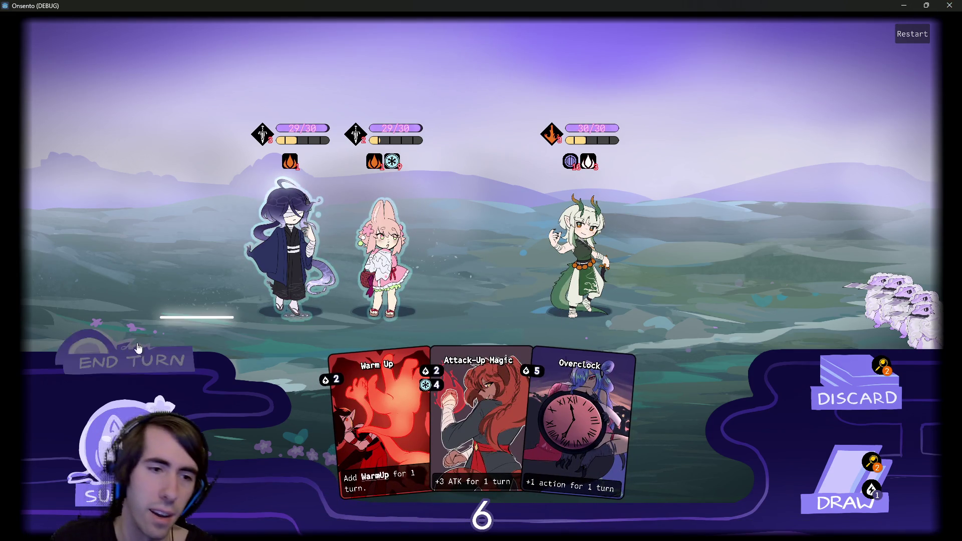
{"action": "left_click", "coordinate": [152, 356]}
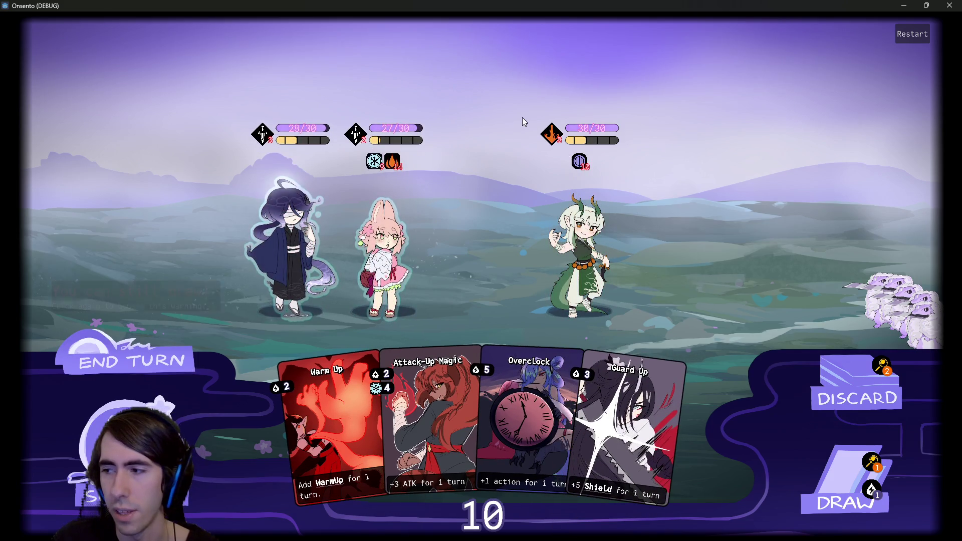
{"action": "left_click", "coordinate": [948, 5]}
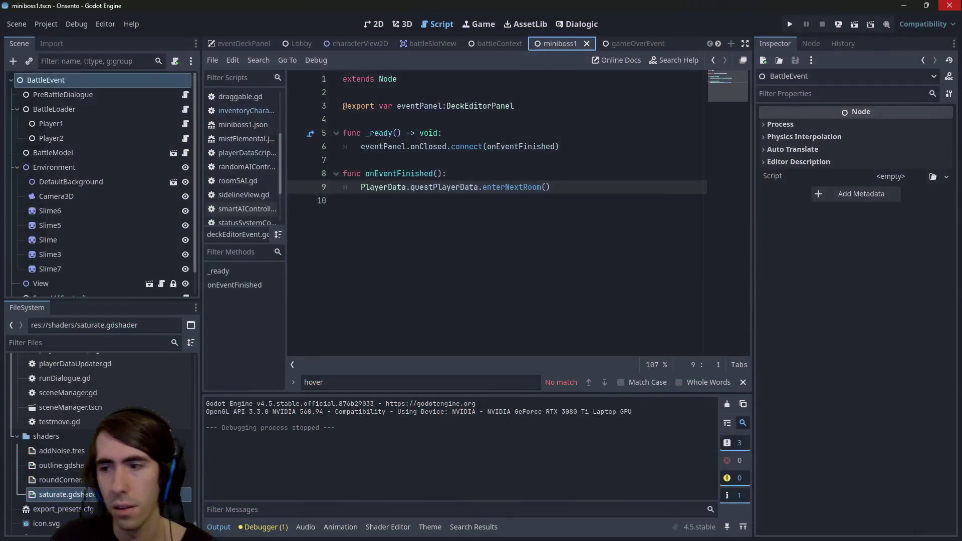
Open a terminal at the project root and run git status.
{"action": "scroll", "coordinate": [100, 426], "scroll_direction": "up", "scroll_amount": 10}
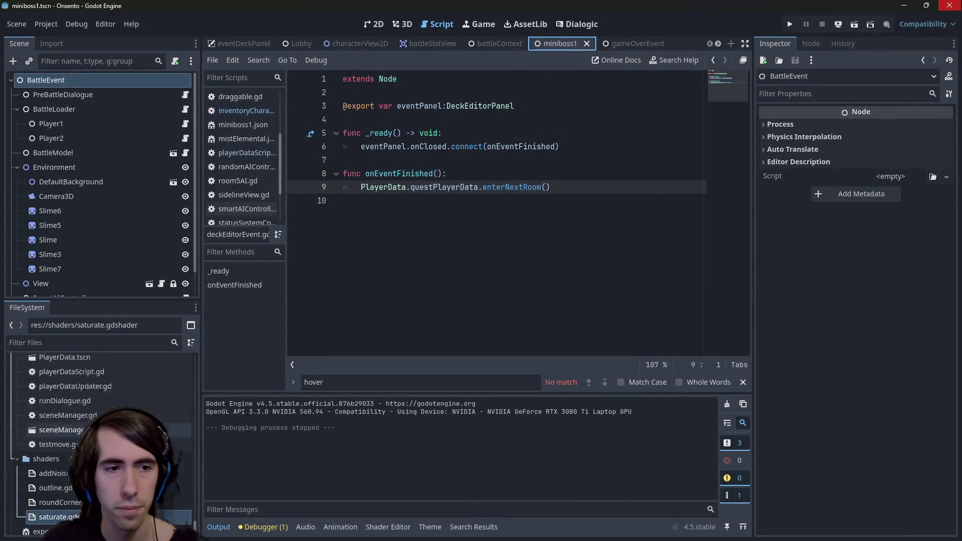
{"action": "right_click", "coordinate": [106, 374]}
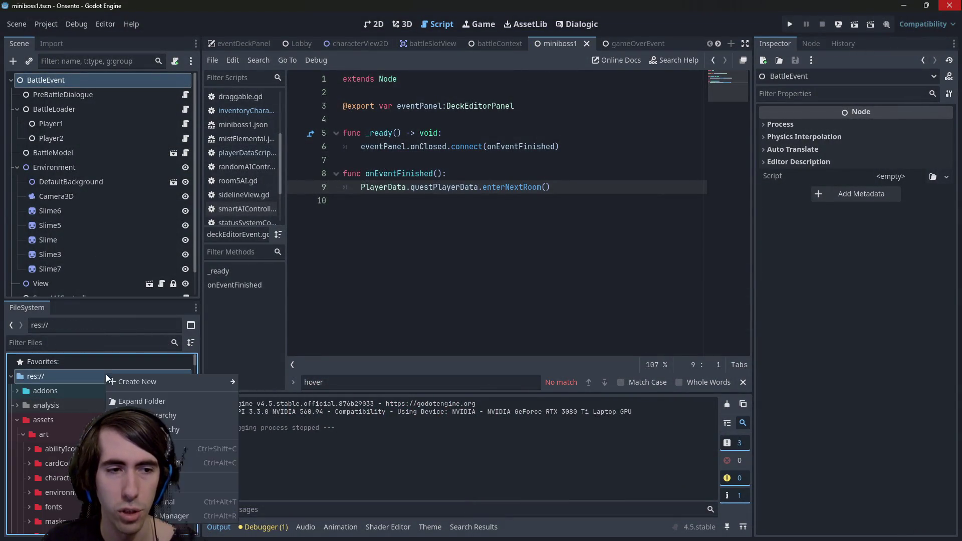
{"action": "key", "text": "Escape"}
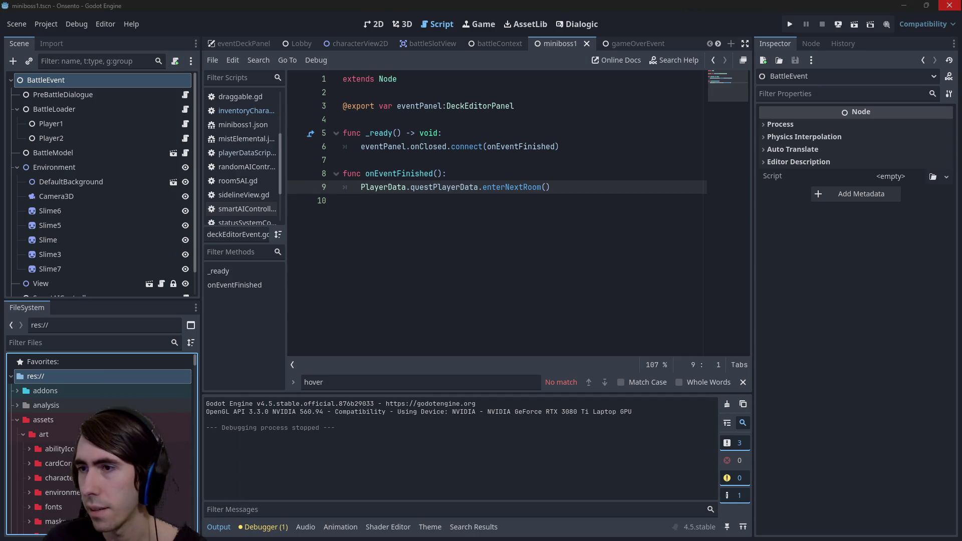
{"action": "type", "text": "git status"}
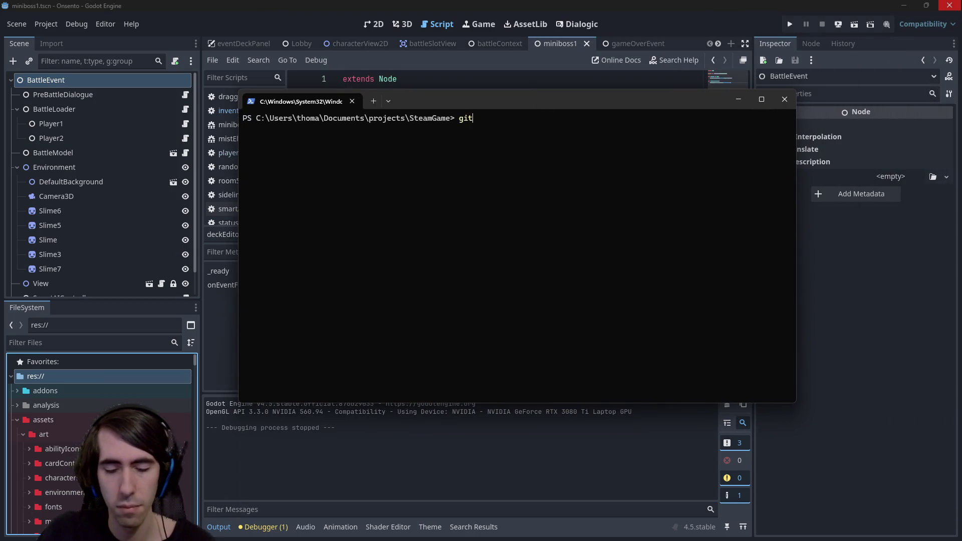
{"action": "key", "text": "Return"}
Begin a git add command with the deckEditorPanel.gd, theme.tres and mistElemental.json paths.
{"action": "type", "text": "git add"}
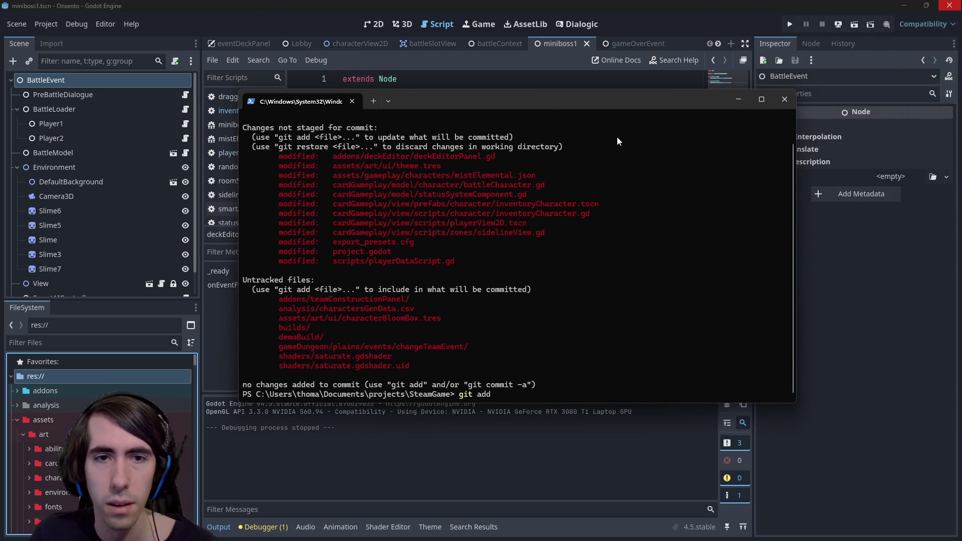
{"action": "left_click_drag", "start_coordinate": [333, 156], "coordinate": [493, 153]}
{"action": "right_click", "coordinate": [504, 154]}
{"action": "right_click", "coordinate": [463, 154]}
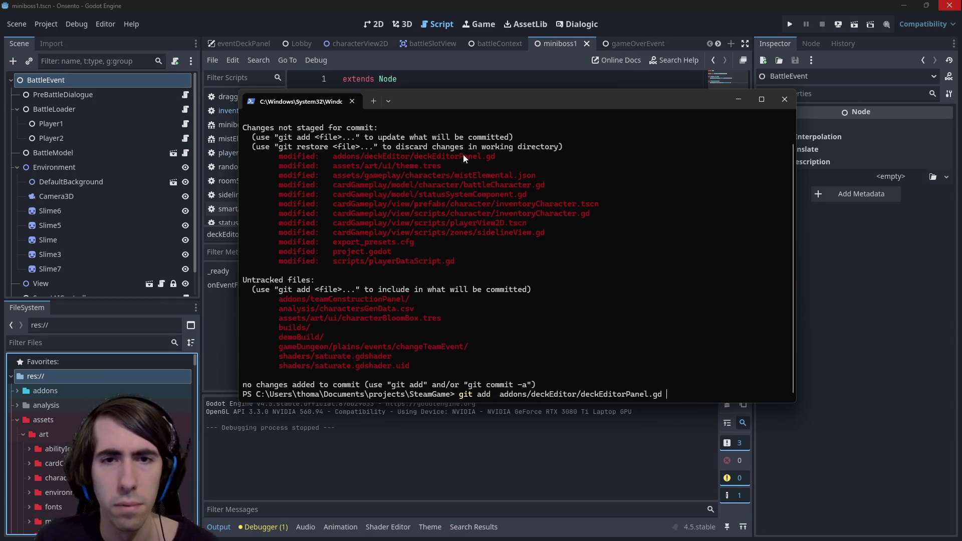
{"action": "left_click_drag", "start_coordinate": [335, 166], "coordinate": [460, 168]}
{"action": "right_click", "coordinate": [470, 169]}
{"action": "left_click_drag", "start_coordinate": [335, 167], "coordinate": [542, 169]}
{"action": "right_click", "coordinate": [542, 169]}
{"action": "right_click", "coordinate": [564, 161]}
Add playerDataScript.gd, run the staging, then show git diff for scripts/playerDataScript.gd.
{"action": "mouse_move", "coordinate": [332, 175]}
{"action": "left_mouse_down"}
{"action": "mouse_move", "coordinate": [526, 184]}
{"action": "mouse_move", "coordinate": [569, 173]}
{"action": "left_mouse_up"}
{"action": "right_click", "coordinate": [436, 186]}
{"action": "mouse_move", "coordinate": [437, 187]}
{"action": "left_mouse_down"}
{"action": "mouse_move", "coordinate": [591, 203]}
{"action": "mouse_move", "coordinate": [529, 205]}
{"action": "mouse_move", "coordinate": [487, 233]}
{"action": "left_mouse_up"}
{"action": "right_click", "coordinate": [449, 236]}
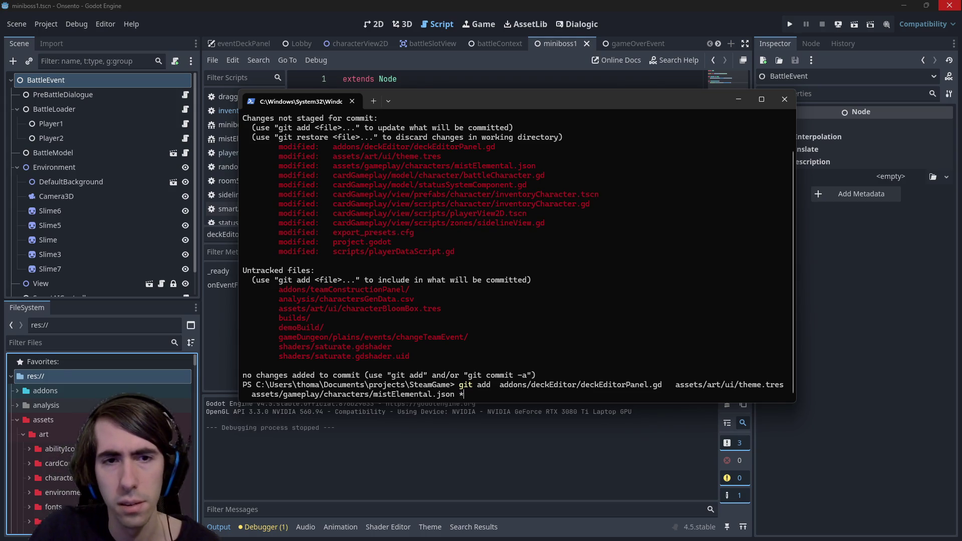
{"action": "left_click_drag", "start_coordinate": [468, 252], "coordinate": [330, 248]}
{"action": "right_click", "coordinate": [330, 248]}
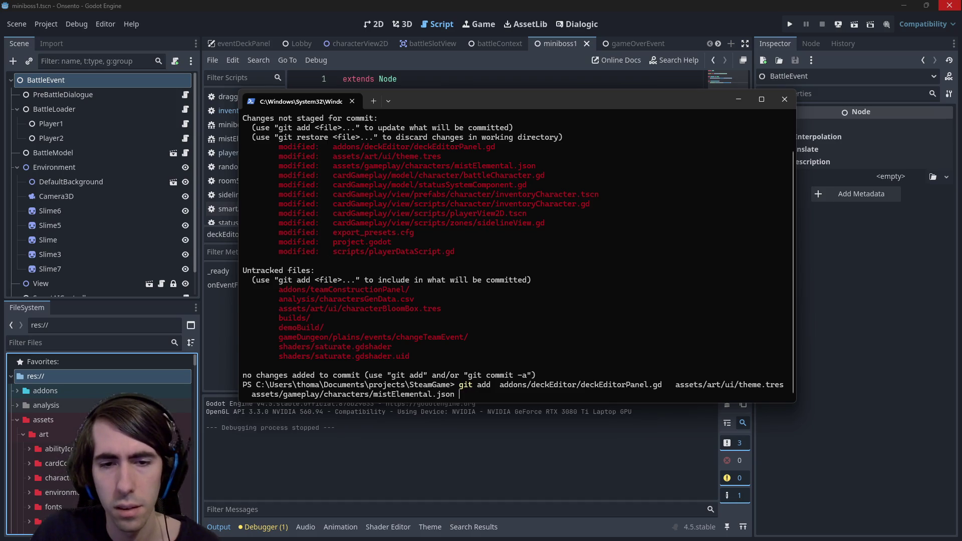
{"action": "key", "text": "Return"}
{"action": "type", "text": "git diff scripts/playerDataScript.gd"}
{"action": "key", "text": "Return"}
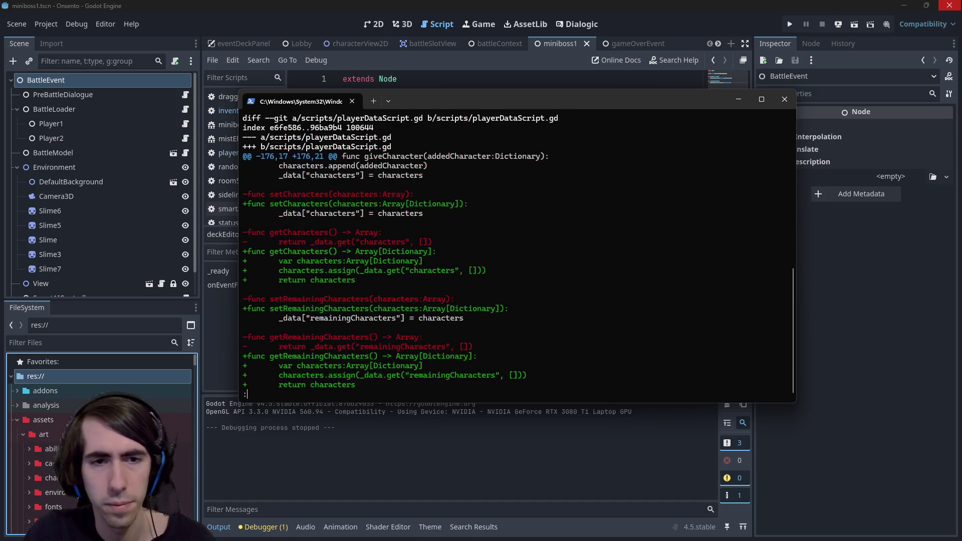
Stage all .gd scripts with git add and recheck the repository status.
{"action": "type", "text": "qgit"}
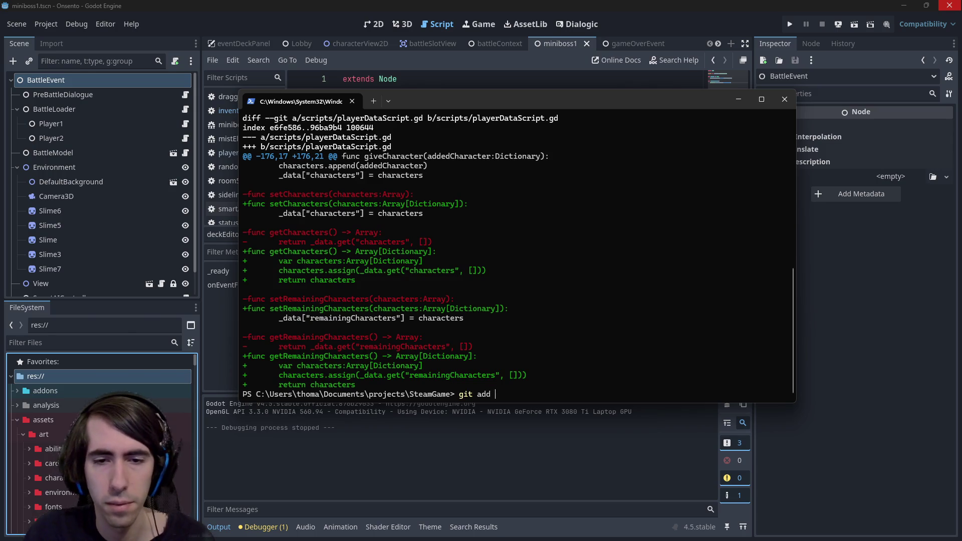
{"action": "key", "text": "ctrl+c"}
{"action": "type", "text": "git status"}
{"action": "key", "text": "Return"}
{"action": "type", "text": "git add"}
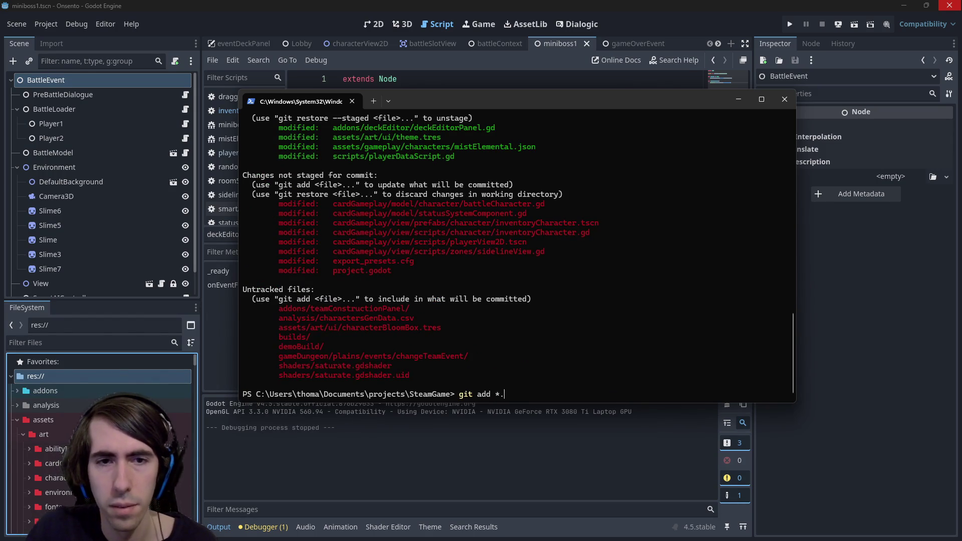
{"action": "key", "text": "Return"}
{"action": "type", "text": "it status"}
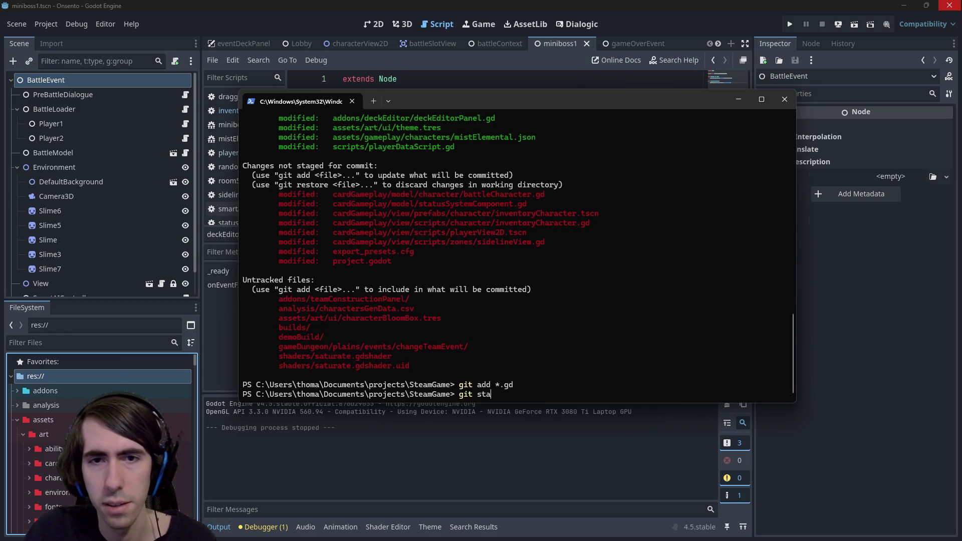
{"action": "key", "text": "Return"}
Build a git add with the changeTeamEvent folder, teamConstructionPanel.gd.uid and teamConstructionPanel.tscn.
{"action": "type", "text": "git add"}
{"action": "left_click_drag", "start_coordinate": [277, 358], "coordinate": [493, 357]}
{"action": "right_click", "coordinate": [480, 336]}
{"action": "right_click", "coordinate": [480, 336]}
{"action": "left_click_drag", "start_coordinate": [280, 300], "coordinate": [544, 300]}
{"action": "right_click", "coordinate": [564, 298]}
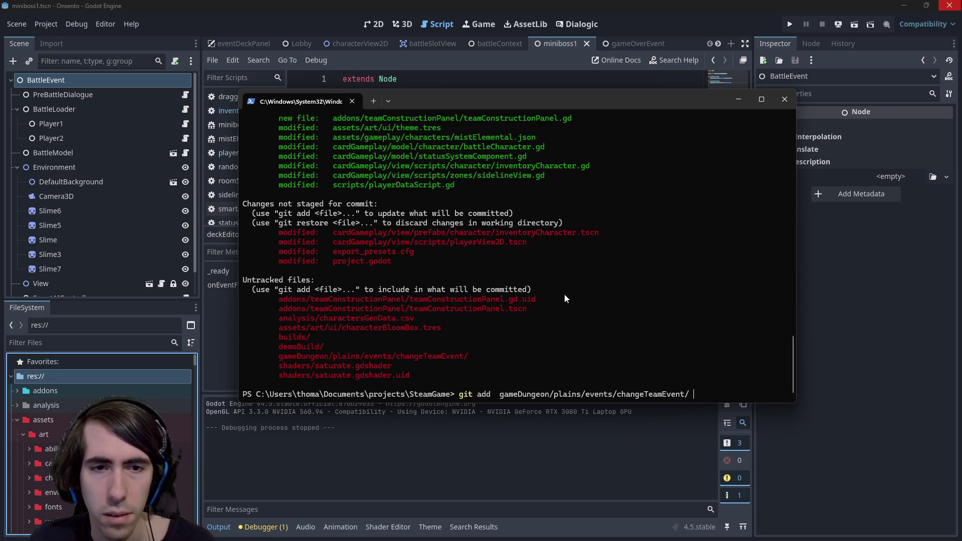
{"action": "right_click", "coordinate": [564, 295]}
{"action": "mouse_move", "coordinate": [278, 299]}
{"action": "left_mouse_down"}
{"action": "mouse_move", "coordinate": [353, 308]}
{"action": "mouse_move", "coordinate": [531, 301]}
{"action": "left_mouse_up"}
{"action": "right_click", "coordinate": [531, 300]}
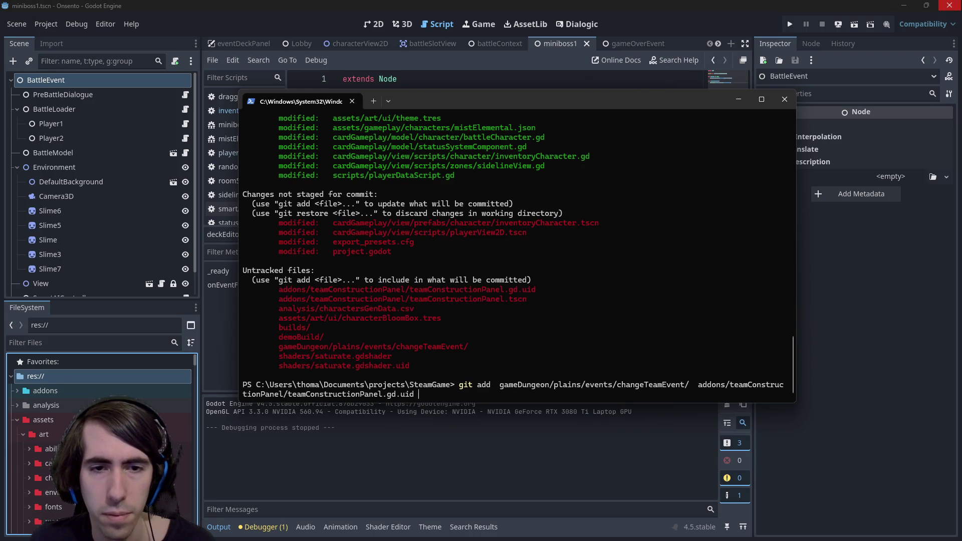
{"action": "right_click", "coordinate": [602, 277]}
Append inventoryCharacter.tscn and playerView2D.tscn, stage them, and check git status.
{"action": "left_click_drag", "start_coordinate": [330, 224], "coordinate": [622, 225]}
{"action": "right_click", "coordinate": [653, 232]}
{"action": "right_click", "coordinate": [652, 232]}
{"action": "left_click_drag", "start_coordinate": [329, 224], "coordinate": [546, 221]}
{"action": "right_click", "coordinate": [576, 215]}
{"action": "key", "text": "Return"}
{"action": "type", "text": "git status"}
{"action": "key", "text": "Return"}
Stage saturate.gdshader, saturate.gdshader.uid and characterBloomBox.tres, then check git status.
{"action": "type", "text": "git ad"}
{"action": "mouse_move", "coordinate": [299, 348]}
{"action": "left_mouse_down"}
{"action": "mouse_move", "coordinate": [245, 366]}
{"action": "mouse_move", "coordinate": [417, 366]}
{"action": "left_mouse_up"}
{"action": "right_click", "coordinate": [418, 366]}
{"action": "right_click", "coordinate": [272, 381]}
{"action": "mouse_move", "coordinate": [272, 382]}
{"action": "left_mouse_down"}
{"action": "mouse_move", "coordinate": [250, 371]}
{"action": "mouse_move", "coordinate": [419, 371]}
{"action": "left_mouse_up"}
{"action": "right_click", "coordinate": [419, 372]}
{"action": "right_click", "coordinate": [440, 317]}
{"action": "left_click_drag", "start_coordinate": [279, 337], "coordinate": [474, 338]}
{"action": "right_click", "coordinate": [473, 337]}
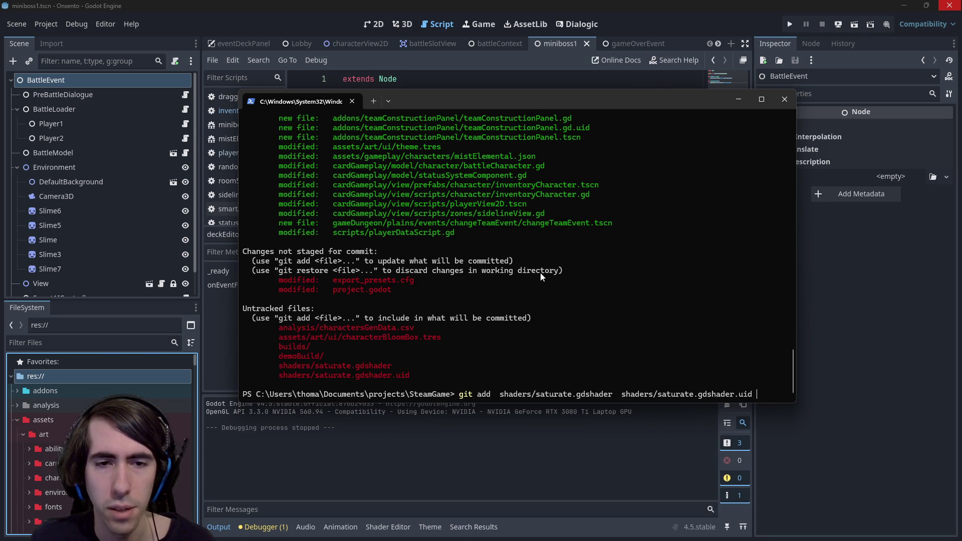
{"action": "right_click", "coordinate": [540, 272]}
{"action": "key", "text": "Return"}
{"action": "type", "text": "git status"}
{"action": "key", "text": "Return"}
Start typing the git commit command, correcting the misspelled word.
{"action": "type", "text": "git ocmmit -m \""}
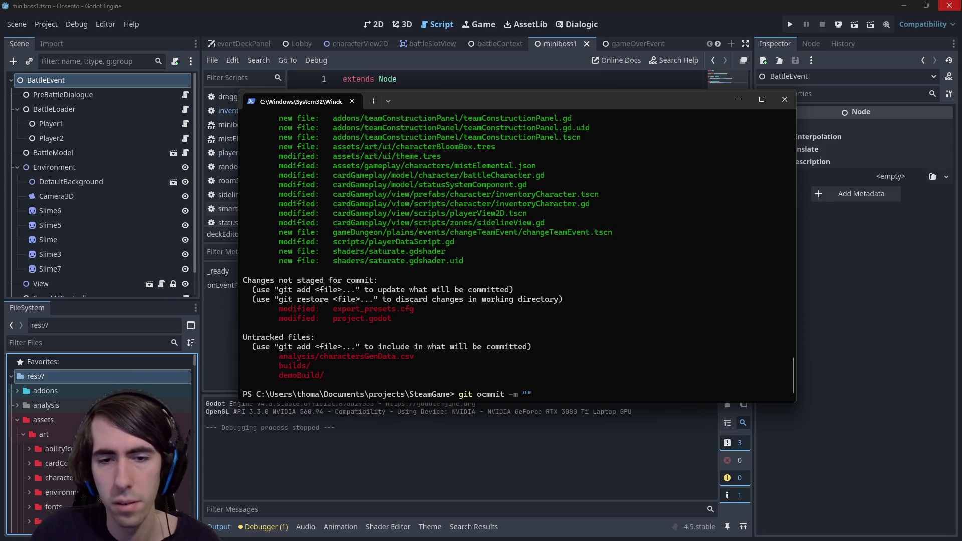
{"action": "key", "text": "BackSpace"}
{"action": "key", "text": "Delete"}
{"action": "type", "text": "co"}
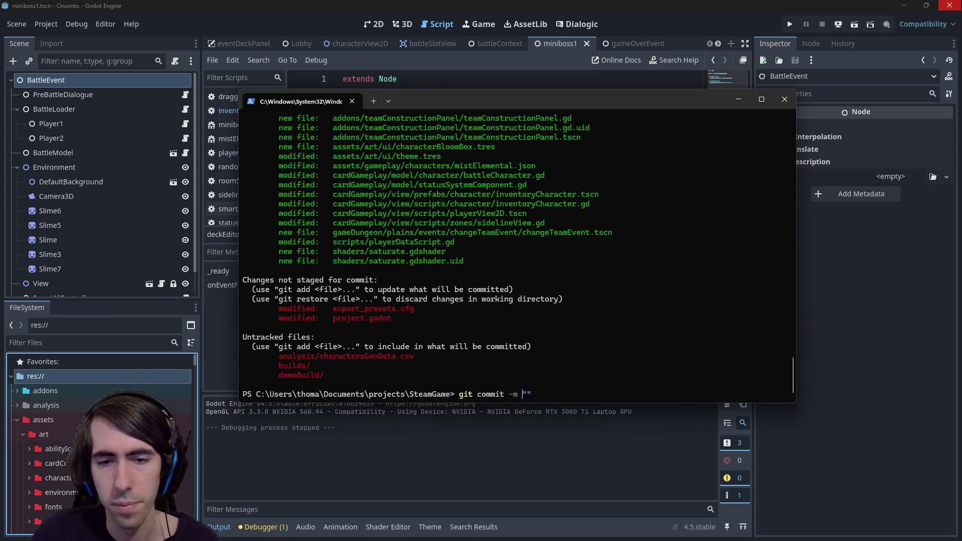
{"action": "key", "text": "BackSpace"}
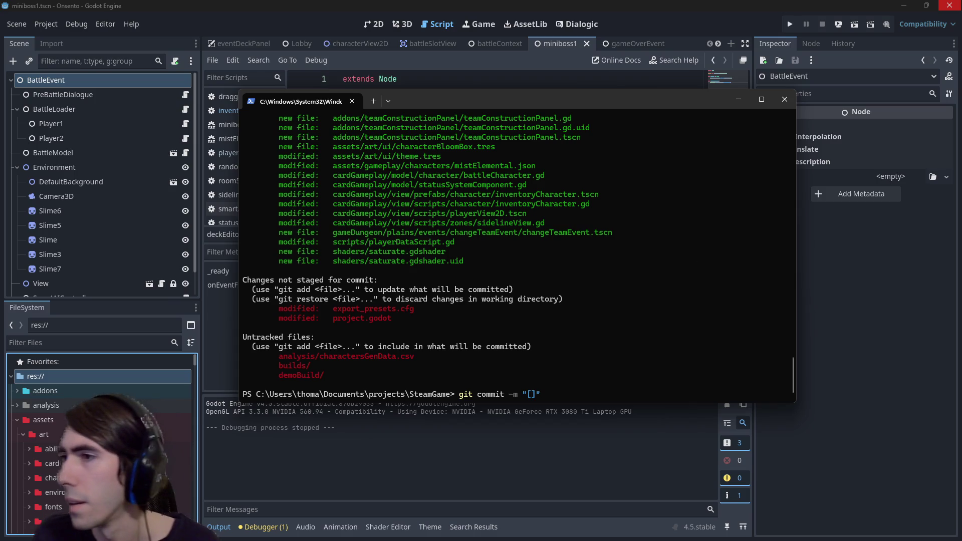
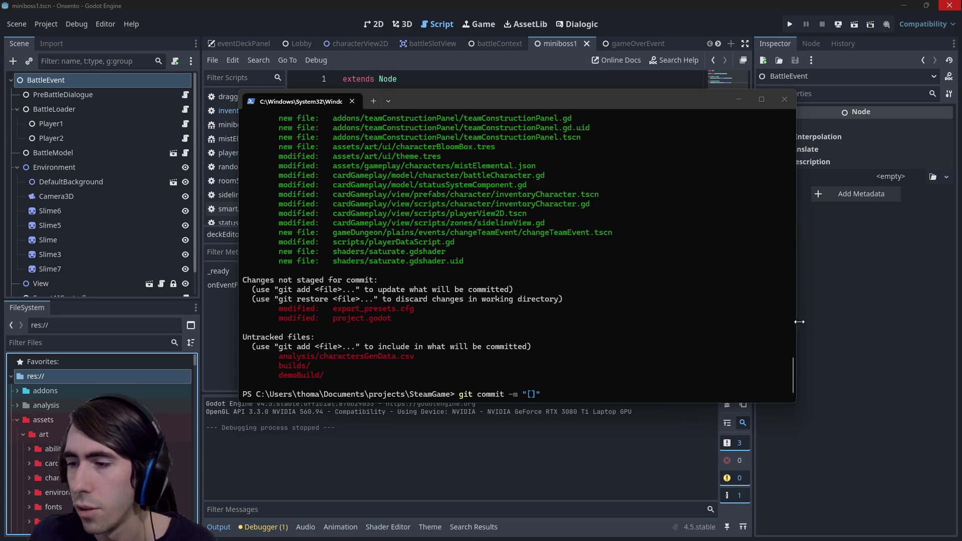
Commit as 'MAD-226 TeamConstructionPanel added, saturate shader added, juiciness added to InventoryCharacter'.
{"action": "left_click", "coordinate": [584, 250]}
{"action": "type", "text": "MAD-226"}
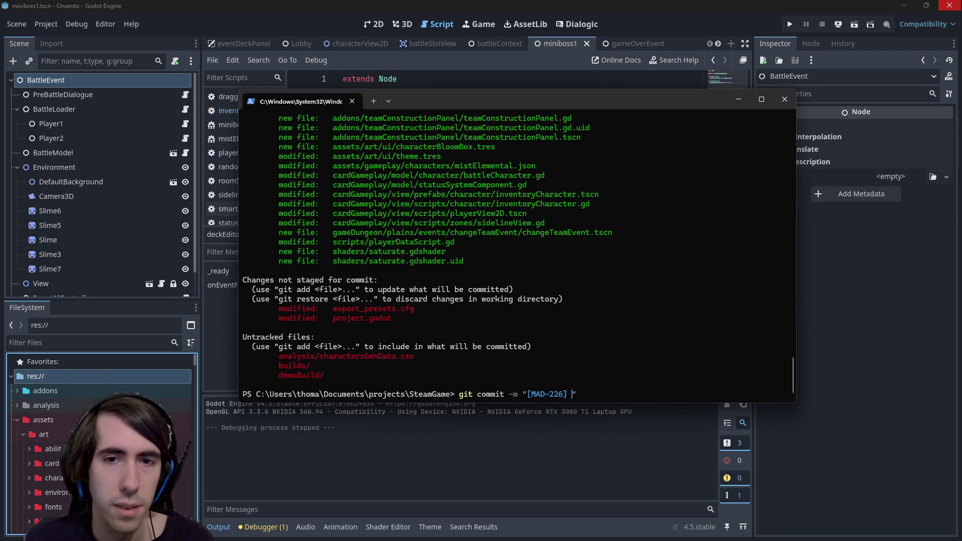
{"action": "scroll", "coordinate": [551, 293], "scroll_direction": "up", "scroll_amount": 4}
{"action": "scroll", "coordinate": [551, 293], "scroll_direction": "down", "scroll_amount": 4}
{"action": "type", "text": "TeamCost"}
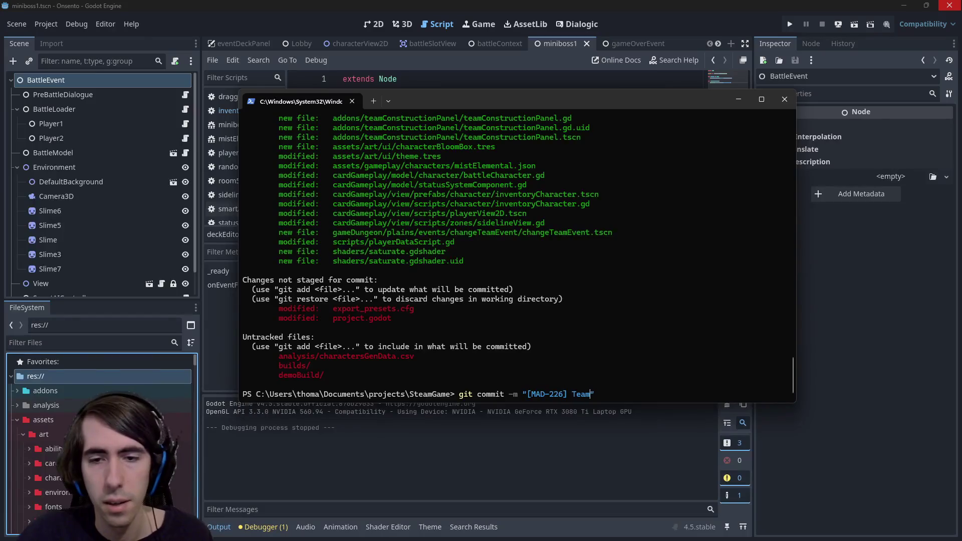
{"action": "type", "text": "nstructionPanel added,"}
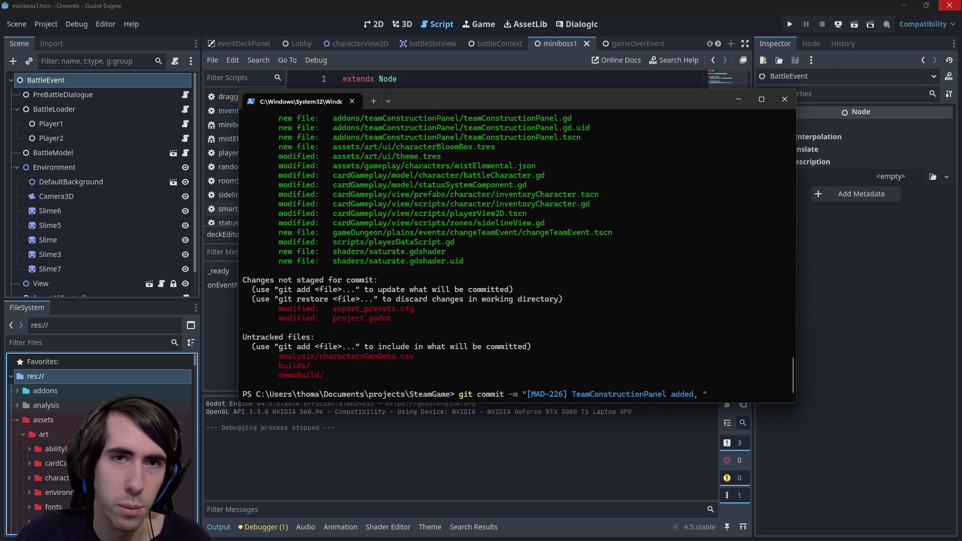
{"action": "type", "text": "turate "}
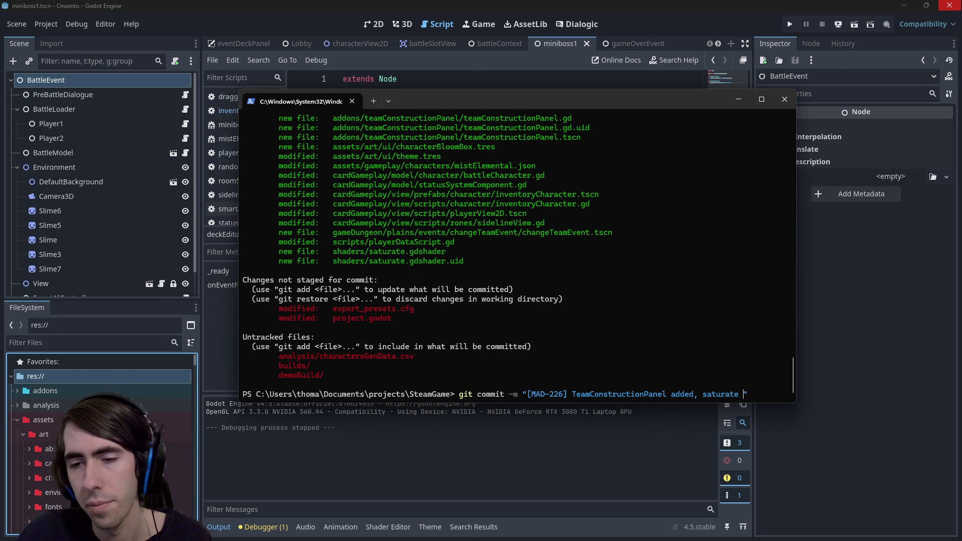
{"action": "type", "text": "shader added, "}
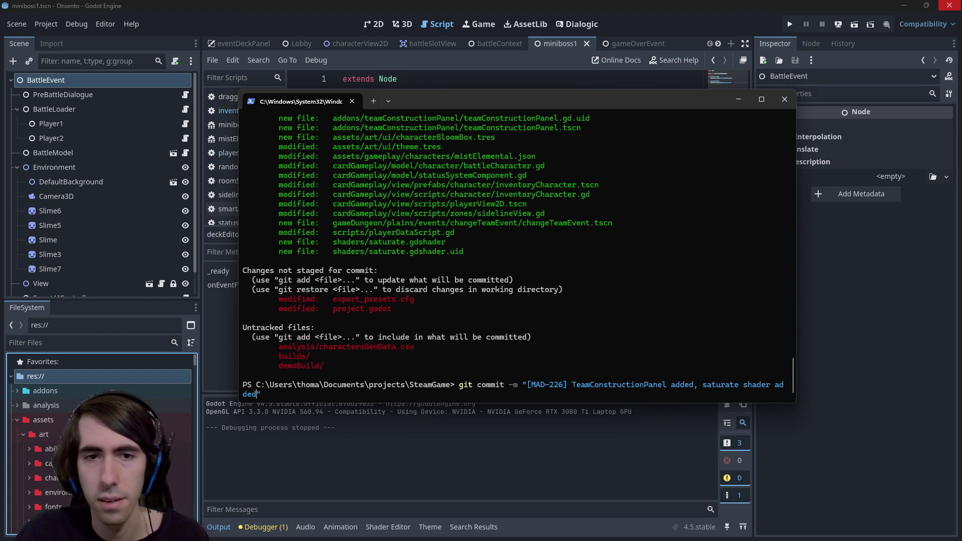
{"action": "type", "text": "juiciness added to "}
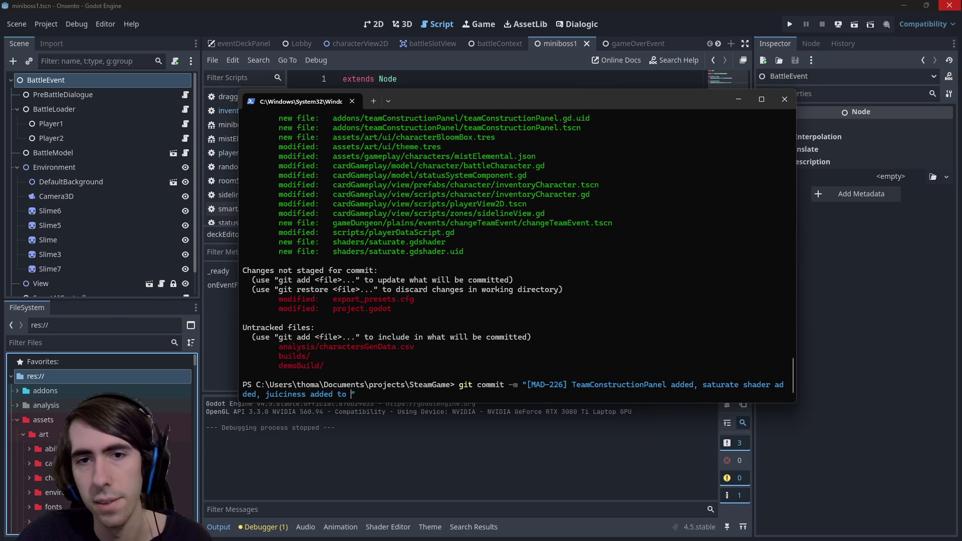
{"action": "type", "text": "InventoryCharacter"}
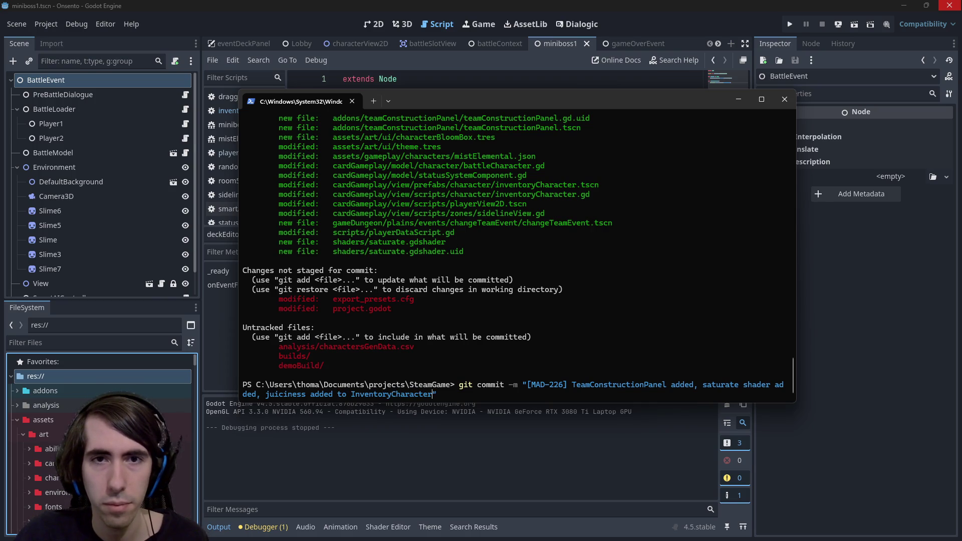
{"action": "key", "text": "Return"}
Run git push to send the commit to the remote, then return to Godot.
{"action": "type", "text": "git push"}
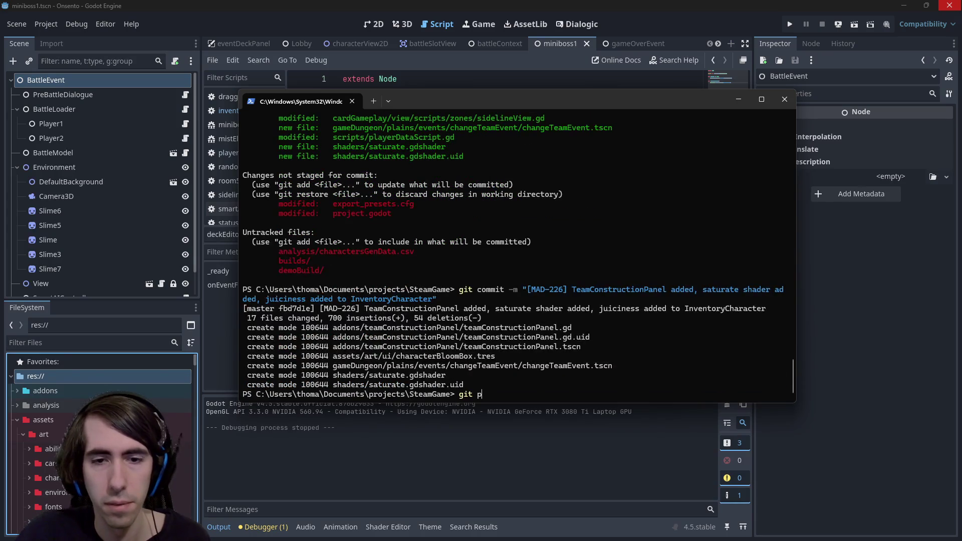
{"action": "key", "text": "Return"}
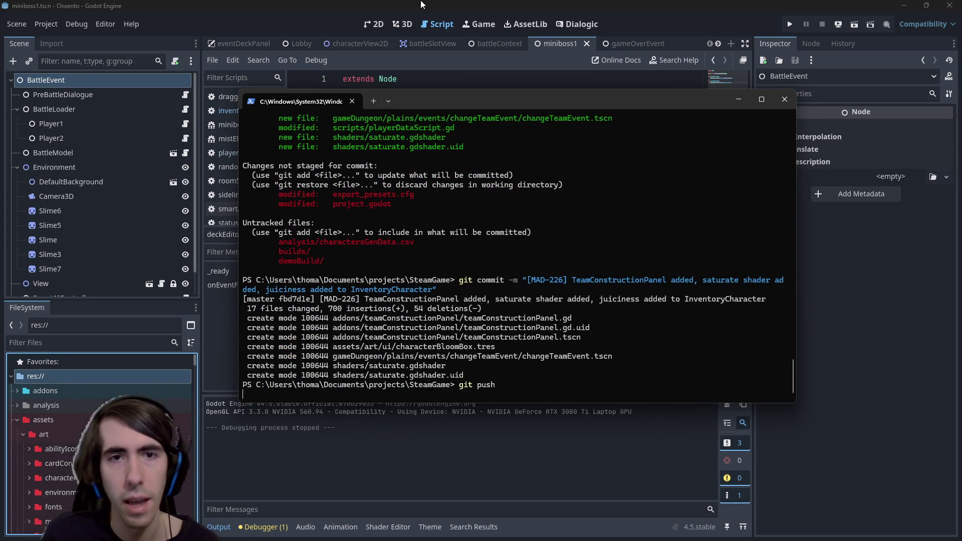
{"action": "left_click", "coordinate": [383, 15]}
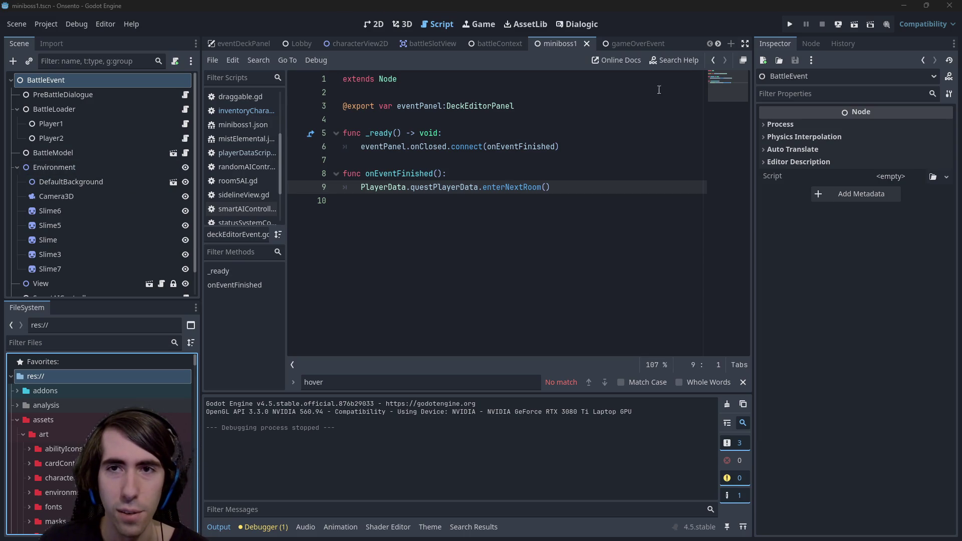
Quick-open the playerView2D.tscn scene by searching 'playerview'.
{"action": "left_click", "coordinate": [375, 24]}
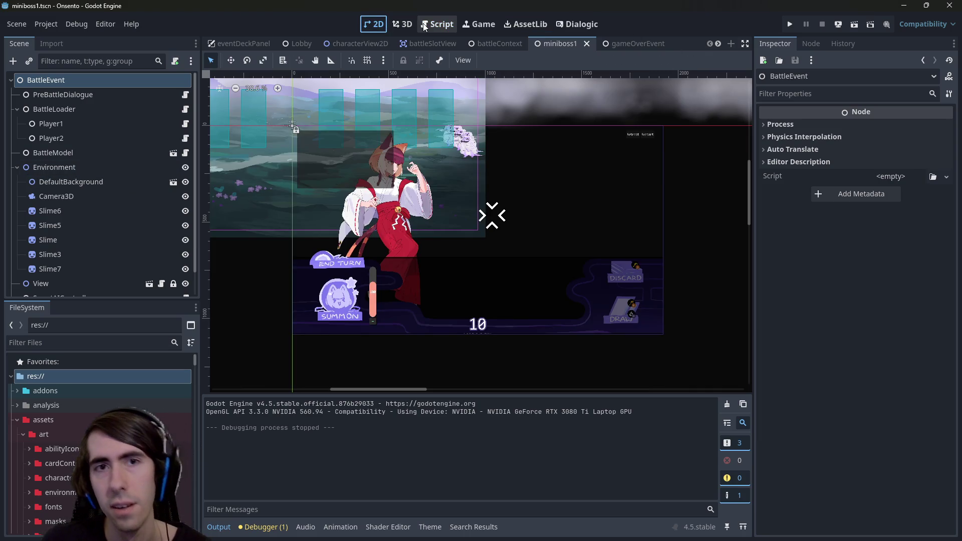
{"action": "left_click", "coordinate": [426, 25]}
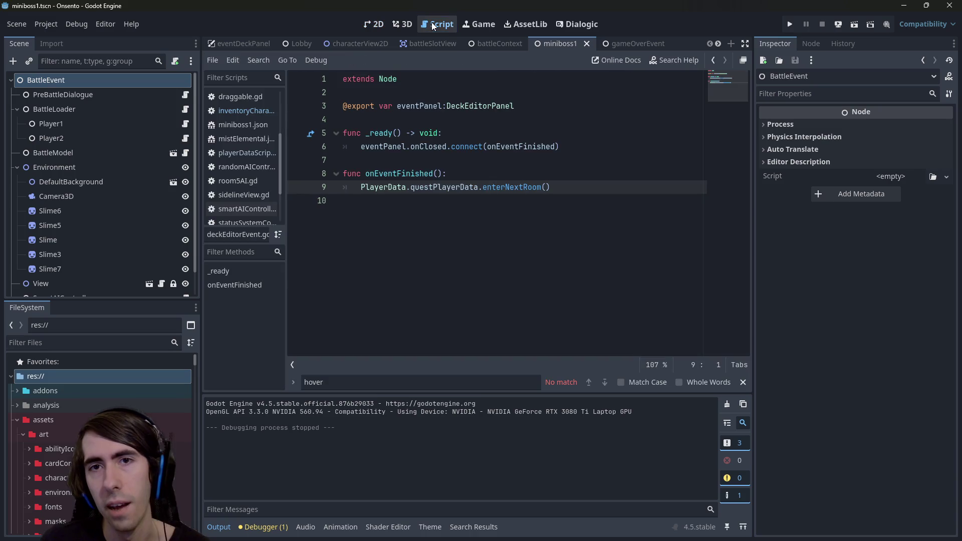
{"action": "left_click", "coordinate": [472, 183]}
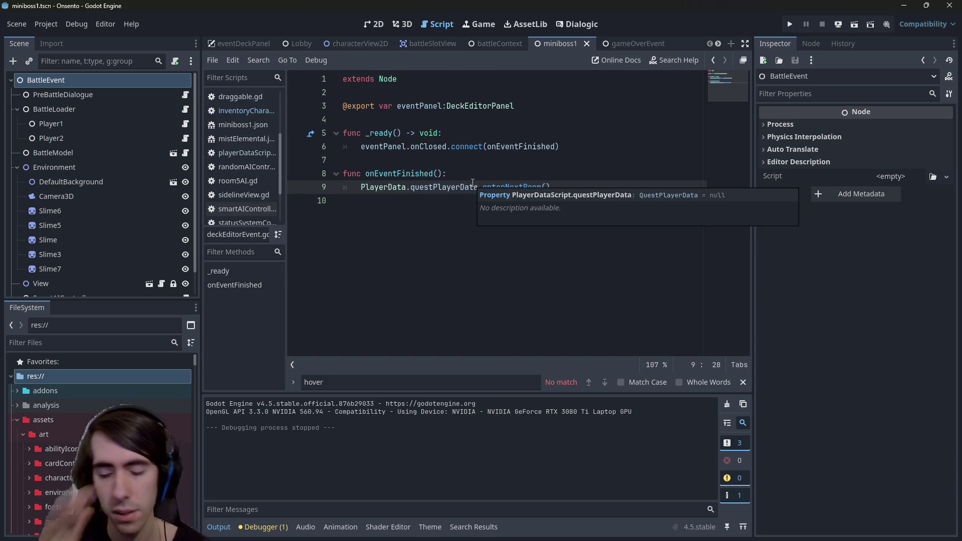
{"action": "key", "text": "shift+alt+o"}
{"action": "type", "text": "playerview"}
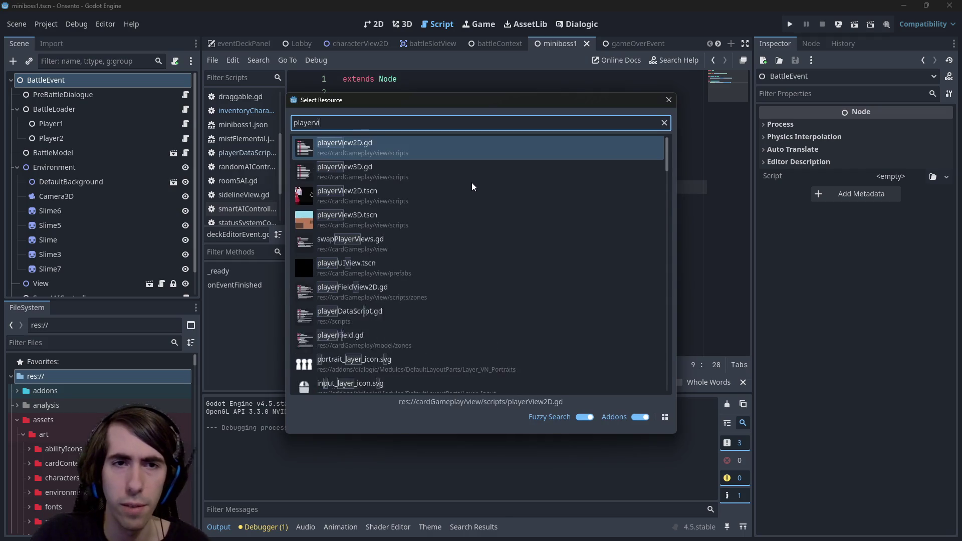
{"action": "double_click", "coordinate": [472, 186]}
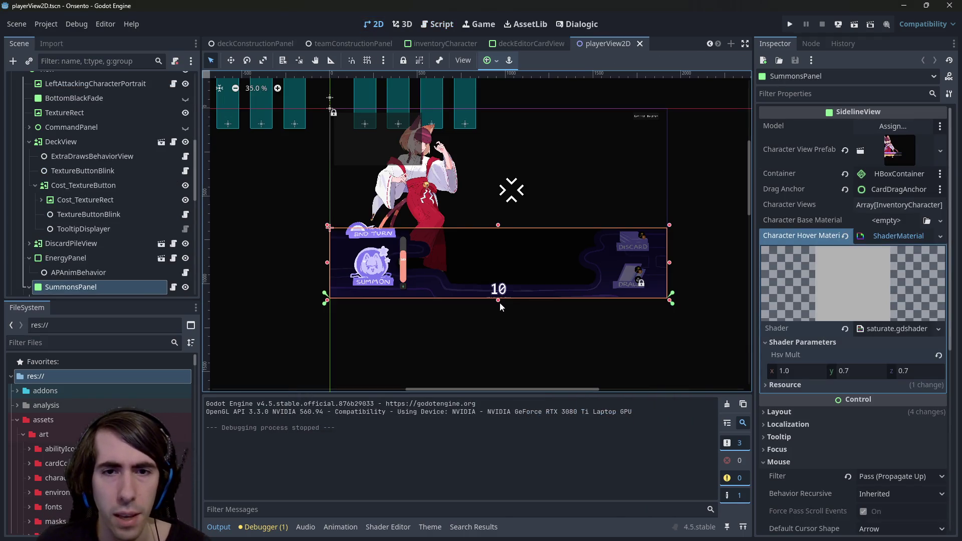
Filter the Scene tree for 'cost', then 'apanim', and select the APAnimBehavior node.
{"action": "left_click", "coordinate": [500, 303]}
{"action": "scroll", "coordinate": [501, 296], "scroll_direction": "up", "scroll_amount": 5}
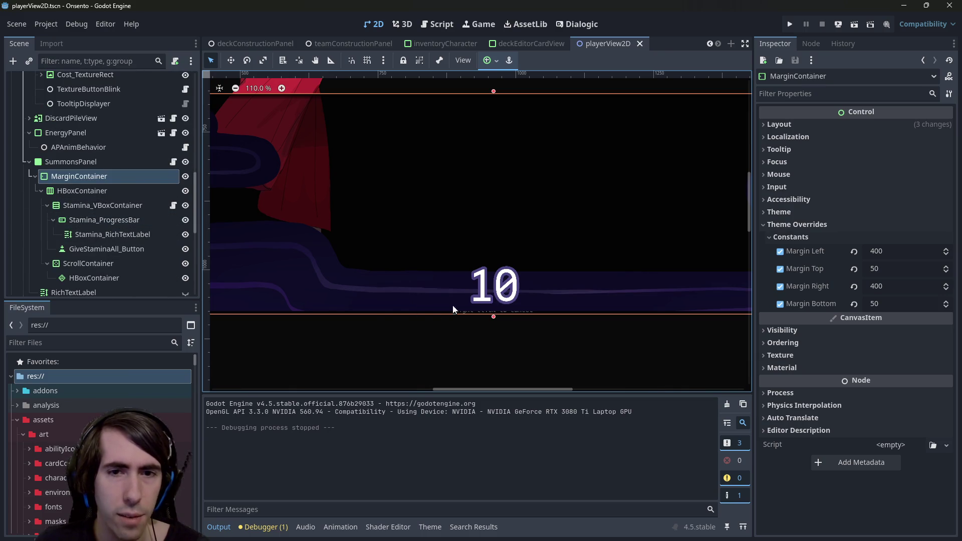
{"action": "left_click", "coordinate": [94, 60]}
{"action": "type", "text": "cost"}
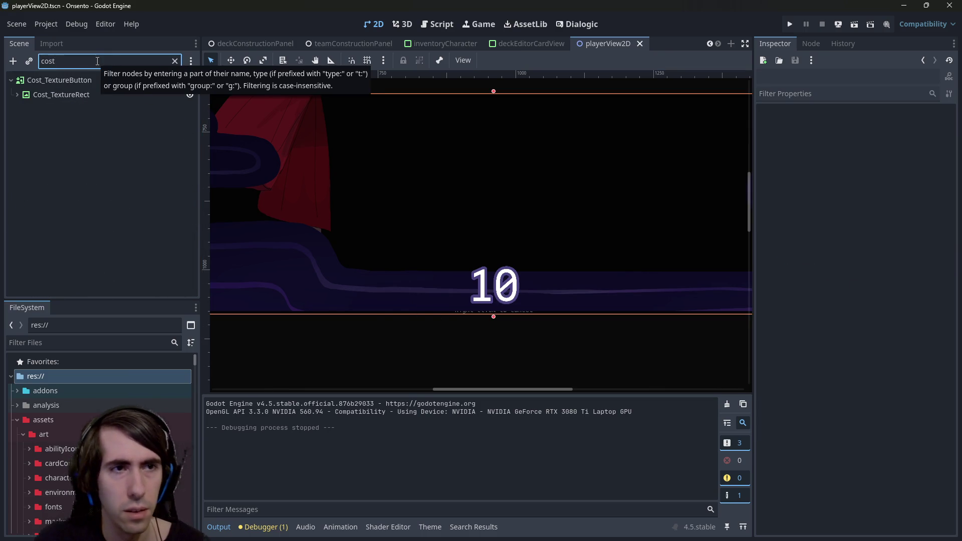
{"action": "left_click", "coordinate": [100, 80]}
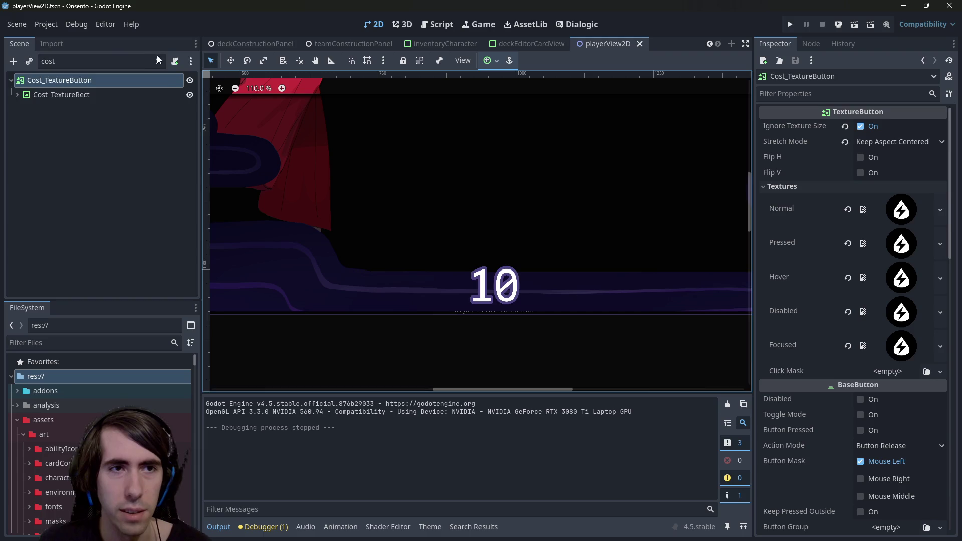
{"action": "left_click", "coordinate": [157, 60]}
{"action": "type", "text": "apanim"}
{"action": "left_click", "coordinate": [75, 80]}
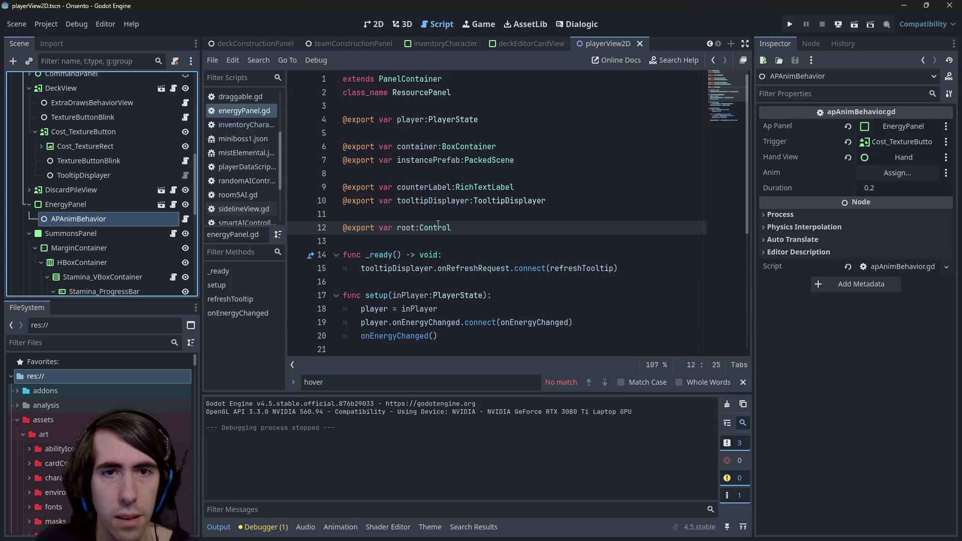
Open the APAnimBehavior script, then switch to energyPanel.gd.
{"action": "left_click", "coordinate": [185, 219]}
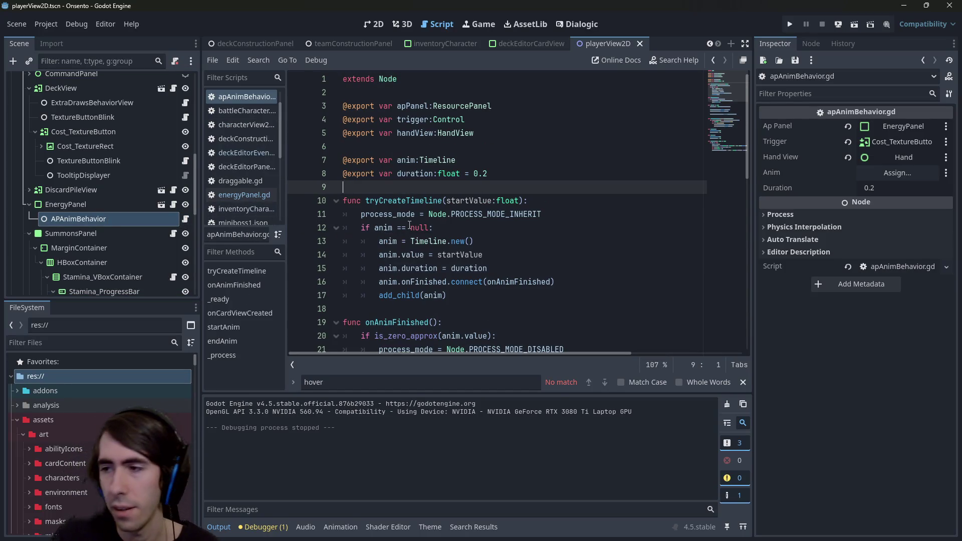
{"action": "mouse_move", "coordinate": [404, 219]}
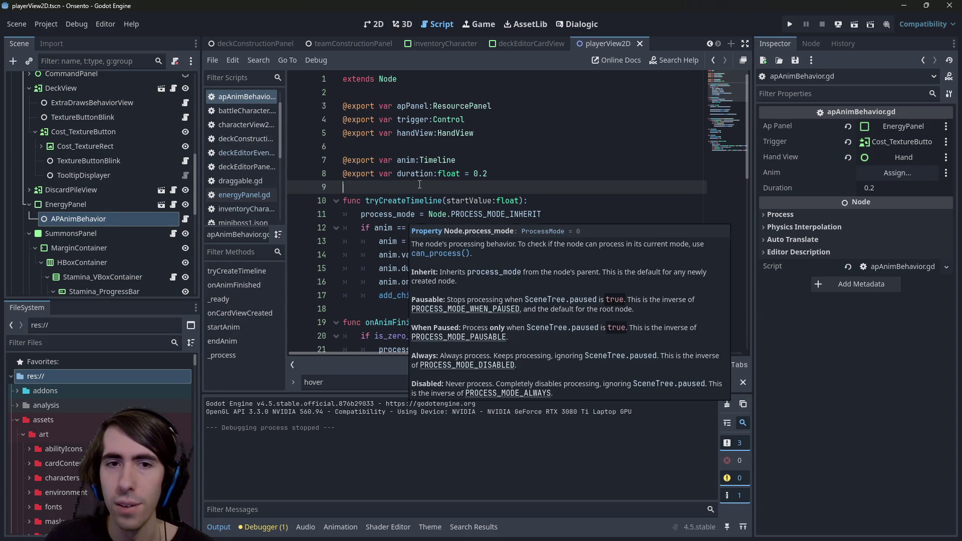
{"action": "left_click", "coordinate": [173, 205]}
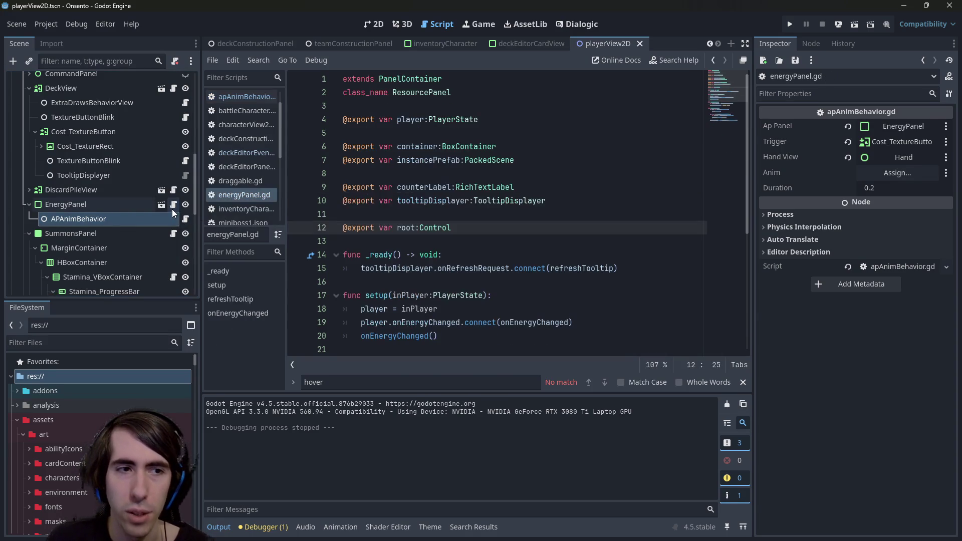
{"action": "scroll", "coordinate": [501, 208], "scroll_direction": "down", "scroll_amount": 2}
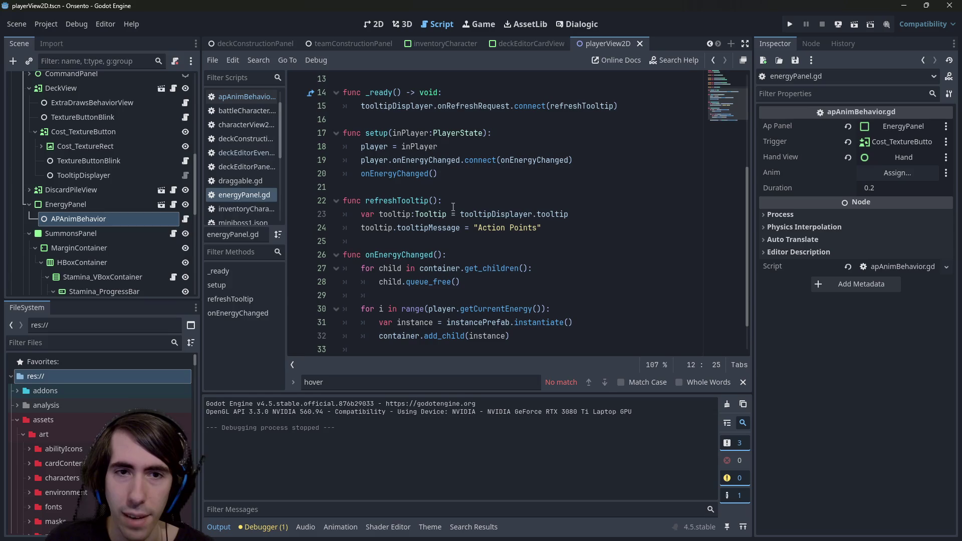
{"action": "scroll", "coordinate": [401, 224], "scroll_direction": "down", "scroll_amount": 1}
Review onEnergyChanged's container-clearing loop and its getCurrentEnergy loop.
{"action": "double_click", "coordinate": [411, 212]}
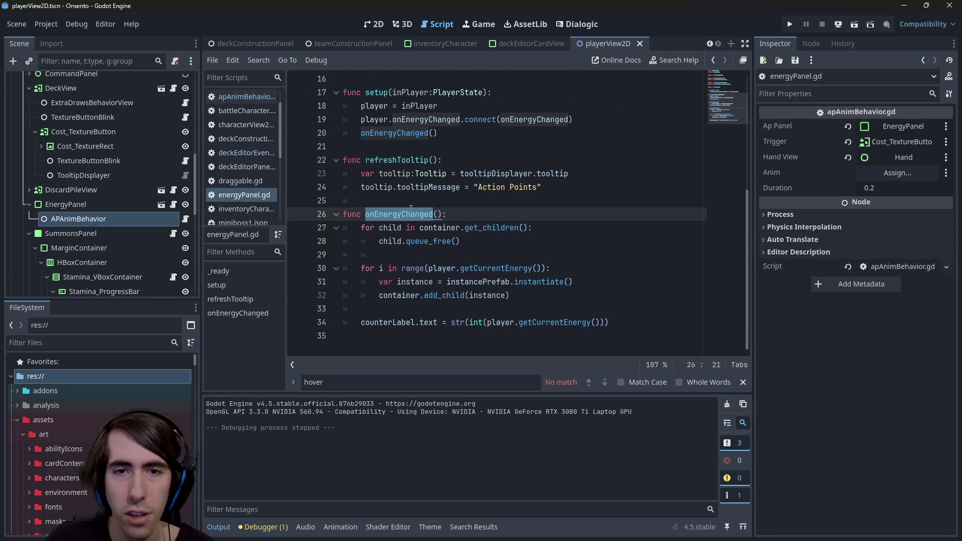
{"action": "left_click_drag", "start_coordinate": [381, 255], "coordinate": [343, 228]}
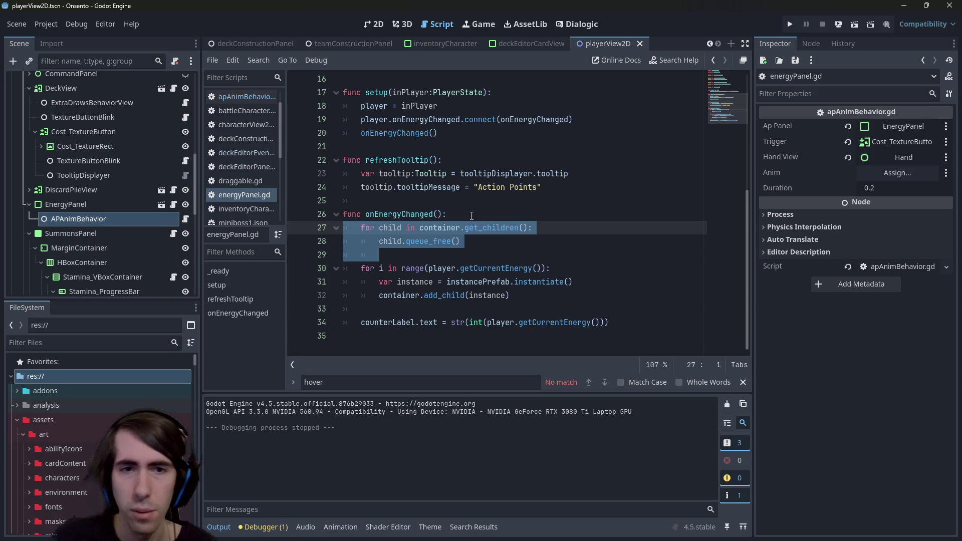
{"action": "double_click", "coordinate": [390, 228]}
{"action": "double_click", "coordinate": [439, 227]}
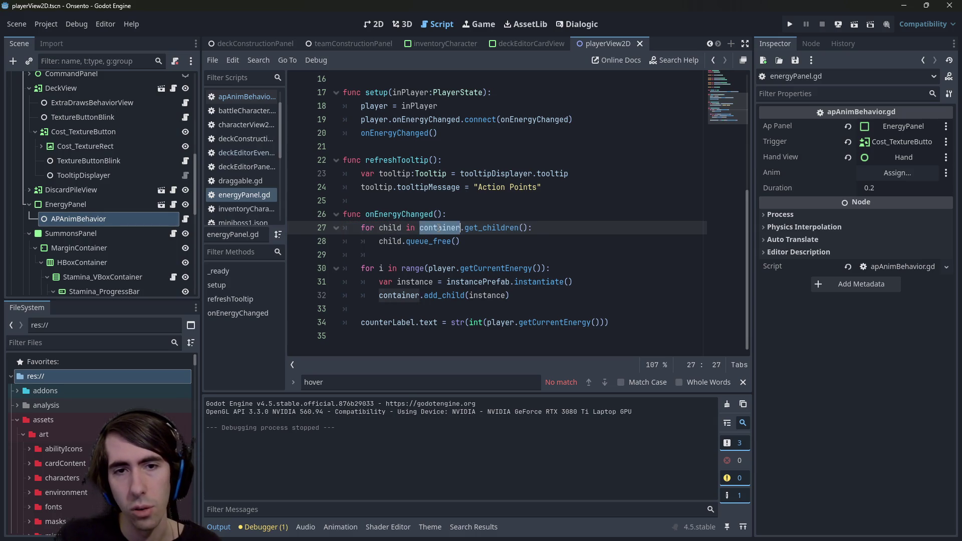
{"action": "double_click", "coordinate": [390, 241]}
{"action": "triple_click", "coordinate": [575, 264]}
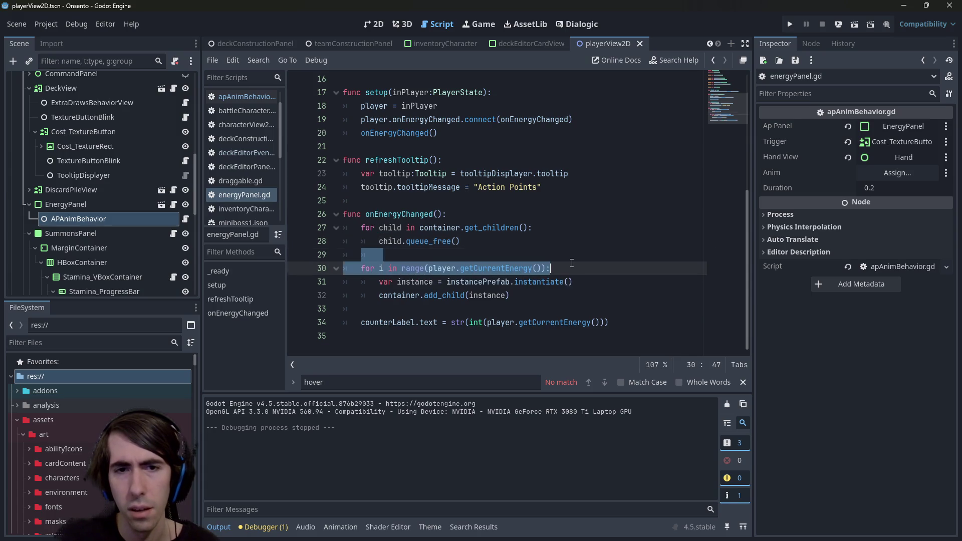
{"action": "left_click", "coordinate": [575, 262]}
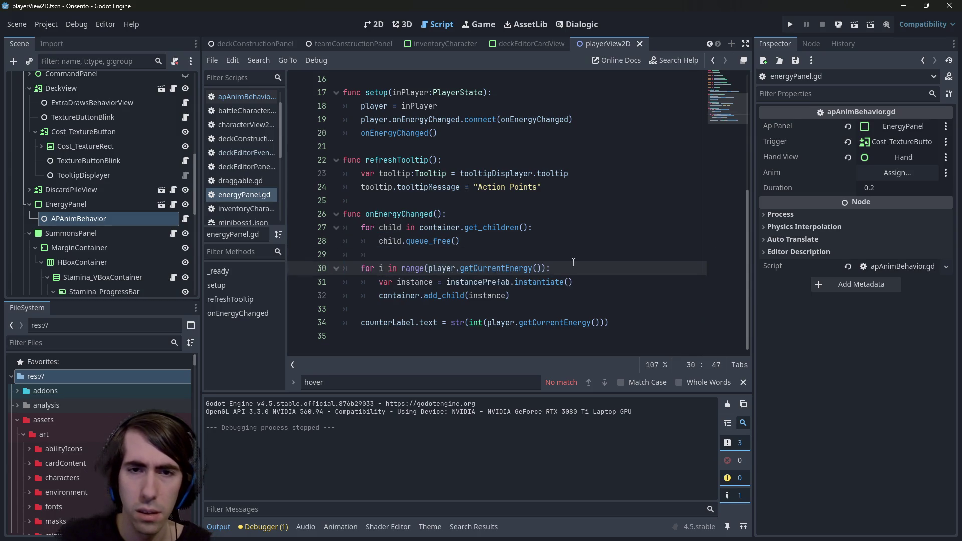
{"action": "double_click", "coordinate": [502, 268]}
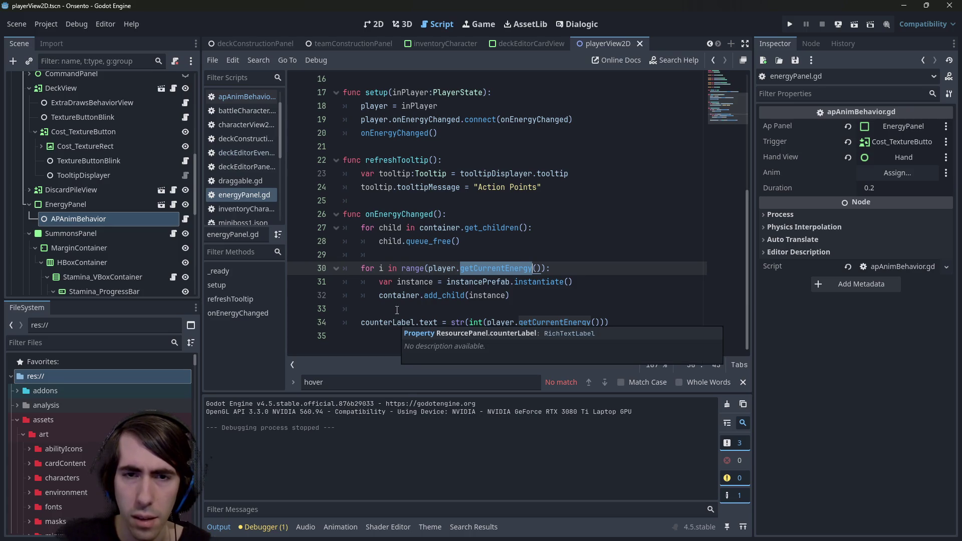
Trace the instancePrefab instances added to the container, then select the EnergyPanel node.
{"action": "left_click", "coordinate": [100, 218]}
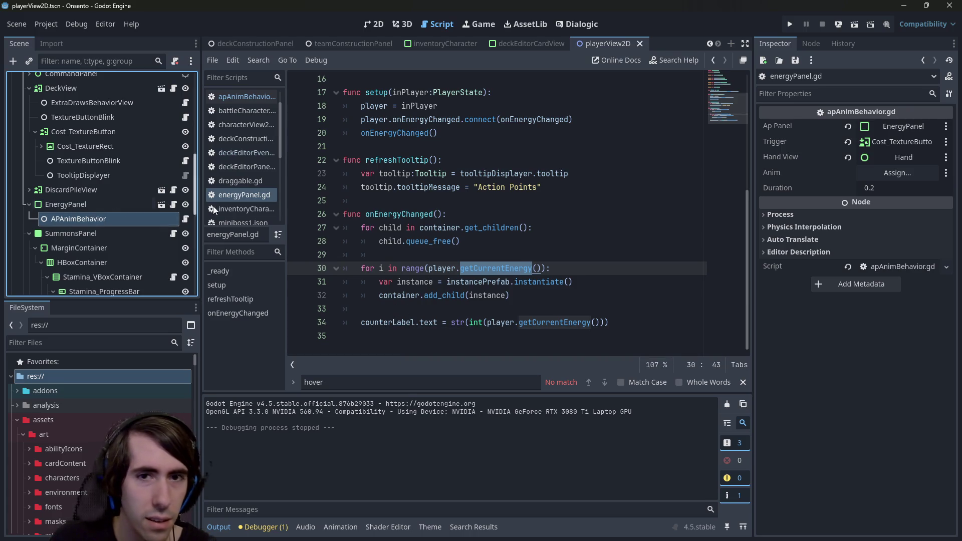
{"action": "double_click", "coordinate": [487, 295]}
{"action": "mouse_move", "coordinate": [448, 231]}
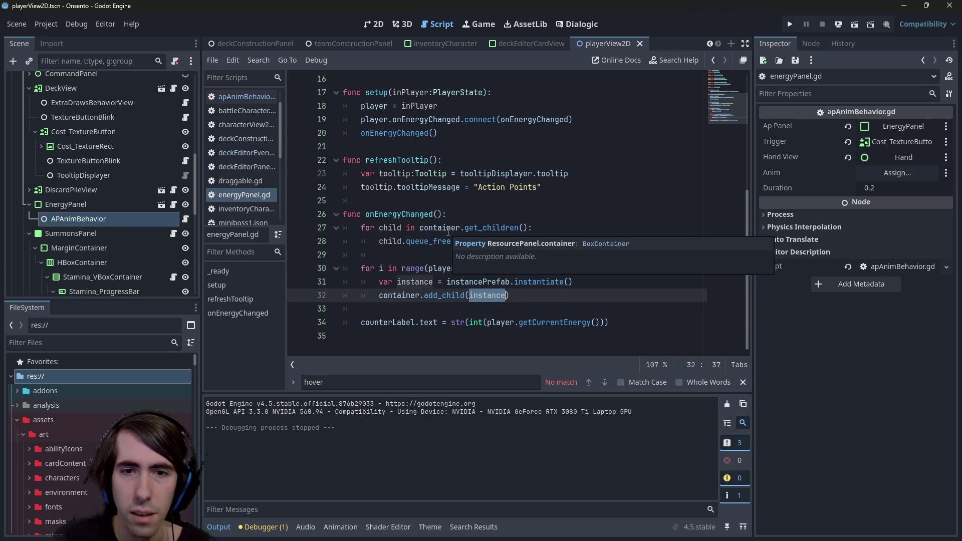
{"action": "double_click", "coordinate": [476, 282]}
{"action": "scroll", "coordinate": [453, 282], "scroll_direction": "up", "scroll_amount": 5}
{"action": "scroll", "coordinate": [453, 282], "scroll_direction": "down", "scroll_amount": 5}
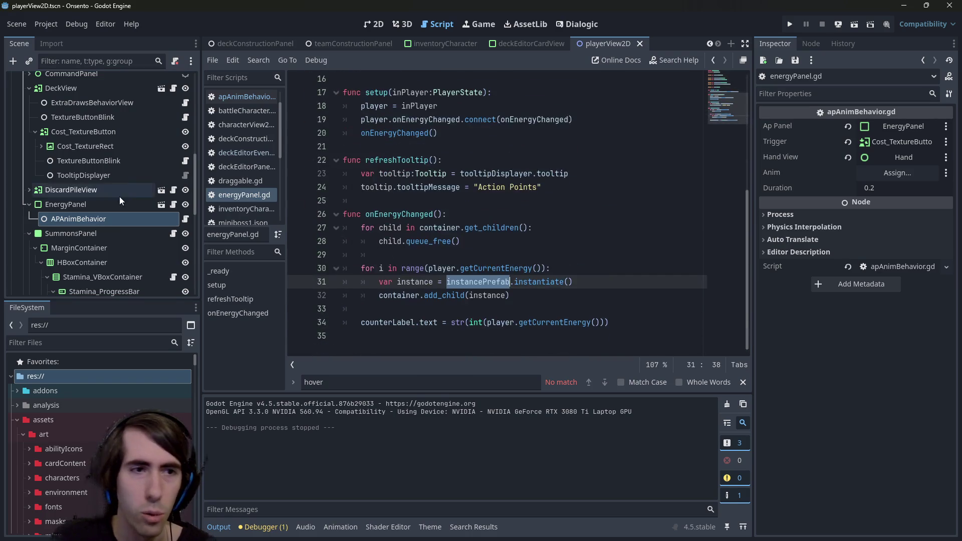
{"action": "left_click", "coordinate": [113, 205]}
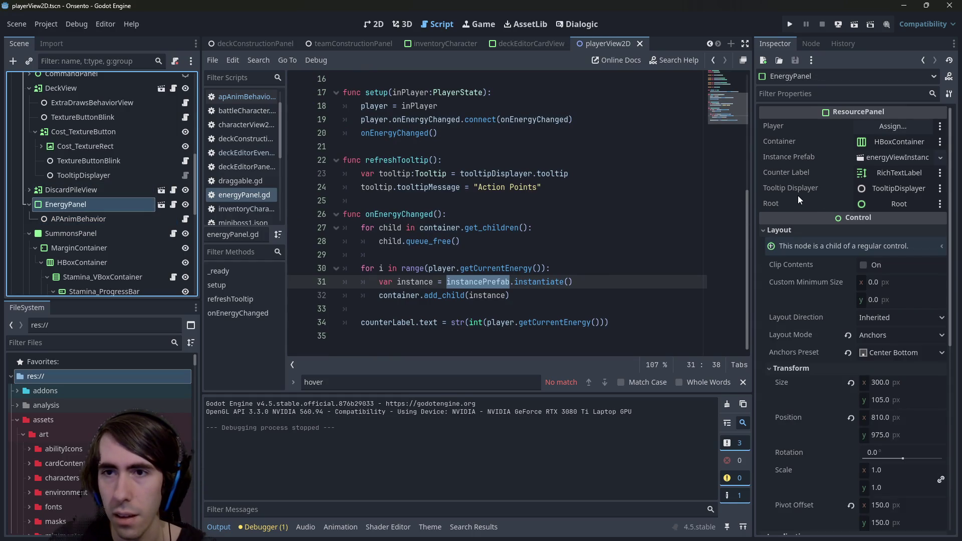
Open the Instance Prefab energy view scene in 2D, then return to playerView2D.
{"action": "left_click", "coordinate": [875, 159]}
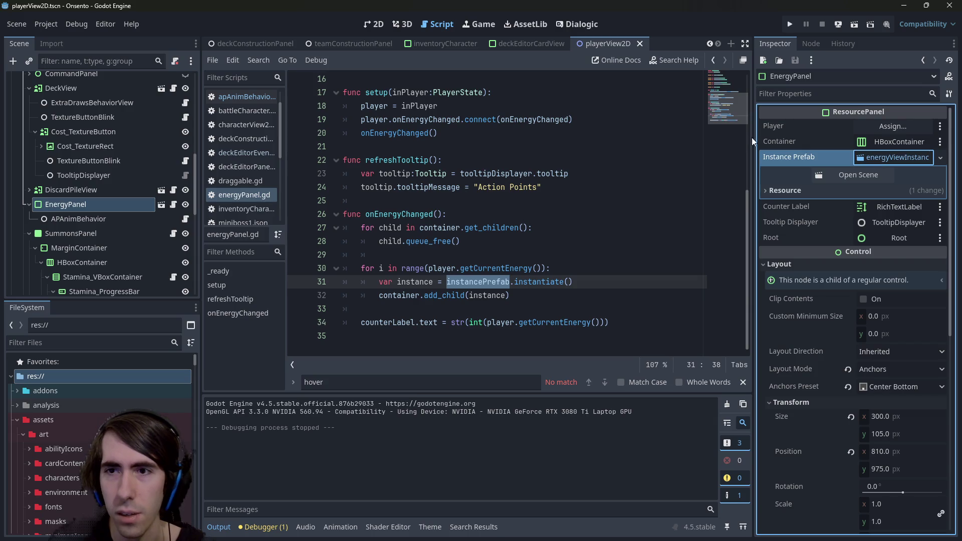
{"action": "left_click", "coordinate": [847, 174]}
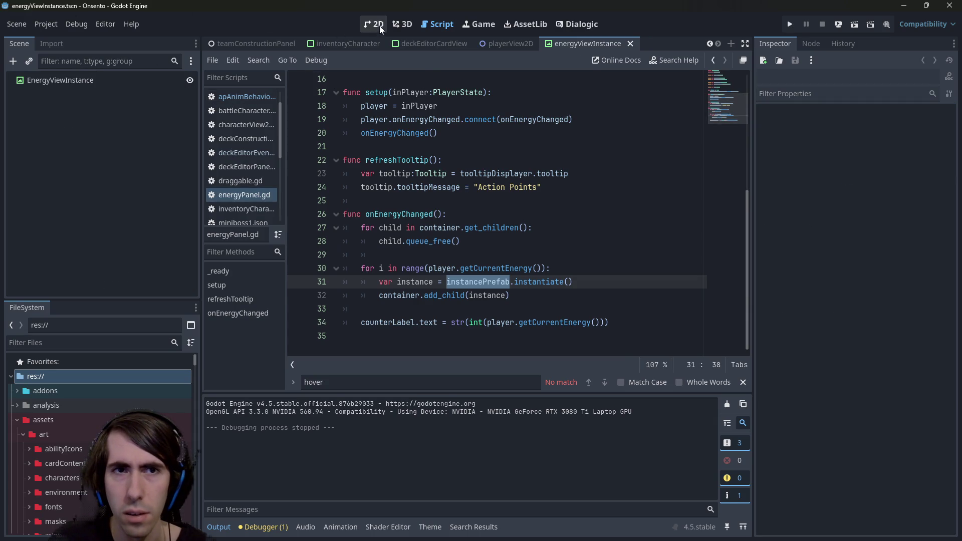
{"action": "left_click", "coordinate": [380, 26]}
{"action": "left_click", "coordinate": [446, 23]}
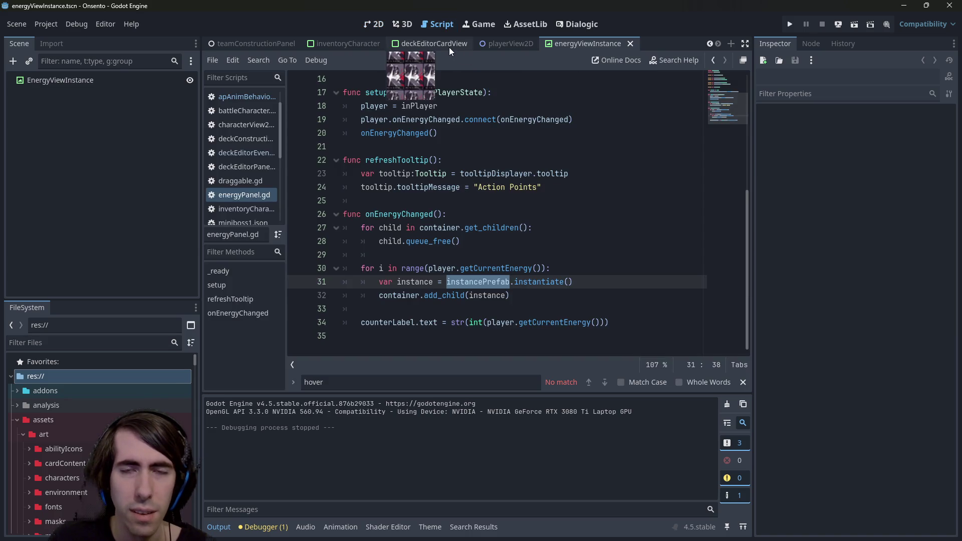
{"action": "left_click", "coordinate": [491, 44]}
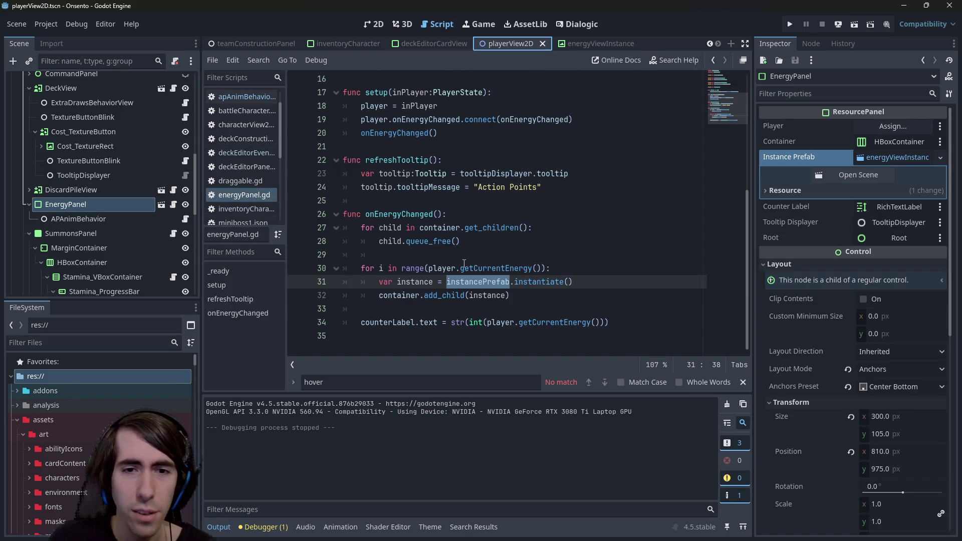
Trace onEnergyChanged in energyPanel.gd back to its signal connection in setup.
{"action": "double_click", "coordinate": [399, 211]}
{"action": "scroll", "coordinate": [400, 208], "scroll_direction": "up", "scroll_amount": 2}
{"action": "scroll", "coordinate": [400, 209], "scroll_direction": "up", "scroll_amount": 1}
{"action": "double_click", "coordinate": [421, 201]}
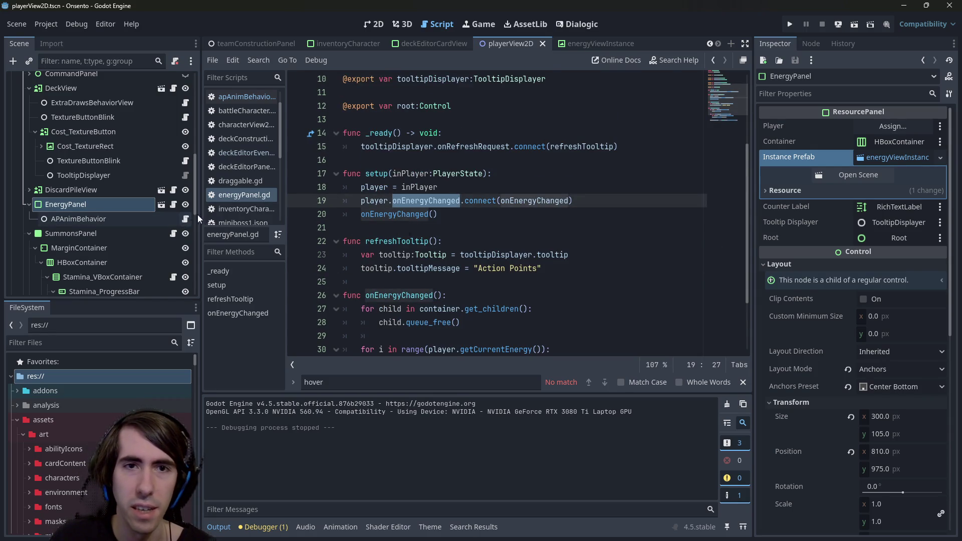
{"action": "scroll", "coordinate": [506, 256], "scroll_direction": "up", "scroll_amount": 3}
{"action": "scroll", "coordinate": [415, 262], "scroll_direction": "down", "scroll_amount": 2}
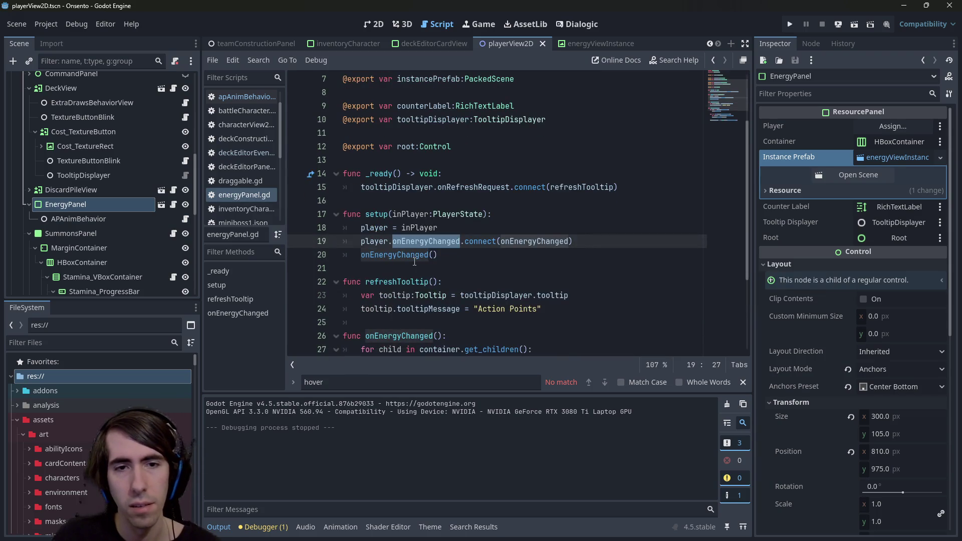
Open apAnimBehavior.gd and scroll through it to the empty line 31.
{"action": "left_click", "coordinate": [181, 221]}
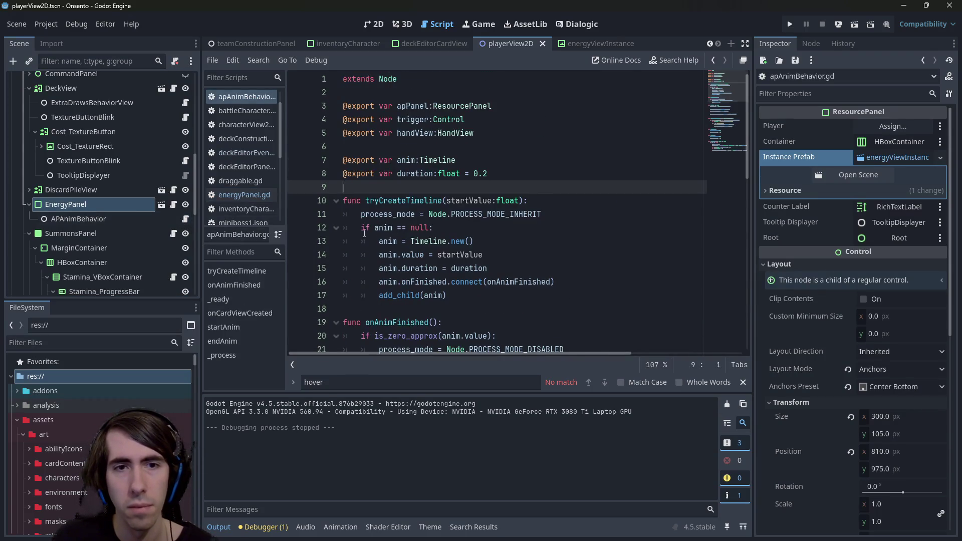
{"action": "scroll", "coordinate": [364, 233], "scroll_direction": "down", "scroll_amount": 3}
{"action": "scroll", "coordinate": [326, 220], "scroll_direction": "down", "scroll_amount": 3}
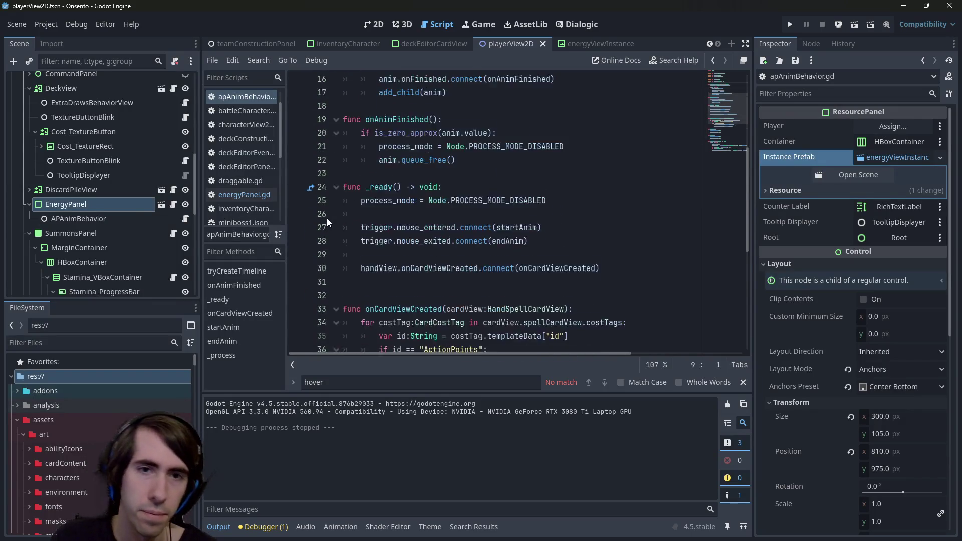
{"action": "scroll", "coordinate": [327, 218], "scroll_direction": "down", "scroll_amount": 5}
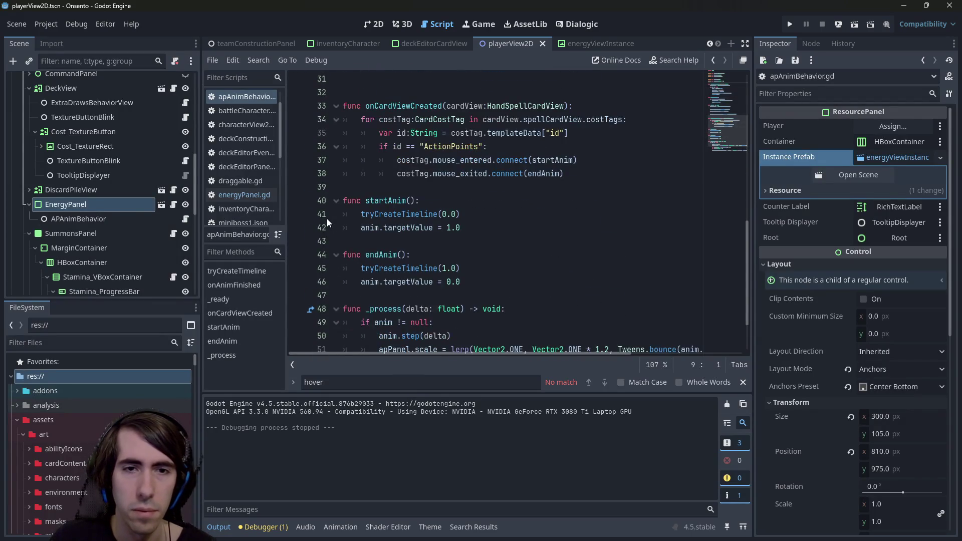
{"action": "scroll", "coordinate": [326, 218], "scroll_direction": "down", "scroll_amount": 1}
{"action": "scroll", "coordinate": [327, 218], "scroll_direction": "up", "scroll_amount": 4}
{"action": "scroll", "coordinate": [328, 218], "scroll_direction": "up", "scroll_amount": 4}
{"action": "scroll", "coordinate": [328, 217], "scroll_direction": "down", "scroll_amount": 8}
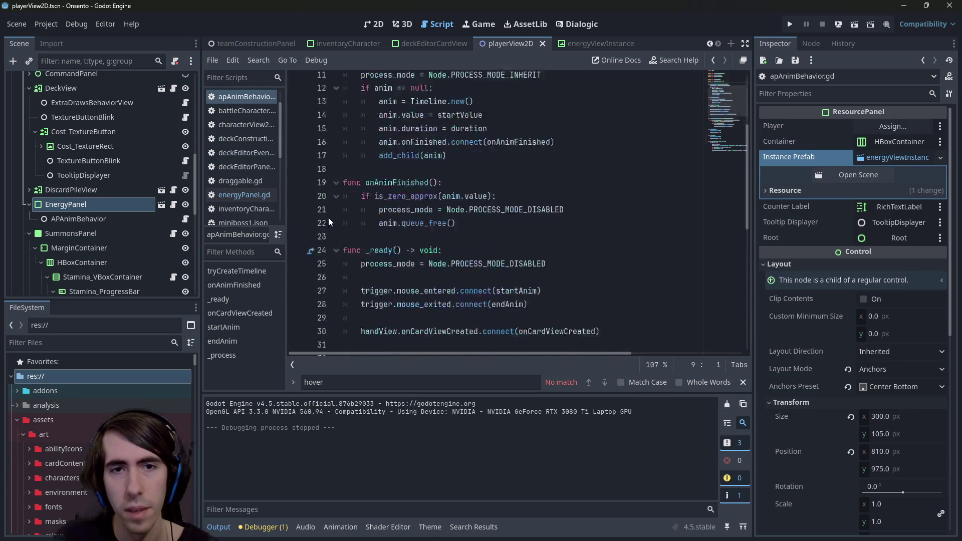
{"action": "scroll", "coordinate": [329, 205], "scroll_direction": "up", "scroll_amount": 7}
{"action": "scroll", "coordinate": [329, 204], "scroll_direction": "up", "scroll_amount": 1}
{"action": "scroll", "coordinate": [323, 206], "scroll_direction": "down", "scroll_amount": 1}
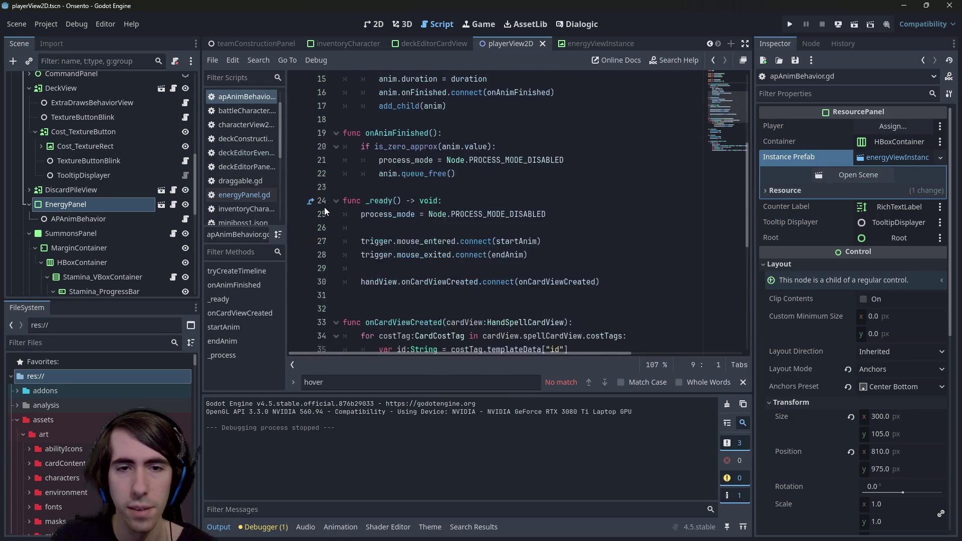
{"action": "left_click", "coordinate": [385, 302]}
{"action": "left_click", "coordinate": [383, 296]}
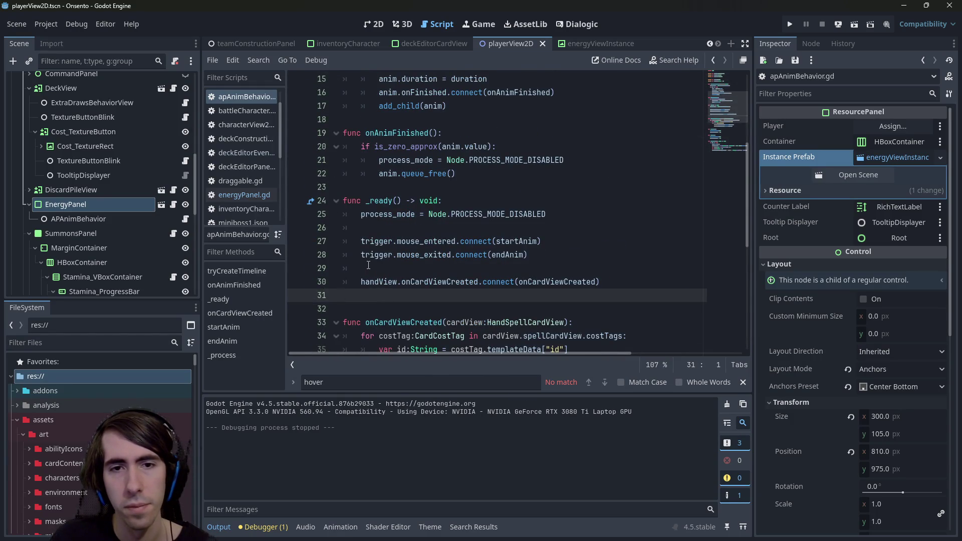
Check the handView and apPanel exports, then reopen the EnergyPanel's script.
{"action": "scroll", "coordinate": [368, 265], "scroll_direction": "up", "scroll_amount": 5}
{"action": "scroll", "coordinate": [370, 257], "scroll_direction": "down", "scroll_amount": 4}
{"action": "scroll", "coordinate": [370, 258], "scroll_direction": "down", "scroll_amount": 3}
{"action": "scroll", "coordinate": [380, 220], "scroll_direction": "up", "scroll_amount": 6}
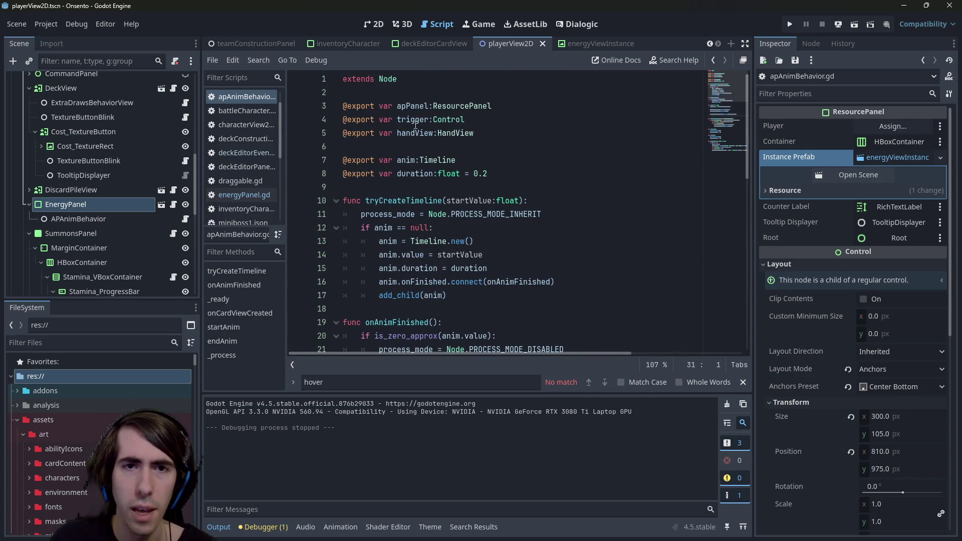
{"action": "double_click", "coordinate": [416, 133]}
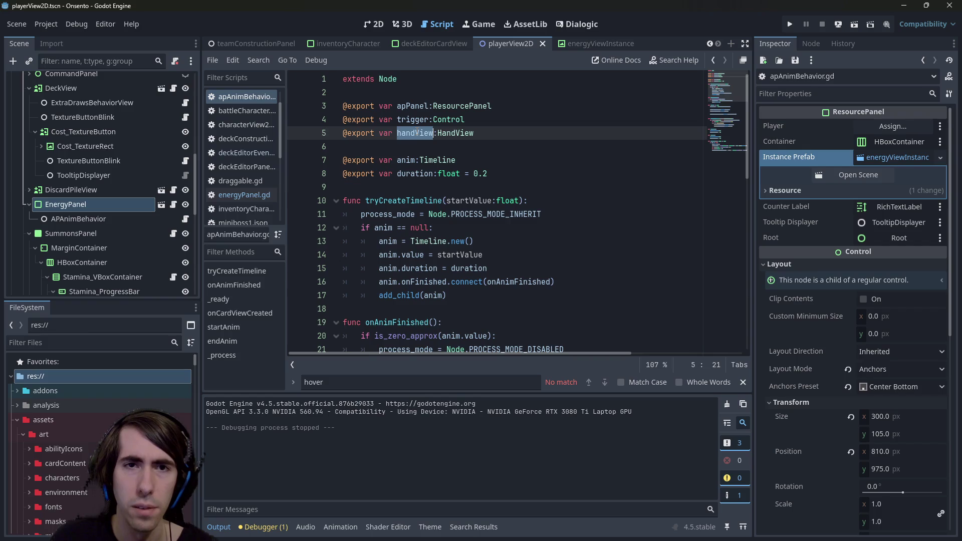
{"action": "double_click", "coordinate": [417, 105]}
{"action": "left_click", "coordinate": [176, 207]}
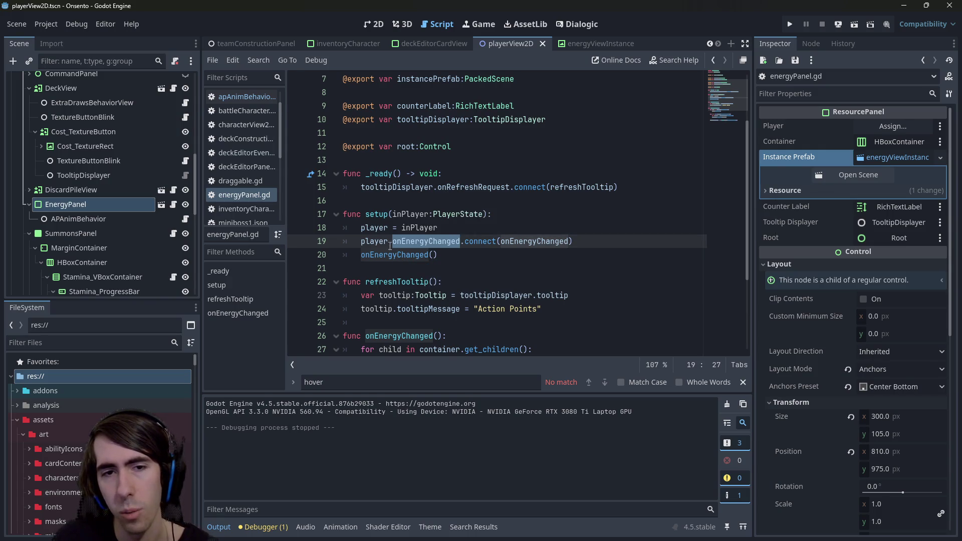
Inspect setup's player field and its inPlayer:PlayerState parameter.
{"action": "left_click", "coordinate": [373, 254]}
{"action": "double_click", "coordinate": [373, 254]}
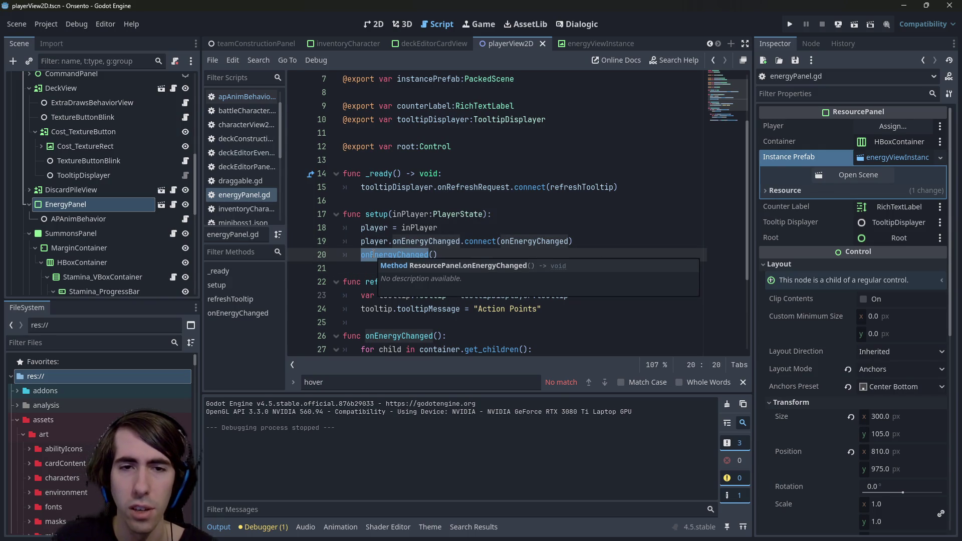
{"action": "double_click", "coordinate": [369, 241]}
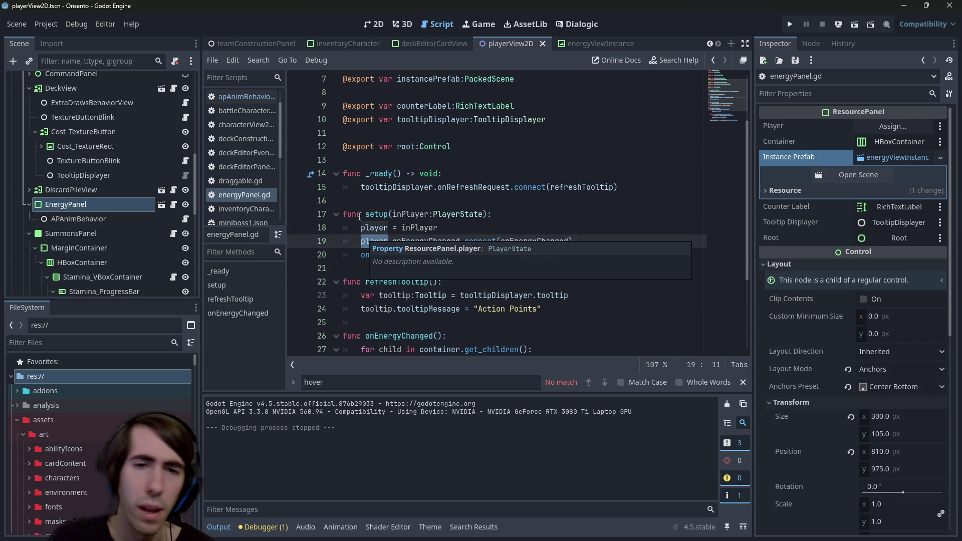
{"action": "left_click_drag", "start_coordinate": [392, 213], "coordinate": [487, 214]}
{"action": "left_click", "coordinate": [484, 214]}
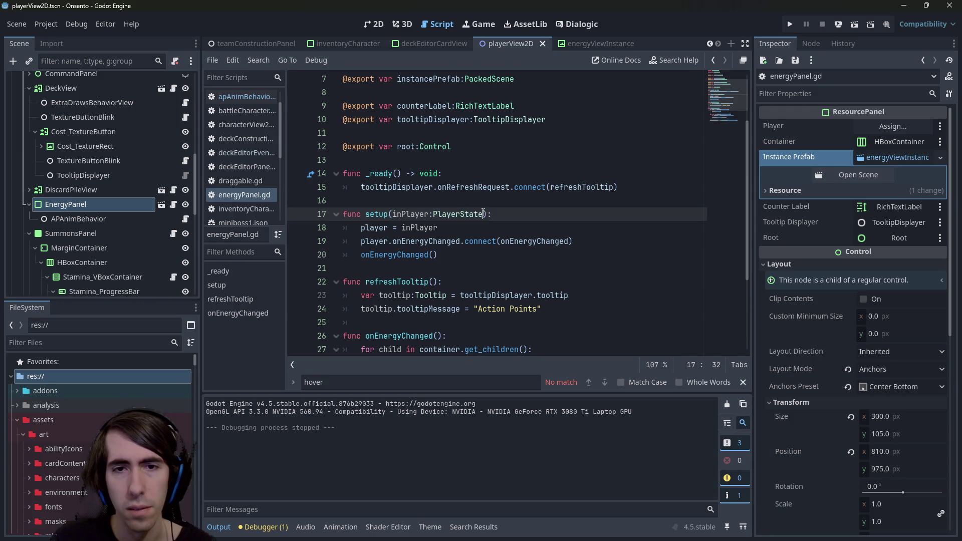
Declare 'signal onSetup()' above _ready and save.
{"action": "left_click", "coordinate": [511, 158]}
{"action": "key", "text": "Return"}
{"action": "key", "text": "Return"}
{"action": "key", "text": "Up"}
{"action": "type", "text": "signal onSetup()"}
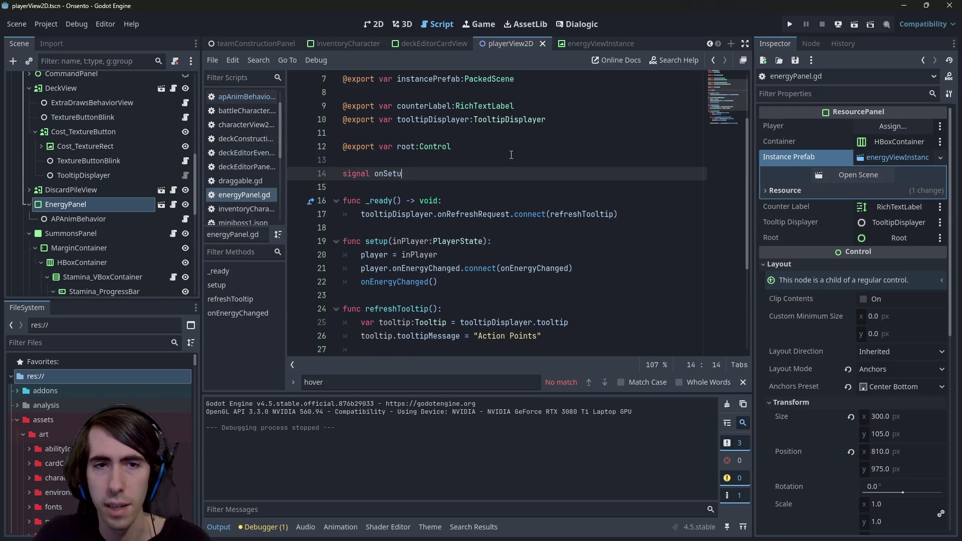
{"action": "key", "text": "ctrl+s"}
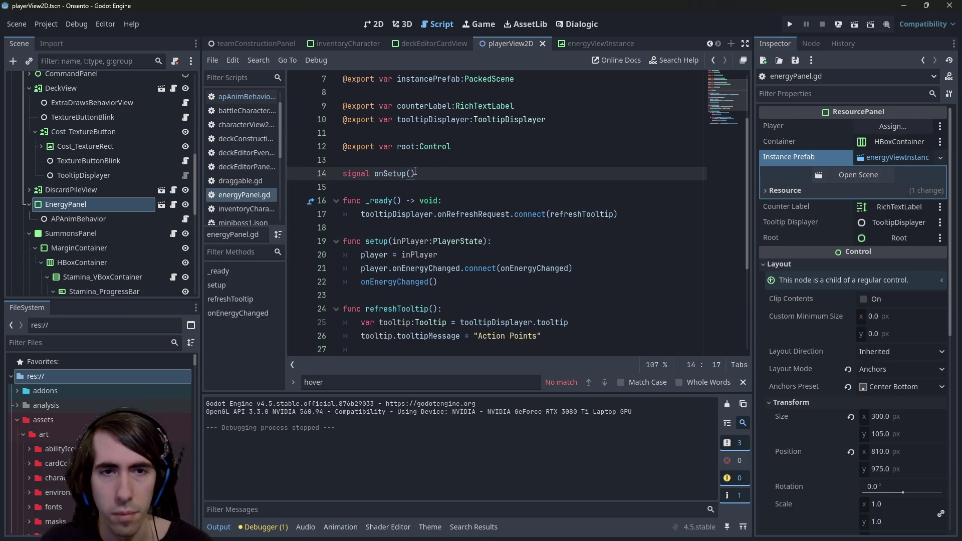
Add onSetup.emit() at the end of setup() and go back to apAnimBehavior.gd.
{"action": "double_click", "coordinate": [386, 174]}
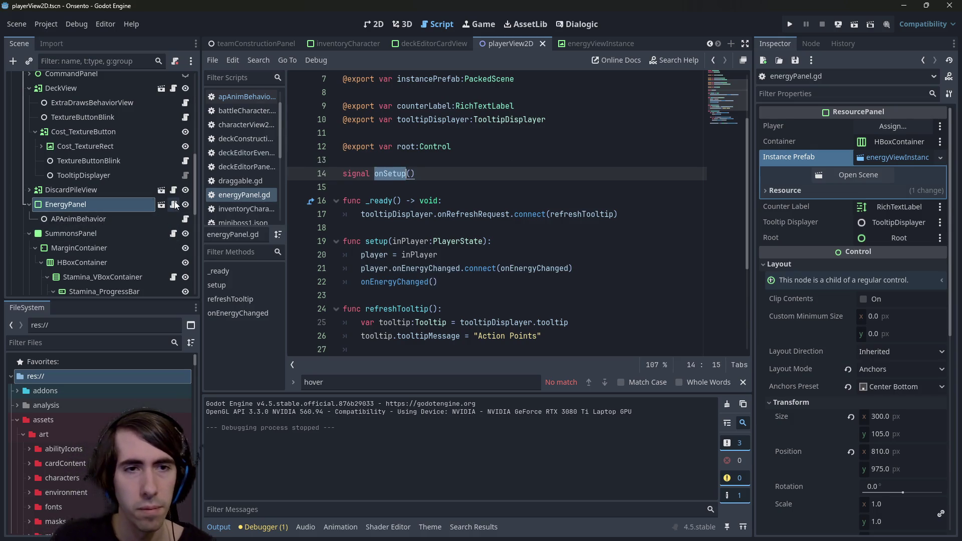
{"action": "left_click", "coordinate": [450, 282]}
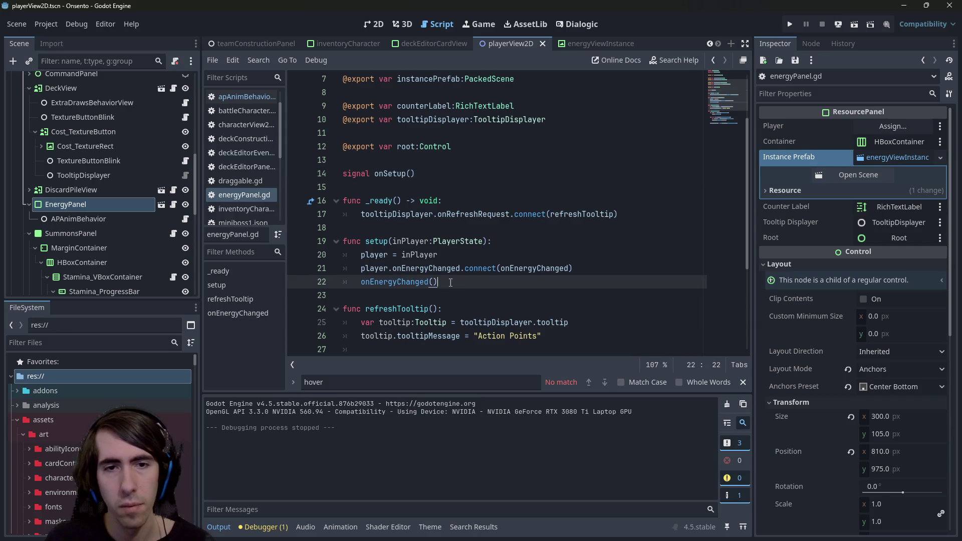
{"action": "key", "text": "Return"}
{"action": "type", "text": "onSetup.emi"}
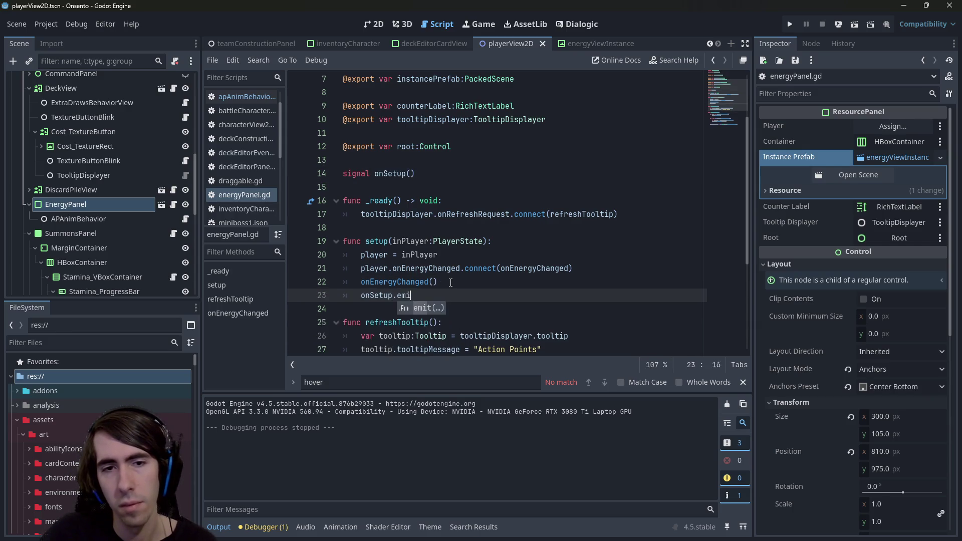
{"action": "key", "text": "Return"}
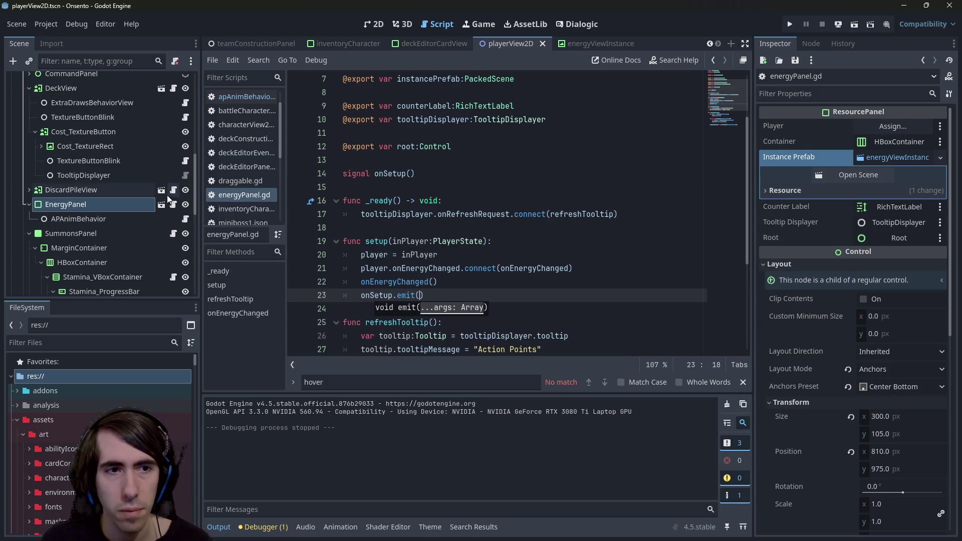
{"action": "left_click", "coordinate": [186, 219]}
Search apAnimBehavior.gd for every occurrence of apPanel.
{"action": "mouse_move", "coordinate": [402, 217]}
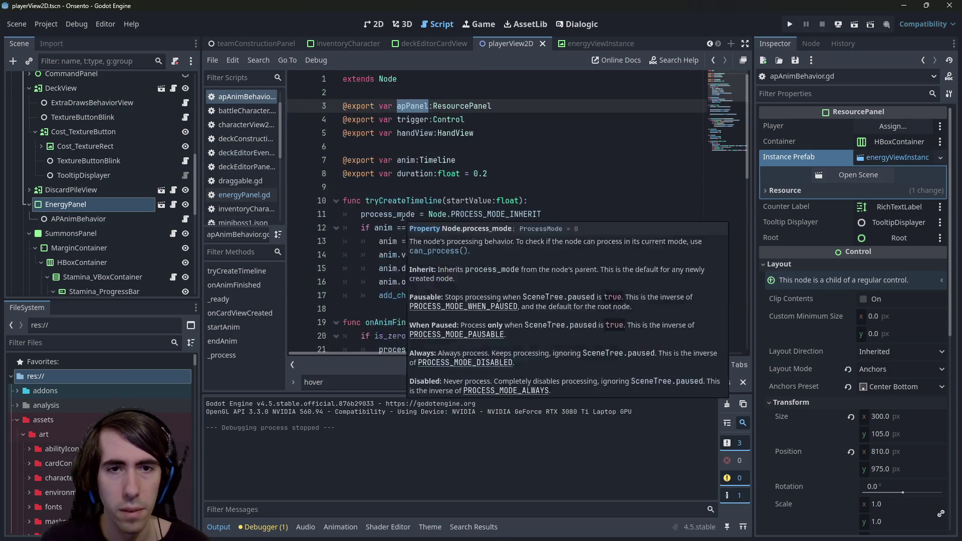
{"action": "scroll", "coordinate": [423, 246], "scroll_direction": "down", "scroll_amount": 5}
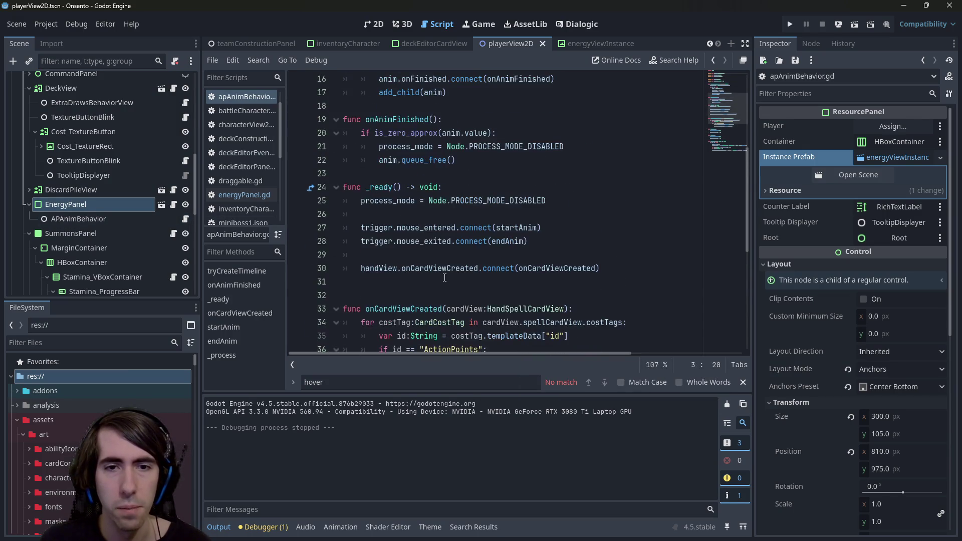
{"action": "left_click", "coordinate": [445, 277]}
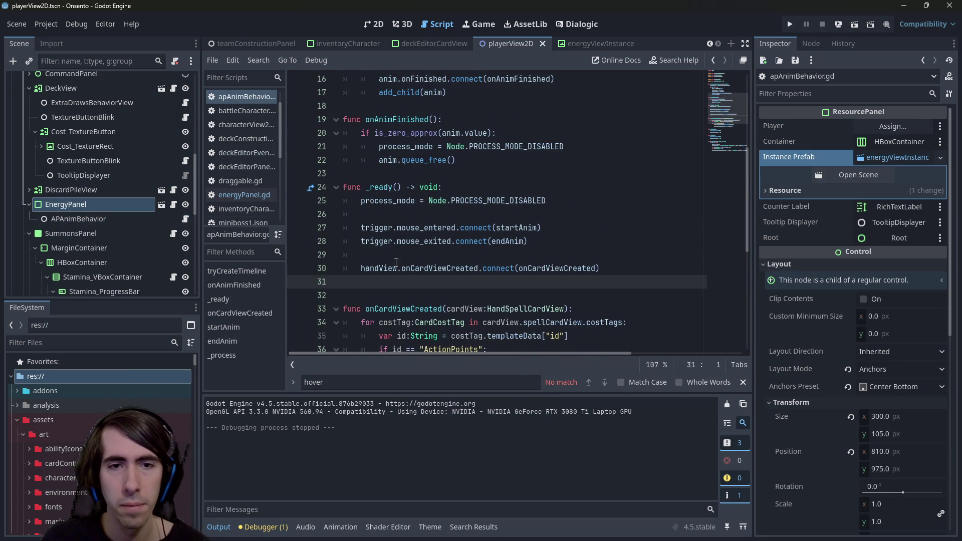
{"action": "scroll", "coordinate": [467, 199], "scroll_direction": "up", "scroll_amount": 5}
{"action": "double_click", "coordinate": [415, 106]}
{"action": "scroll", "coordinate": [440, 201], "scroll_direction": "down", "scroll_amount": 8}
{"action": "key", "text": "ctrl+f"}
{"action": "key", "text": "Return"}
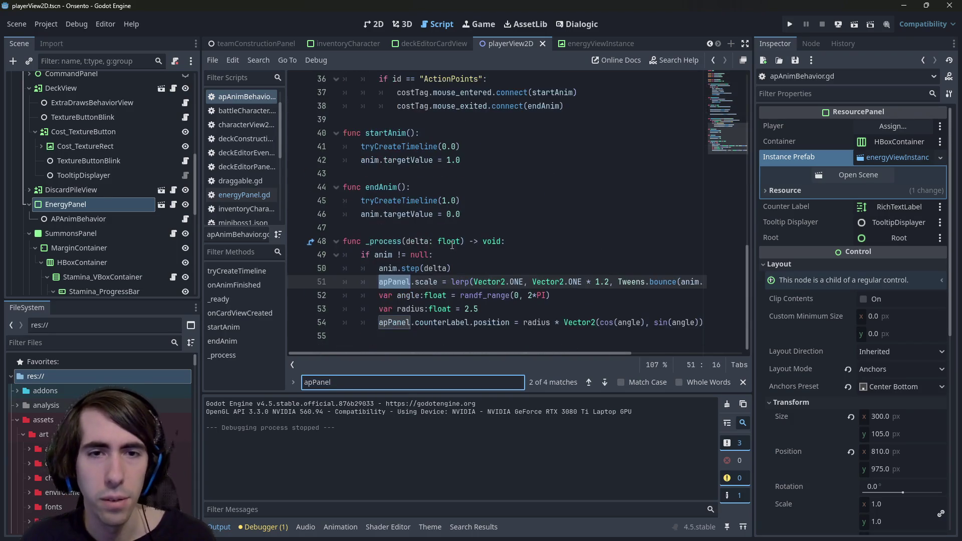
{"action": "scroll", "coordinate": [452, 245], "scroll_direction": "up", "scroll_amount": 2}
{"action": "scroll", "coordinate": [448, 230], "scroll_direction": "down", "scroll_amount": 2}
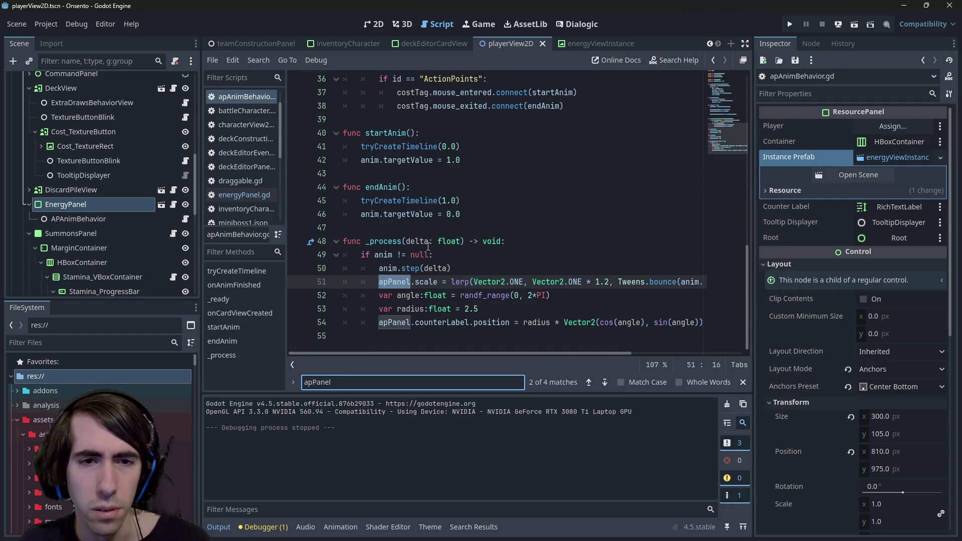
{"action": "scroll", "coordinate": [429, 246], "scroll_direction": "up", "scroll_amount": 4}
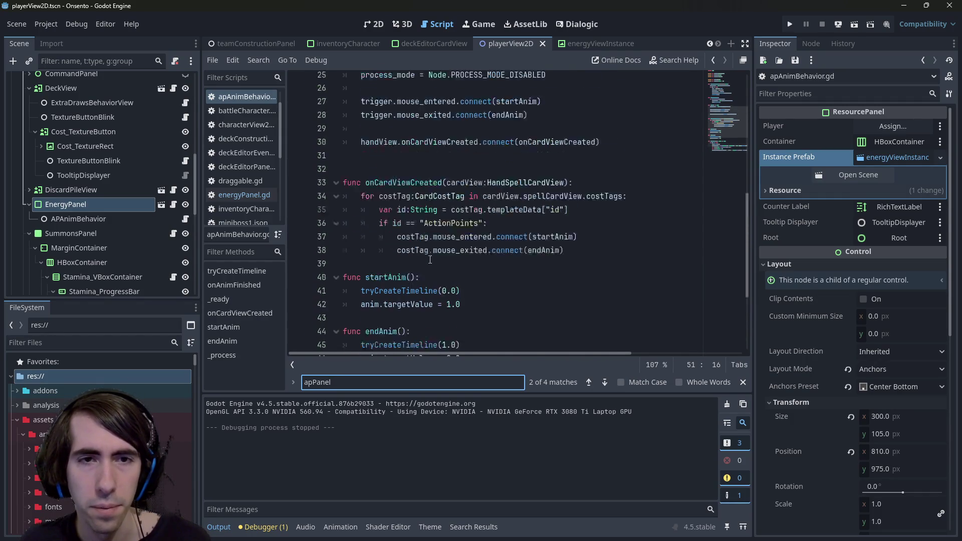
{"action": "scroll", "coordinate": [430, 259], "scroll_direction": "up", "scroll_amount": 3}
Insert a blank line in _ready below the handView connection.
{"action": "left_click", "coordinate": [416, 252]}
{"action": "key", "text": "Return"}
{"action": "key", "text": "Down"}
{"action": "type", "text": "apPanel"}
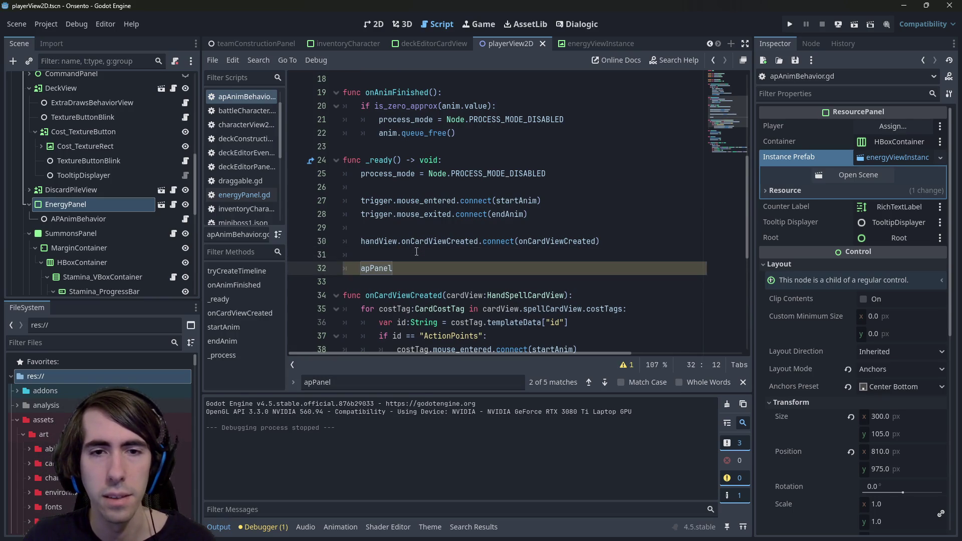
{"action": "key", "text": "ctrl+BackSpace"}
{"action": "scroll", "coordinate": [416, 252], "scroll_direction": "up", "scroll_amount": 2}
{"action": "double_click", "coordinate": [373, 316]}
{"action": "scroll", "coordinate": [370, 308], "scroll_direction": "up", "scroll_amount": 4}
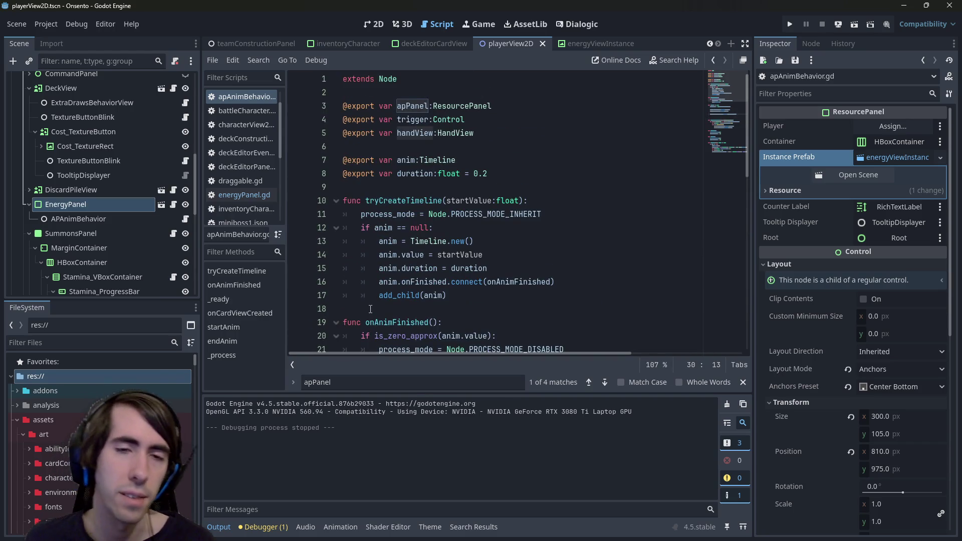
{"action": "scroll", "coordinate": [371, 308], "scroll_direction": "down", "scroll_amount": 5}
Add an apPanel.onSetup.emit( call on line 32 using autocomplete.
{"action": "left_click", "coordinate": [384, 296]}
{"action": "type", "text": "apPanel."}
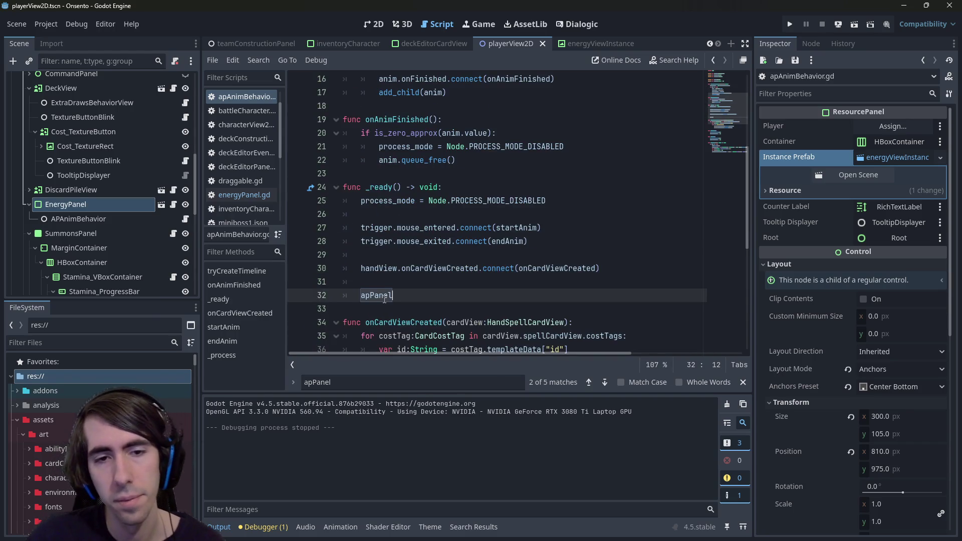
{"action": "type", "text": "onSetup.e"}
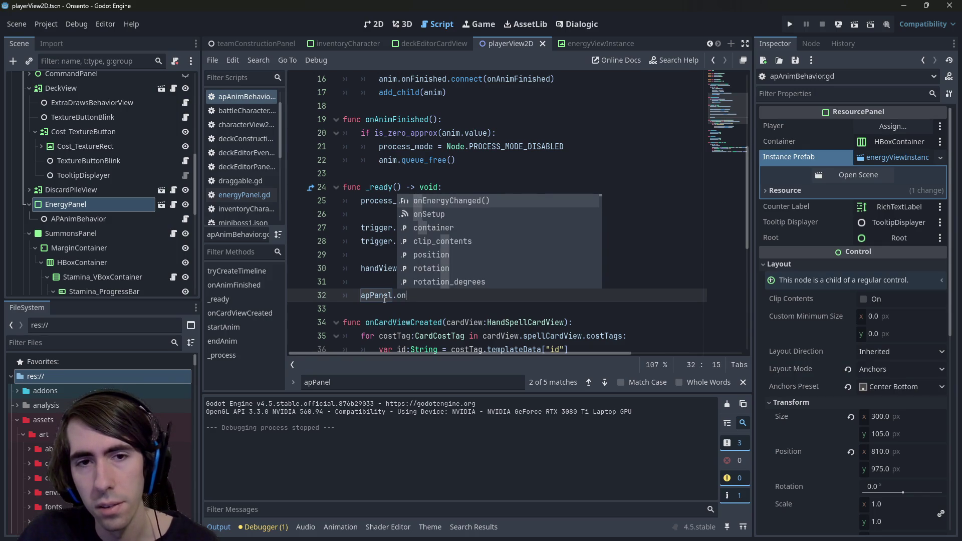
{"action": "key", "text": "Return"}
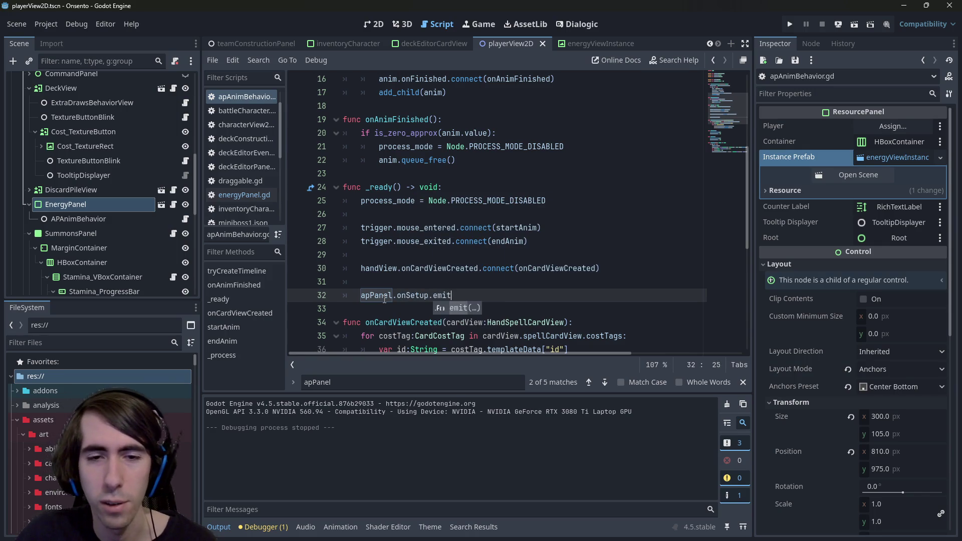
{"action": "key", "text": "Down"}
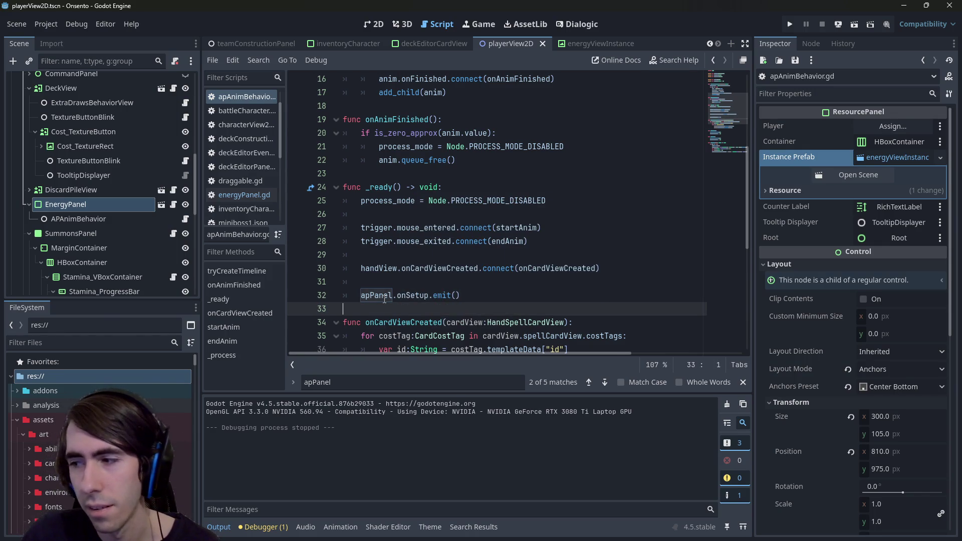
{"action": "key", "text": "Return"}
{"action": "key", "text": "Return"}
{"action": "key", "text": "Up"}
Pass it a func(): lambda whose body calls apPanel.player.onEnergyChanged.connect().
{"action": "type", "text": "func"}
{"action": "key", "text": "BackSpace"}
{"action": "key", "text": "BackSpace"}
{"action": "key", "text": "BackSpace"}
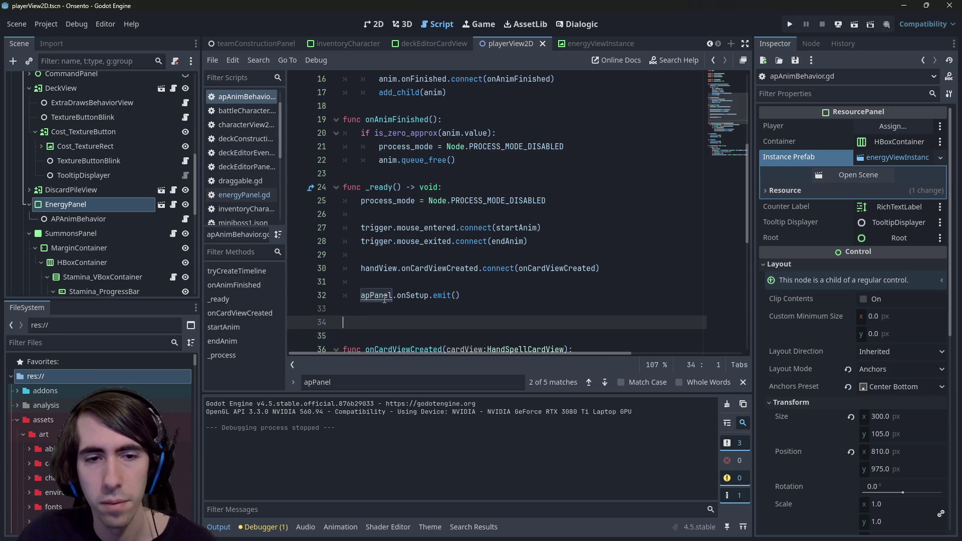
{"action": "key", "text": "BackSpace"}
{"action": "key", "text": "BackSpace"}
{"action": "type", "text": "func():"}
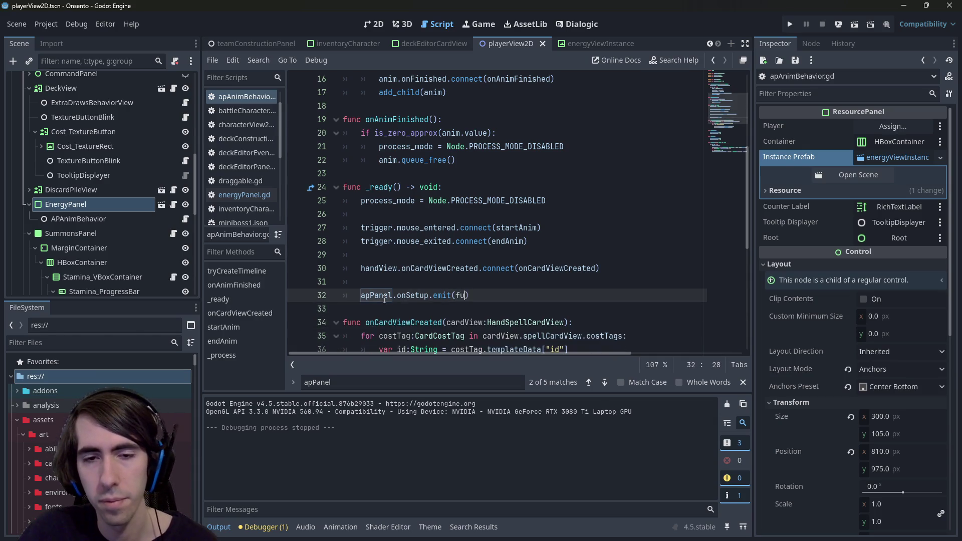
{"action": "key", "text": "Return"}
{"action": "key", "text": "Return"}
{"action": "key", "text": "Up"}
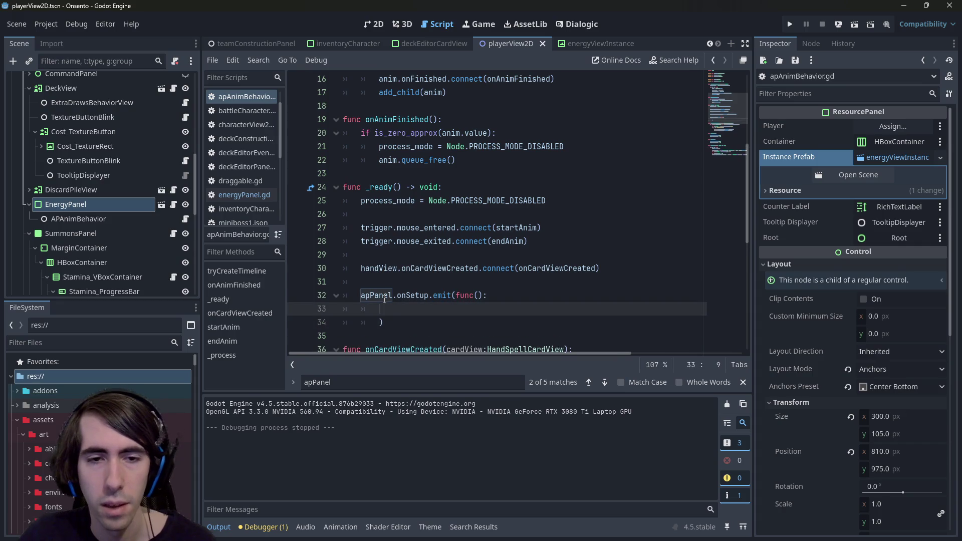
{"action": "type", "text": "apPanel."}
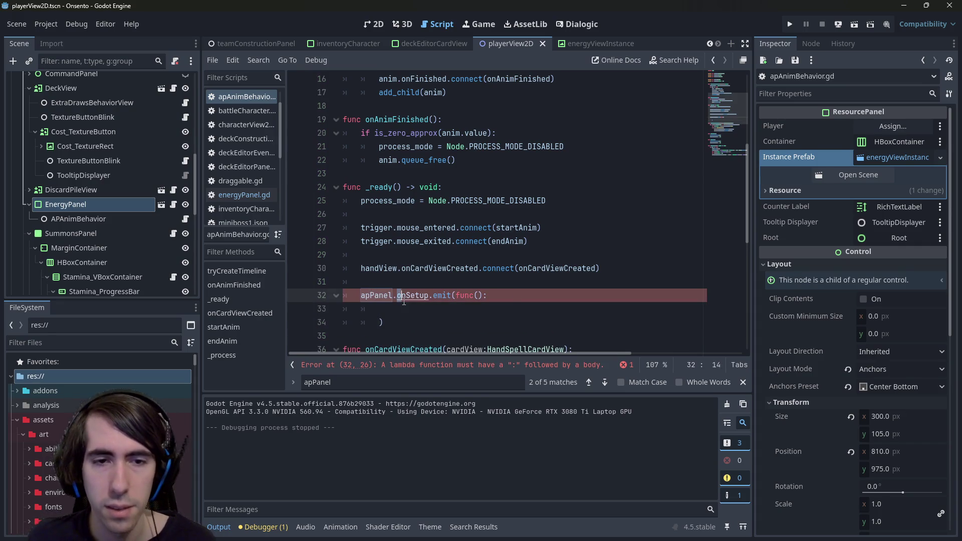
{"action": "type", "text": "player."}
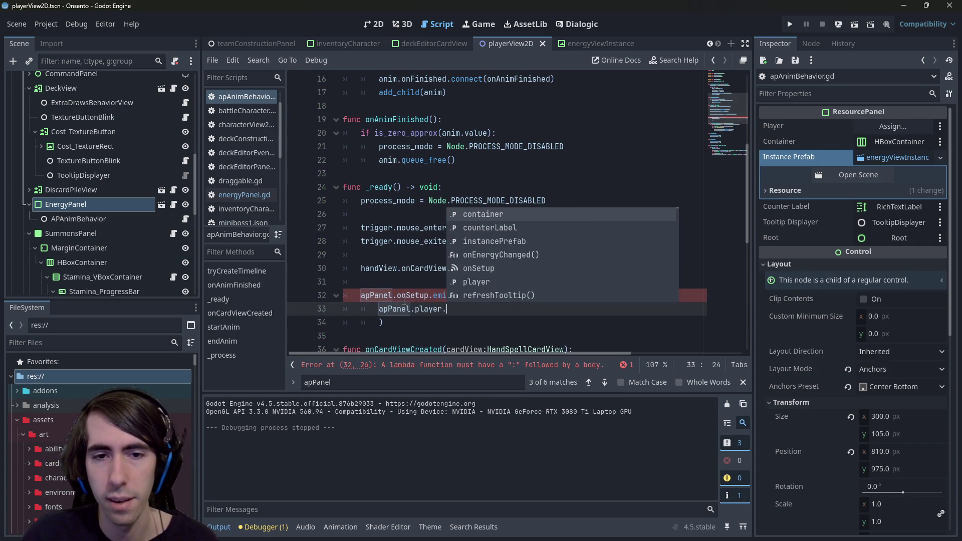
{"action": "type", "text": "onEnergyChanged."}
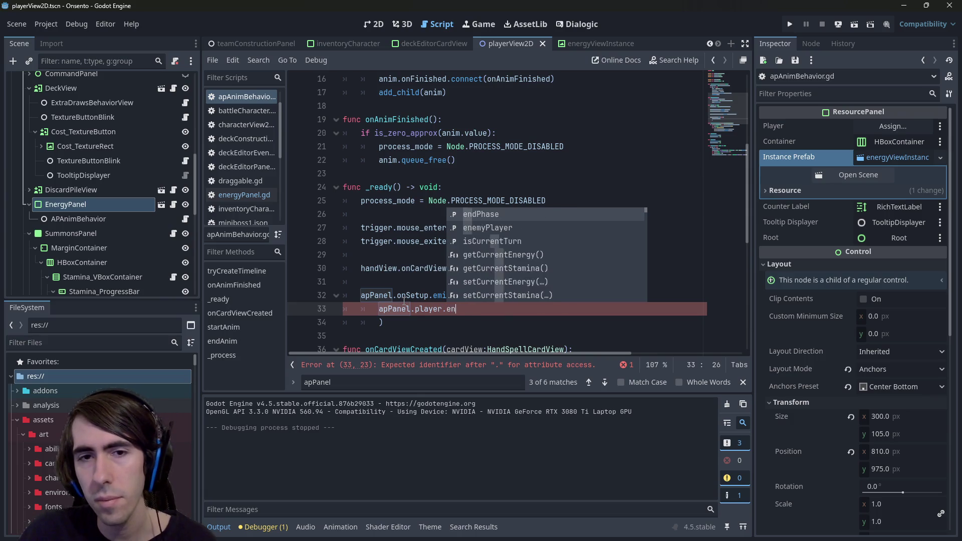
{"action": "type", "text": "connect("}
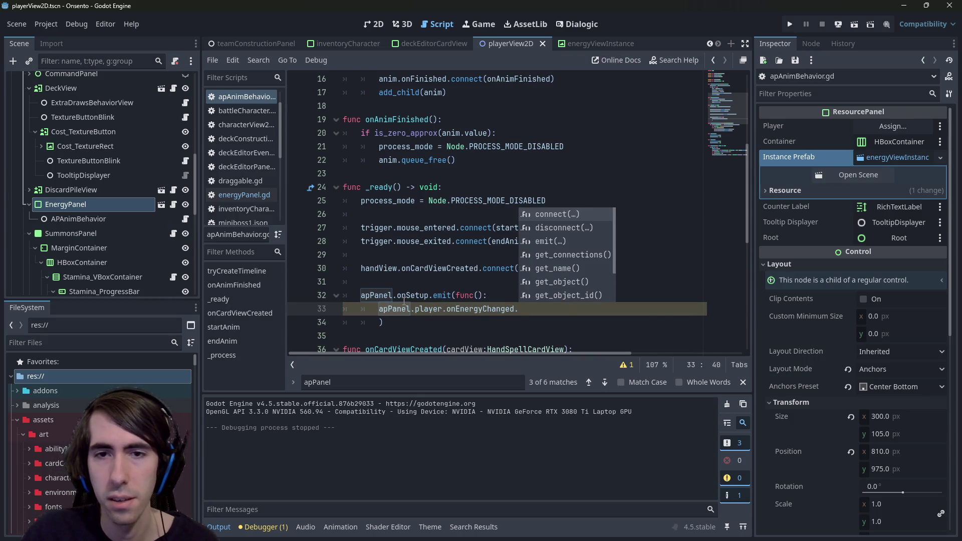
{"action": "scroll", "coordinate": [405, 301], "scroll_direction": "down", "scroll_amount": 1}
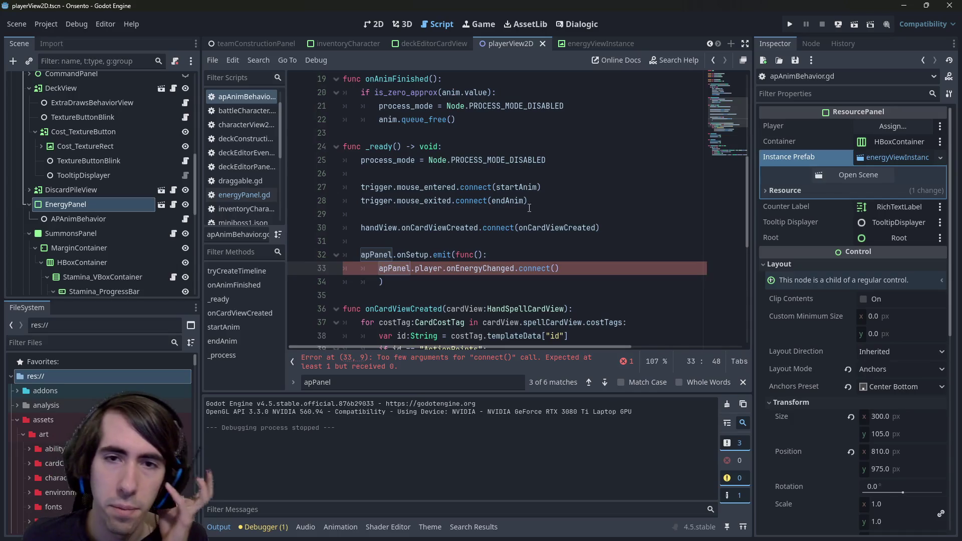
{"action": "double_click", "coordinate": [511, 191]}
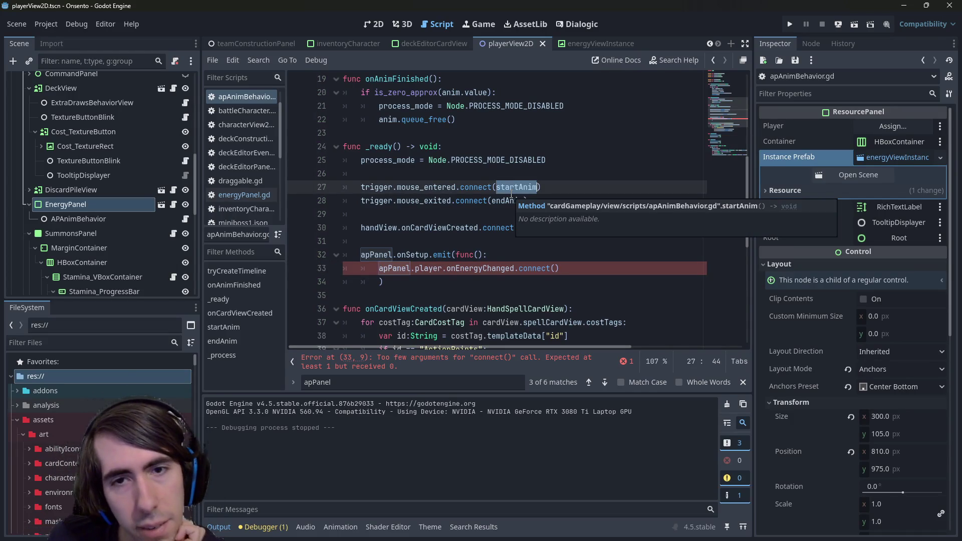
{"action": "scroll", "coordinate": [511, 187], "scroll_direction": "down", "scroll_amount": 3}
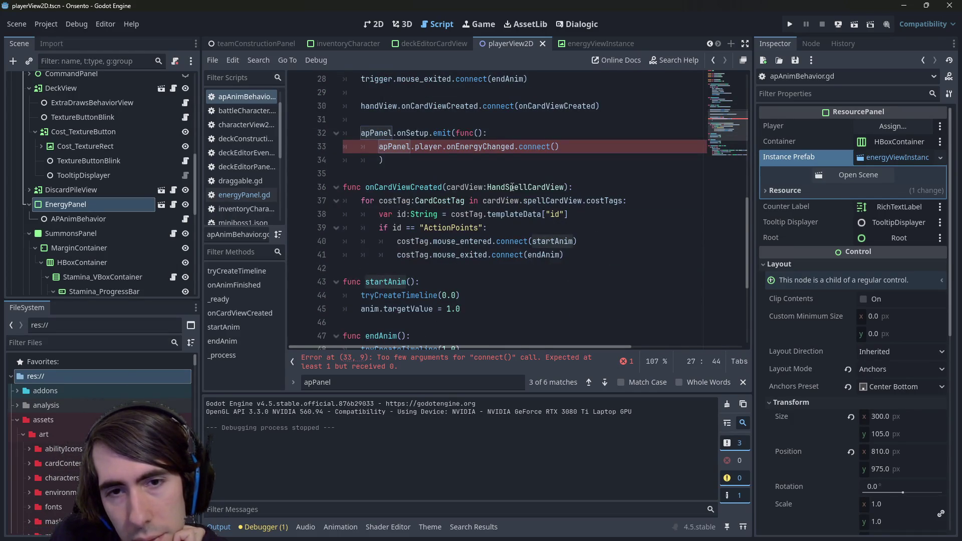
{"action": "scroll", "coordinate": [511, 187], "scroll_direction": "up", "scroll_amount": 2}
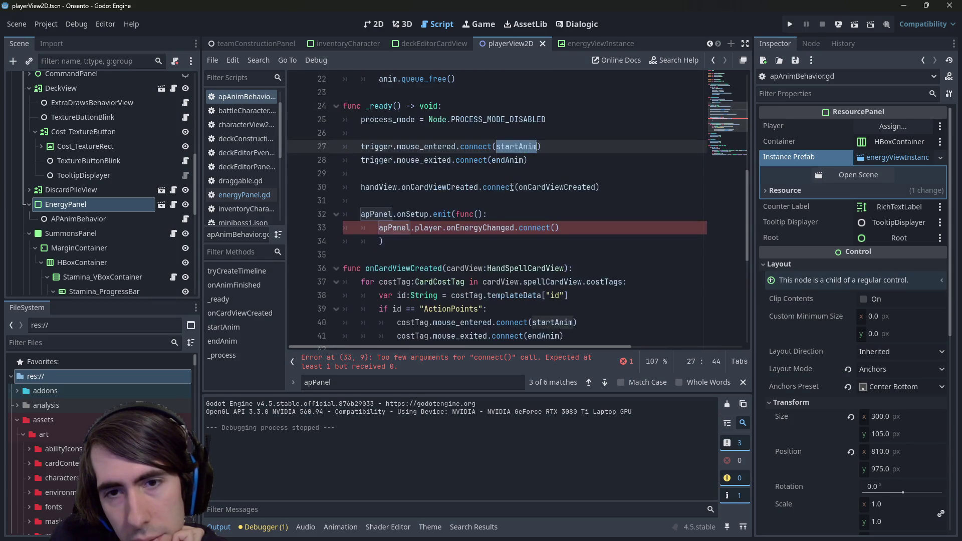
{"action": "scroll", "coordinate": [512, 187], "scroll_direction": "down", "scroll_amount": 2}
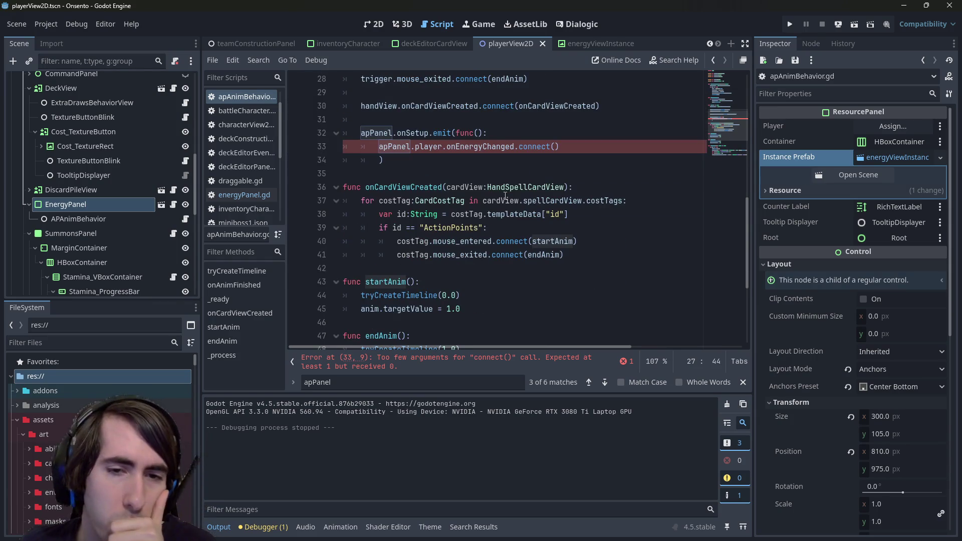
{"action": "scroll", "coordinate": [505, 196], "scroll_direction": "down", "scroll_amount": 2}
{"action": "scroll", "coordinate": [504, 196], "scroll_direction": "down", "scroll_amount": 2}
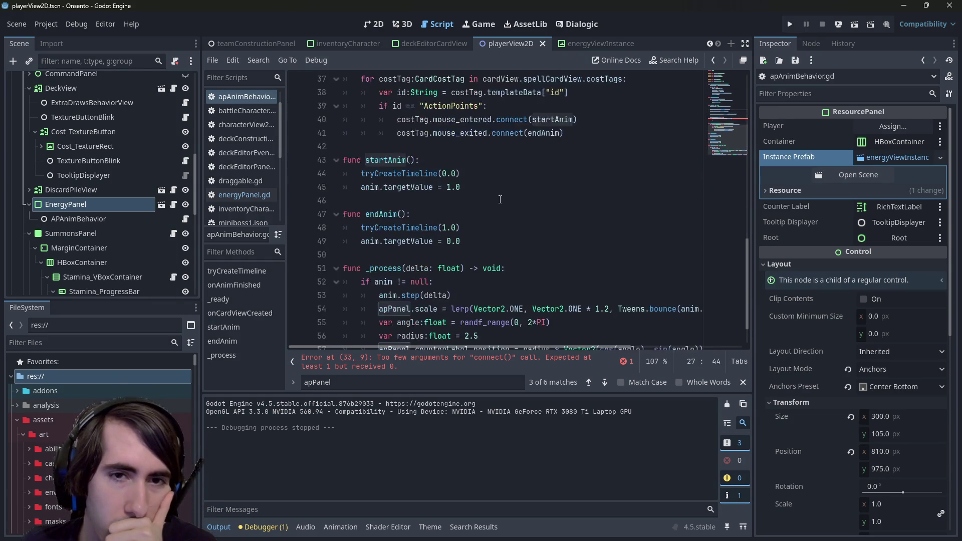
{"action": "scroll", "coordinate": [499, 200], "scroll_direction": "up", "scroll_amount": 1}
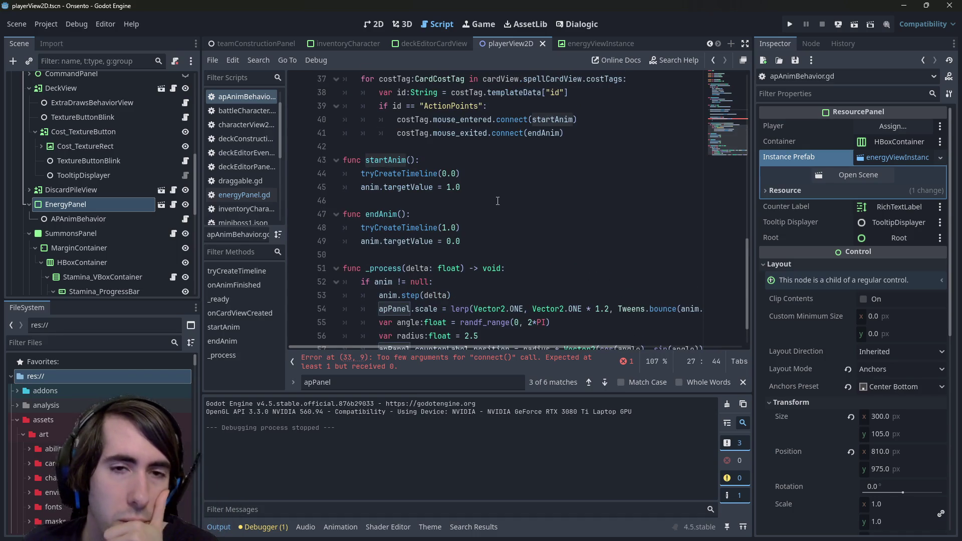
{"action": "scroll", "coordinate": [488, 204], "scroll_direction": "up", "scroll_amount": 1}
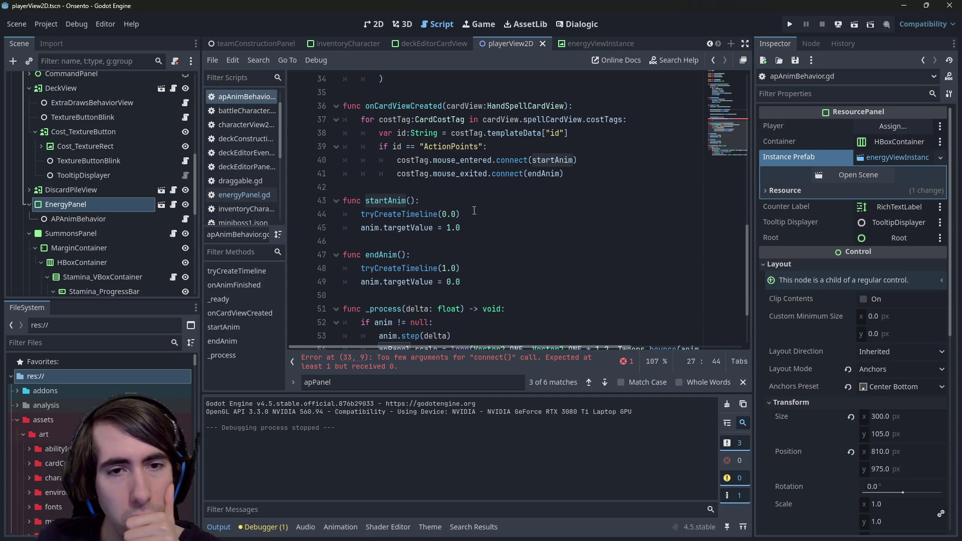
{"action": "scroll", "coordinate": [473, 211], "scroll_direction": "up", "scroll_amount": 4}
{"action": "scroll", "coordinate": [433, 263], "scroll_direction": "down", "scroll_amount": 3}
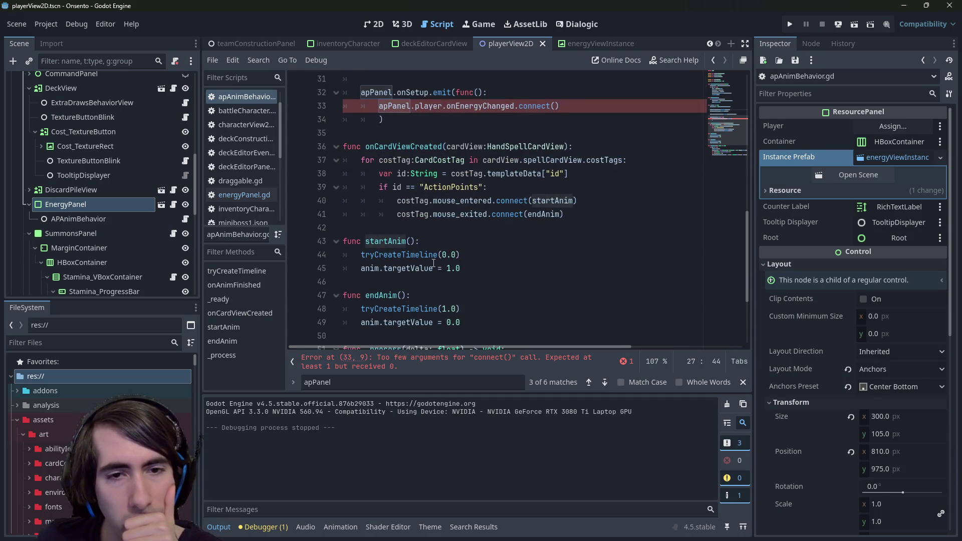
{"action": "left_click", "coordinate": [434, 254]}
{"action": "scroll", "coordinate": [428, 258], "scroll_direction": "up", "scroll_amount": 3}
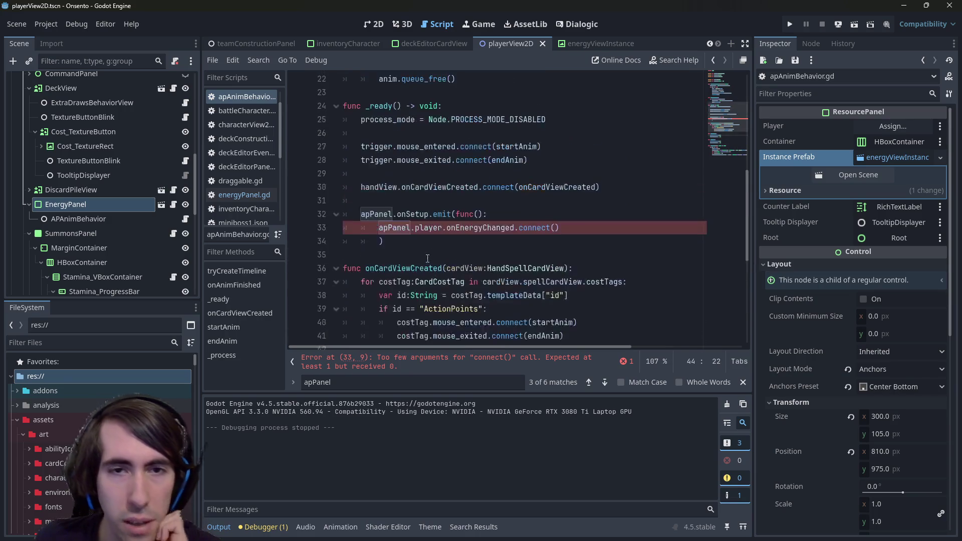
{"action": "left_click", "coordinate": [424, 163]}
{"action": "left_click", "coordinate": [417, 150]}
{"action": "left_click", "coordinate": [419, 157]}
{"action": "left_click", "coordinate": [415, 151]}
{"action": "double_click", "coordinate": [426, 146]}
{"action": "double_click", "coordinate": [424, 160]}
{"action": "double_click", "coordinate": [516, 147]}
{"action": "scroll", "coordinate": [441, 270], "scroll_direction": "down", "scroll_amount": 3}
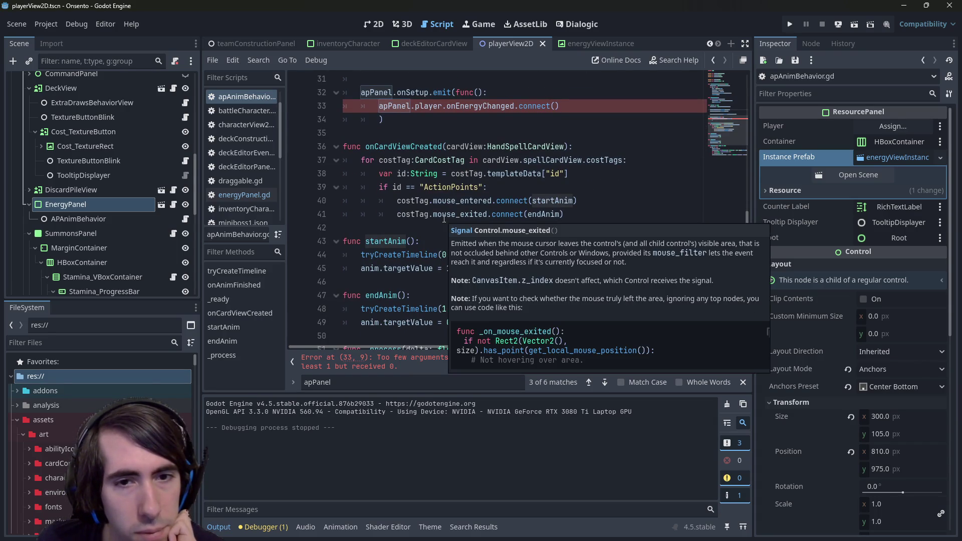
{"action": "scroll", "coordinate": [454, 249], "scroll_direction": "up", "scroll_amount": 1}
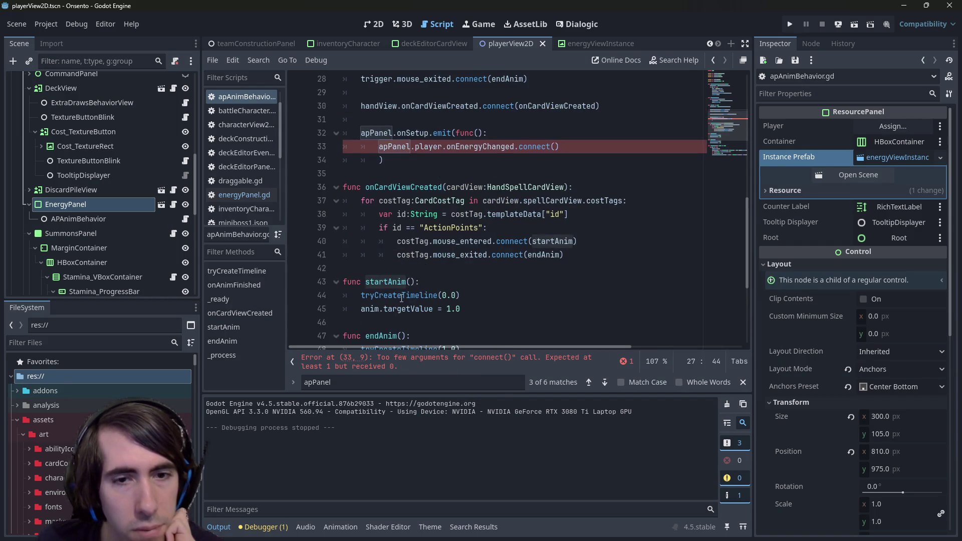
{"action": "left_click", "coordinate": [402, 298]}
{"action": "double_click", "coordinate": [386, 282]}
{"action": "key", "text": "ctrl+c"}
{"action": "left_click", "coordinate": [568, 147]}
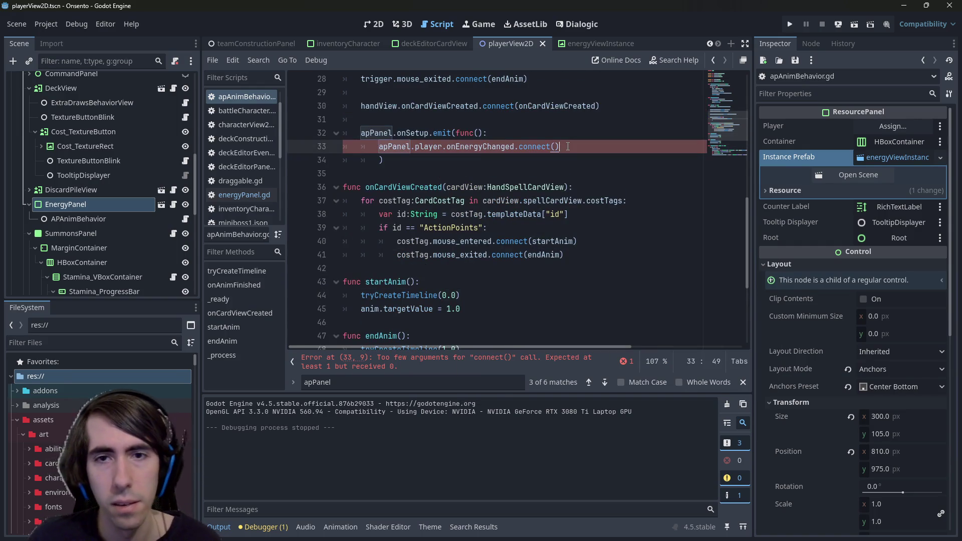
Pass onEnergyChanged to connect() on line 33 in place of startAnim, then check the undeclared-identifier error.
{"action": "key", "text": "Return"}
{"action": "key", "text": "ctrl+v"}
{"action": "type", "text": "()"}
{"action": "key", "text": "ctrl+z"}
{"action": "key", "text": "ctrl+z"}
{"action": "key", "text": "ctrl+z"}
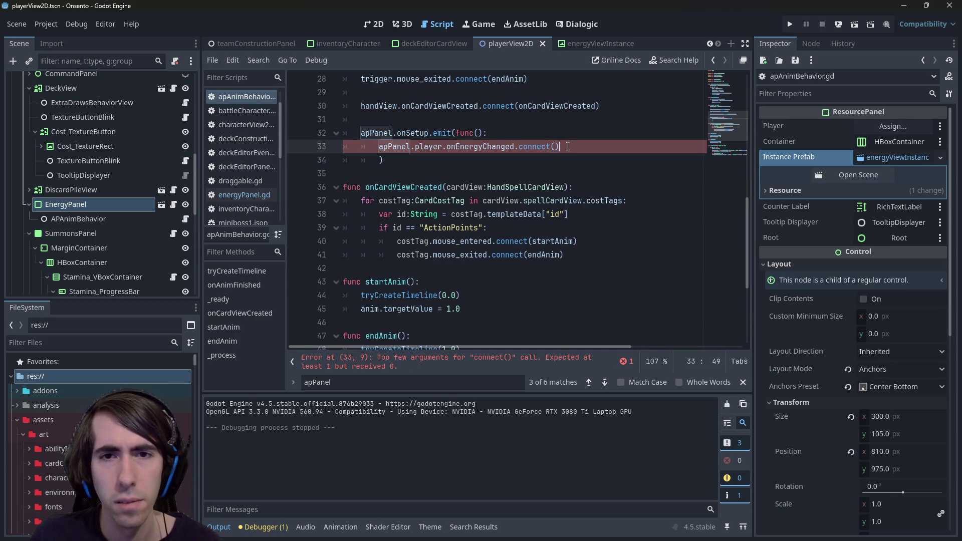
{"action": "type", "text": "startAnim"}
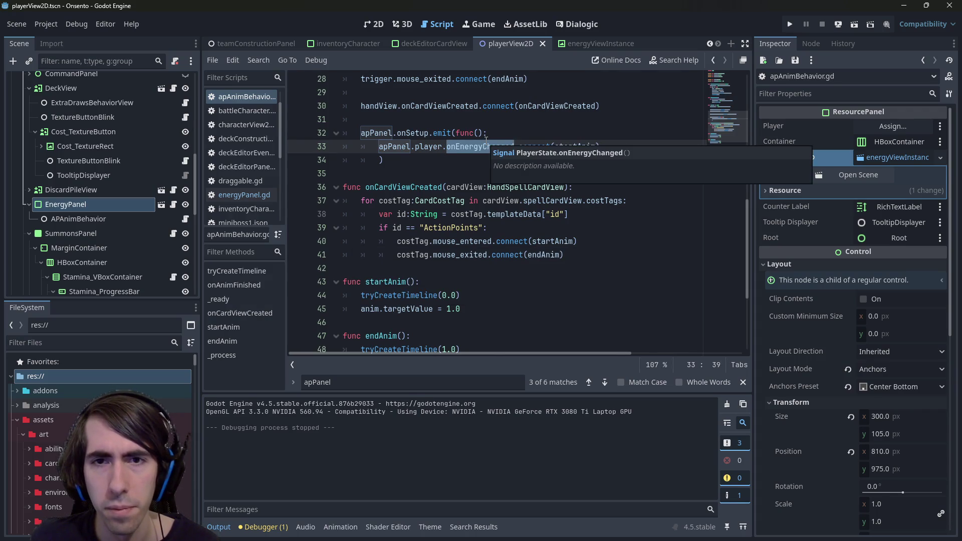
{"action": "left_click", "coordinate": [583, 143]}
{"action": "double_click", "coordinate": [583, 145]}
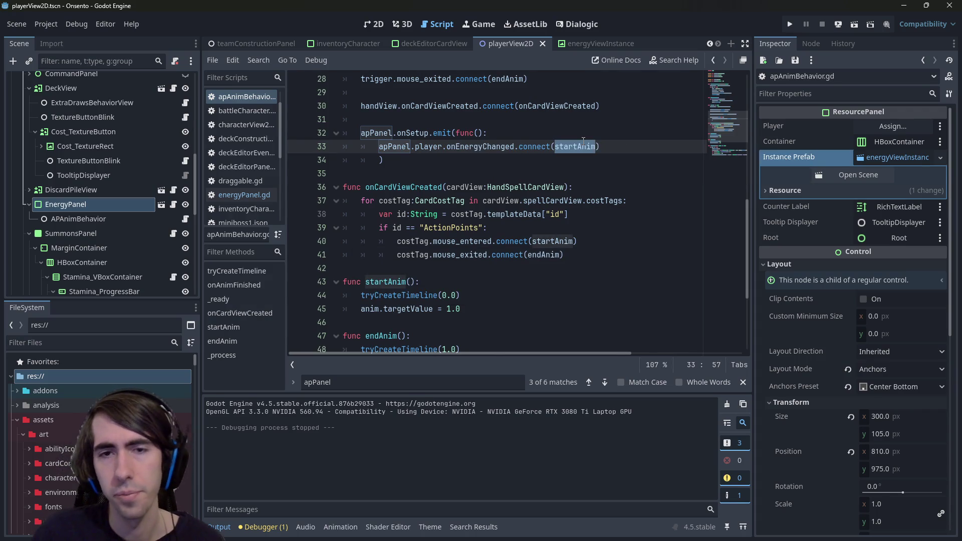
{"action": "type", "text": "onE"}
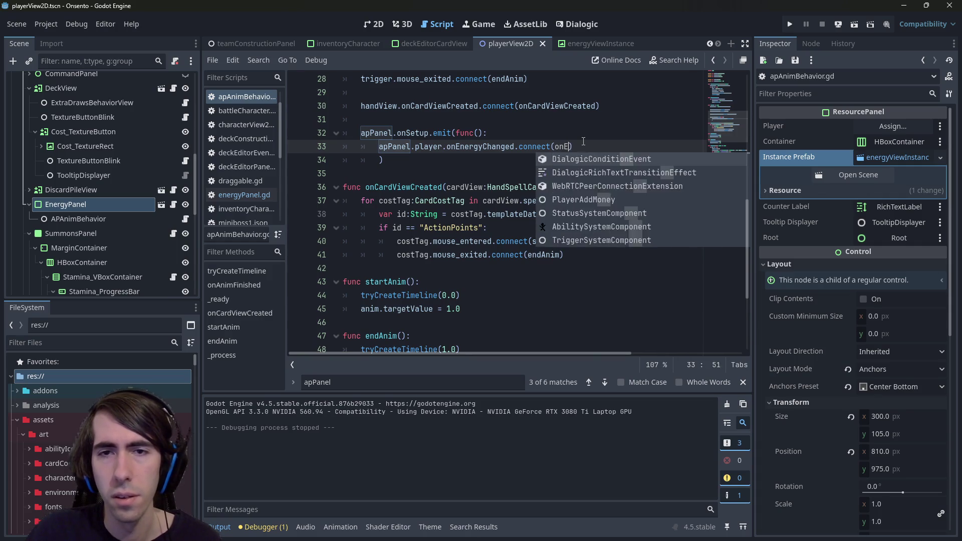
{"action": "type", "text": "nergyChanged"}
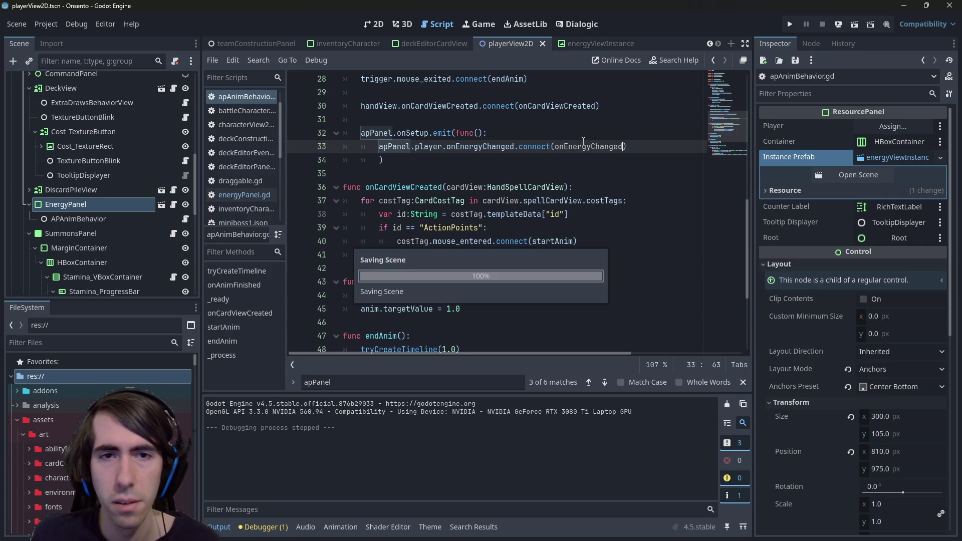
{"action": "double_click", "coordinate": [529, 147]}
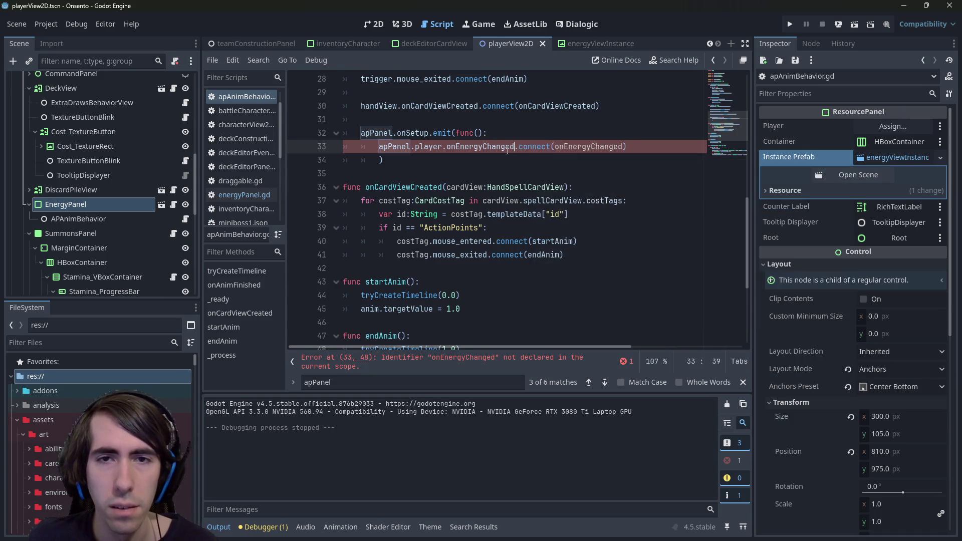
{"action": "key", "text": "Down"}
{"action": "left_click", "coordinate": [512, 364]}
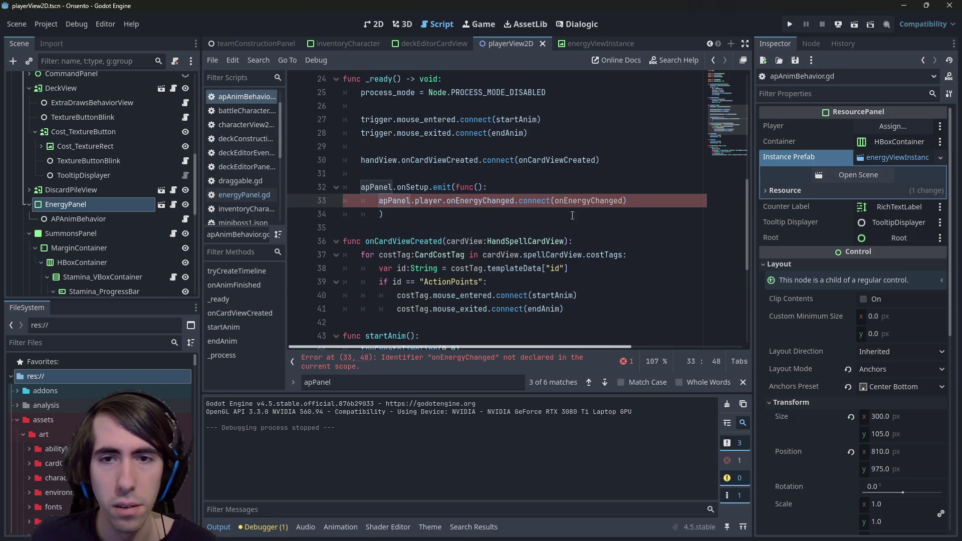
Add a new func onEnergyChanged(): header below the setup block on line 34.
{"action": "left_click", "coordinate": [441, 228]}
{"action": "scroll", "coordinate": [435, 233], "scroll_direction": "down", "scroll_amount": 2}
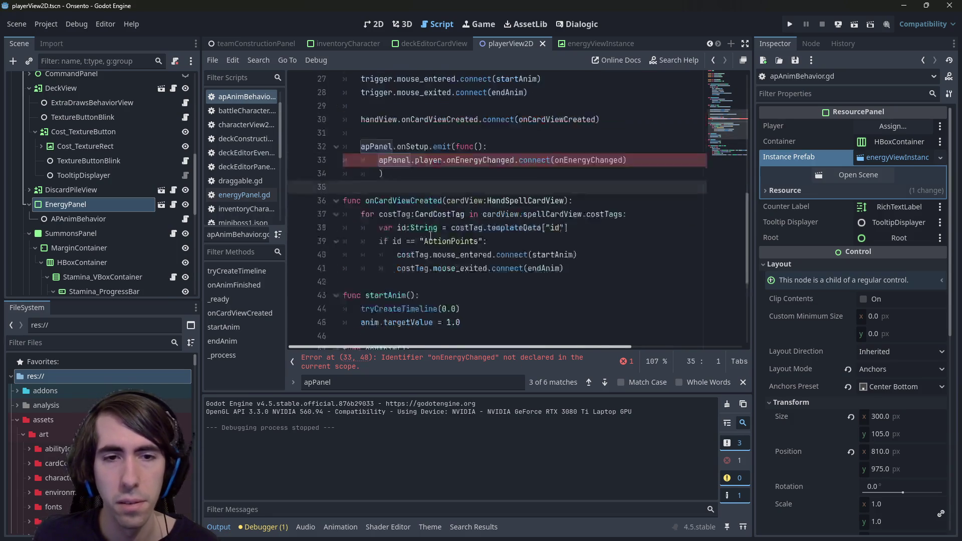
{"action": "scroll", "coordinate": [436, 233], "scroll_direction": "up", "scroll_amount": 2}
{"action": "key", "text": "Return"}
{"action": "key", "text": "Return"}
{"action": "key", "text": "Up"}
{"action": "type", "text": "func onEnergyChanged():"}
{"action": "key", "text": "Return"}
Fill onEnergyChanged's body with a startAnim() call, copying the name from line 46.
{"action": "scroll", "coordinate": [451, 232], "scroll_direction": "down", "scroll_amount": 2}
{"action": "scroll", "coordinate": [468, 229], "scroll_direction": "down", "scroll_amount": 1}
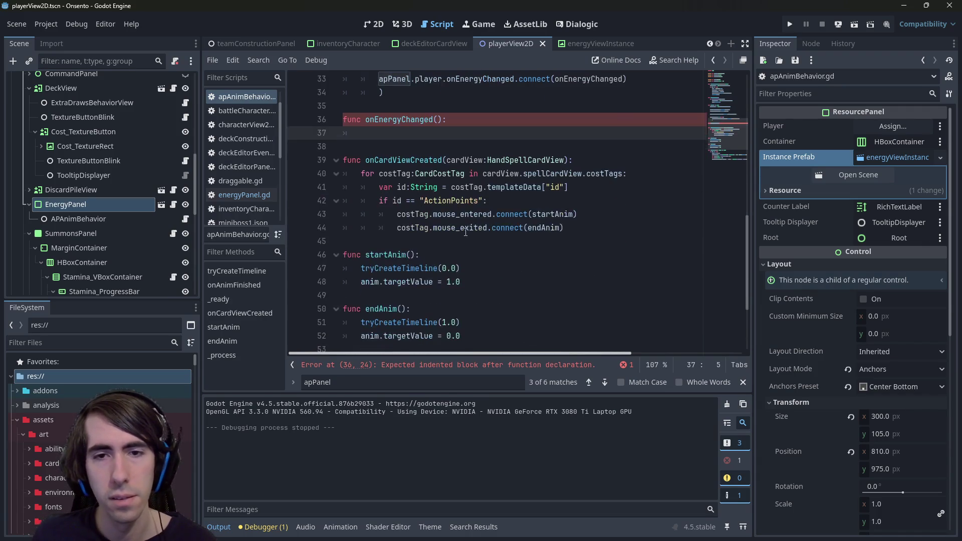
{"action": "mouse_move", "coordinate": [617, 233]}
{"action": "left_mouse_down"}
{"action": "mouse_move", "coordinate": [344, 227]}
{"action": "mouse_move", "coordinate": [343, 216]}
{"action": "left_mouse_up"}
{"action": "left_click_drag", "start_coordinate": [361, 133], "coordinate": [293, 130]}
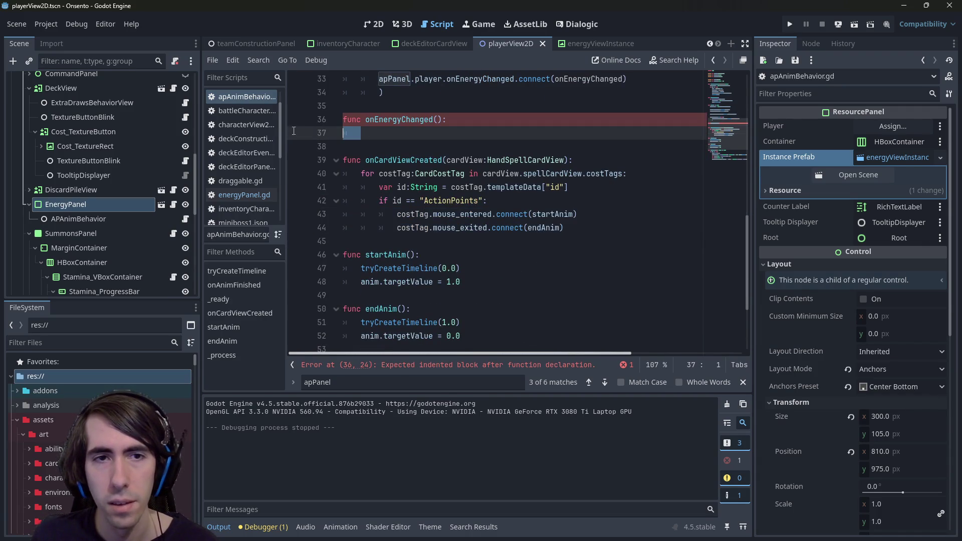
{"action": "scroll", "coordinate": [429, 273], "scroll_direction": "up", "scroll_amount": 1}
{"action": "scroll", "coordinate": [480, 132], "scroll_direction": "up", "scroll_amount": 2}
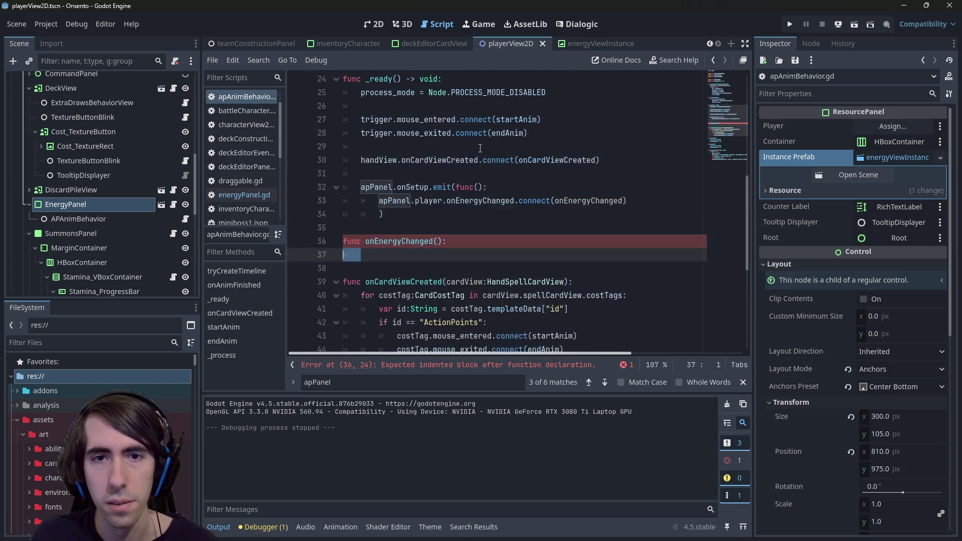
{"action": "left_click", "coordinate": [379, 188]}
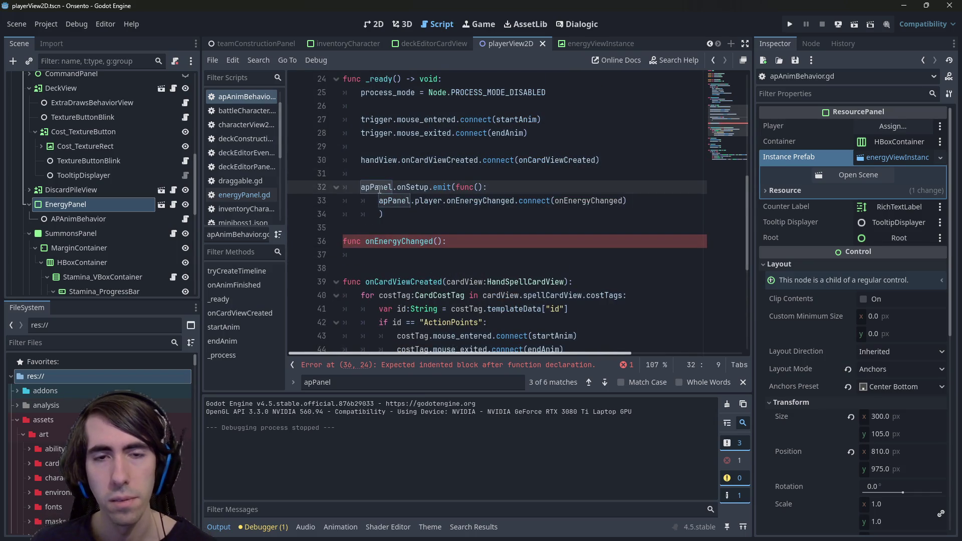
{"action": "left_click", "coordinate": [386, 255]}
{"action": "scroll", "coordinate": [386, 256], "scroll_direction": "down", "scroll_amount": 2}
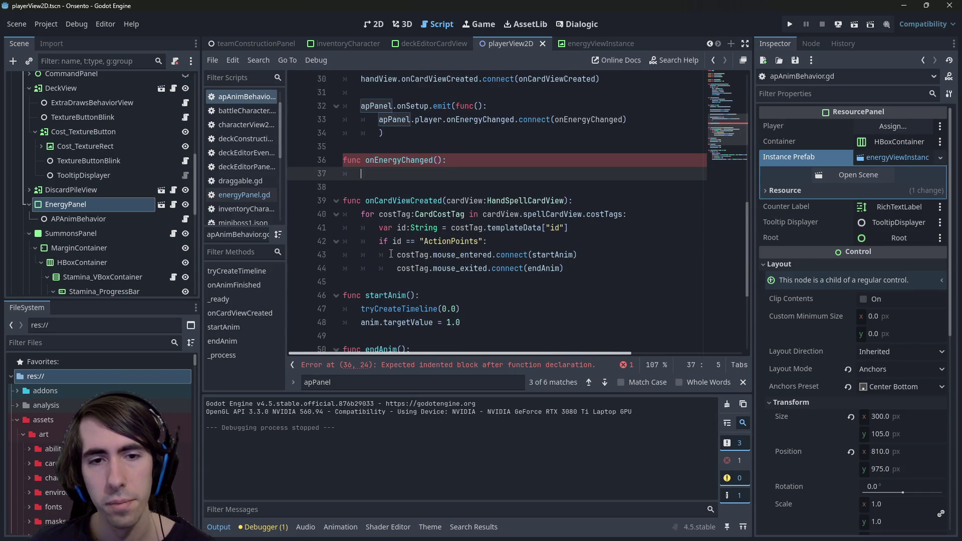
{"action": "scroll", "coordinate": [391, 255], "scroll_direction": "down", "scroll_amount": 1}
{"action": "double_click", "coordinate": [391, 255]}
{"action": "key", "text": "ctrl+c"}
{"action": "left_click", "coordinate": [454, 133]}
{"action": "key", "text": "ctrl+v"}
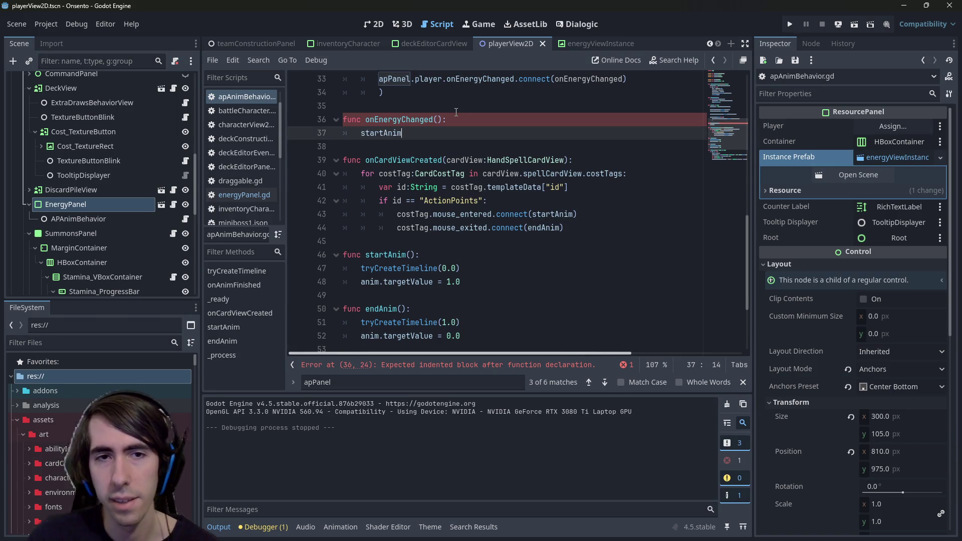
{"action": "type", "text": "()"}
{"action": "key", "text": "Return"}
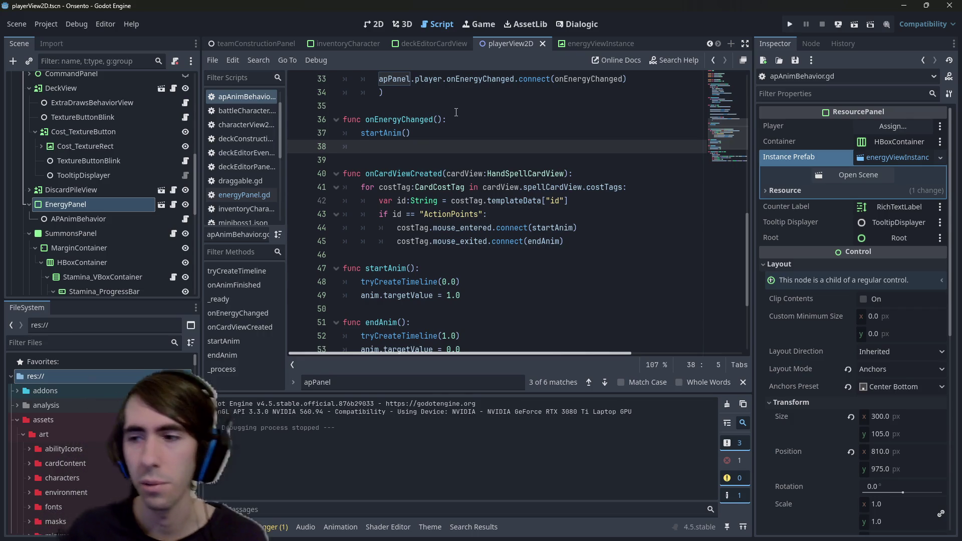
{"action": "type", "text": "get_tree()"}
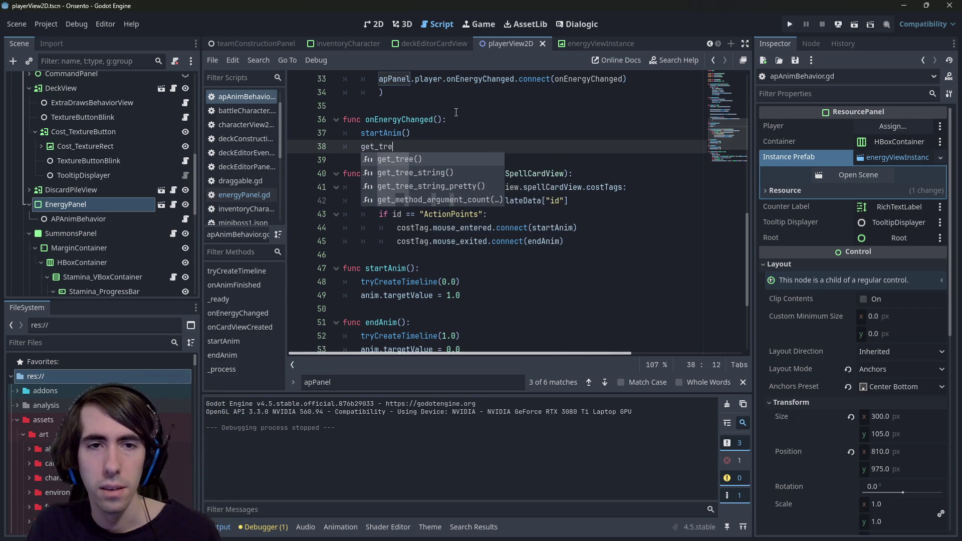
{"action": "type", "text": "."}
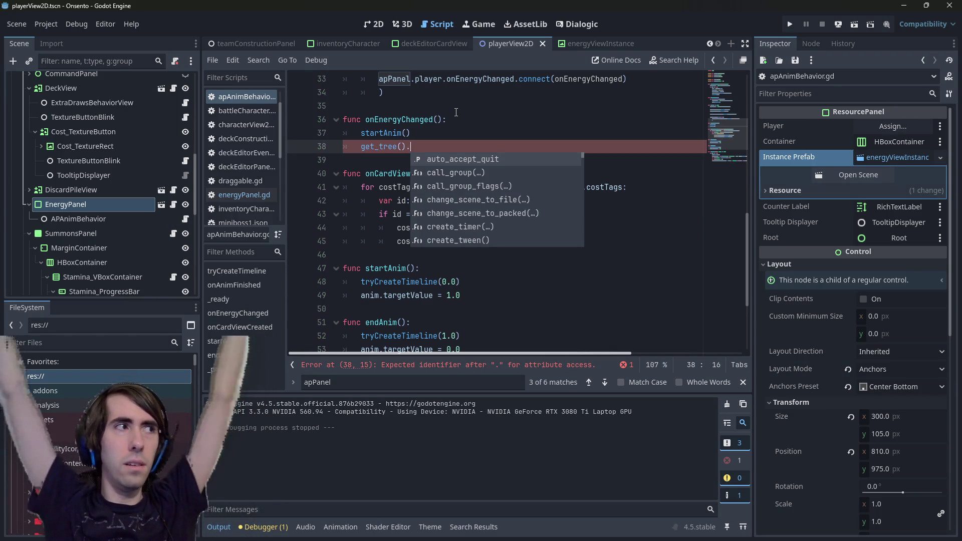
{"action": "type", "text": "cr"}
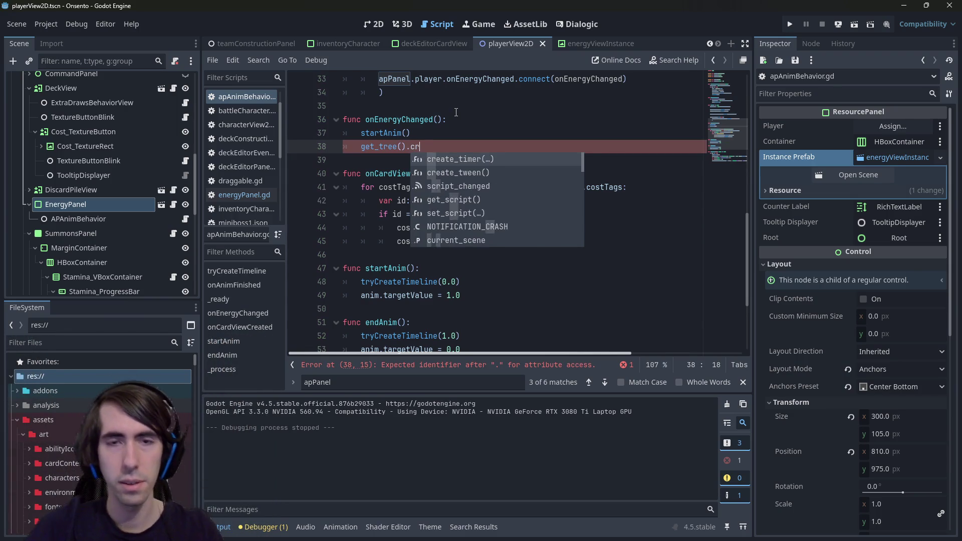
{"action": "key", "text": "Return"}
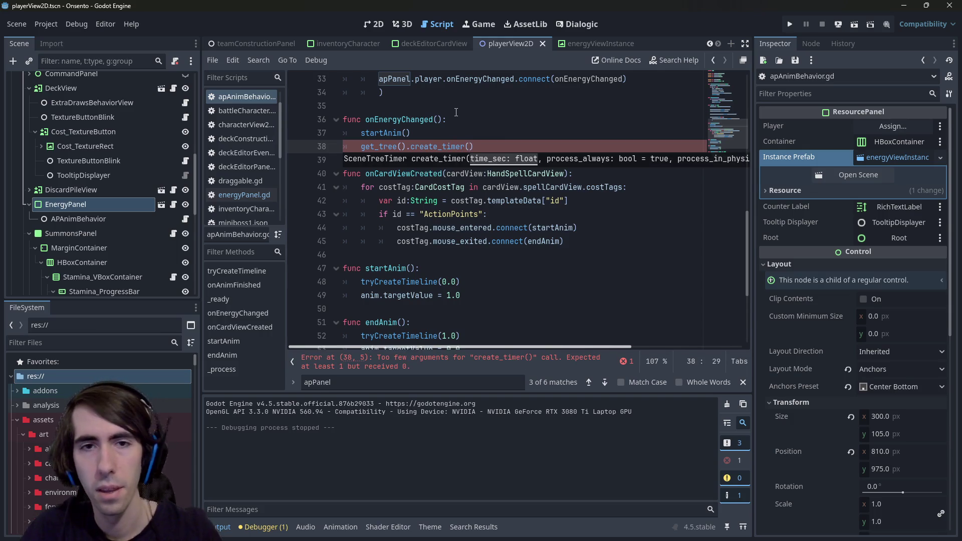
{"action": "key", "text": "BackSpace"}
{"action": "key", "text": "BackSpace"}
{"action": "key", "text": "BackSpace"}
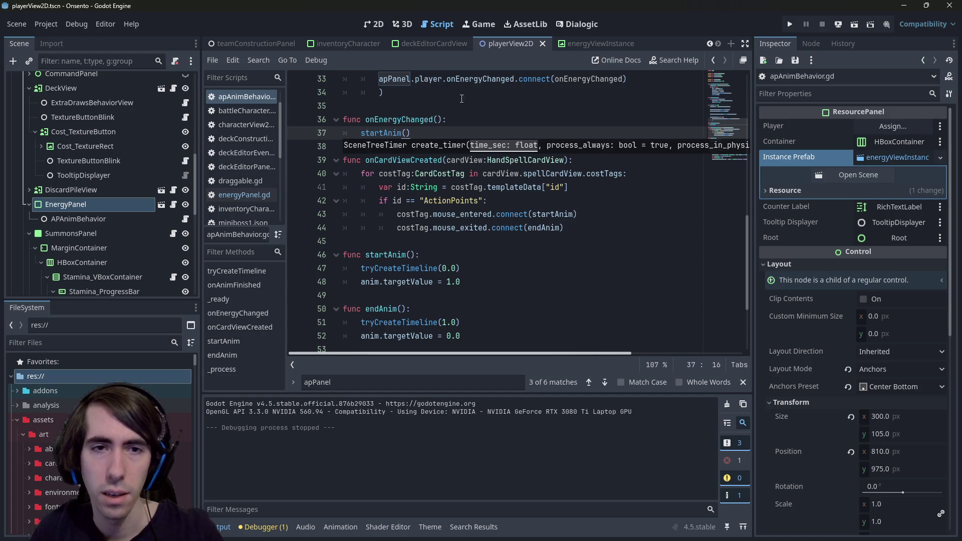
{"action": "double_click", "coordinate": [396, 133]}
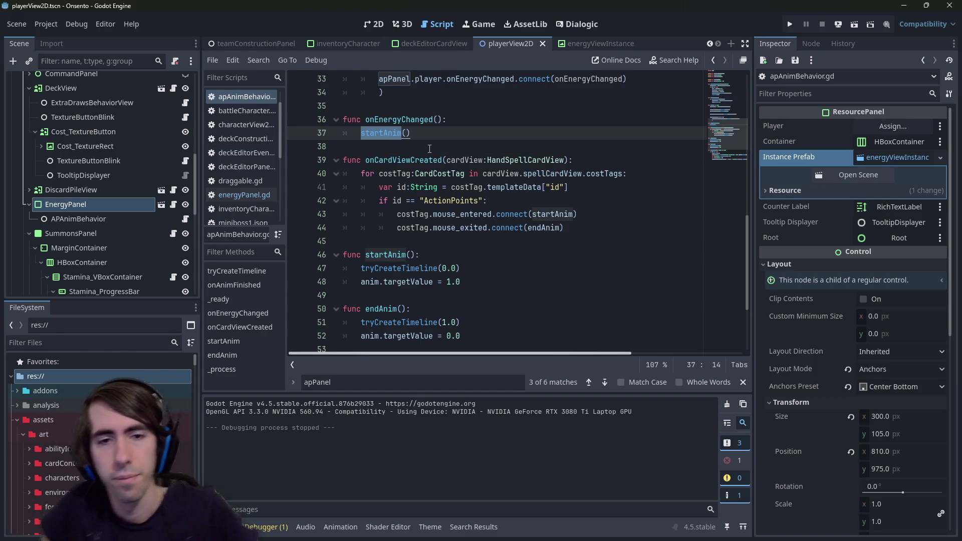
{"action": "scroll", "coordinate": [429, 149], "scroll_direction": "down", "scroll_amount": 1}
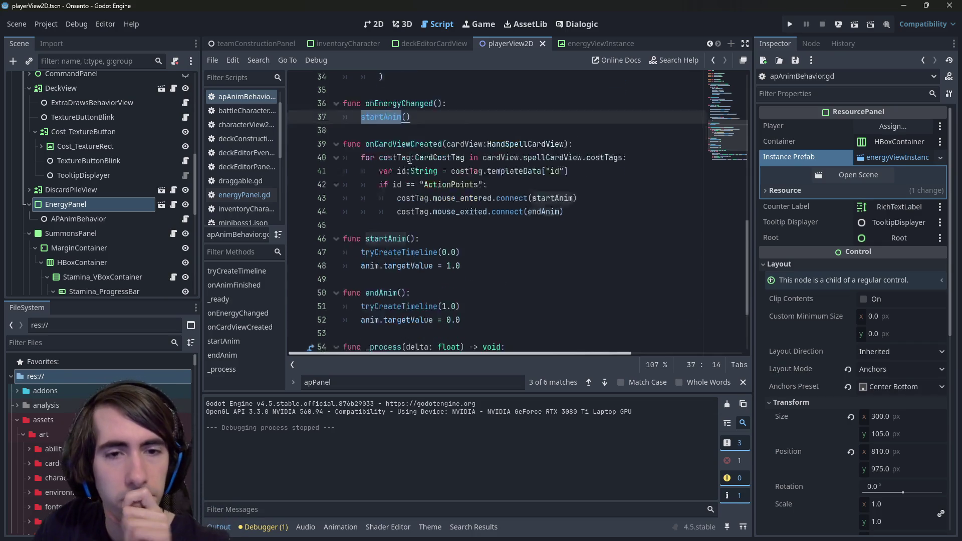
{"action": "double_click", "coordinate": [426, 233]}
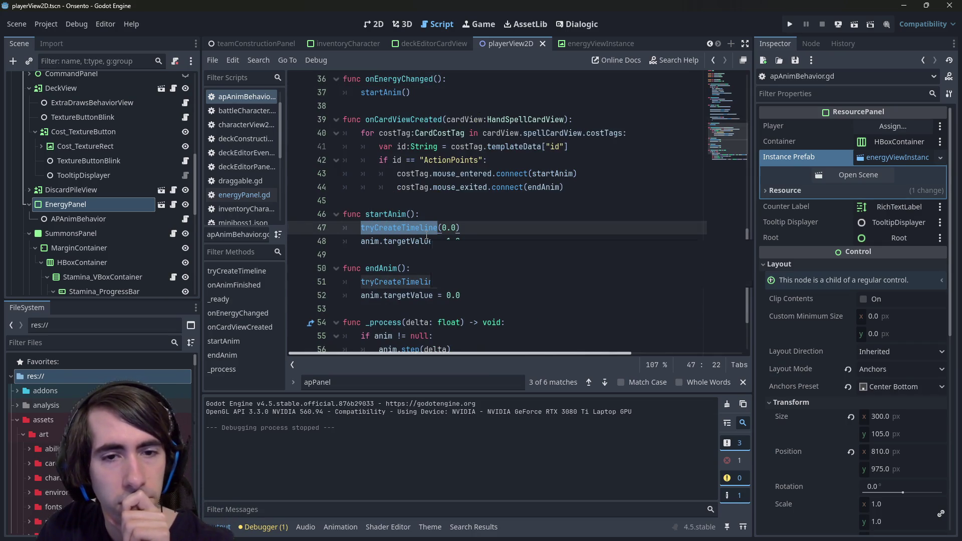
{"action": "left_click", "coordinate": [406, 233]}
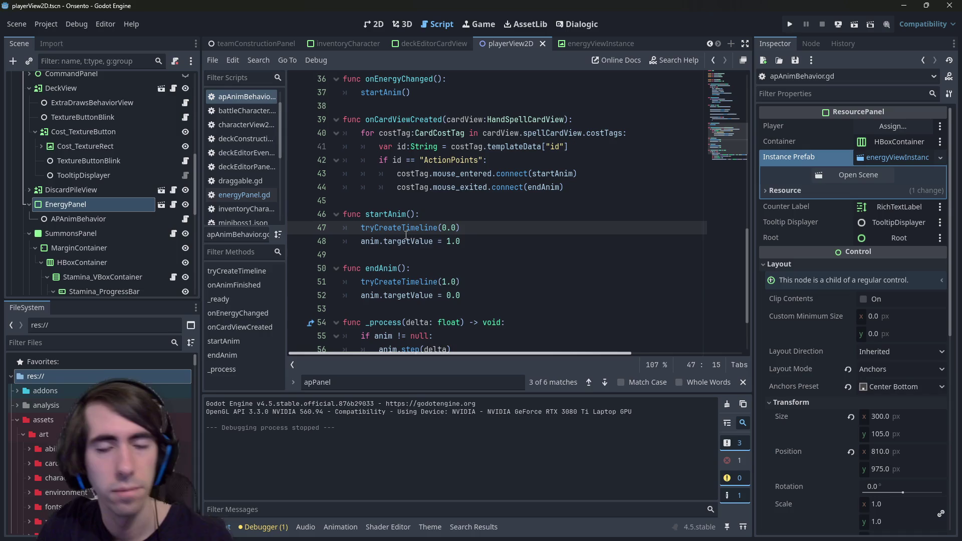
{"action": "left_click", "coordinate": [406, 233], "text": "ctrl"}
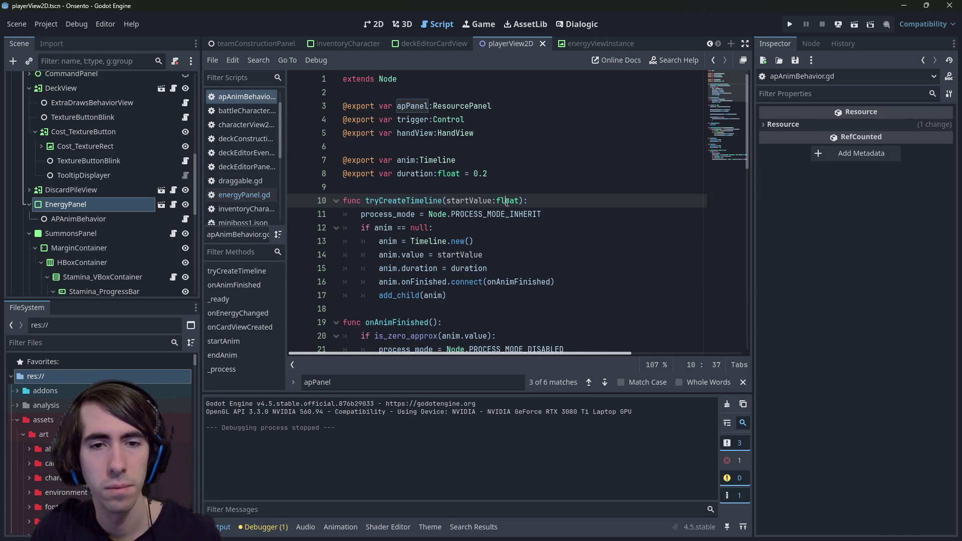
{"action": "key", "text": "alt+Left"}
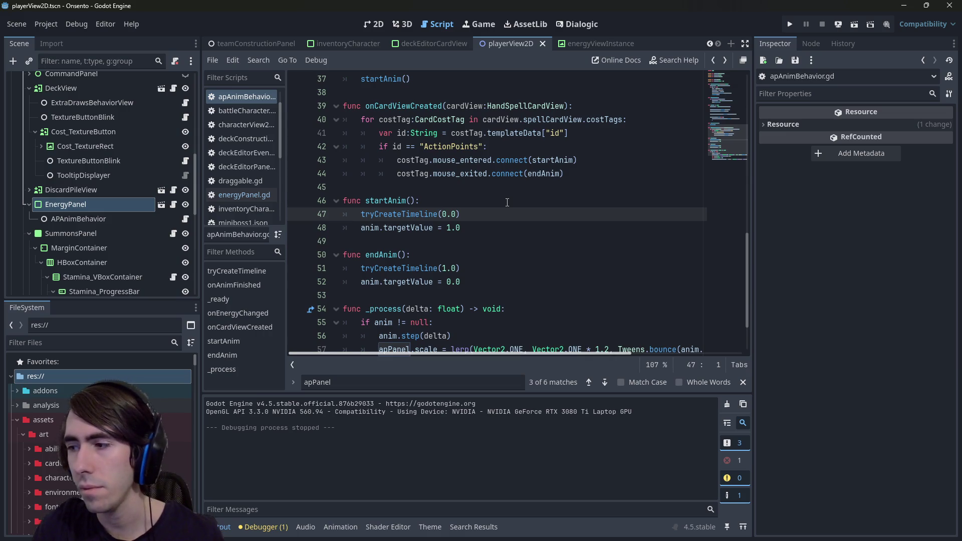
{"action": "scroll", "coordinate": [504, 206], "scroll_direction": "up", "scroll_amount": 1}
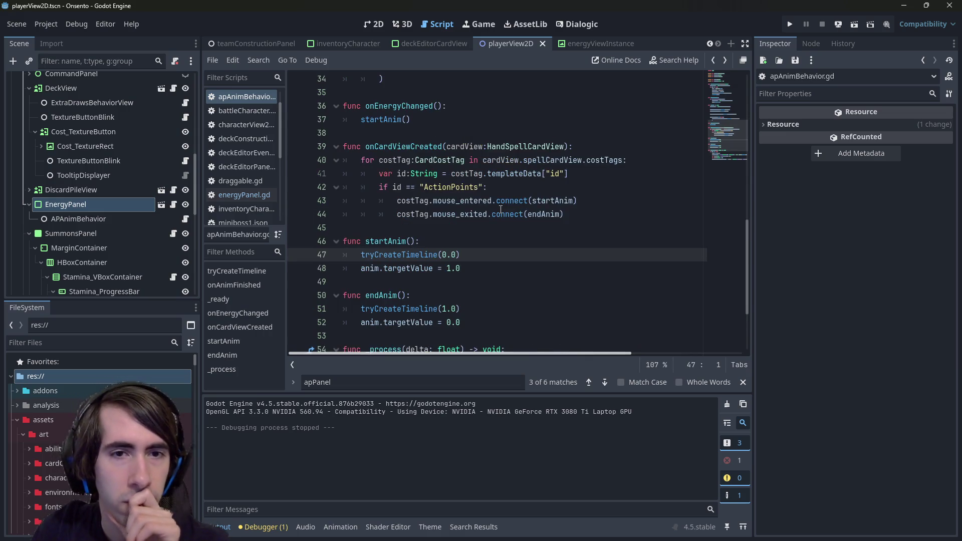
{"action": "left_click", "coordinate": [486, 265]}
{"action": "scroll", "coordinate": [480, 251], "scroll_direction": "down", "scroll_amount": 2}
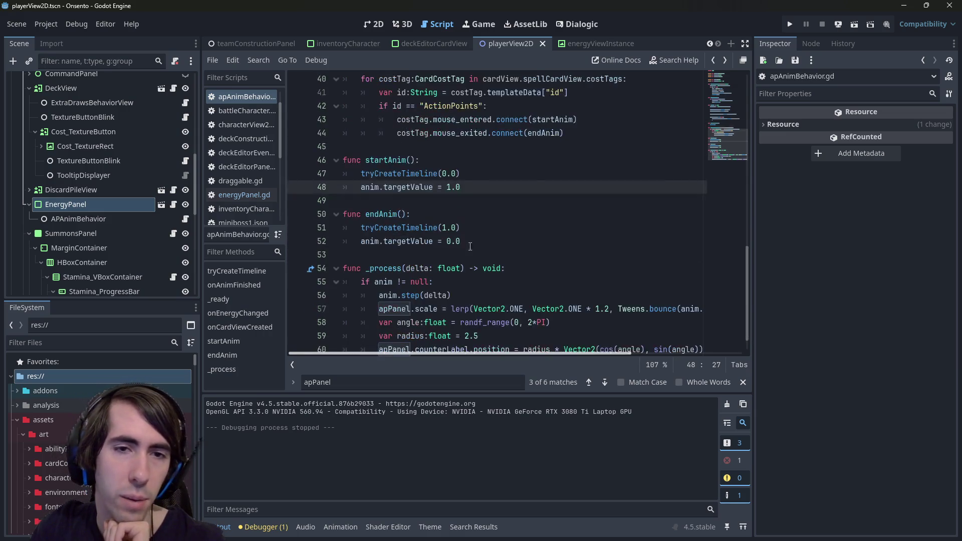
{"action": "scroll", "coordinate": [446, 195], "scroll_direction": "up", "scroll_amount": 1}
{"action": "left_click_drag", "start_coordinate": [478, 232], "coordinate": [301, 209]}
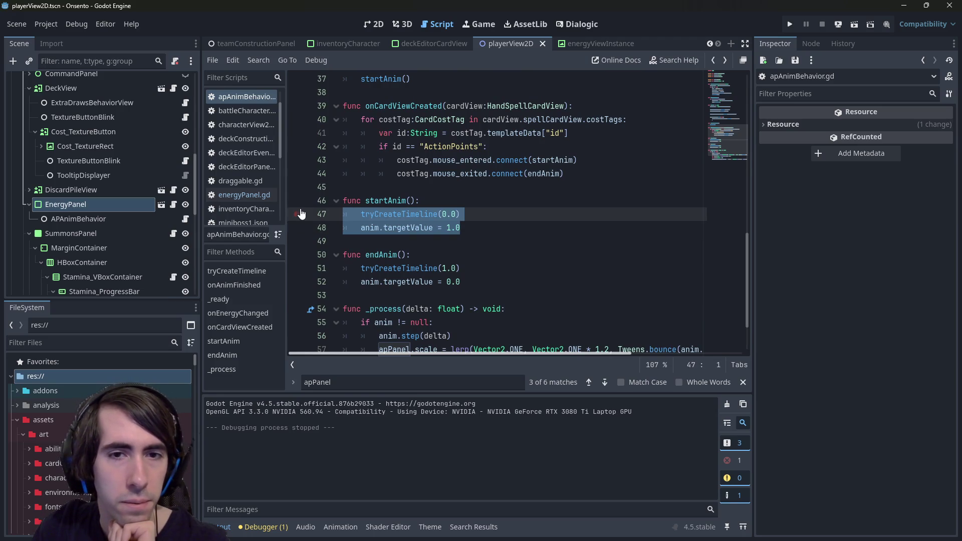
{"action": "left_click", "coordinate": [491, 241]}
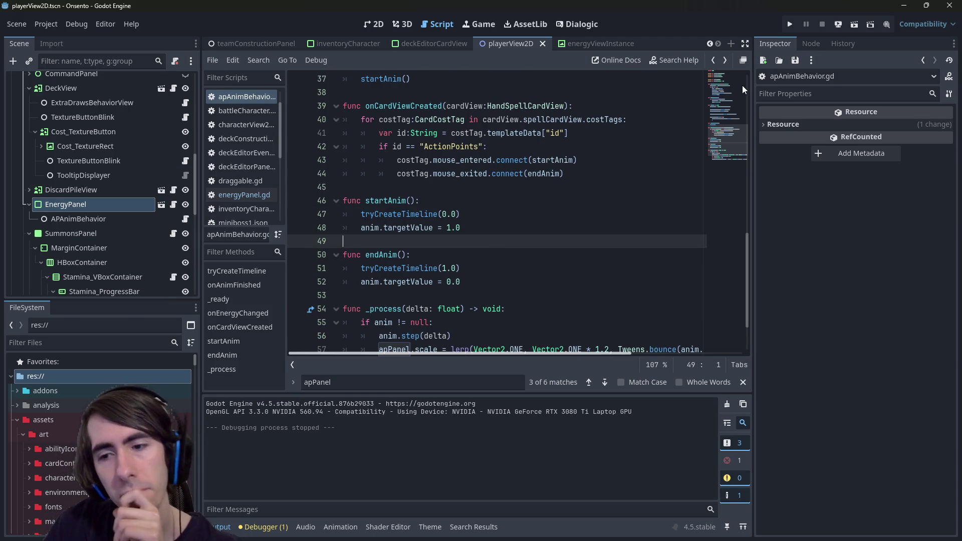
{"action": "scroll", "coordinate": [647, 177], "scroll_direction": "up", "scroll_amount": 1}
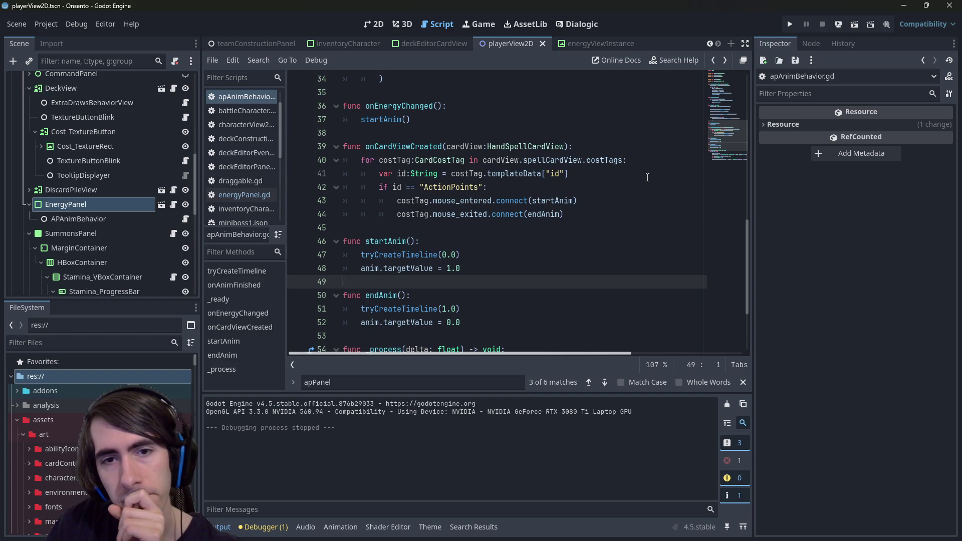
{"action": "scroll", "coordinate": [647, 177], "scroll_direction": "down", "scroll_amount": 1}
{"action": "key", "text": "shift+Up"}
{"action": "key", "text": "shift+Up"}
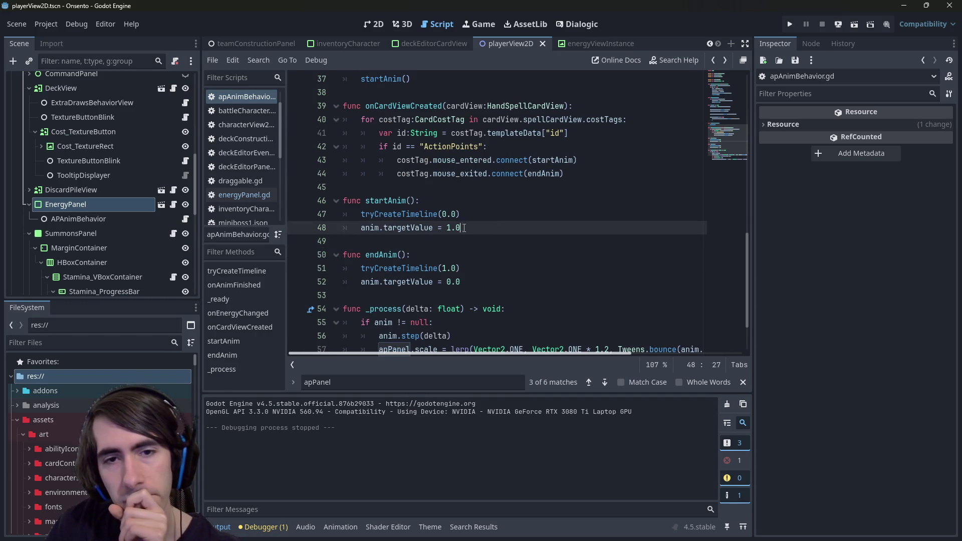
{"action": "left_click", "coordinate": [476, 224]}
{"action": "key", "text": "Return"}
Delete the half-typed 'await _g' line in startAnim, save, and return after startAnim() on line 37.
{"action": "type", "text": "await _g"}
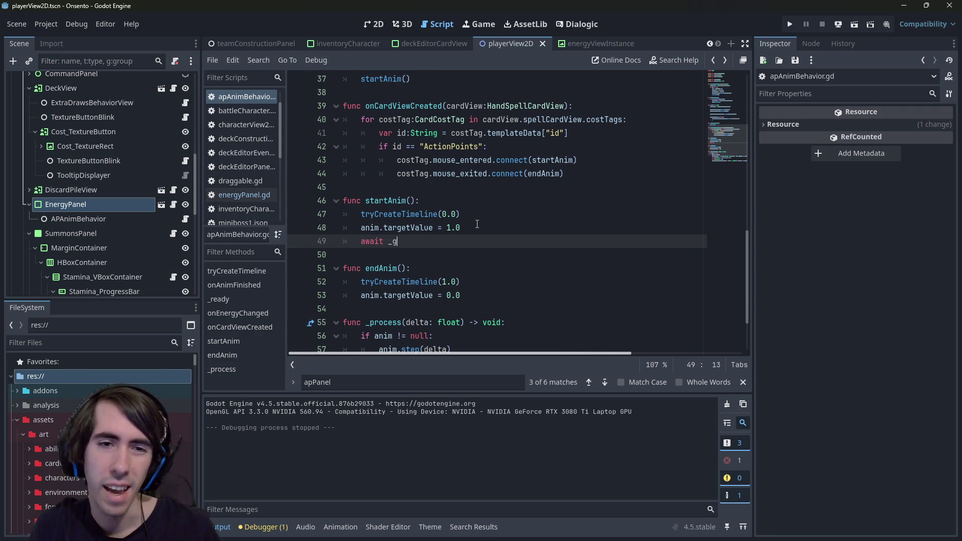
{"action": "key", "text": "BackSpace"}
{"action": "key", "text": "BackSpace"}
{"action": "key", "text": "BackSpace"}
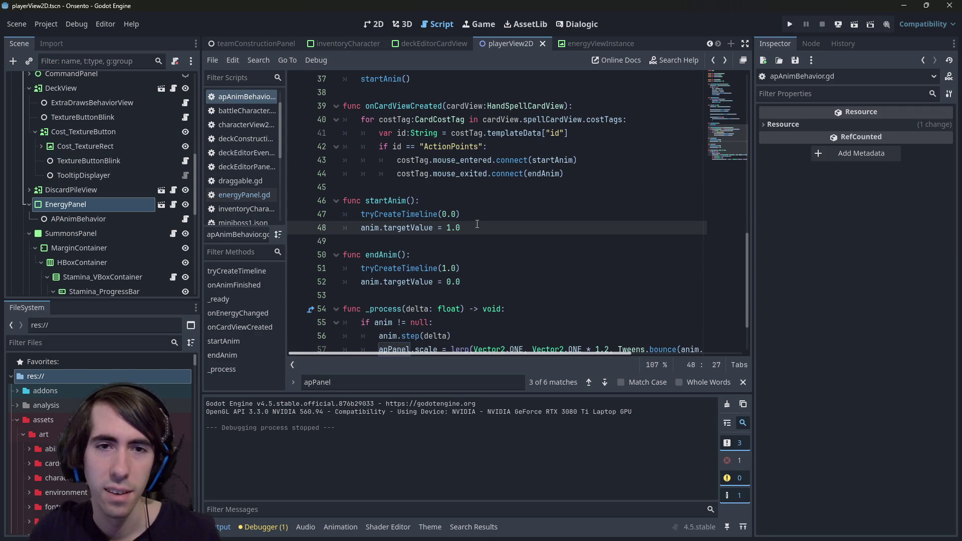
{"action": "key", "text": "ctrl+z"}
{"action": "key", "text": "ctrl+z"}
{"action": "key", "text": "ctrl+z"}
{"action": "key", "text": "ctrl+s"}
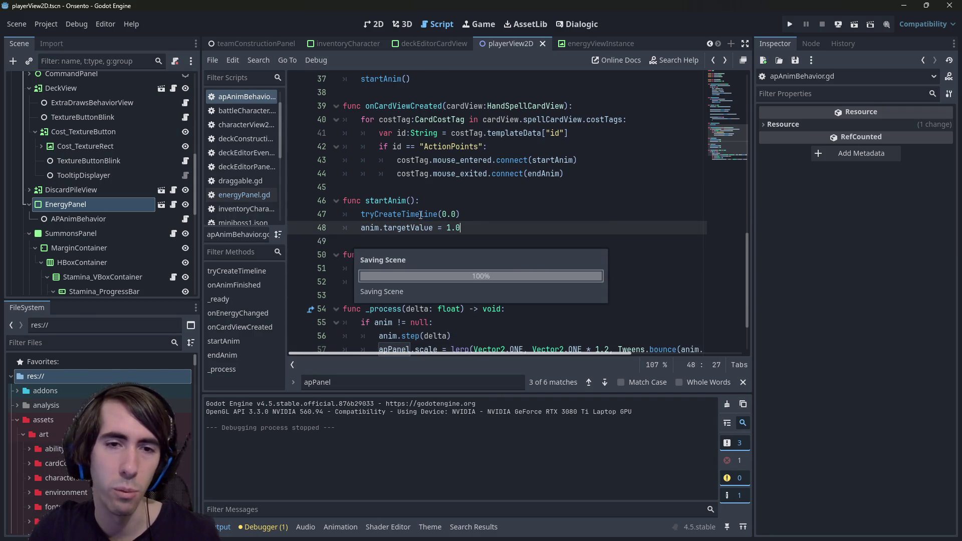
{"action": "double_click", "coordinate": [393, 200]}
{"action": "scroll", "coordinate": [411, 191], "scroll_direction": "up", "scroll_amount": 3}
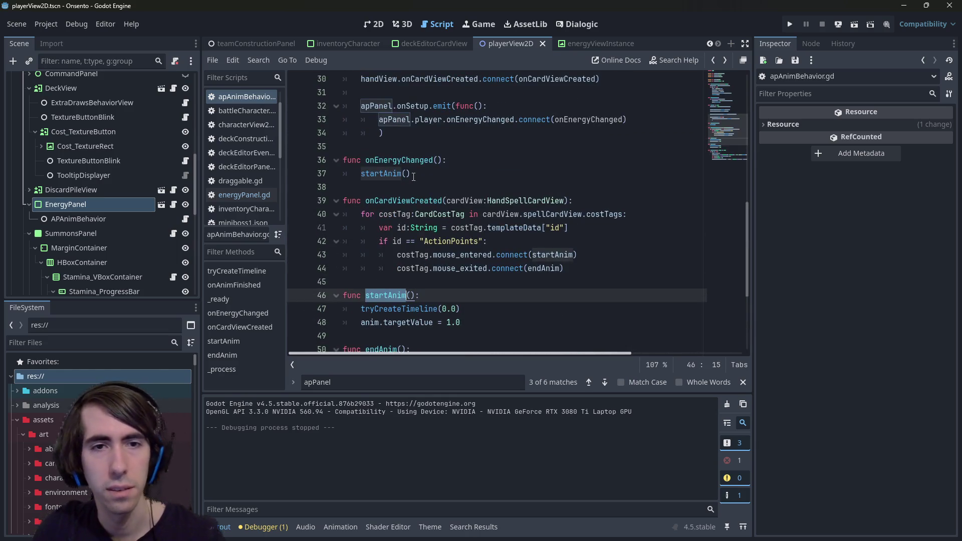
{"action": "left_click", "coordinate": [414, 176]}
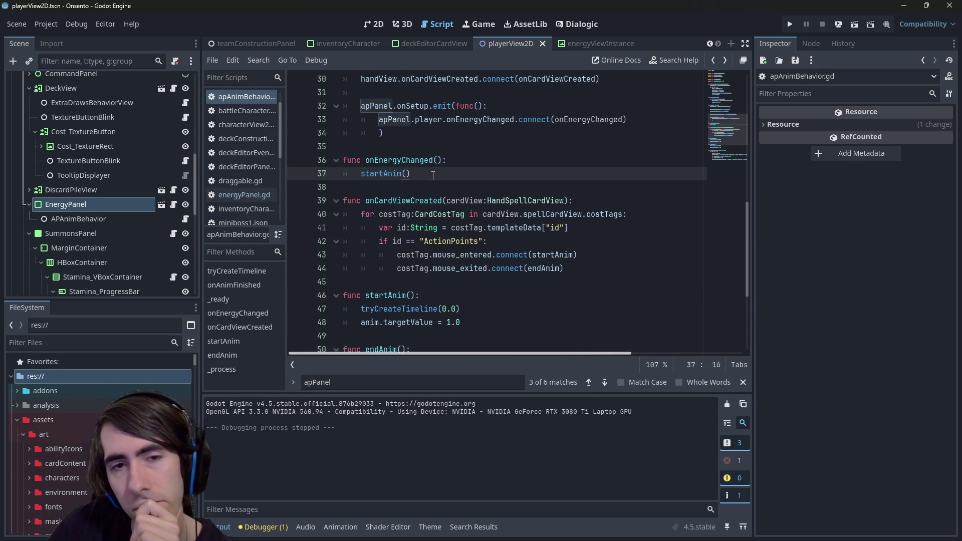
Add get_tree().create_timer(1.0).timeout.connect(endAnim) below startAnim() in onEnergyChanged.
{"action": "key", "text": "Return"}
{"action": "type", "text": "get_t"}
{"action": "key", "text": "Return"}
{"action": "type", "text": "create"}
{"action": "key", "text": "Return"}
{"action": "type", "text": "0.5"}
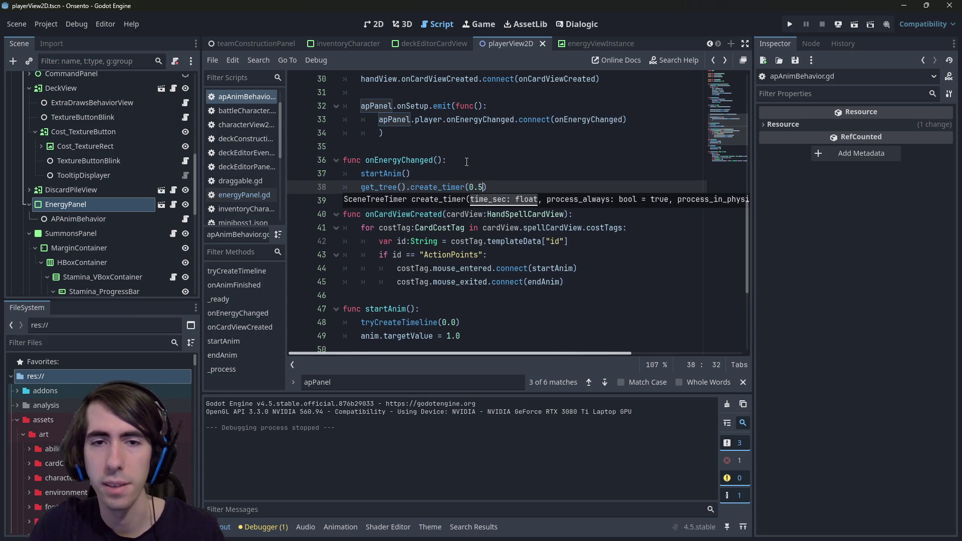
{"action": "type", "text": ")"}
{"action": "key", "text": "BackSpace"}
{"action": "key", "text": "BackSpace"}
{"action": "key", "text": "BackSpace"}
{"action": "type", "text": "1.0"}
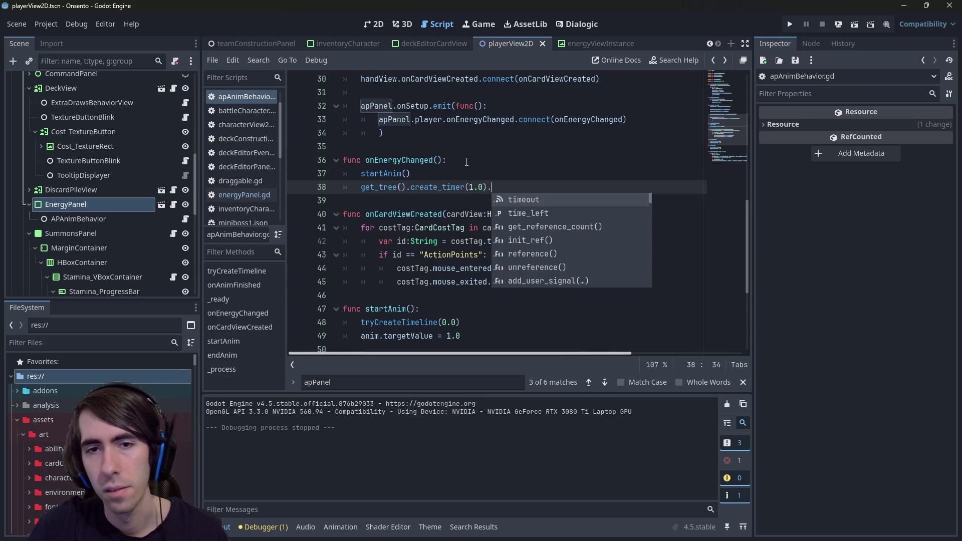
{"action": "key", "text": "Return"}
{"action": "type", "text": "con"}
{"action": "key", "text": "Return"}
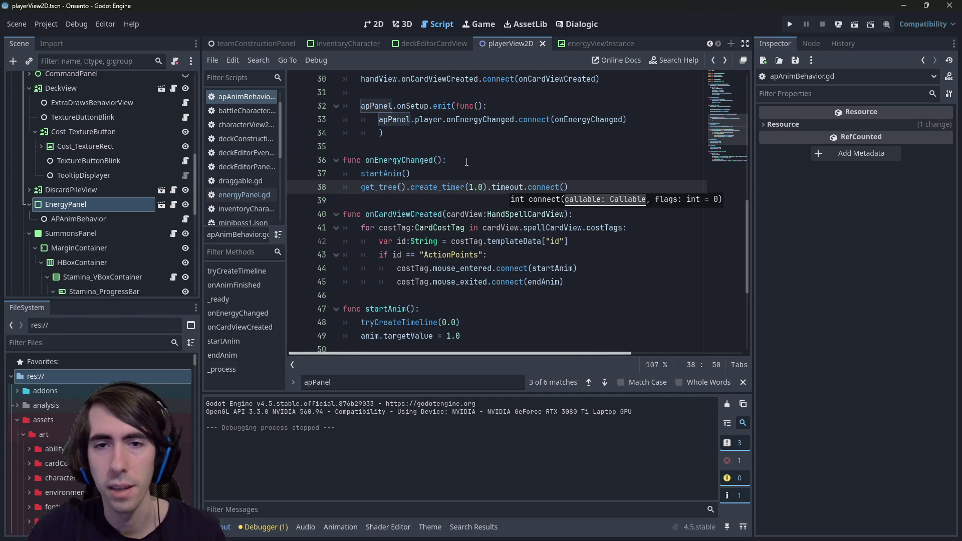
{"action": "type", "text": "endA"}
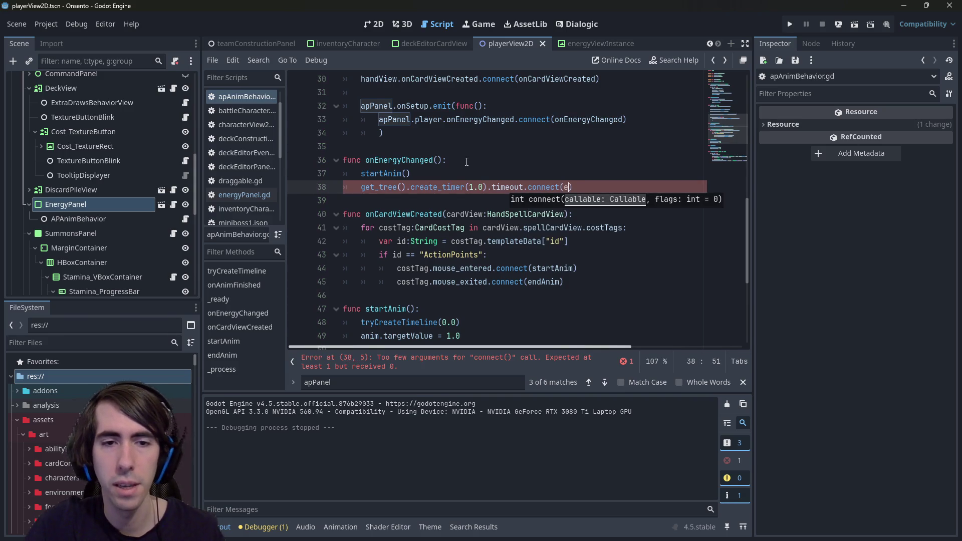
{"action": "key", "text": "Return"}
Return to the onEnergyChanged header and bring up the quick file search.
{"action": "scroll", "coordinate": [466, 161], "scroll_direction": "down", "scroll_amount": 4}
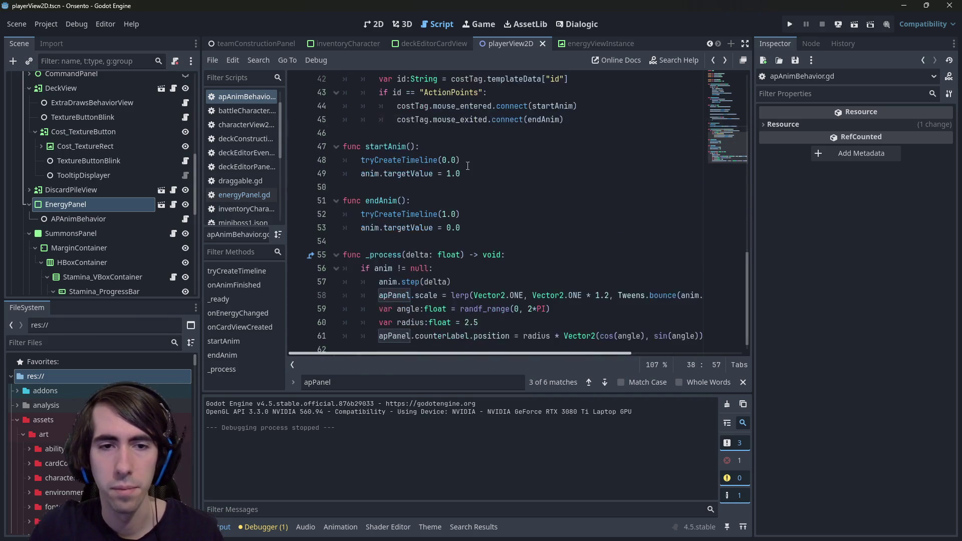
{"action": "scroll", "coordinate": [467, 164], "scroll_direction": "up", "scroll_amount": 4}
{"action": "scroll", "coordinate": [467, 165], "scroll_direction": "up", "scroll_amount": 1}
{"action": "left_click", "coordinate": [467, 164]}
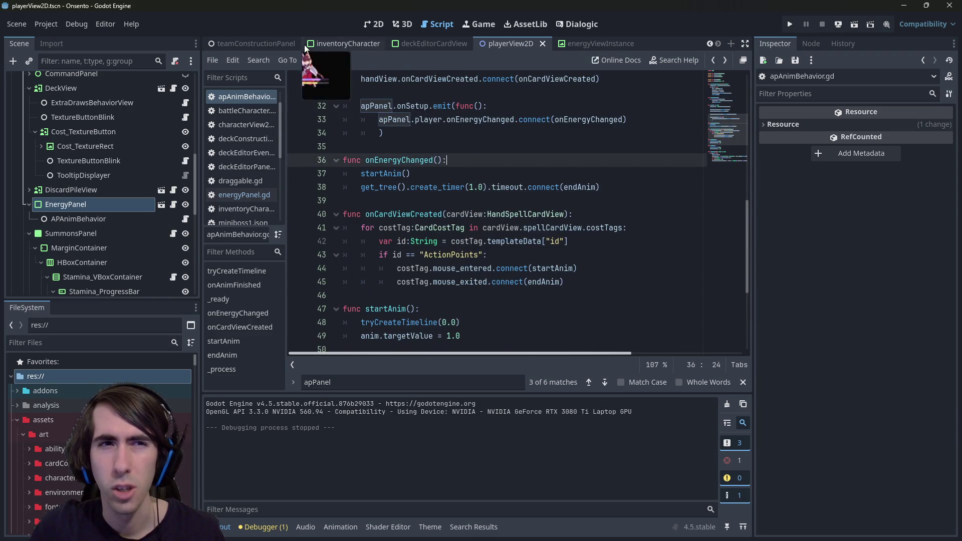
{"action": "key", "text": "shift+alt+o"}
Open the miniboss1.tscn scene from the quick file search.
{"action": "type", "text": "miniboss"}
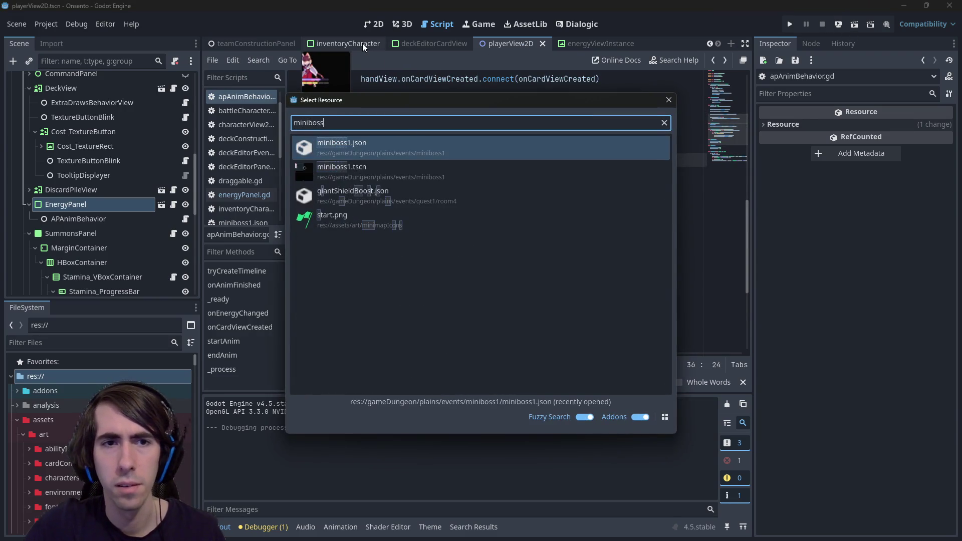
{"action": "key", "text": "Down"}
{"action": "key", "text": "Return"}
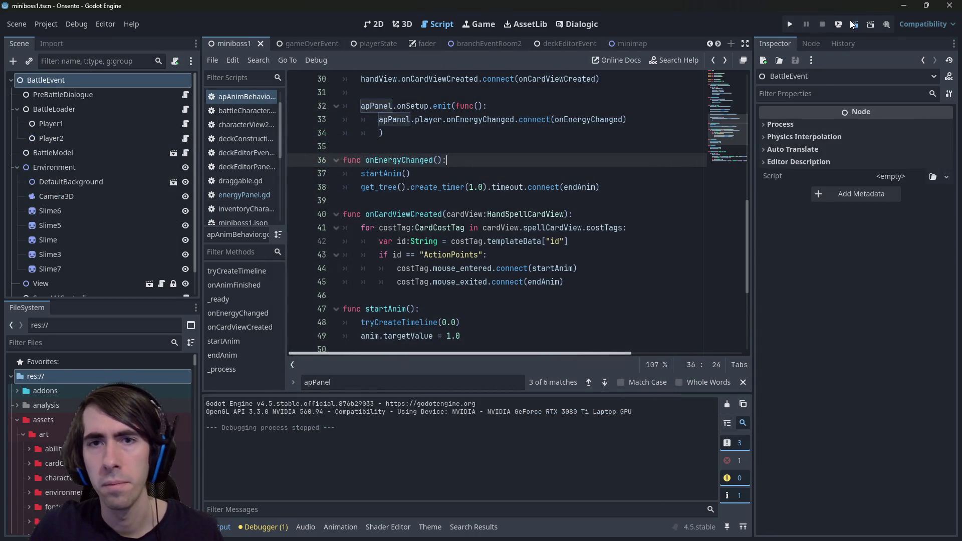
Run the miniboss1 scene and play Mana Focus on the dark-haired hero to test the AP counter.
{"action": "left_click", "coordinate": [851, 22]}
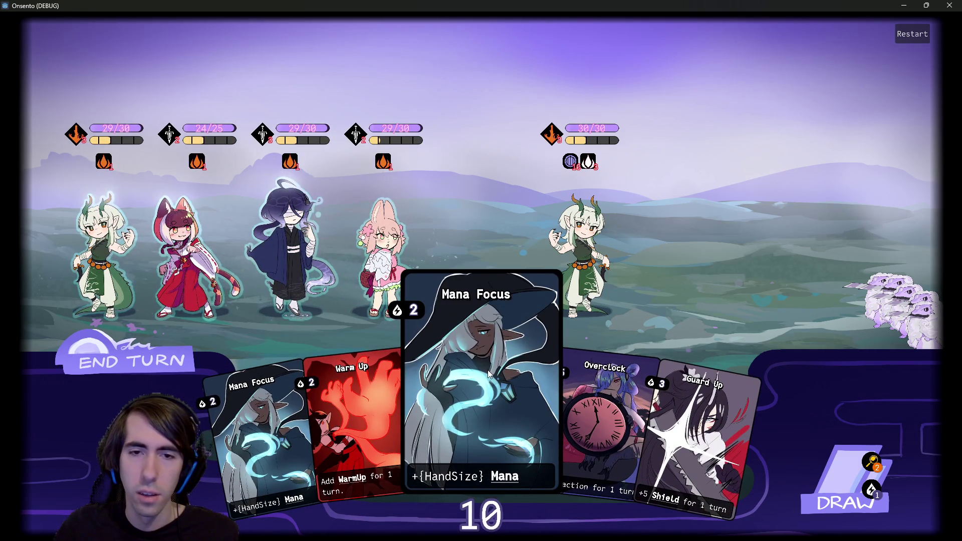
{"action": "left_click_drag", "start_coordinate": [436, 379], "coordinate": [277, 234]}
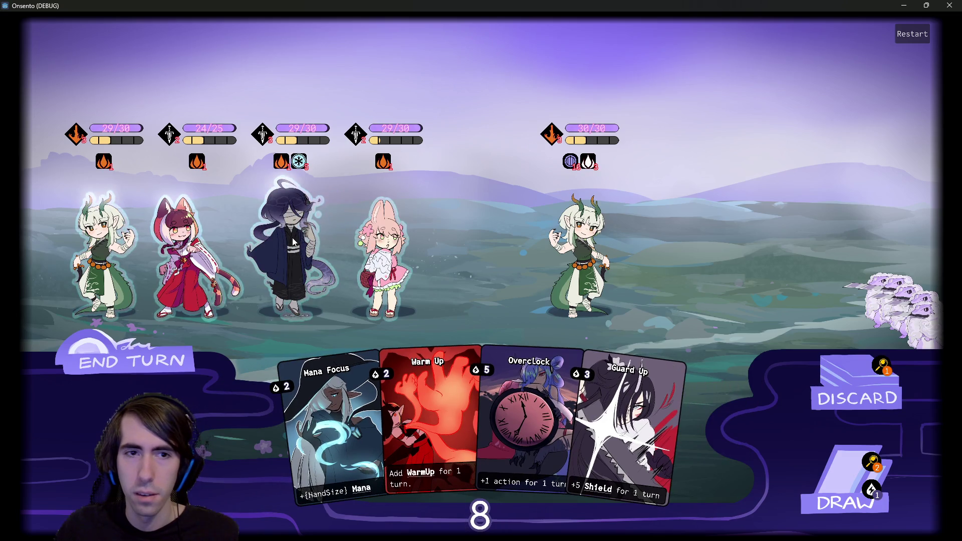
{"action": "left_click", "coordinate": [903, 5]}
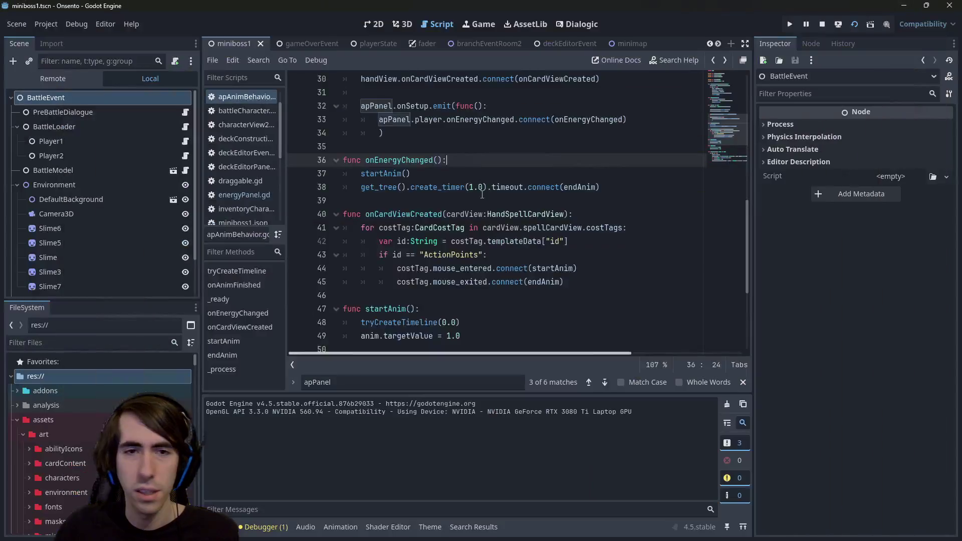
Add breakpoints on line 33's onEnergyChanged connection and line 37's startAnim() call.
{"action": "scroll", "coordinate": [470, 205], "scroll_direction": "up", "scroll_amount": 1}
{"action": "double_click", "coordinate": [460, 161]}
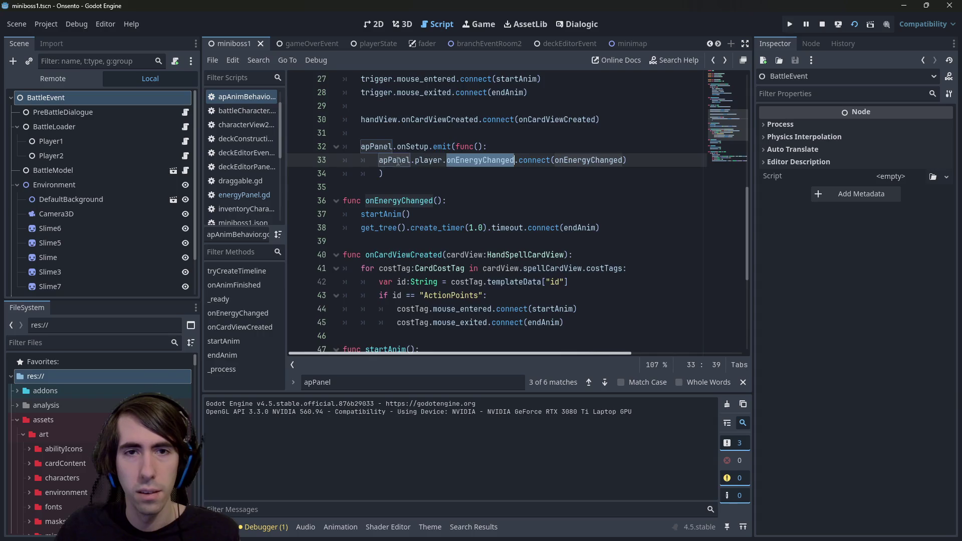
{"action": "scroll", "coordinate": [460, 165], "scroll_direction": "up", "scroll_amount": 3}
{"action": "double_click", "coordinate": [382, 269]}
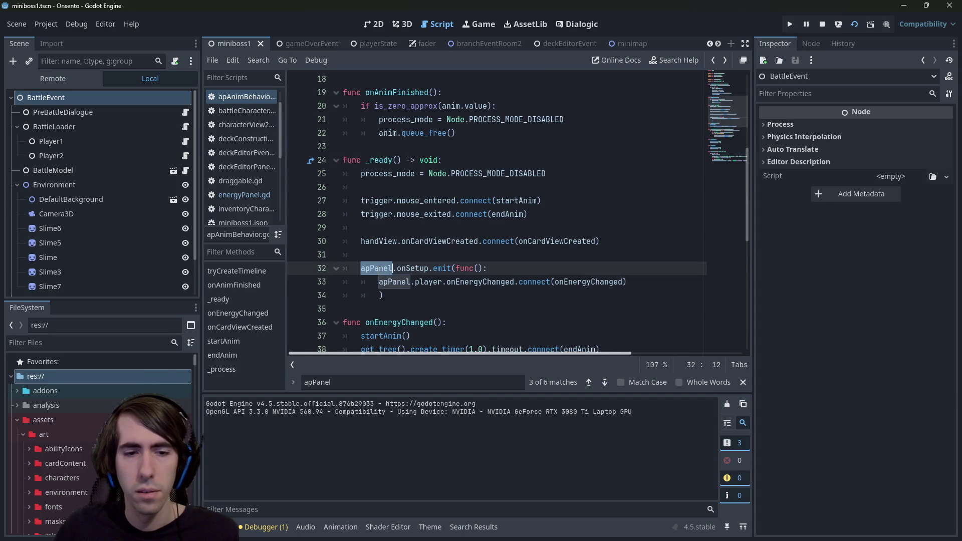
{"action": "left_click", "coordinate": [283, 283]}
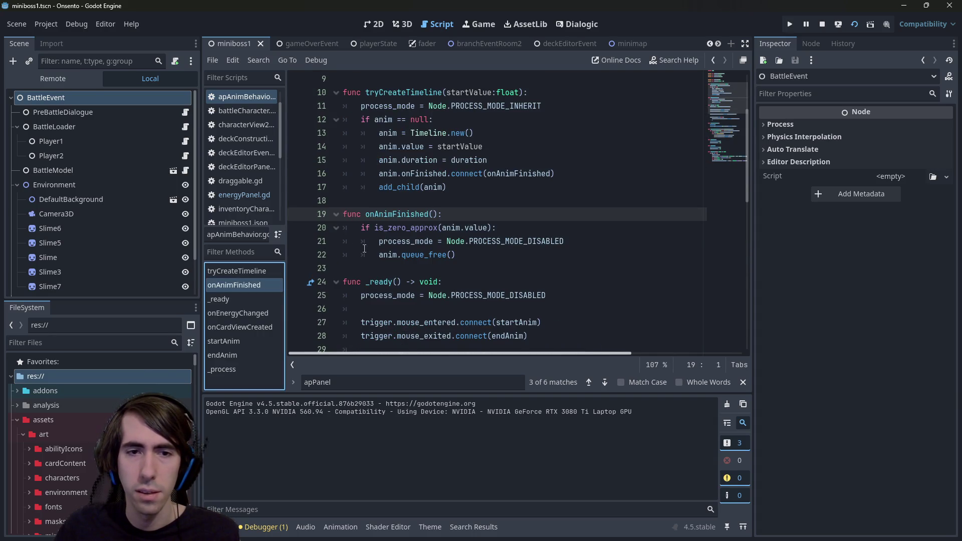
{"action": "scroll", "coordinate": [380, 249], "scroll_direction": "down", "scroll_amount": 3}
{"action": "left_click", "coordinate": [297, 282]}
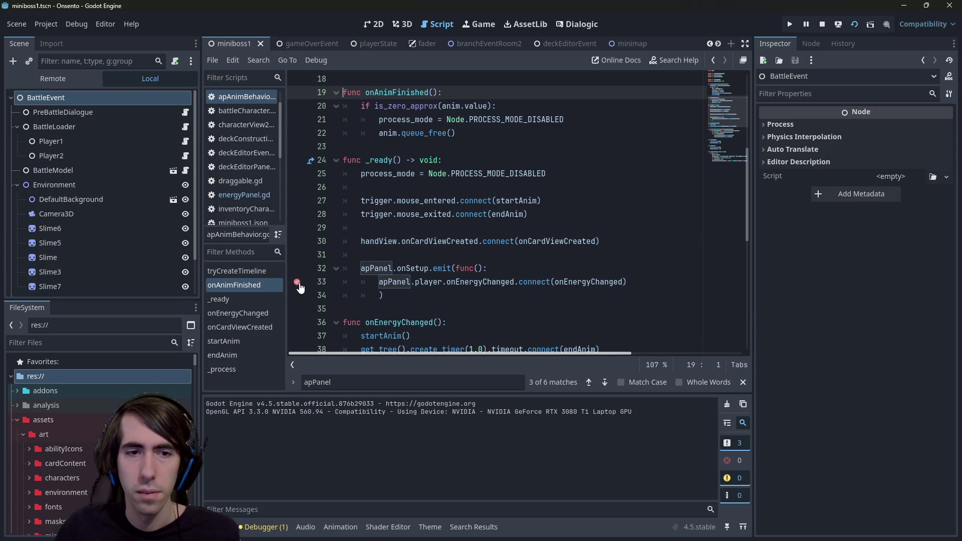
{"action": "scroll", "coordinate": [381, 240], "scroll_direction": "down", "scroll_amount": 2}
{"action": "double_click", "coordinate": [589, 200]}
{"action": "left_click", "coordinate": [298, 254]}
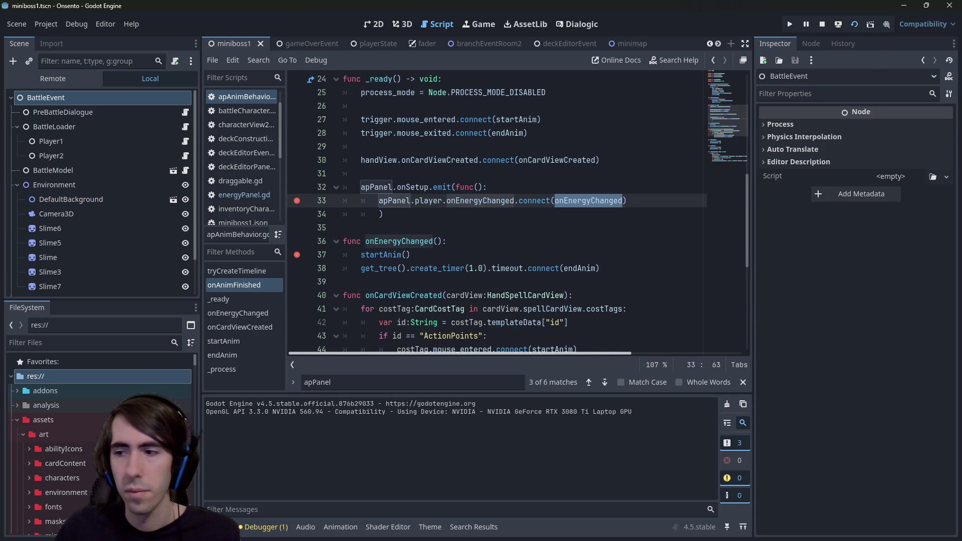
Play Warm Up in the running game, then close, relaunch, and minimize it.
{"action": "key", "text": "F6"}
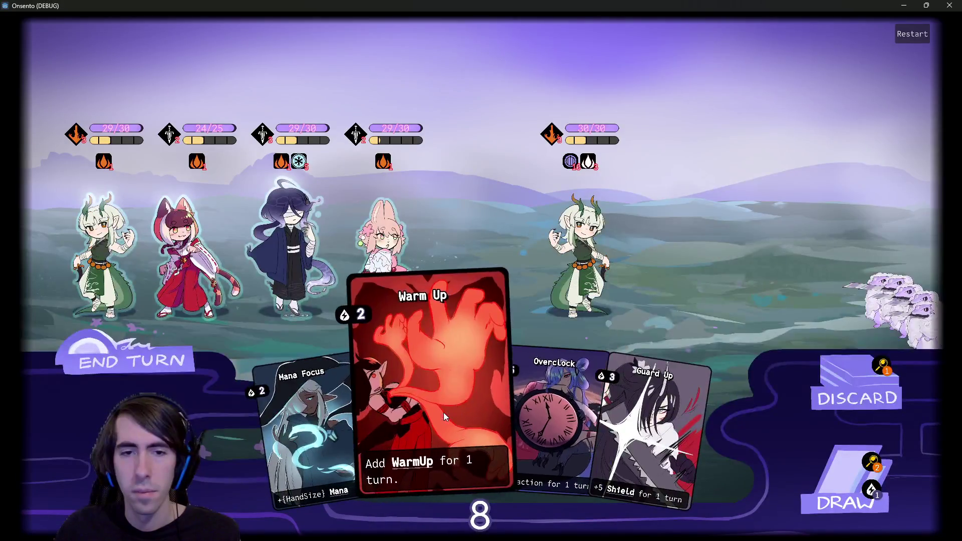
{"action": "left_click_drag", "start_coordinate": [429, 411], "coordinate": [391, 249]}
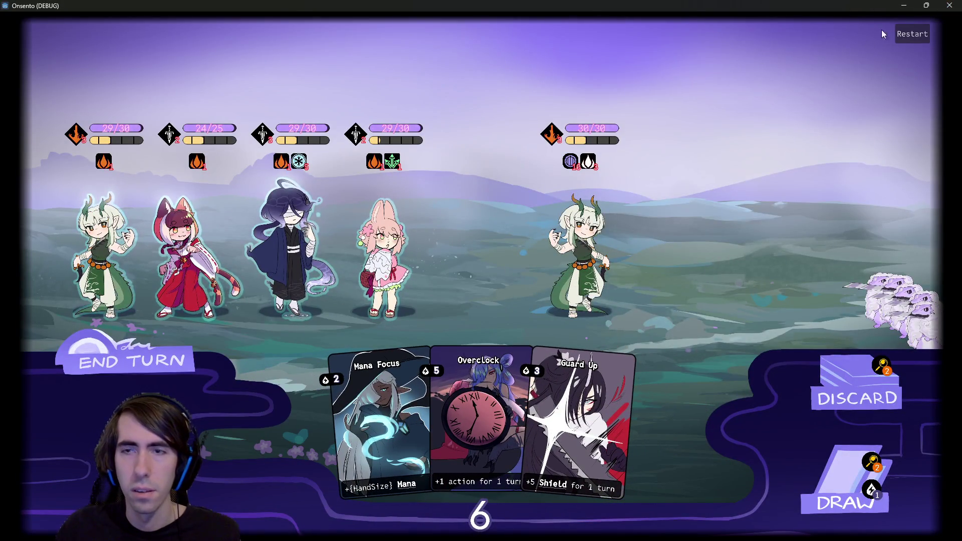
{"action": "left_click", "coordinate": [950, 5]}
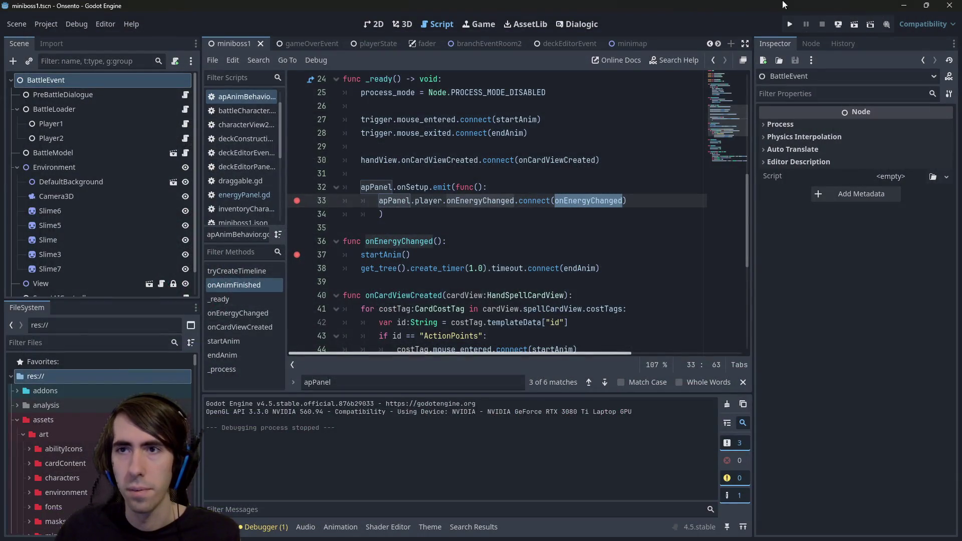
{"action": "key", "text": "F5"}
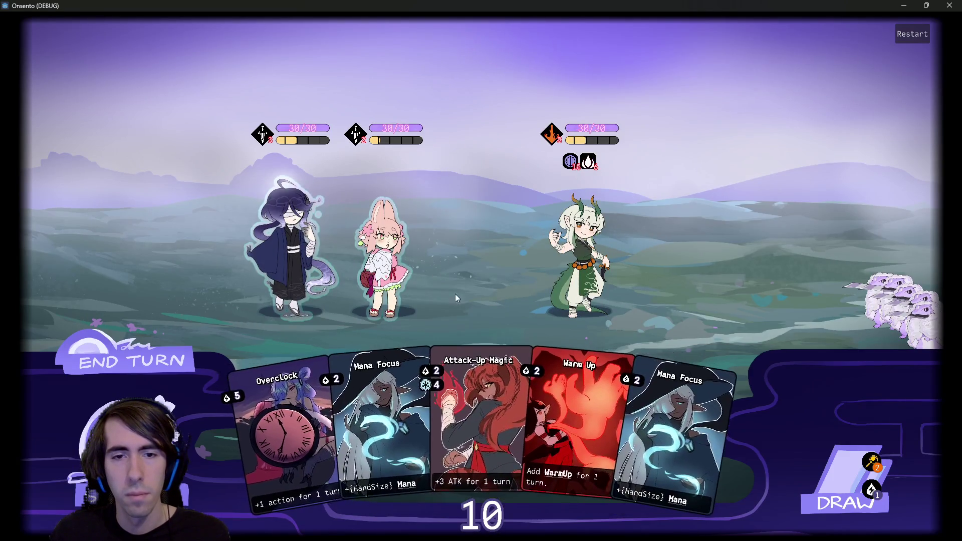
{"action": "mouse_move", "coordinate": [546, 352]}
{"action": "left_mouse_down"}
{"action": "mouse_move", "coordinate": [446, 273]}
{"action": "mouse_move", "coordinate": [572, 393]}
{"action": "left_mouse_up"}
{"action": "left_click", "coordinate": [903, 5]}
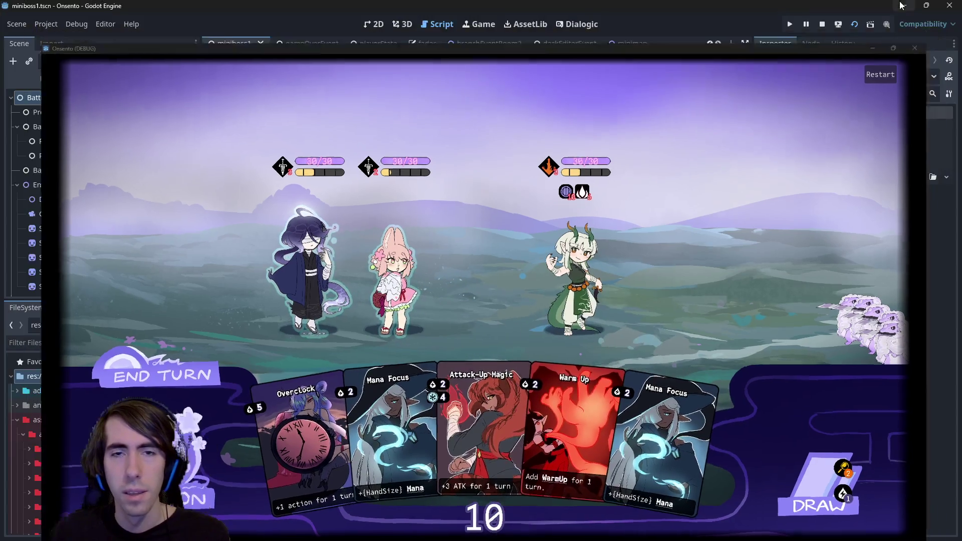
{"action": "left_click", "coordinate": [421, 183]}
{"action": "scroll", "coordinate": [421, 193], "scroll_direction": "up", "scroll_amount": 1}
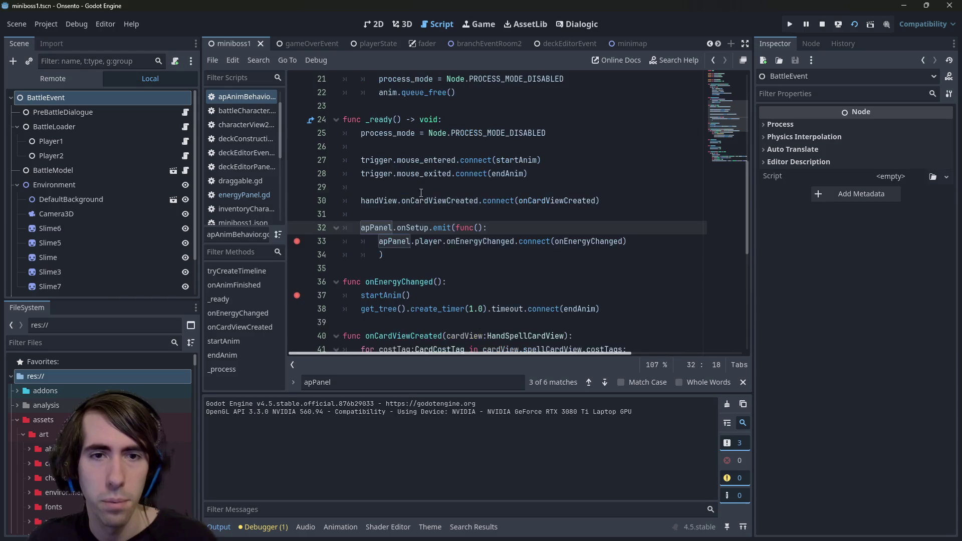
Compare energyPanel.gd's setup emitting onSetup, then return to line 34 of apAnimBehavior.gd.
{"action": "left_click", "coordinate": [416, 228], "text": "ctrl"}
{"action": "double_click", "coordinate": [397, 214]}
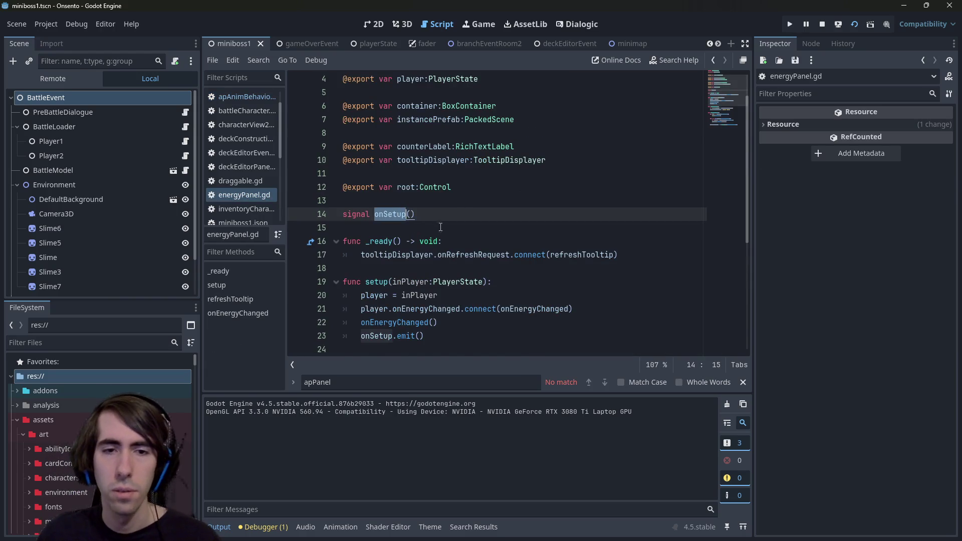
{"action": "scroll", "coordinate": [390, 215], "scroll_direction": "down", "scroll_amount": 2}
{"action": "double_click", "coordinate": [381, 200]}
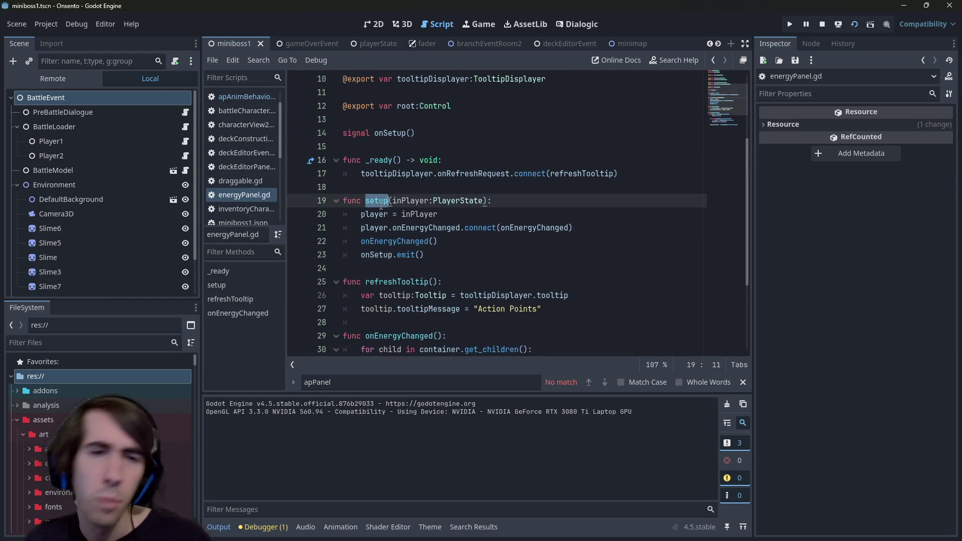
{"action": "key", "text": "alt+Left"}
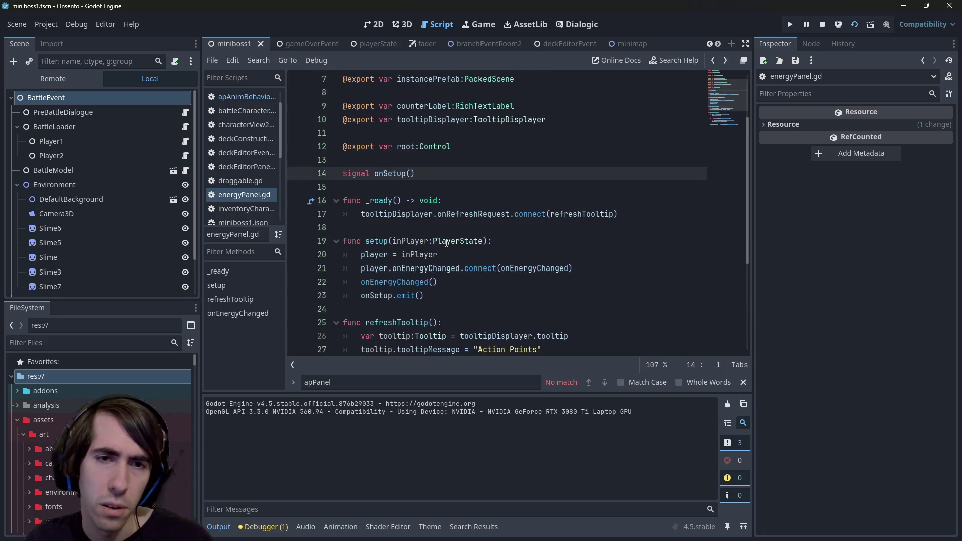
{"action": "key", "text": "alt+Right"}
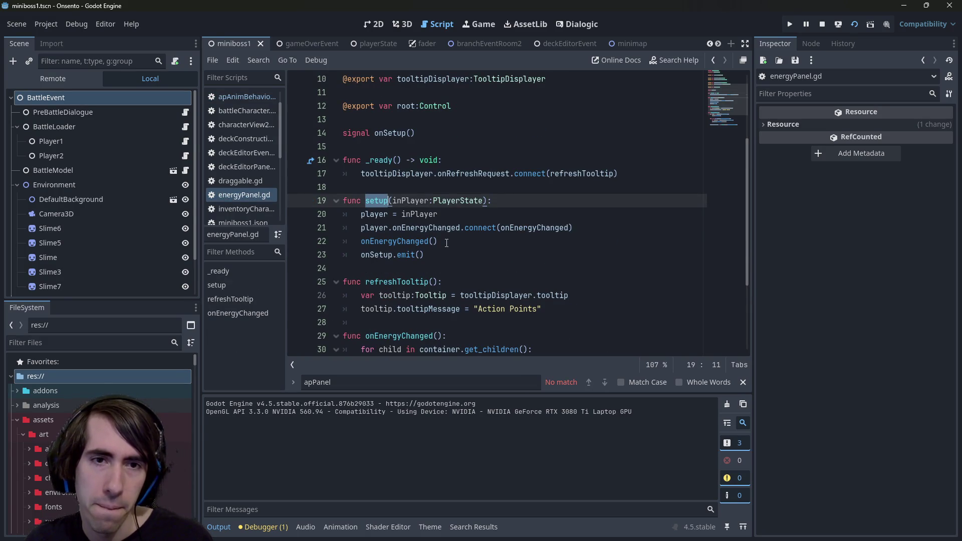
{"action": "key", "text": "alt+Left"}
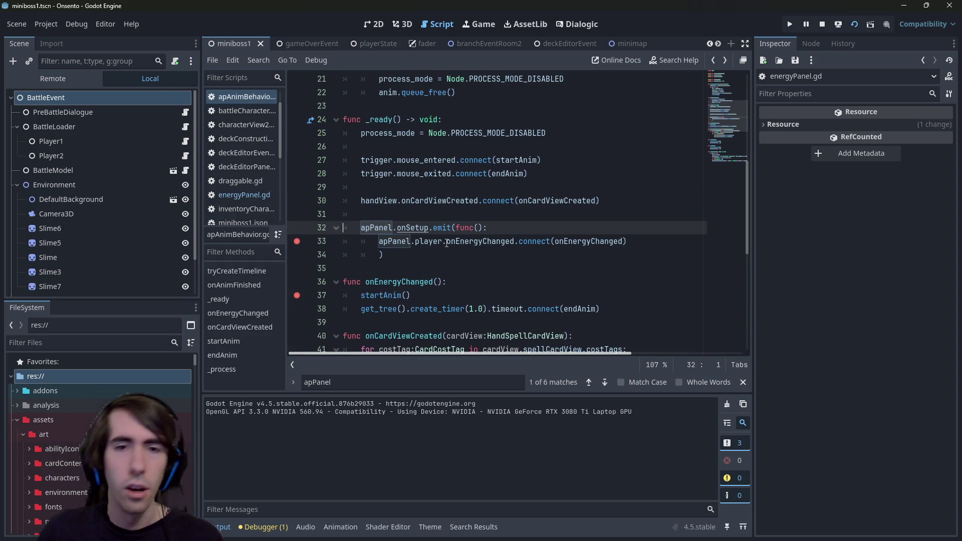
{"action": "left_click", "coordinate": [402, 265]}
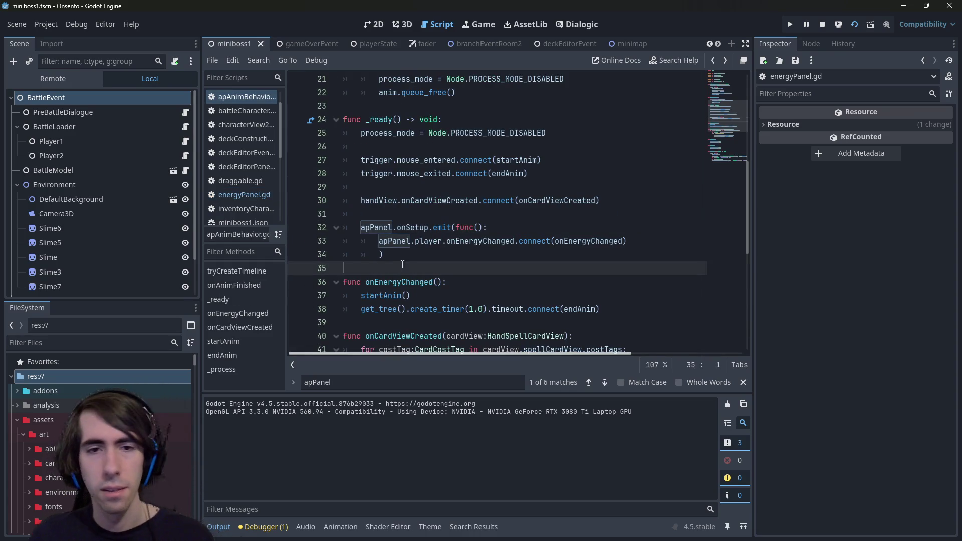
{"action": "left_click", "coordinate": [400, 256]}
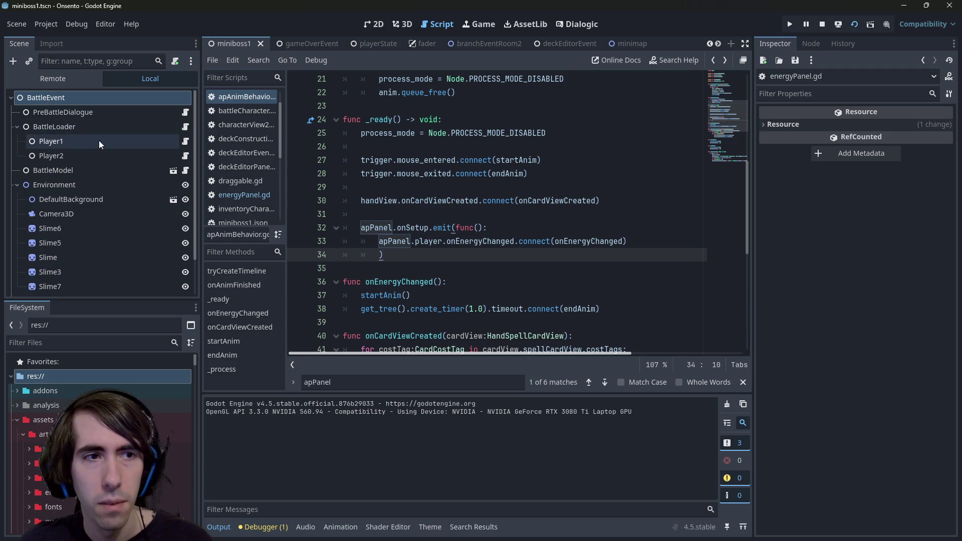
Open the playerView2D.tscn scene via the quick file search.
{"action": "key", "text": "shift+alt+o"}
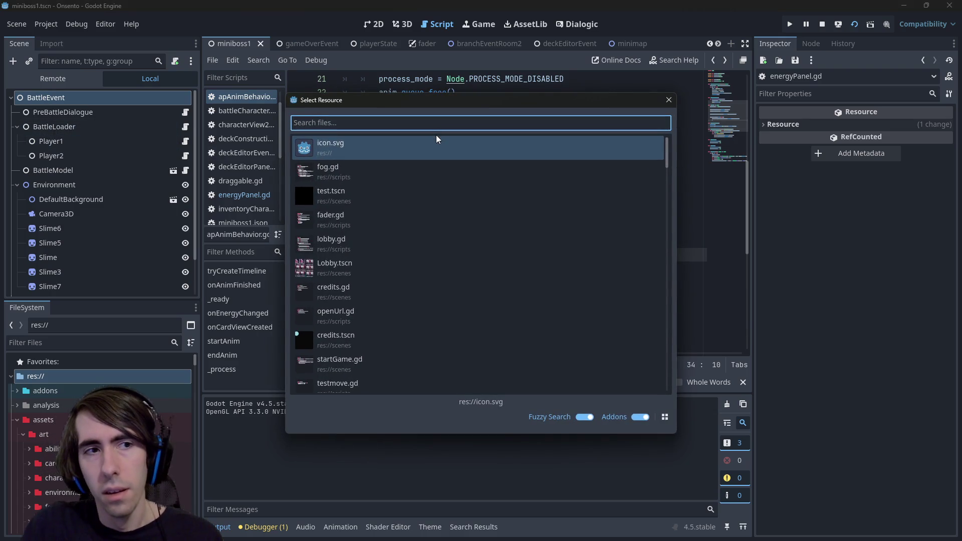
{"action": "type", "text": "playerview"}
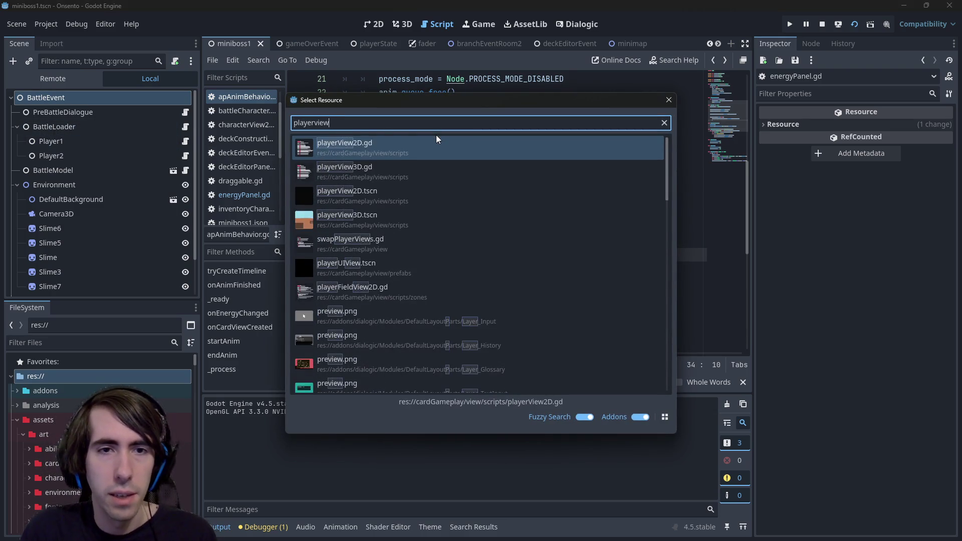
{"action": "key", "text": "Down"}
{"action": "key", "text": "Down"}
{"action": "key", "text": "Return"}
{"action": "scroll", "coordinate": [164, 182], "scroll_direction": "up", "scroll_amount": 5}
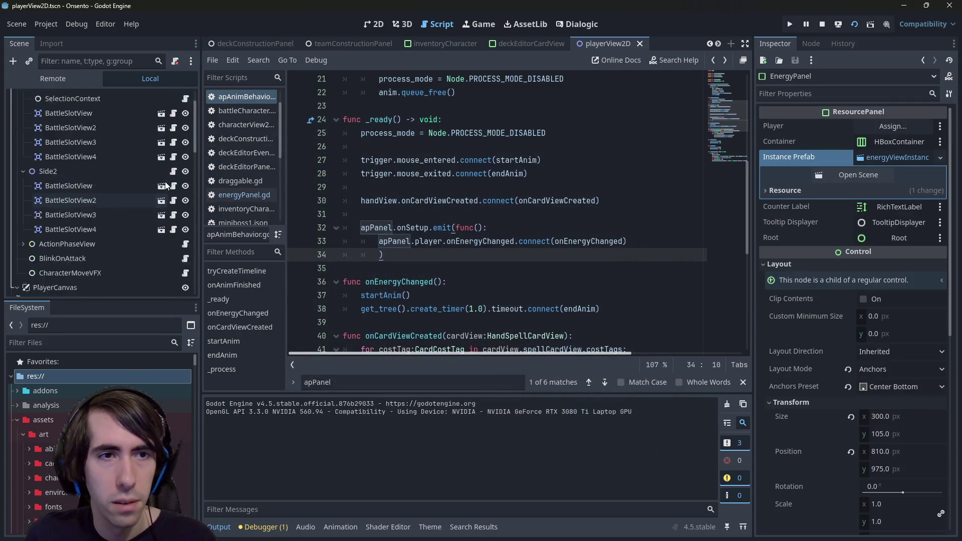
{"action": "scroll", "coordinate": [164, 176], "scroll_direction": "down", "scroll_amount": 4}
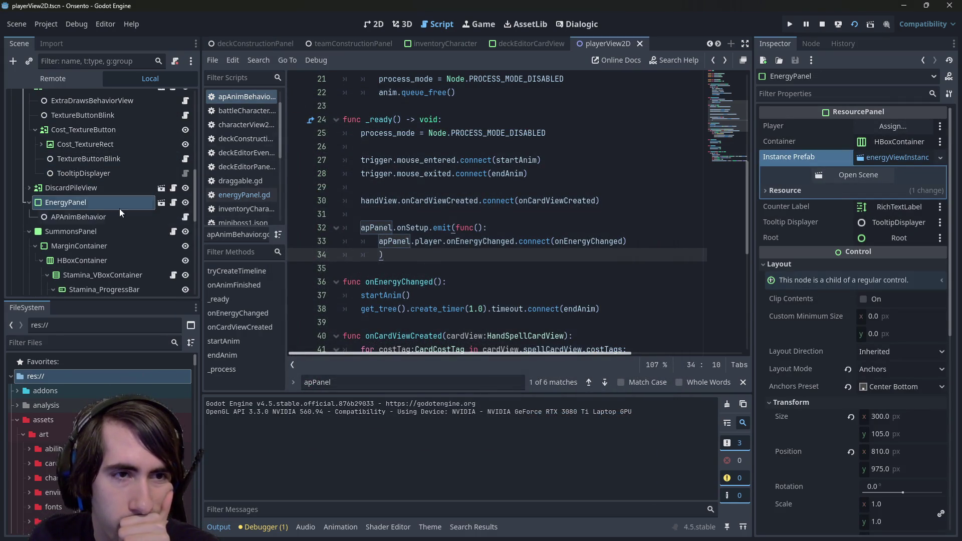
{"action": "scroll", "coordinate": [119, 203], "scroll_direction": "up", "scroll_amount": 5}
Inspect the BattleFieldView and View nodes, noting View's Resource Panel is EnergyPanel, and collapse BattleFieldView.
{"action": "left_click", "coordinate": [77, 106]}
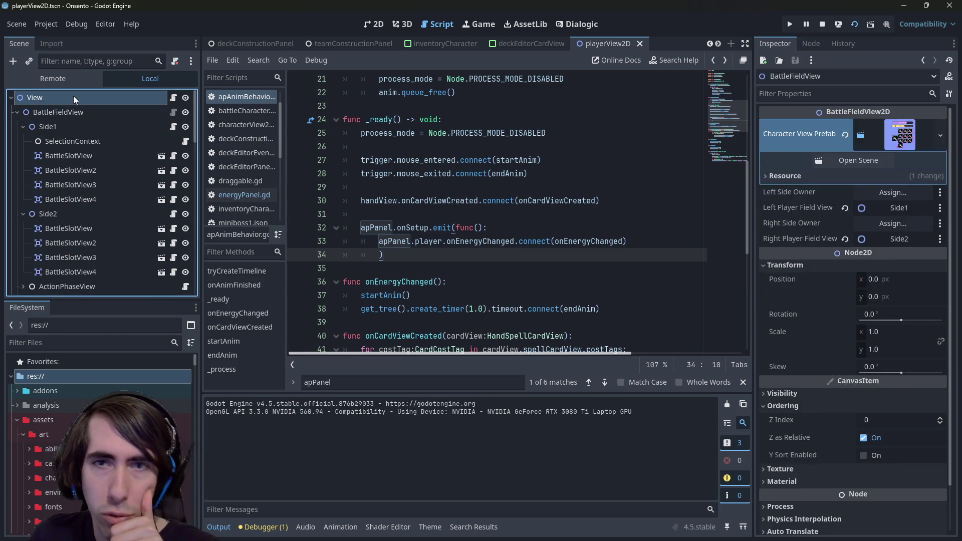
{"action": "left_click", "coordinate": [73, 95]}
{"action": "scroll", "coordinate": [781, 301], "scroll_direction": "down", "scroll_amount": 3}
{"action": "scroll", "coordinate": [791, 312], "scroll_direction": "up", "scroll_amount": 3}
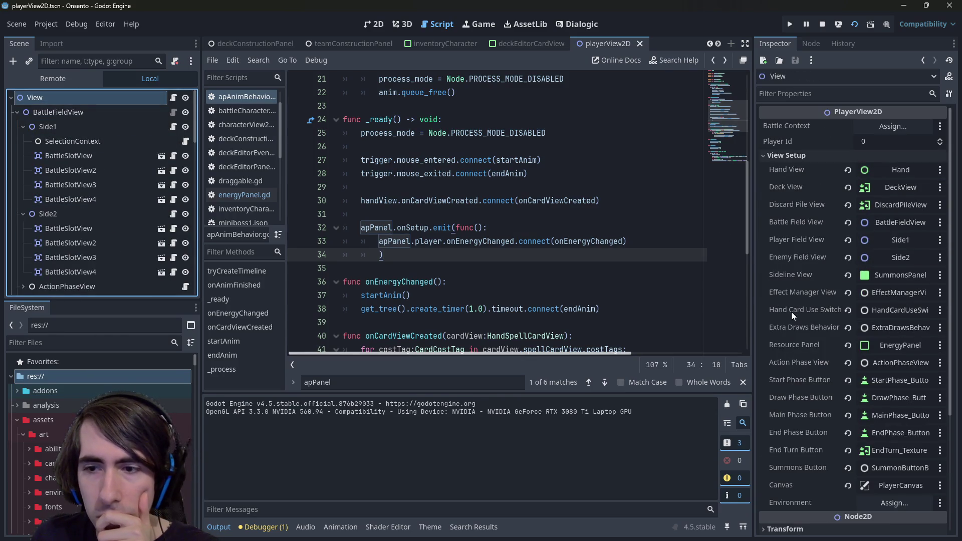
{"action": "left_click", "coordinate": [17, 113]}
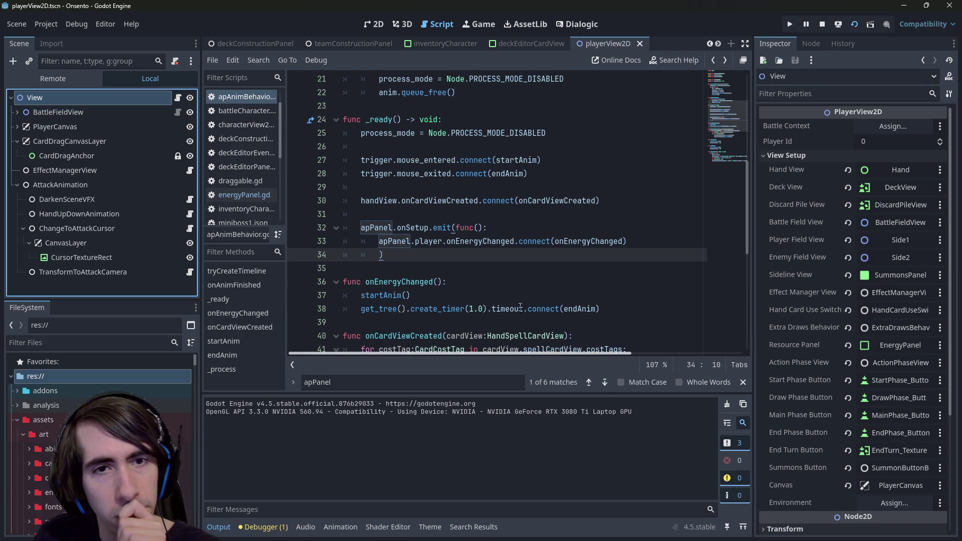
{"action": "scroll", "coordinate": [518, 307], "scroll_direction": "up", "scroll_amount": 2}
{"action": "scroll", "coordinate": [386, 299], "scroll_direction": "down", "scroll_amount": 1}
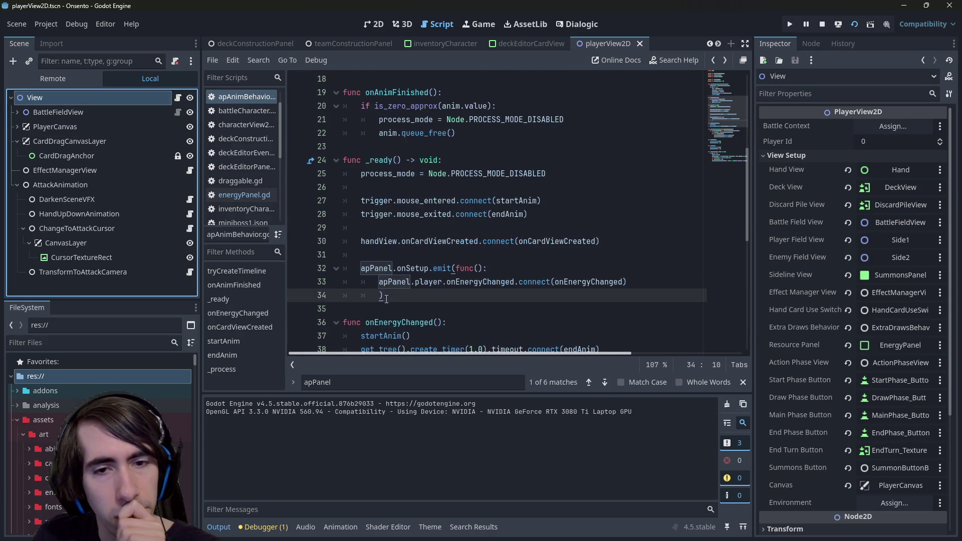
Delete the onSetup signal declaration and its onSetup.emit() call from energyPanel.gd and save.
{"action": "left_click", "coordinate": [415, 268]}
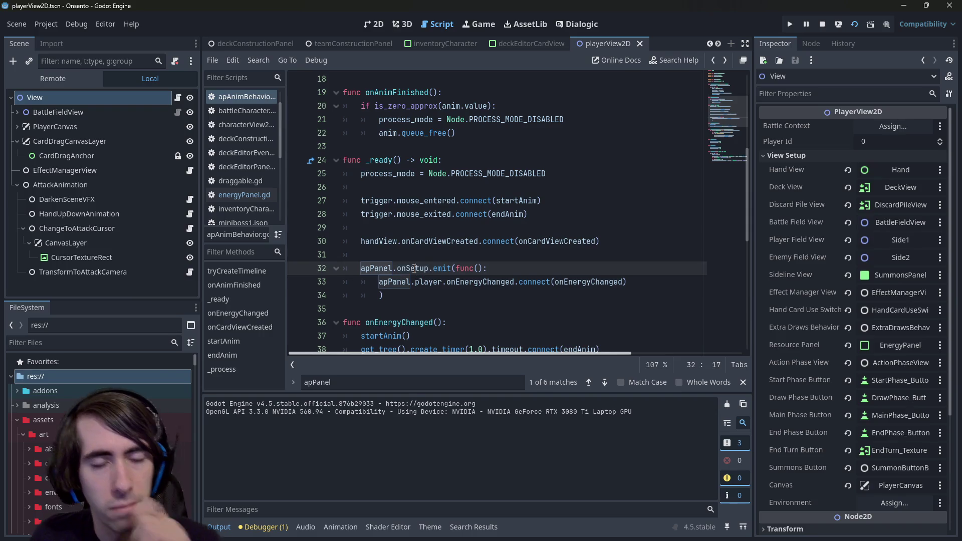
{"action": "left_click", "coordinate": [416, 269], "text": "ctrl"}
{"action": "key", "text": "shift+Up"}
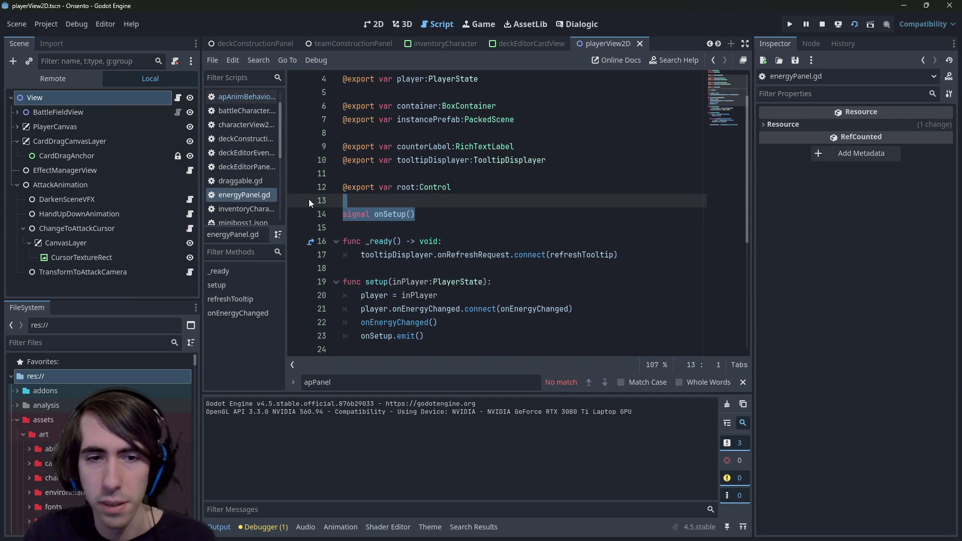
{"action": "key", "text": "BackSpace"}
{"action": "left_click_drag", "start_coordinate": [426, 308], "coordinate": [278, 308]}
{"action": "key", "text": "BackSpace"}
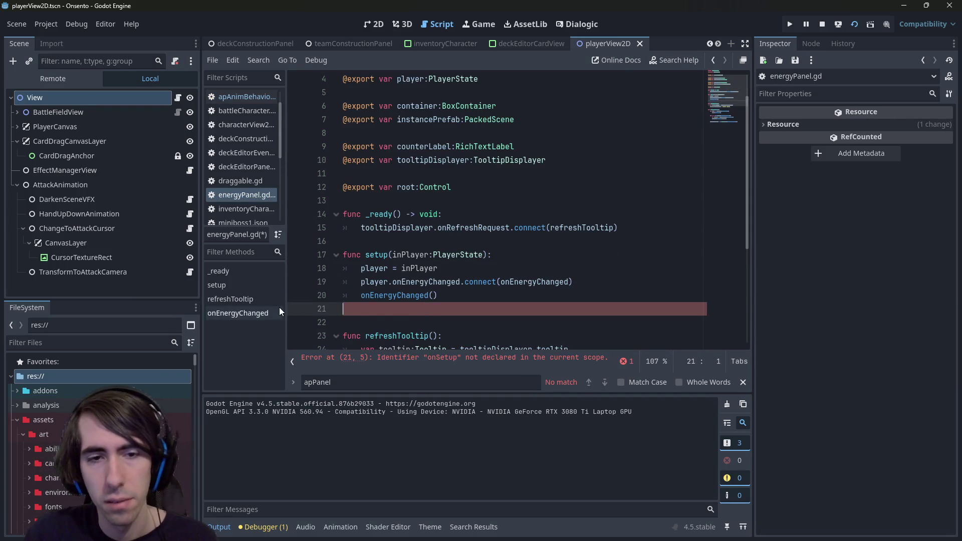
{"action": "key", "text": "BackSpace"}
{"action": "key", "text": "ctrl+s"}
Remove the onSetup wrapper so _ready connects apPanel.player.onEnergyChanged directly on line 32.
{"action": "key", "text": "alt+Left"}
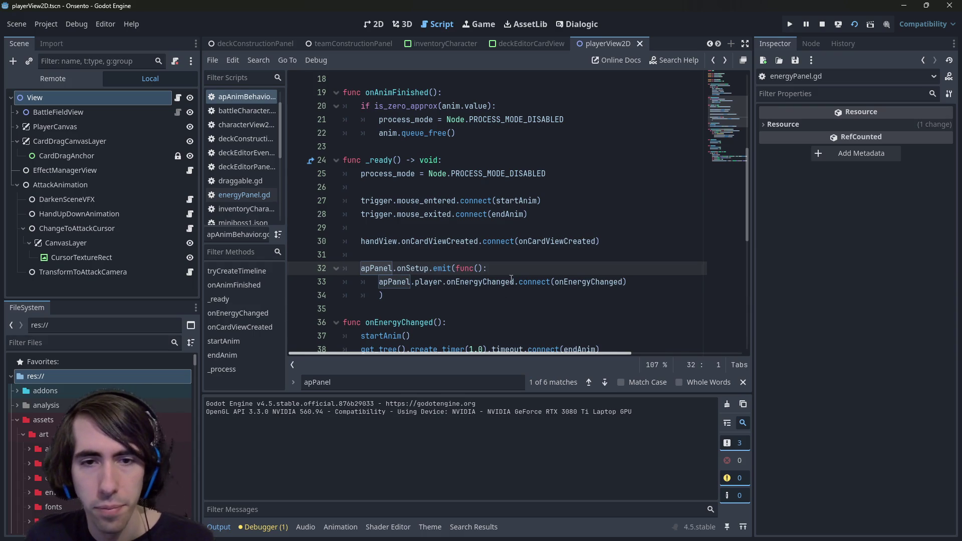
{"action": "left_click_drag", "start_coordinate": [486, 268], "coordinate": [316, 261]}
{"action": "key", "text": "BackSpace"}
{"action": "key", "text": "Down"}
{"action": "key", "text": "Down"}
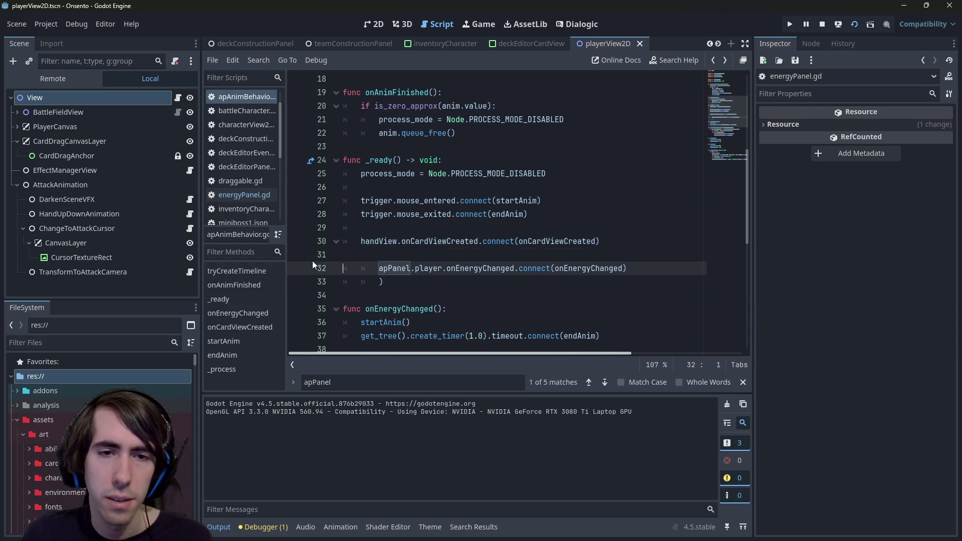
{"action": "key", "text": "End"}
{"action": "key", "text": "BackSpace"}
{"action": "key", "text": "BackSpace"}
{"action": "key", "text": "BackSpace"}
{"action": "key", "text": "Home"}
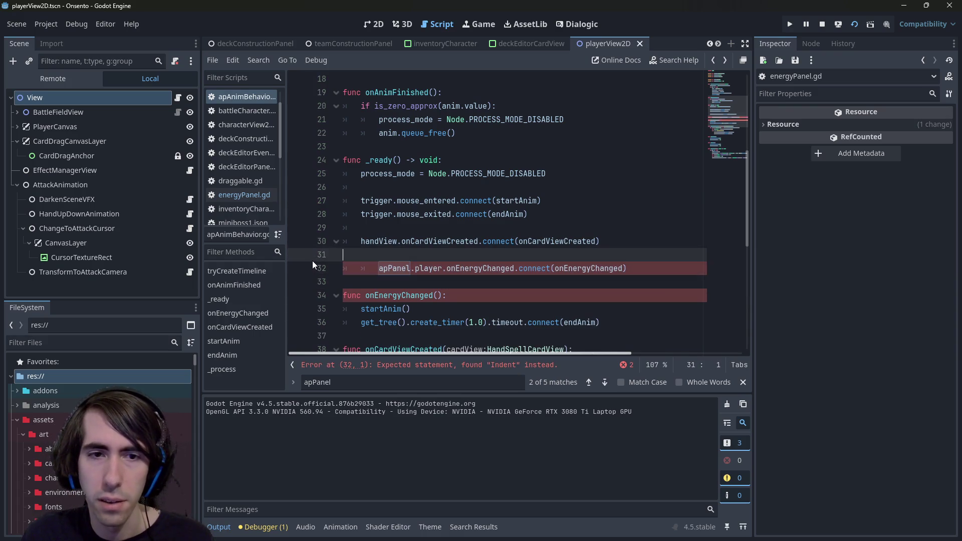
{"action": "key", "text": "shift+Tab"}
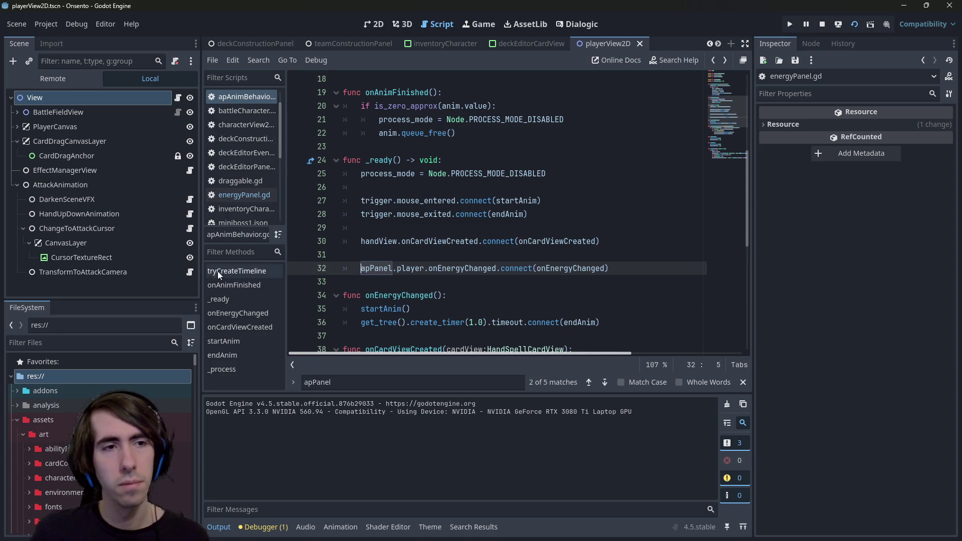
Glance at tryCreateTimeline, return to line 31 in _ready, and stop the running game.
{"action": "left_click", "coordinate": [270, 270]}
{"action": "scroll", "coordinate": [390, 270], "scroll_direction": "down", "scroll_amount": 3}
{"action": "left_click", "coordinate": [390, 259]}
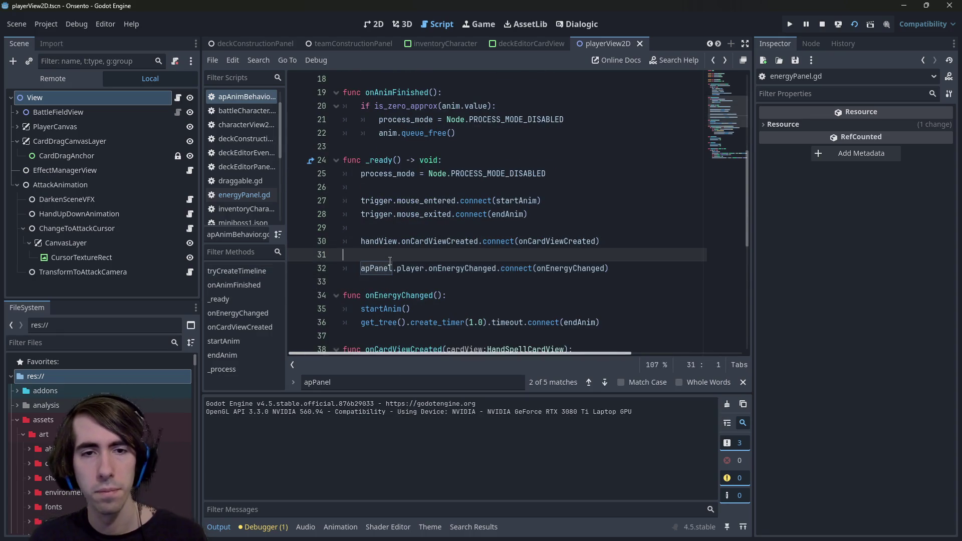
{"action": "left_click", "coordinate": [821, 24]}
Run the miniboss1 scene with F6, hitting a Nil 'onEnergyChanged' error at apAnimBehavior.gd line 32.
{"action": "scroll", "coordinate": [337, 44], "scroll_direction": "down", "scroll_amount": 1}
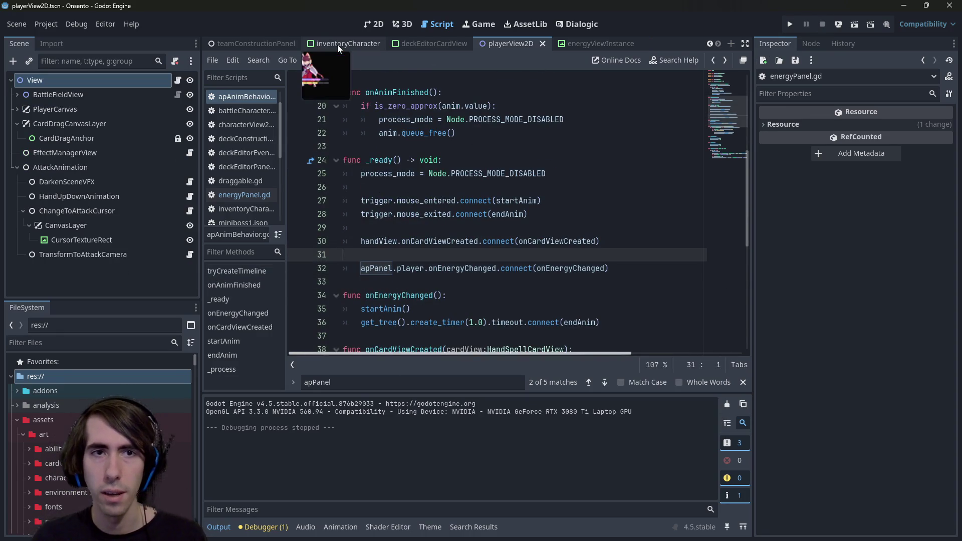
{"action": "scroll", "coordinate": [352, 44], "scroll_direction": "up", "scroll_amount": 4}
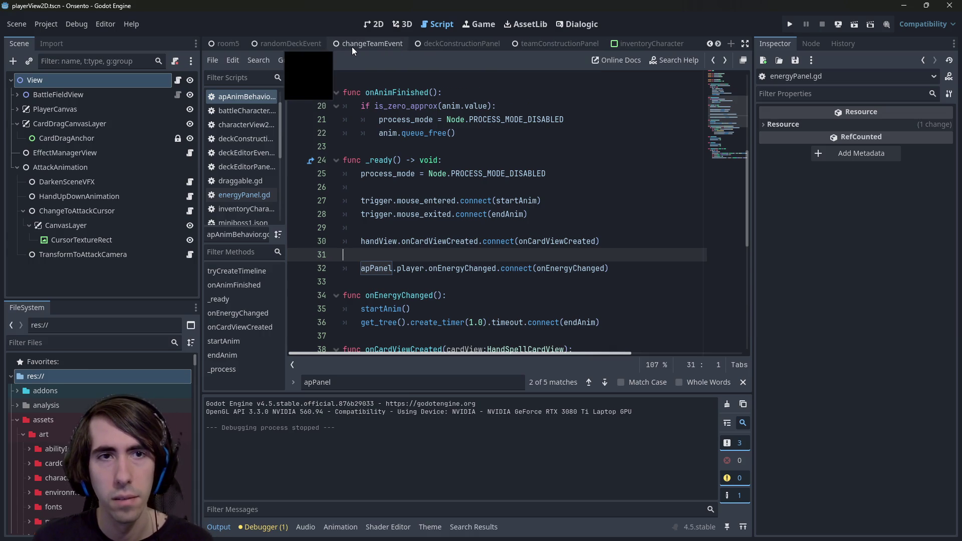
{"action": "scroll", "coordinate": [300, 44], "scroll_direction": "down", "scroll_amount": 1}
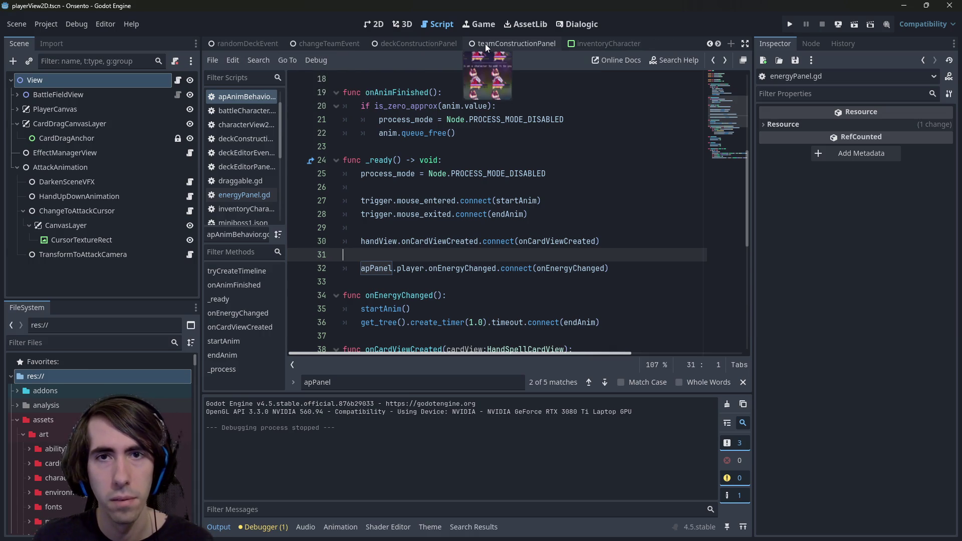
{"action": "scroll", "coordinate": [479, 44], "scroll_direction": "down", "scroll_amount": 5}
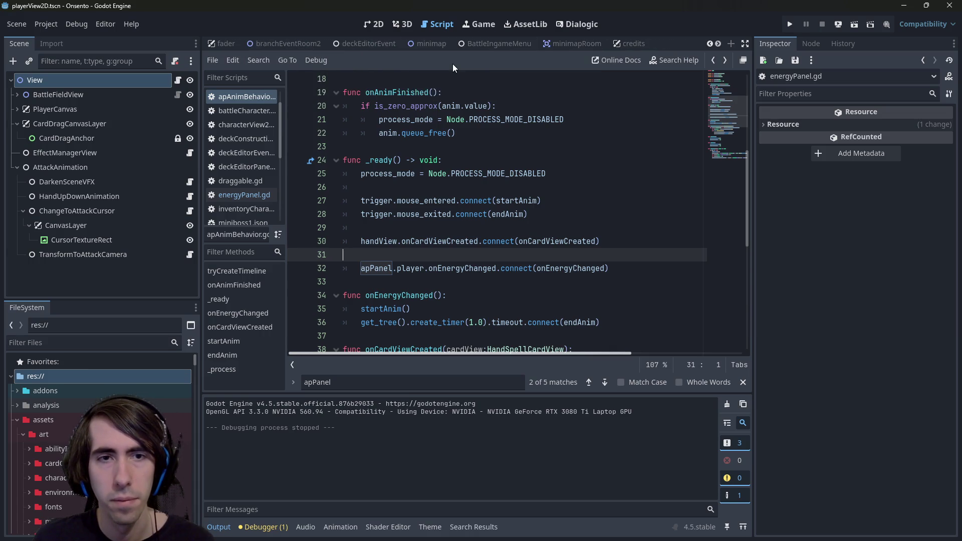
{"action": "scroll", "coordinate": [409, 46], "scroll_direction": "up", "scroll_amount": 2}
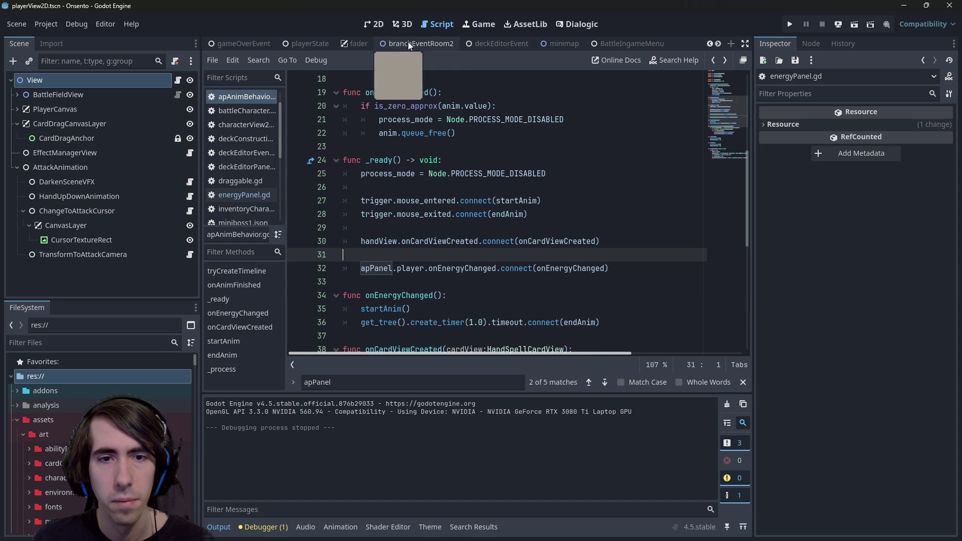
{"action": "scroll", "coordinate": [407, 41], "scroll_direction": "up", "scroll_amount": 2}
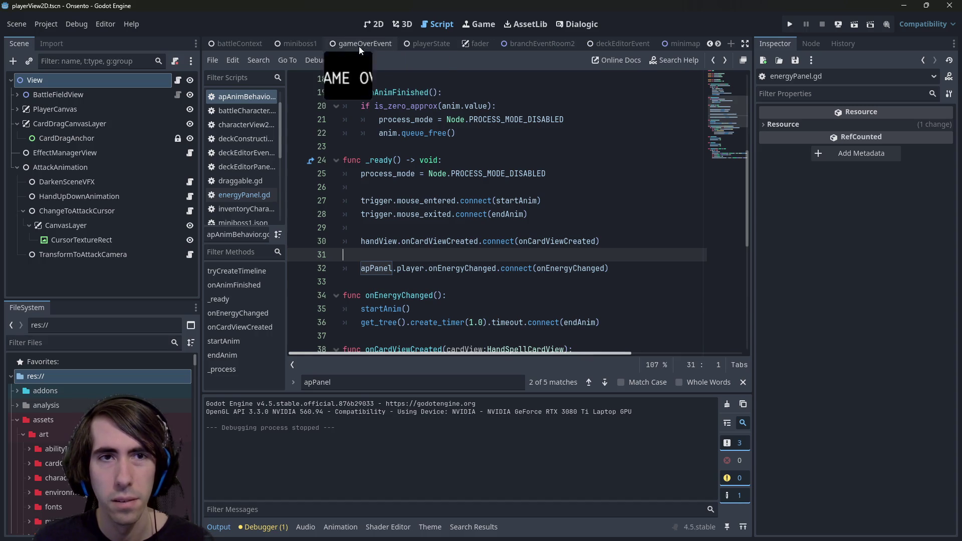
{"action": "left_click", "coordinate": [312, 44]}
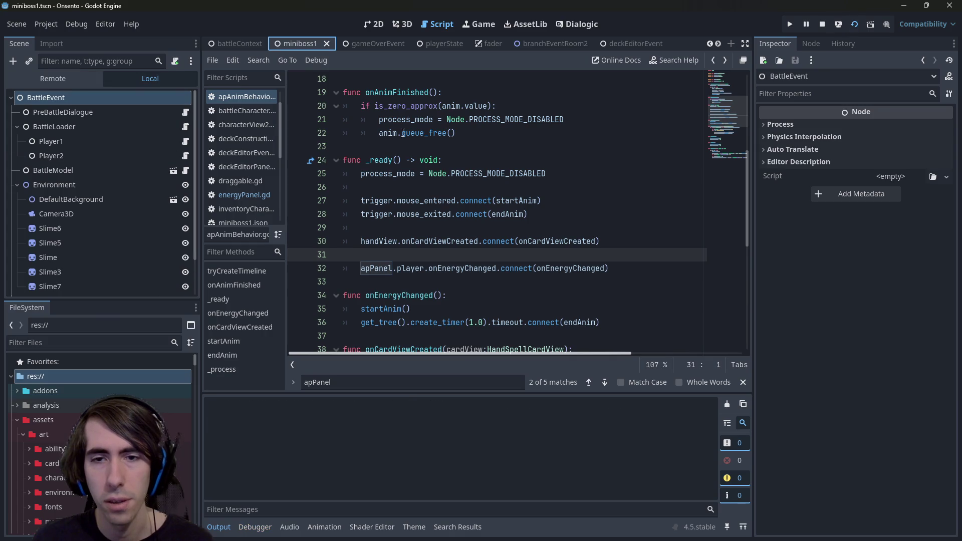
{"action": "mouse_move", "coordinate": [393, 136]}
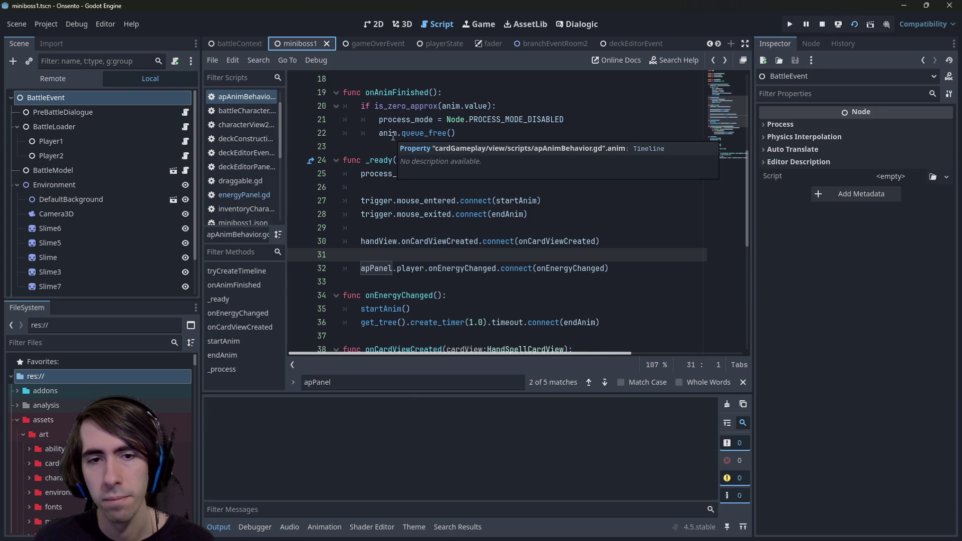
{"action": "key", "text": "F6"}
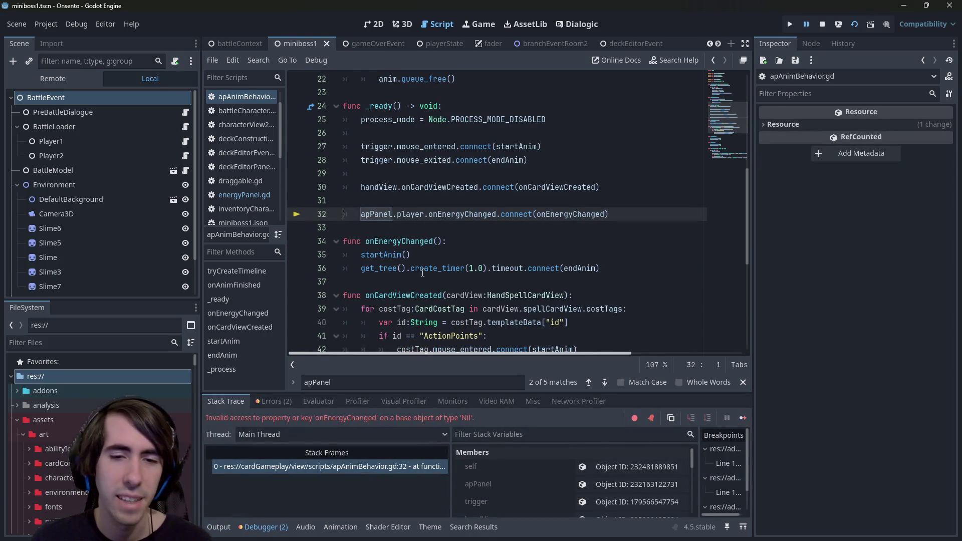
Stop the crashed run, undo the direct connection, and restore onSetup's signal and emit in energyPanel.gd.
{"action": "left_click", "coordinate": [822, 25]}
{"action": "key", "text": "ctrl+z"}
{"action": "key", "text": "ctrl+z"}
{"action": "key", "text": "ctrl+z"}
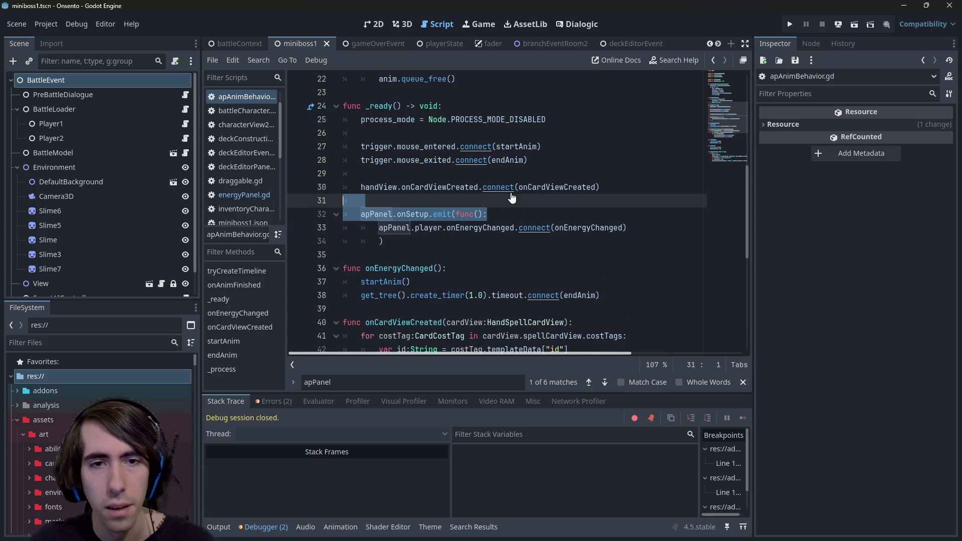
{"action": "key", "text": "ctrl+z"}
{"action": "key", "text": "ctrl+z"}
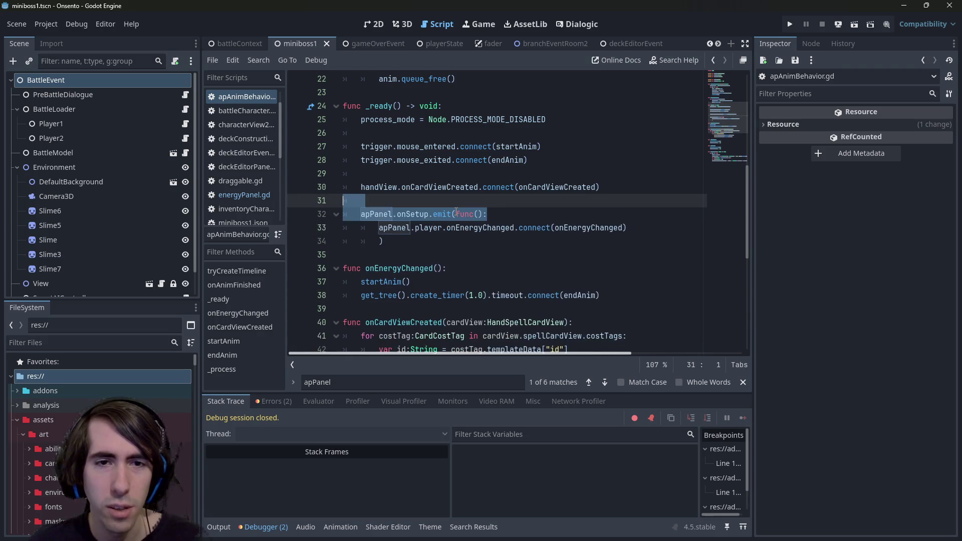
{"action": "left_click", "coordinate": [414, 207]}
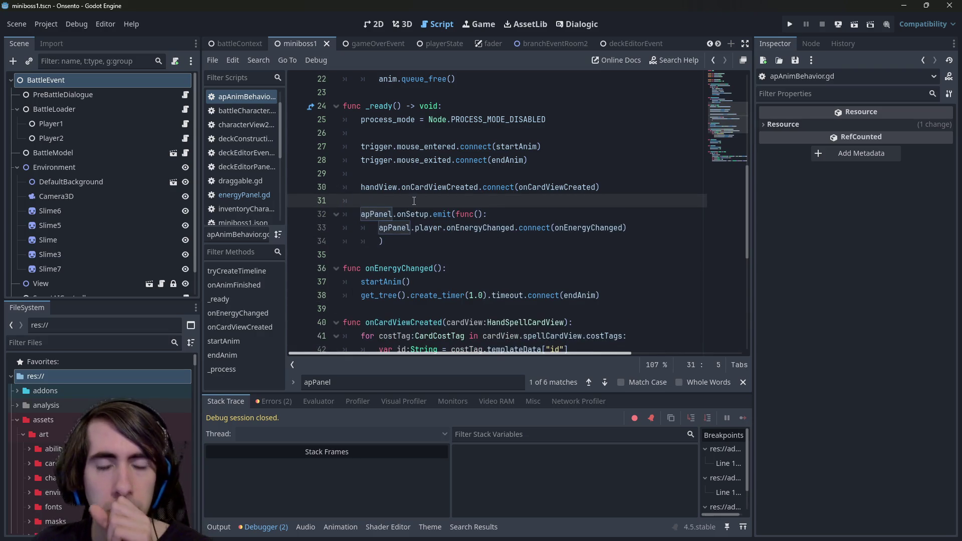
{"action": "left_click", "coordinate": [418, 216]}
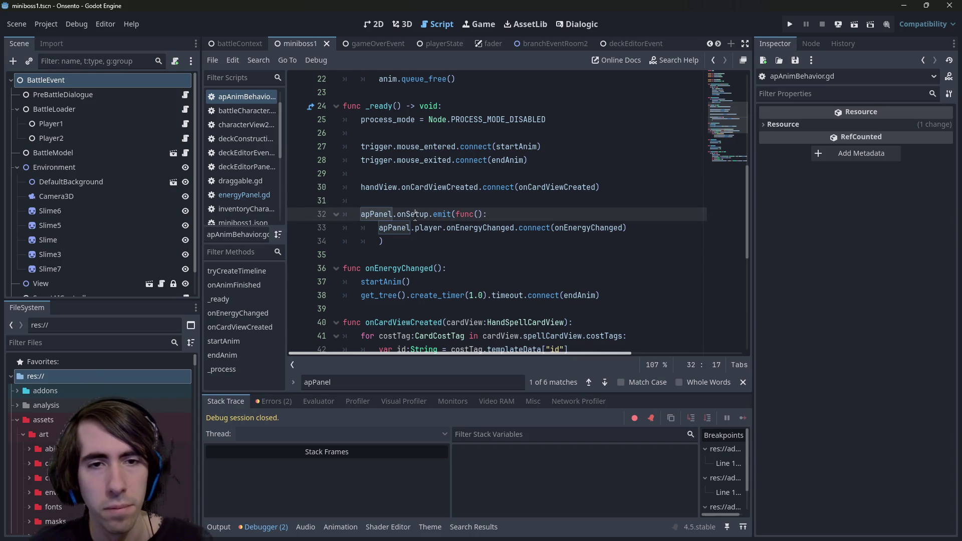
{"action": "left_click", "coordinate": [371, 215], "text": "ctrl"}
{"action": "left_click", "coordinate": [461, 113], "text": "ctrl"}
{"action": "key", "text": "ctrl+y"}
{"action": "key", "text": "ctrl+y"}
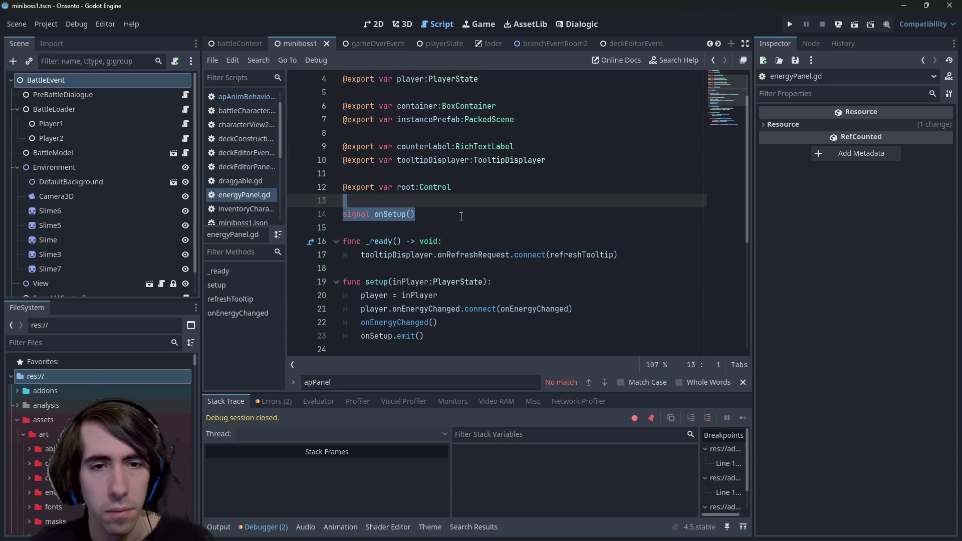
Add breakpoints on the onSetup emit line in energyPanel.gd and line 33 of apAnimBehavior.gd.
{"action": "scroll", "coordinate": [455, 279], "scroll_direction": "down", "scroll_amount": 1}
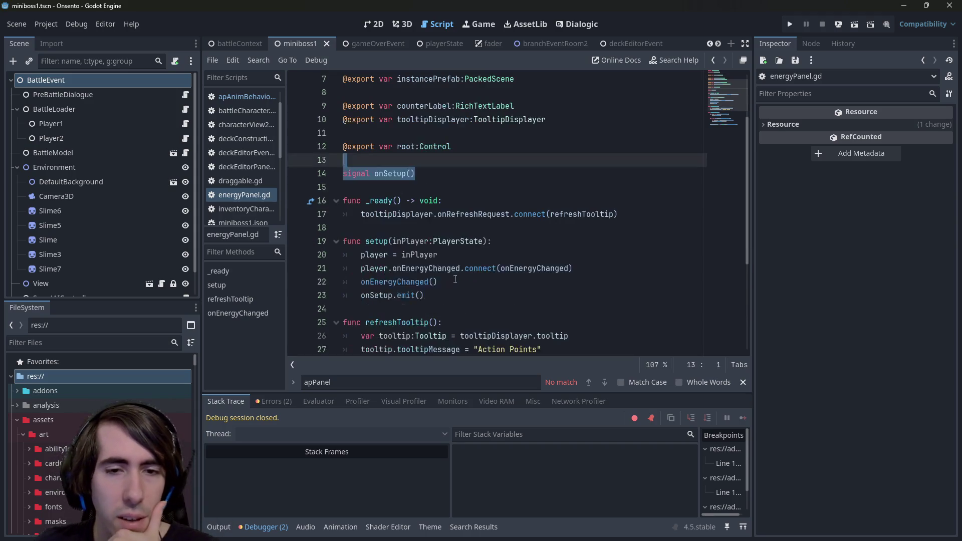
{"action": "left_click_drag", "start_coordinate": [382, 286], "coordinate": [377, 295]}
{"action": "double_click", "coordinate": [376, 295]}
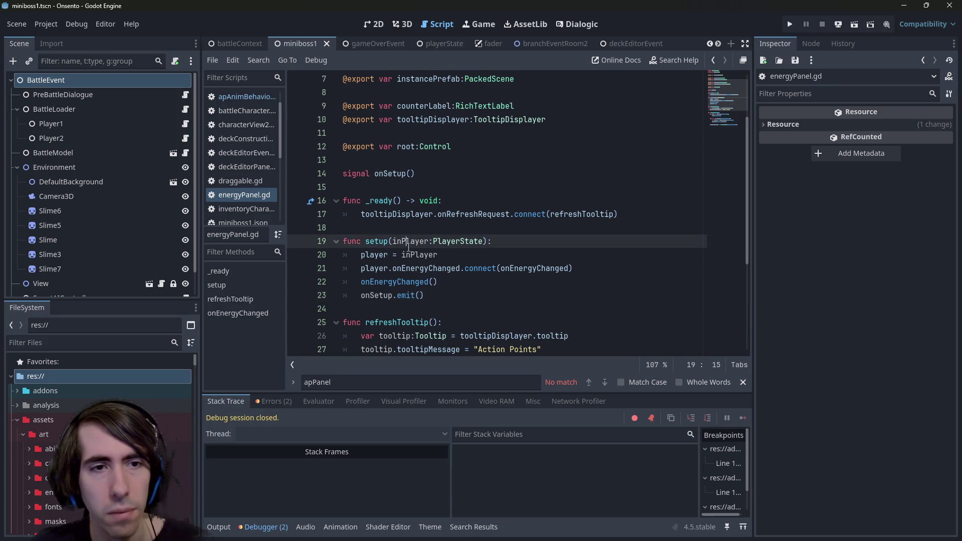
{"action": "left_click", "coordinate": [374, 295]}
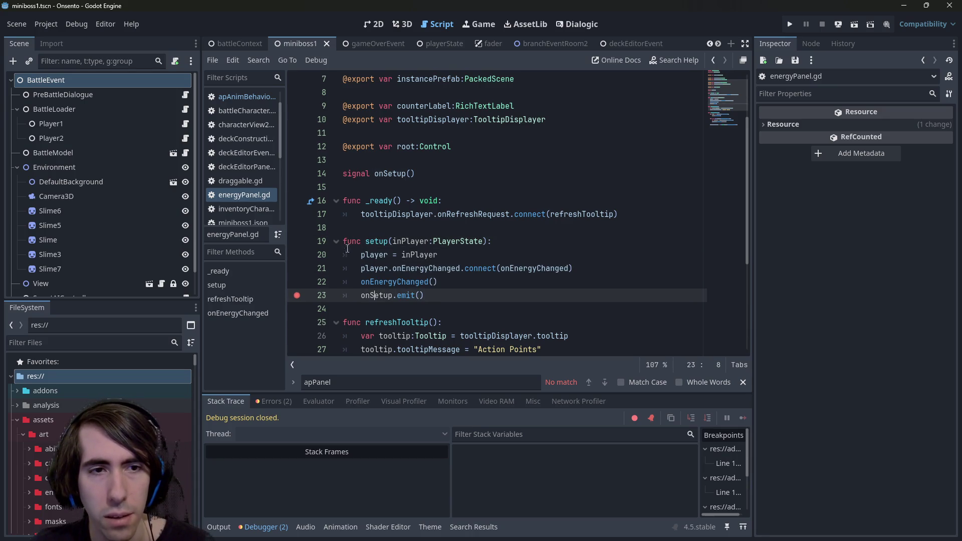
{"action": "left_click", "coordinate": [480, 202]}
{"action": "key", "text": "alt+Left"}
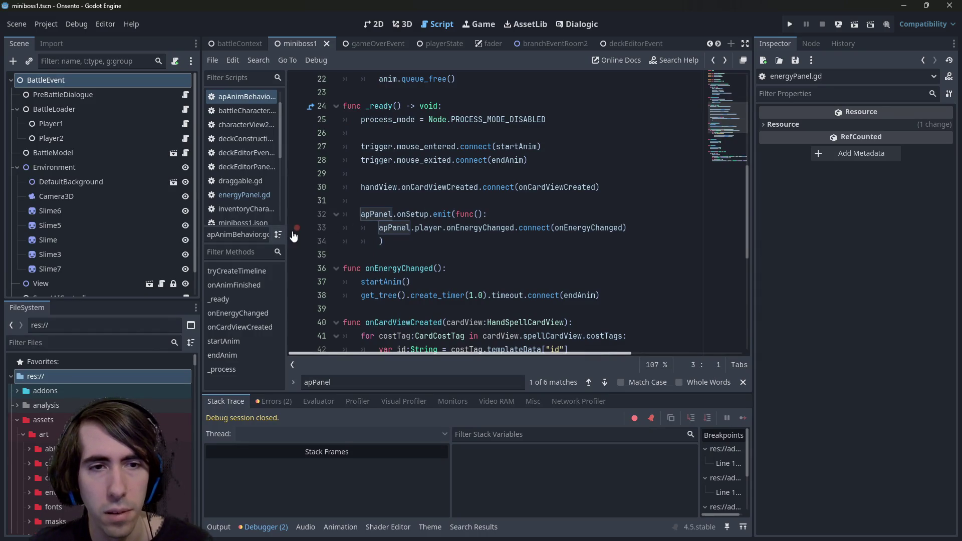
{"action": "left_click", "coordinate": [441, 206]}
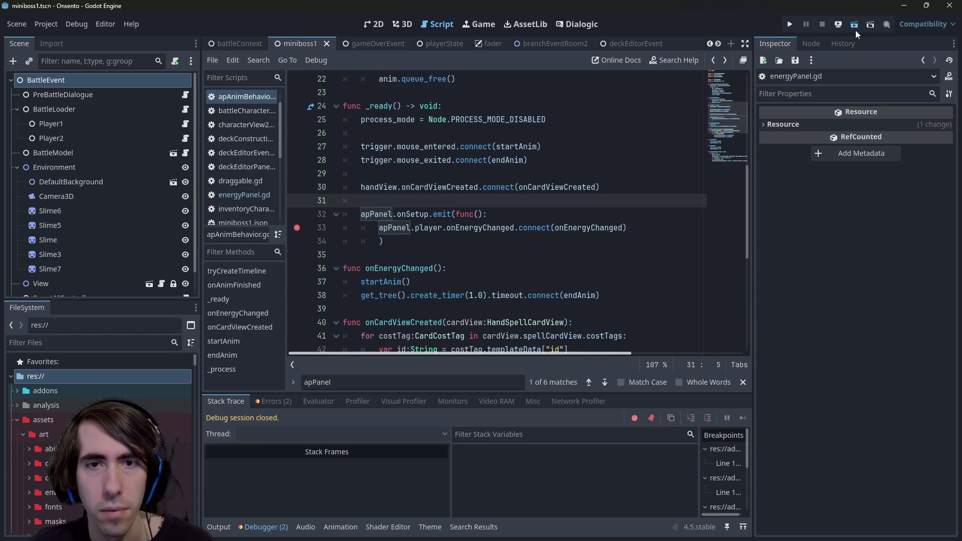
Run the scene and continue past the apAnimBehavior line 32 and energyPanel line 23 breakpoints.
{"action": "left_click", "coordinate": [855, 30]}
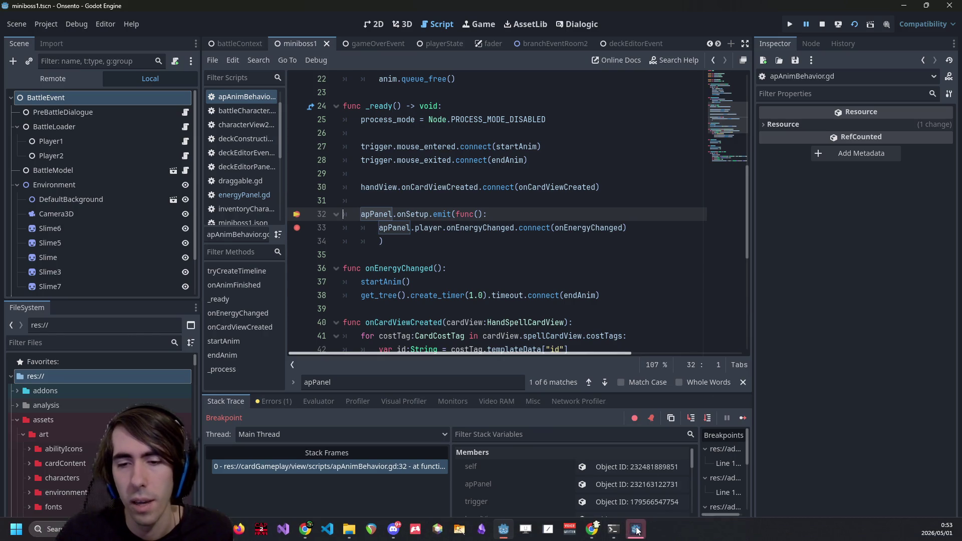
{"action": "left_click", "coordinate": [636, 530]}
{"action": "left_click", "coordinate": [636, 531]}
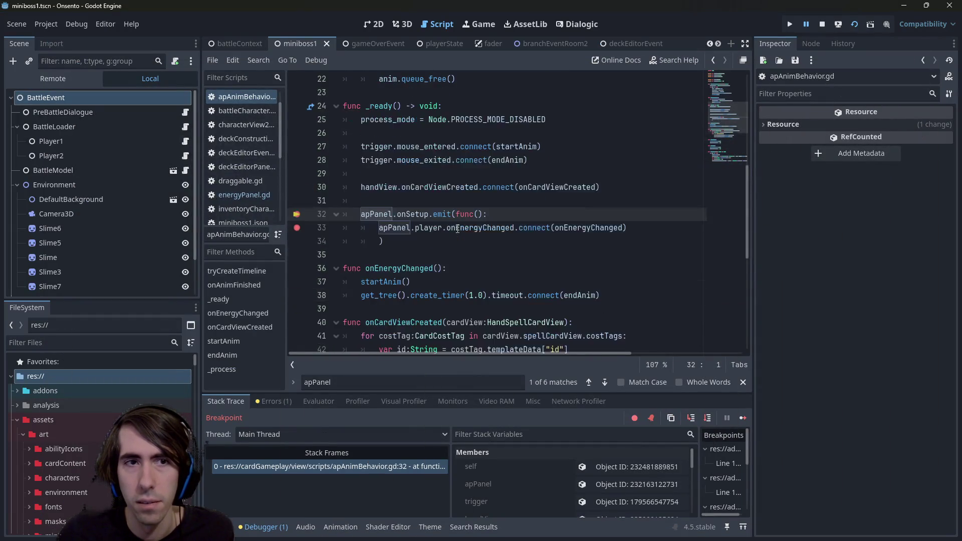
{"action": "scroll", "coordinate": [569, 256], "scroll_direction": "up", "scroll_amount": 1}
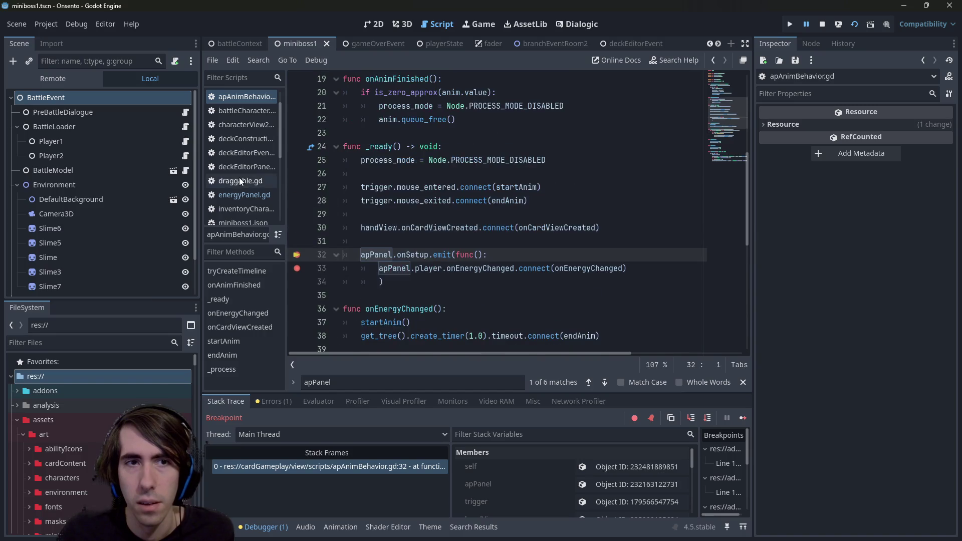
{"action": "left_click", "coordinate": [743, 418]}
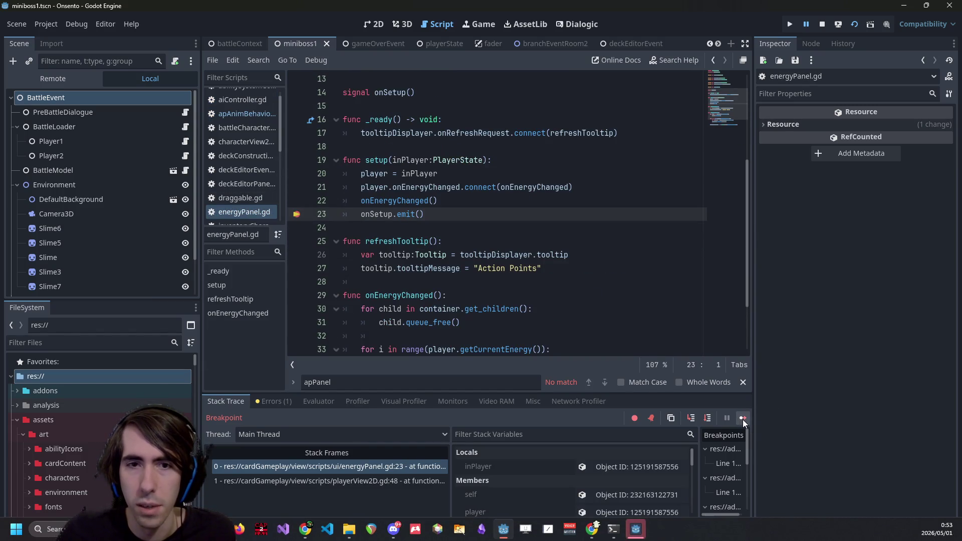
{"action": "left_click", "coordinate": [742, 418]}
Highlight onSetup on energyPanel.gd line 23, then on apAnimBehavior.gd line 32.
{"action": "double_click", "coordinate": [378, 217]}
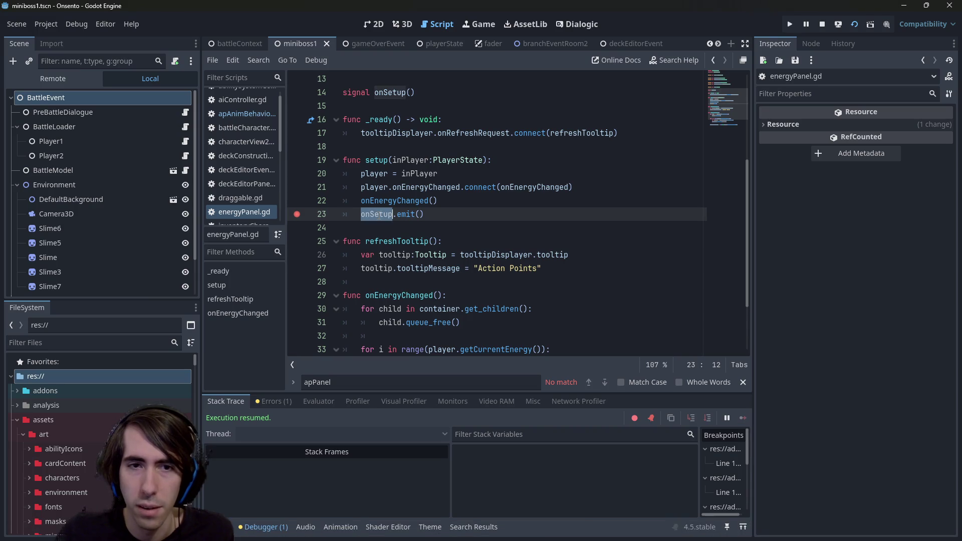
{"action": "scroll", "coordinate": [378, 215], "scroll_direction": "up", "scroll_amount": 2}
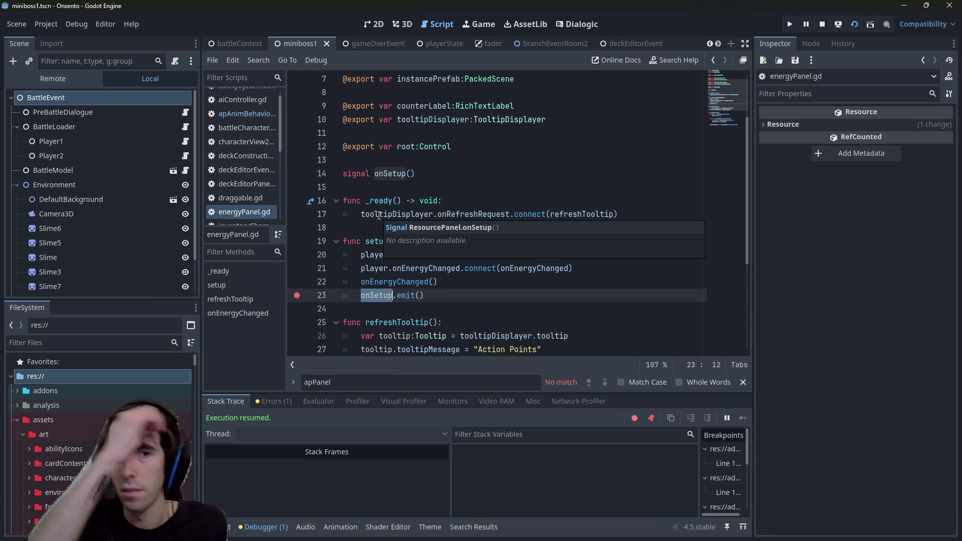
{"action": "left_click", "coordinate": [225, 116]}
{"action": "double_click", "coordinate": [417, 254]}
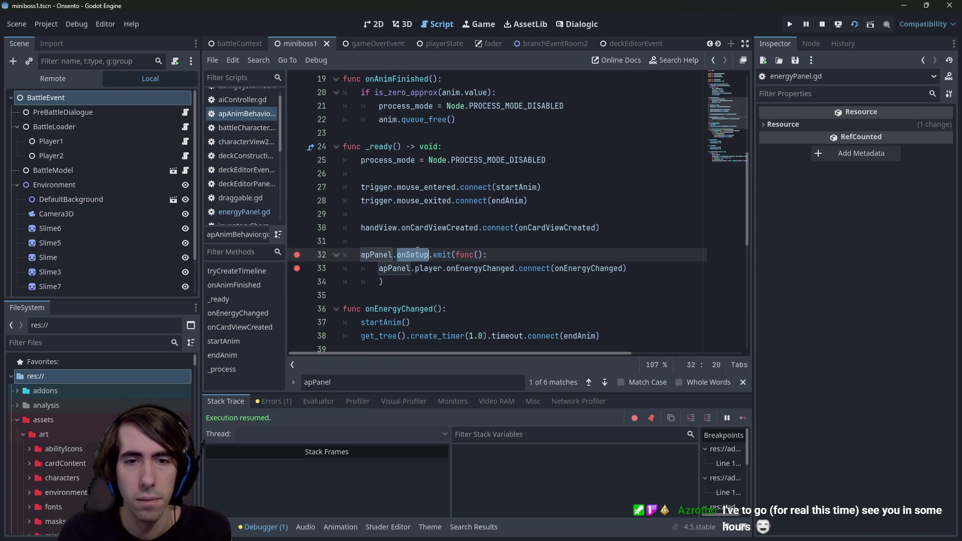
Replace emit with connect on line 32 so apAnimBehavior connects to apPanel.onSetup.
{"action": "double_click", "coordinate": [445, 250]}
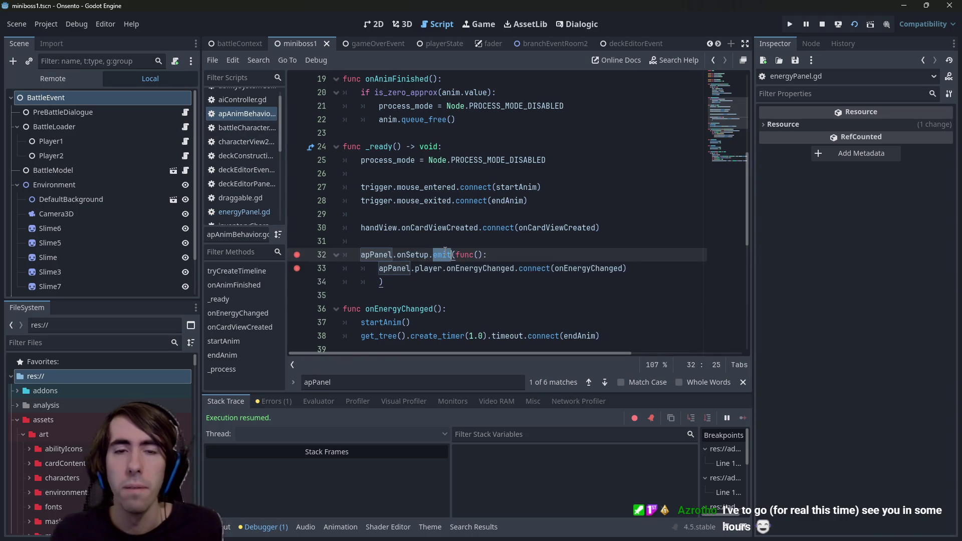
{"action": "type", "text": "con"}
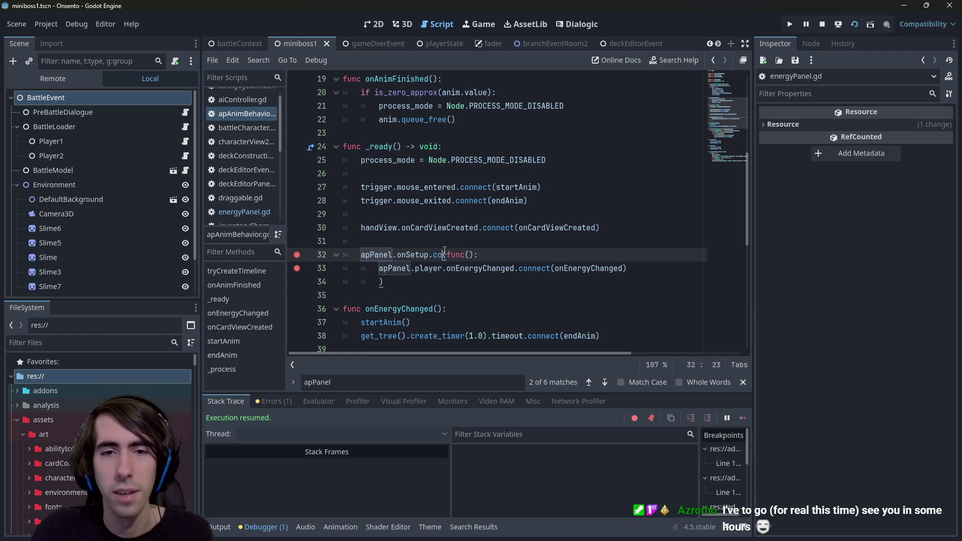
{"action": "key", "text": "Return"}
Stop the game, rerun it, clear the onSetup breakpoints, and stop the debug session.
{"action": "left_click", "coordinate": [822, 25]}
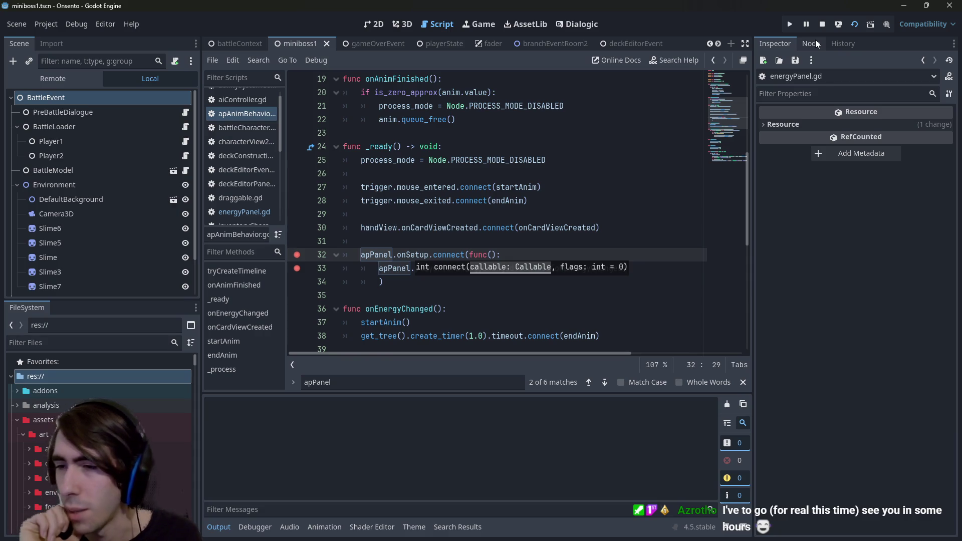
{"action": "key", "text": "F5"}
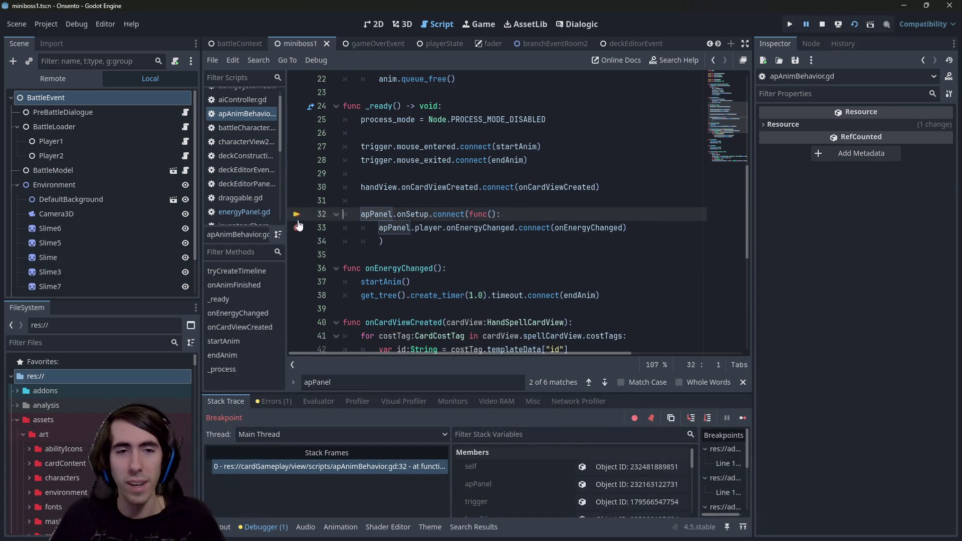
{"action": "left_click", "coordinate": [298, 225]}
{"action": "left_click", "coordinate": [822, 24]}
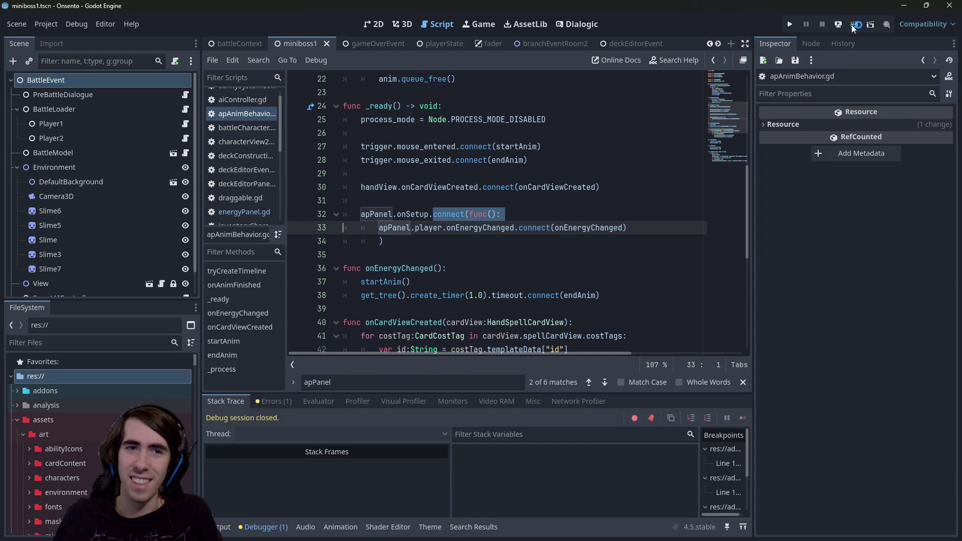
Run past the breakpoint, play Mana Focus on the pink bunny (AP 10 to 8), and close the game.
{"action": "left_click", "coordinate": [853, 26]}
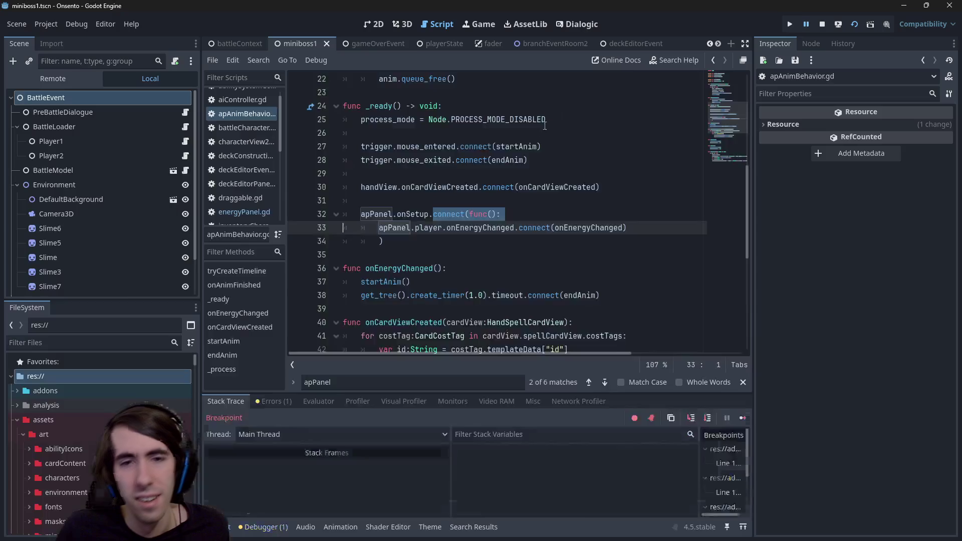
{"action": "left_click", "coordinate": [744, 418]}
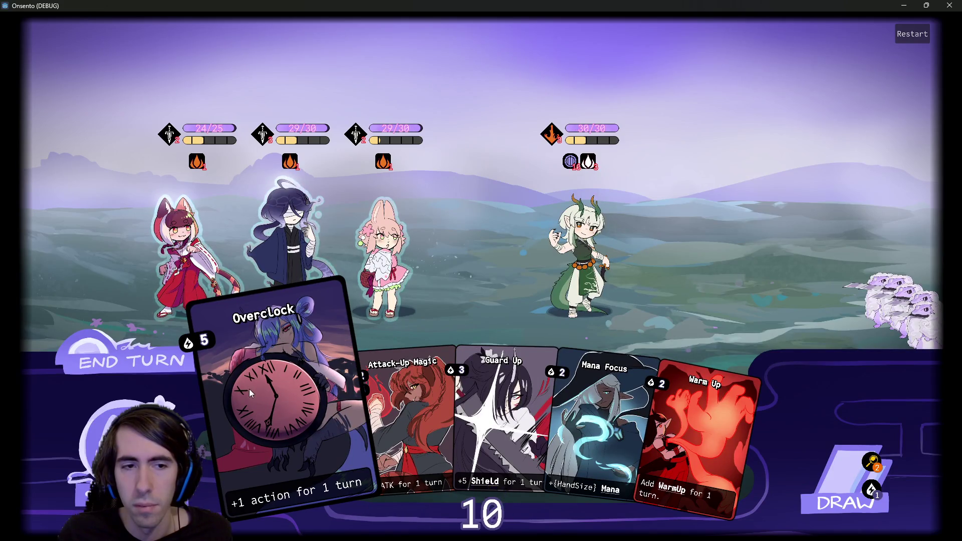
{"action": "mouse_move", "coordinate": [313, 351]}
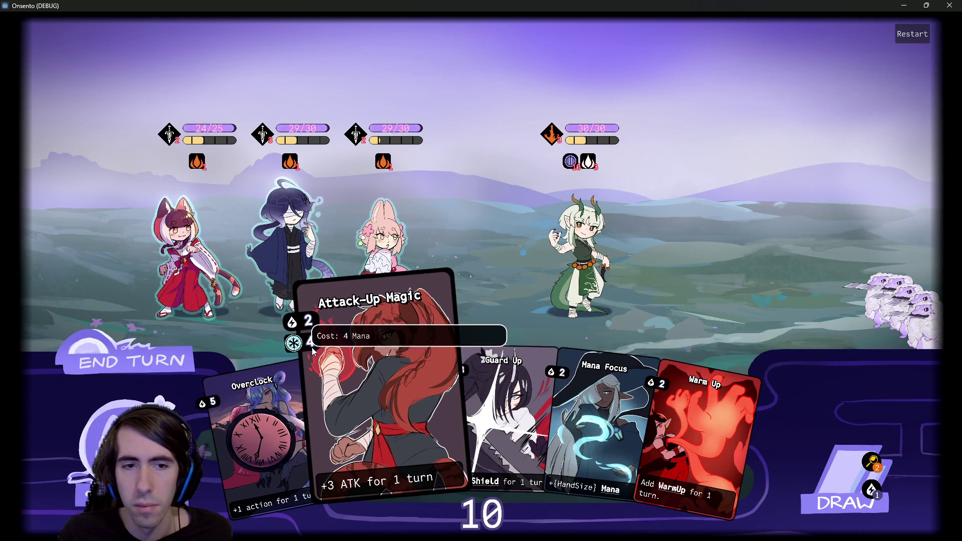
{"action": "mouse_move", "coordinate": [316, 319]}
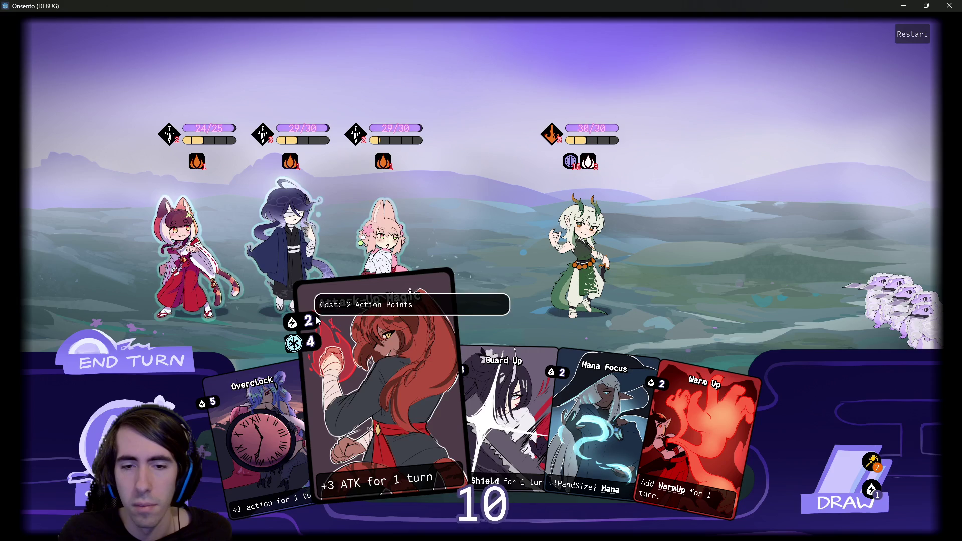
{"action": "left_click_drag", "start_coordinate": [591, 404], "coordinate": [421, 275]}
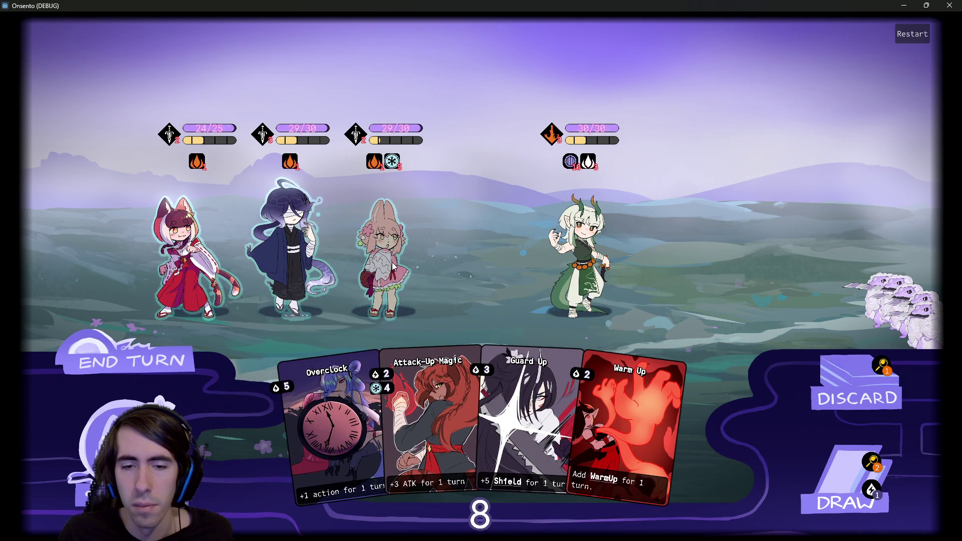
{"action": "left_click", "coordinate": [949, 5]}
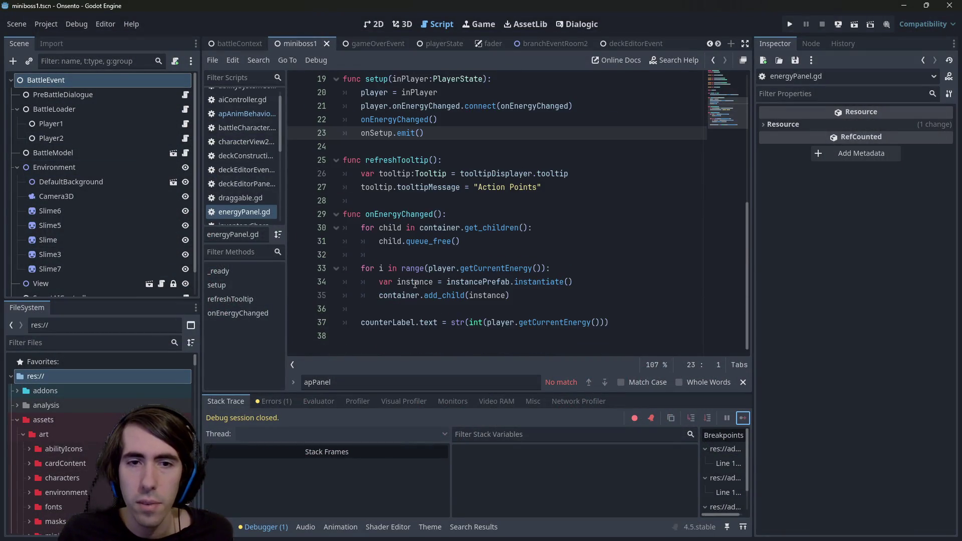
Make the line 38 create_timer delay in apAnimBehavior.gd 0.1, then run the battle scene.
{"action": "left_click", "coordinate": [235, 118]}
{"action": "scroll", "coordinate": [473, 215], "scroll_direction": "down", "scroll_amount": 2}
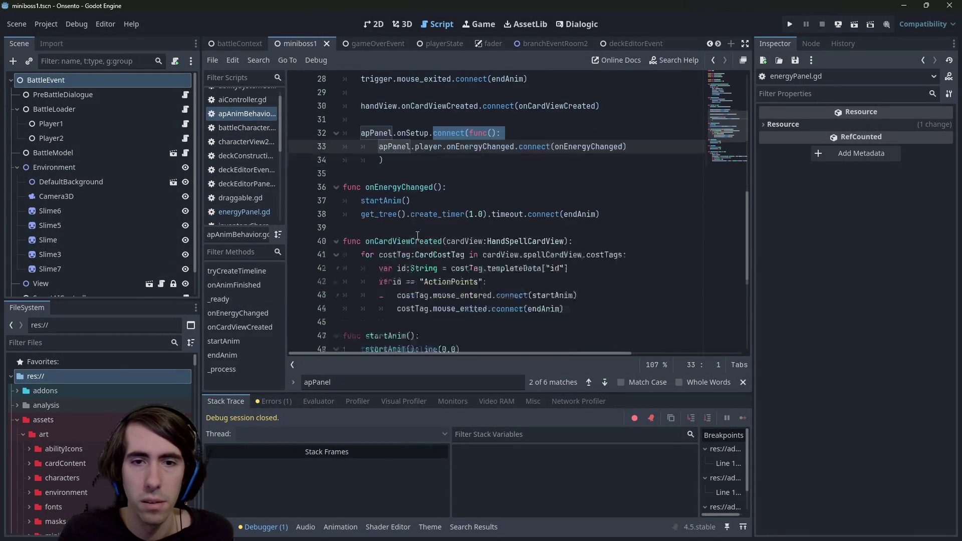
{"action": "left_click", "coordinate": [473, 214]}
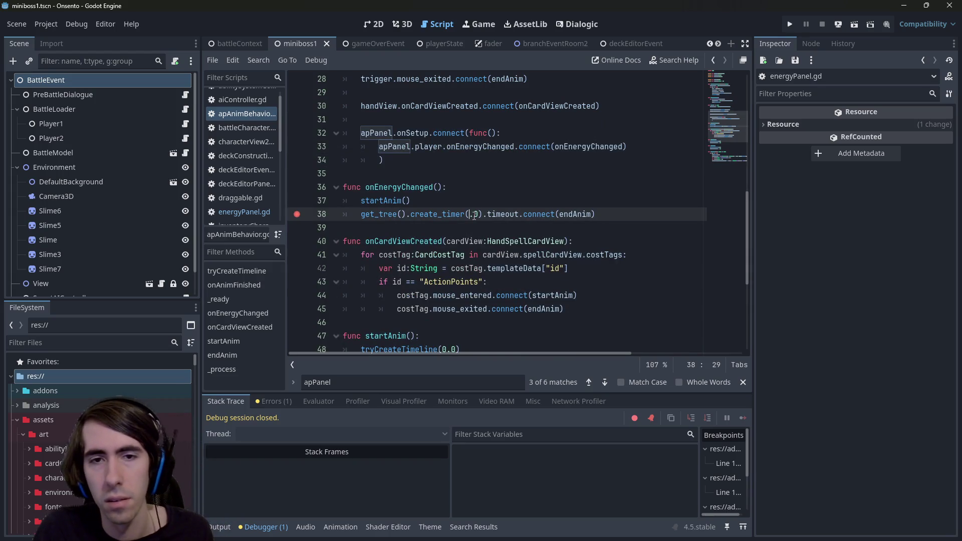
{"action": "type", "text": "0"}
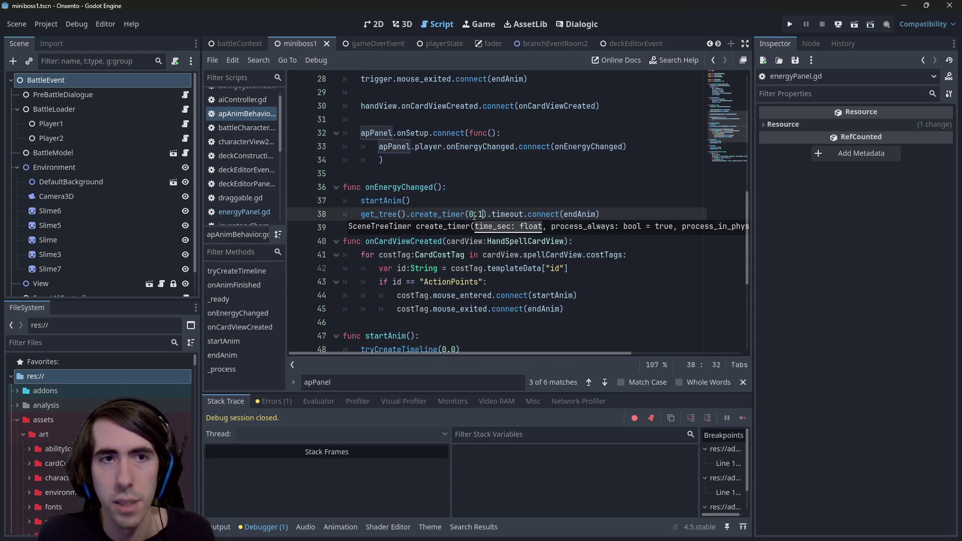
{"action": "left_click", "coordinate": [853, 24]}
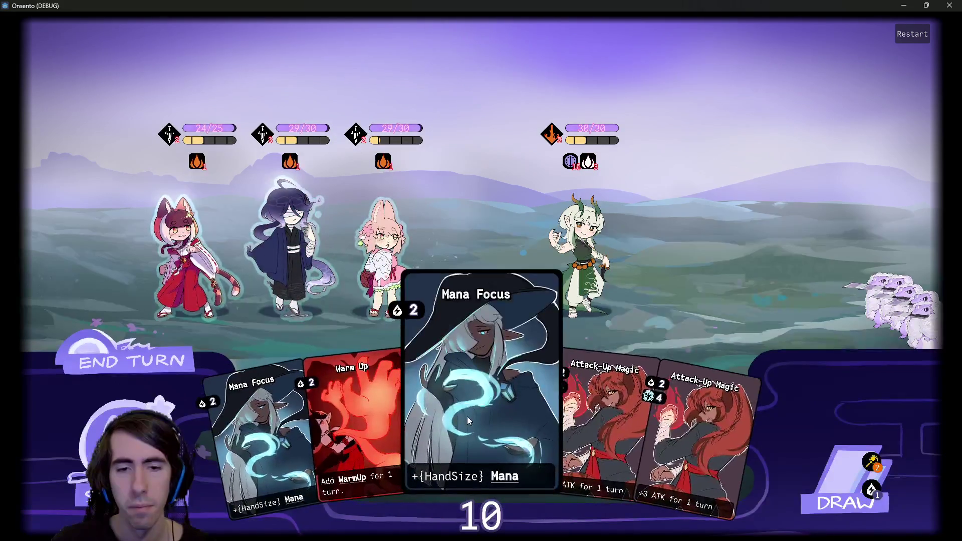
First turn: play Mana Focus, Warm Up, a drawn Guard Up and Mana Focus on the pink bunny, then end the turn.
{"action": "left_click_drag", "start_coordinate": [467, 416], "coordinate": [384, 262]}
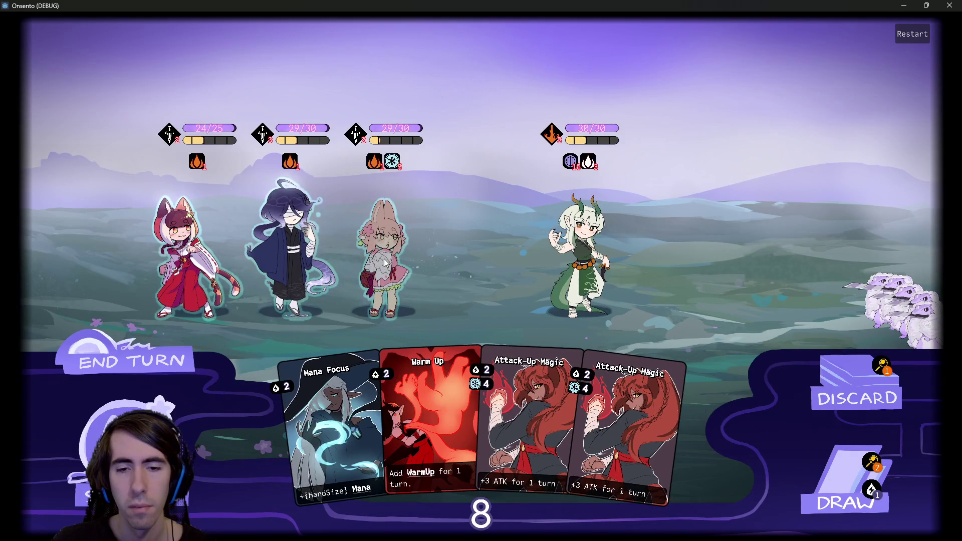
{"action": "left_click_drag", "start_coordinate": [424, 425], "coordinate": [393, 281]}
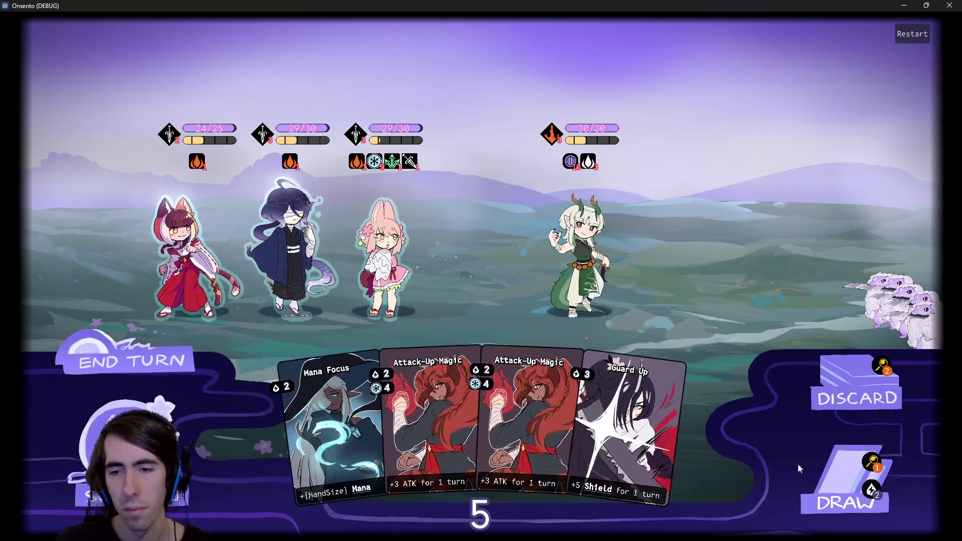
{"action": "left_click", "coordinate": [831, 479]}
{"action": "mouse_move", "coordinate": [581, 431]}
{"action": "left_mouse_down"}
{"action": "mouse_move", "coordinate": [588, 414]}
{"action": "mouse_move", "coordinate": [393, 271]}
{"action": "left_mouse_up"}
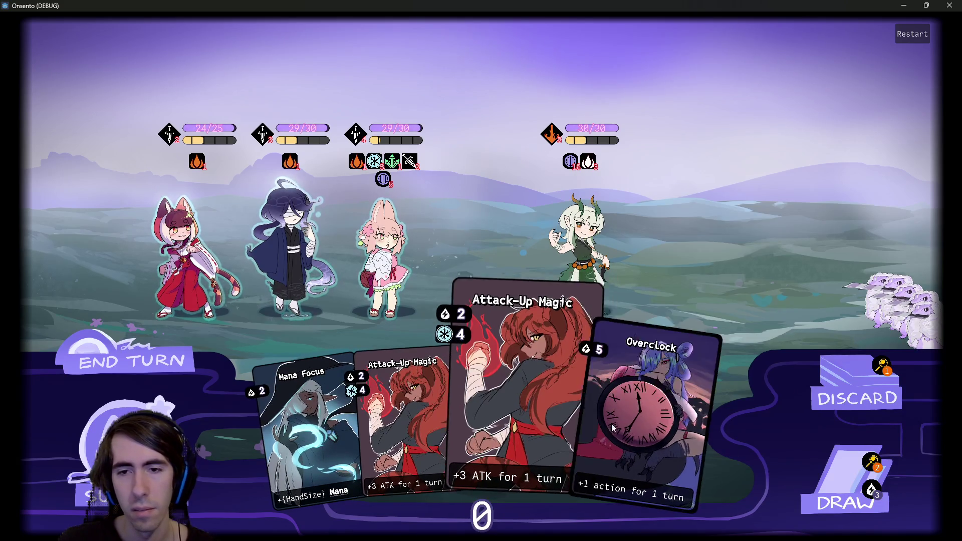
{"action": "left_click_drag", "start_coordinate": [320, 426], "coordinate": [392, 253]}
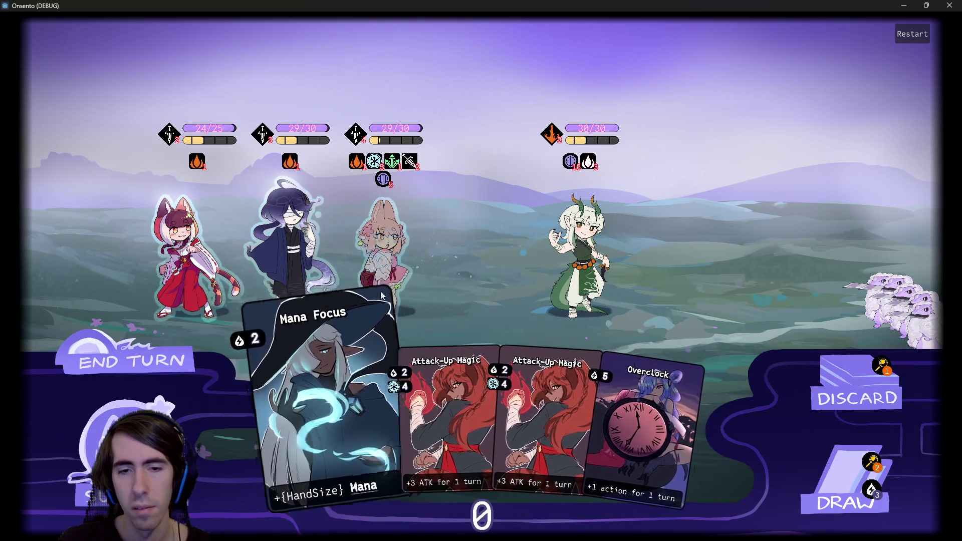
{"action": "key", "text": "space"}
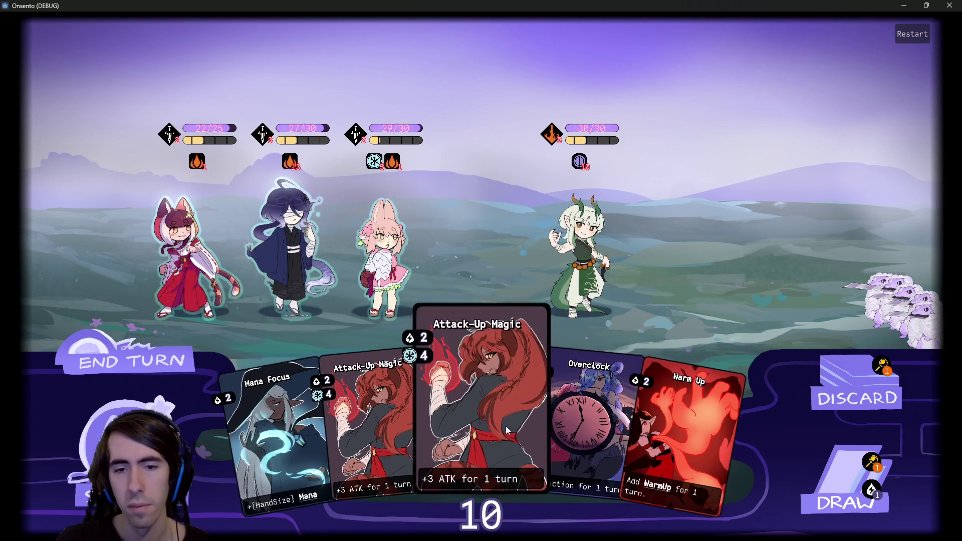
Second turn: play Warm Up and Mana Focus, draw twice, handle Guard Up, end the turn, and close the game.
{"action": "left_click_drag", "start_coordinate": [673, 401], "coordinate": [285, 241]}
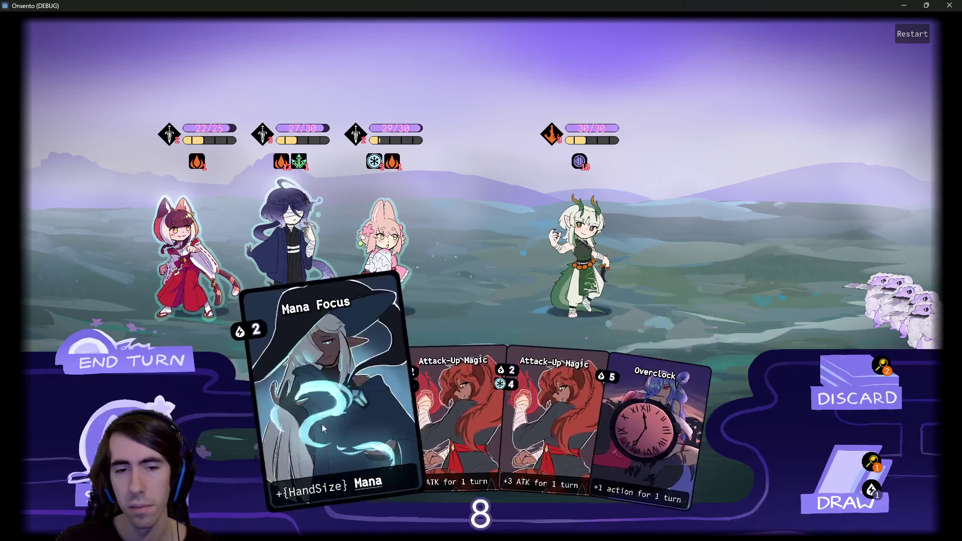
{"action": "left_click_drag", "start_coordinate": [322, 423], "coordinate": [383, 253]}
{"action": "left_click", "coordinate": [865, 471]}
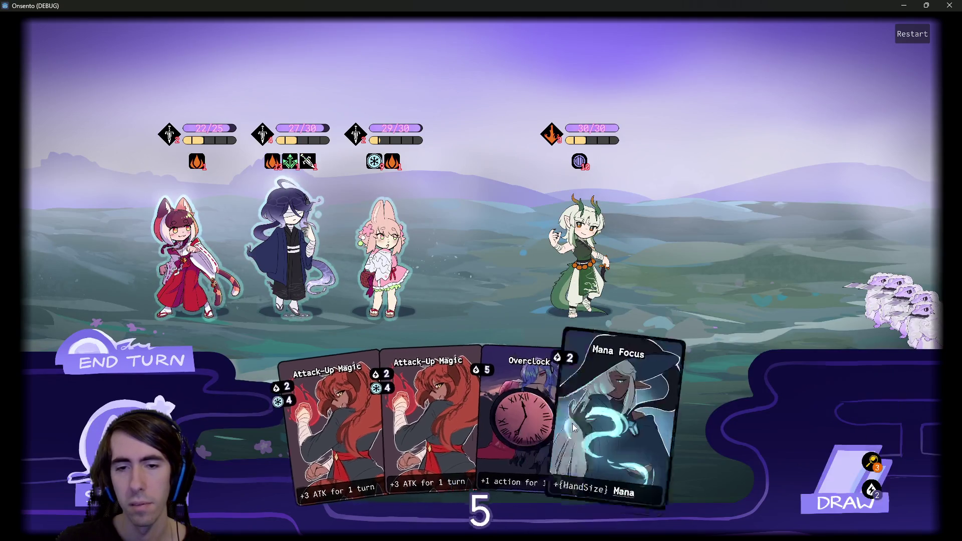
{"action": "left_click_drag", "start_coordinate": [617, 429], "coordinate": [359, 266]}
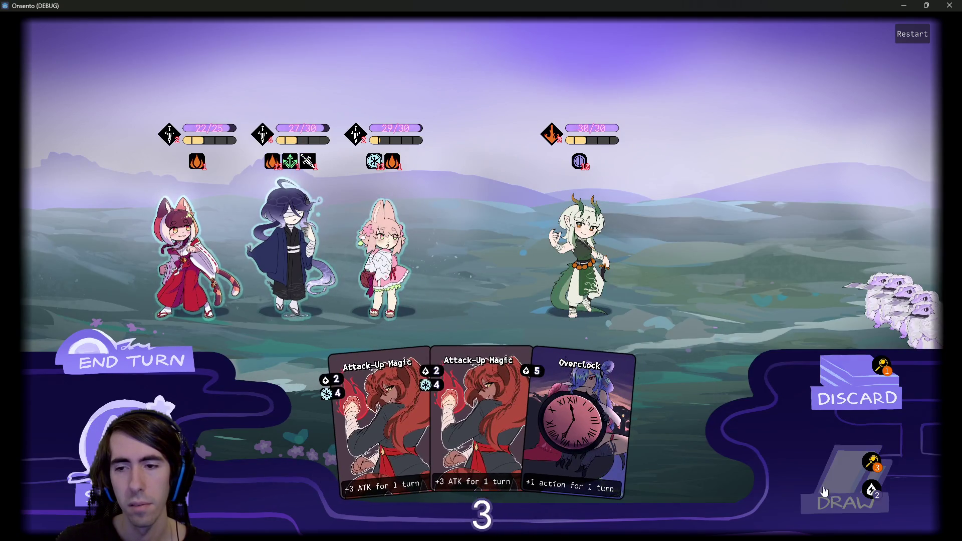
{"action": "left_click", "coordinate": [871, 488]}
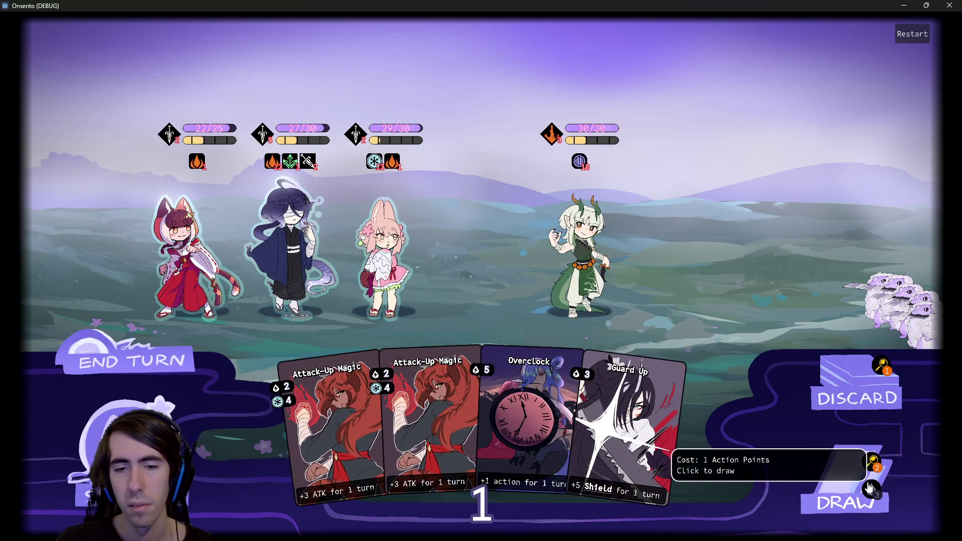
{"action": "mouse_move", "coordinate": [633, 450]}
{"action": "left_mouse_down"}
{"action": "mouse_move", "coordinate": [390, 271]}
{"action": "mouse_move", "coordinate": [410, 250]}
{"action": "left_mouse_up"}
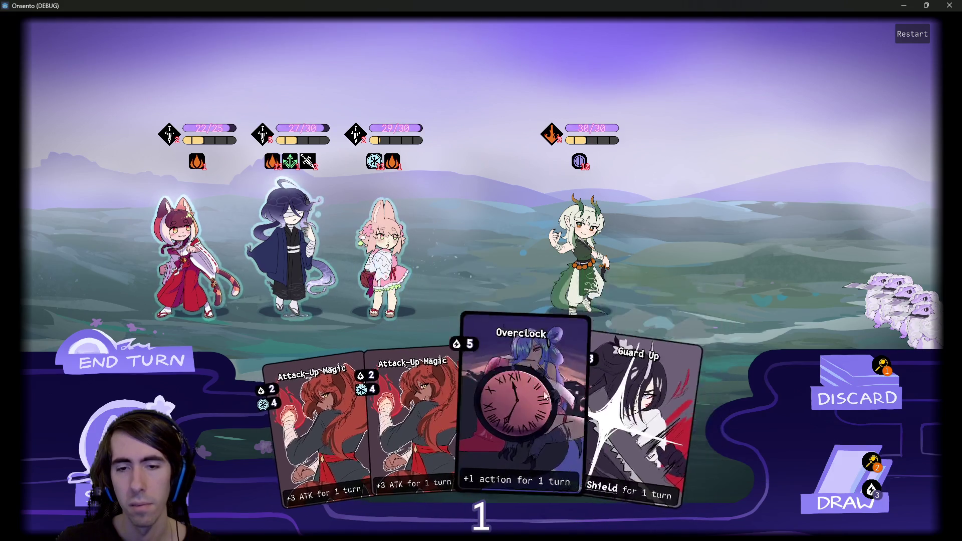
{"action": "left_click", "coordinate": [125, 361]}
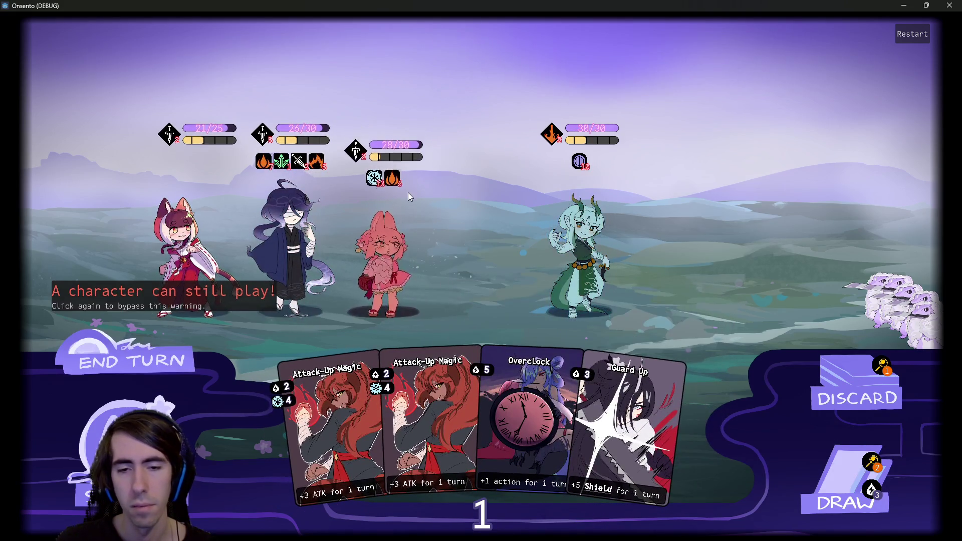
{"action": "mouse_move", "coordinate": [687, 431]}
{"action": "left_mouse_down"}
{"action": "mouse_move", "coordinate": [500, 324]}
{"action": "mouse_move", "coordinate": [292, 254]}
{"action": "left_mouse_up"}
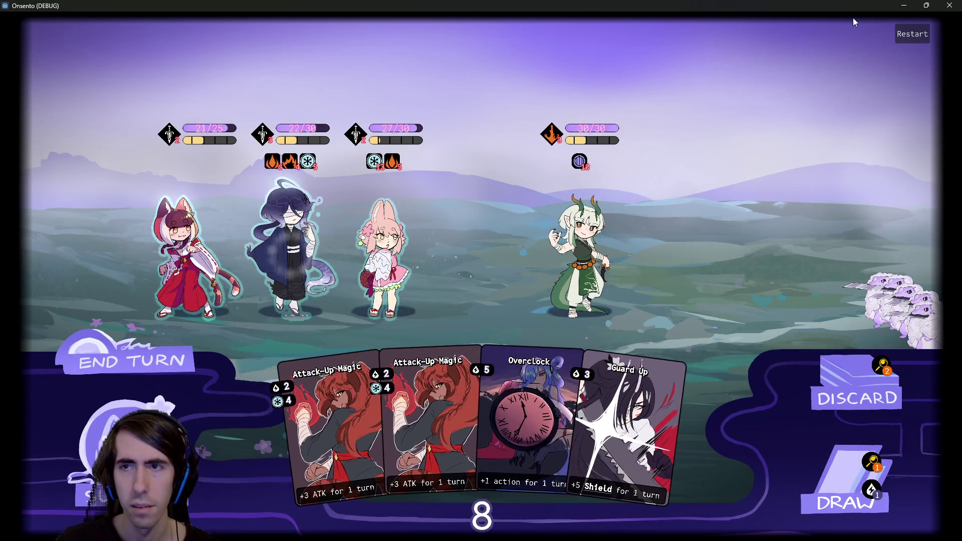
{"action": "left_click", "coordinate": [949, 5]}
{"action": "double_click", "coordinate": [387, 201]}
{"action": "scroll", "coordinate": [386, 202], "scroll_direction": "down", "scroll_amount": 5}
{"action": "scroll", "coordinate": [387, 202], "scroll_direction": "up", "scroll_amount": 1}
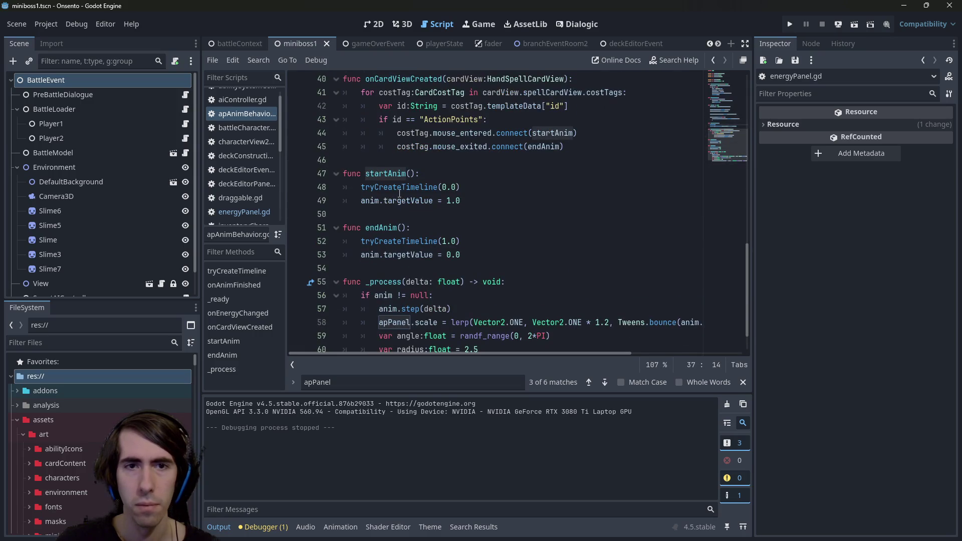
{"action": "left_click", "coordinate": [401, 193], "text": "ctrl"}
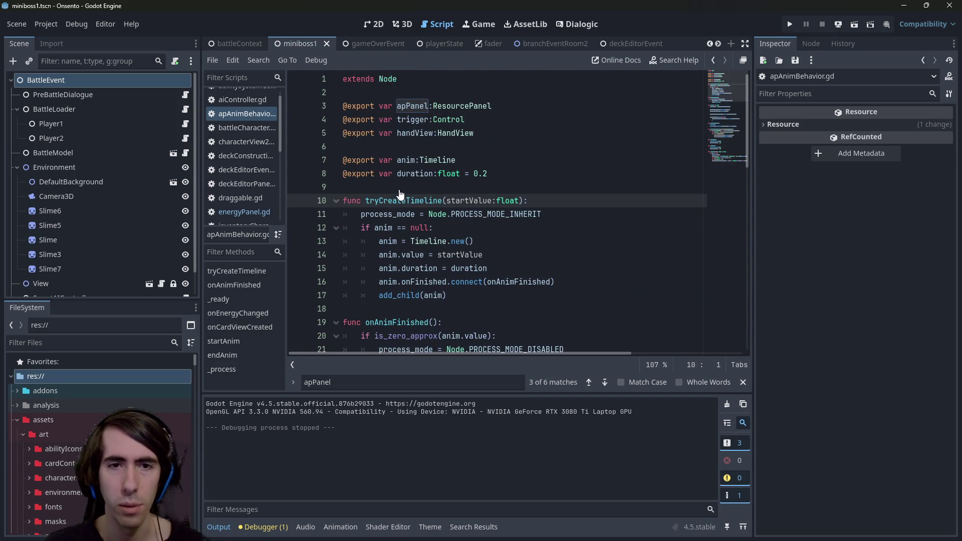
{"action": "key", "text": "alt+Left"}
{"action": "key", "text": "alt+Right"}
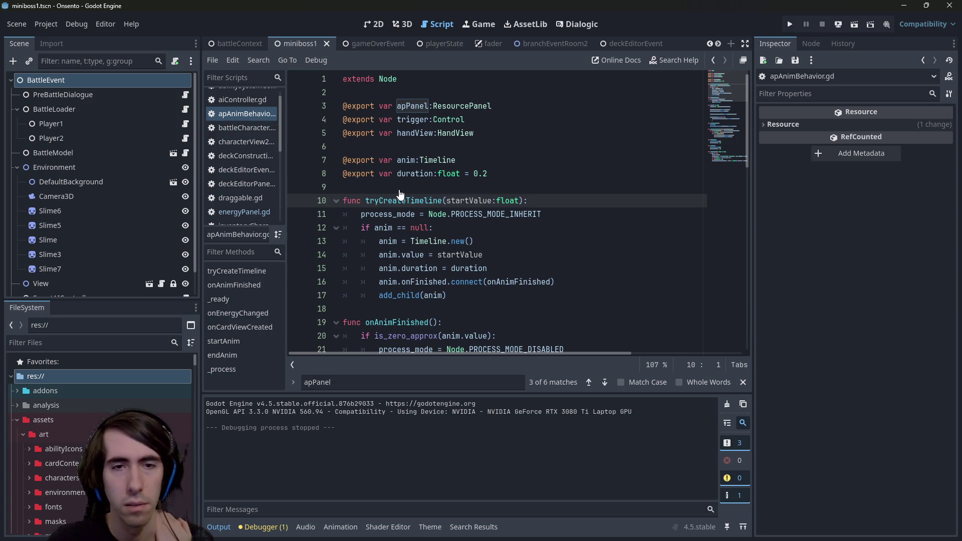
{"action": "double_click", "coordinate": [386, 229]}
{"action": "scroll", "coordinate": [402, 236], "scroll_direction": "down", "scroll_amount": 10}
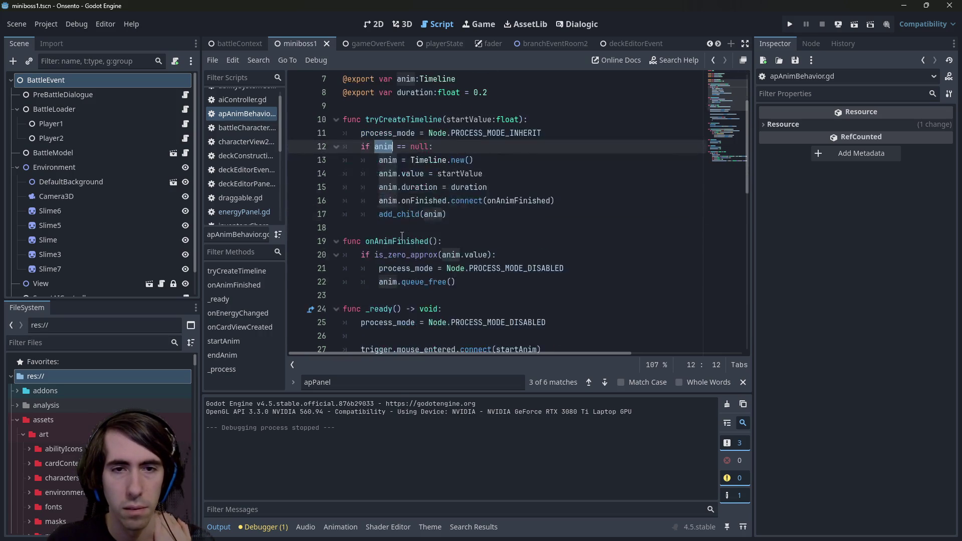
{"action": "scroll", "coordinate": [407, 237], "scroll_direction": "up", "scroll_amount": 5}
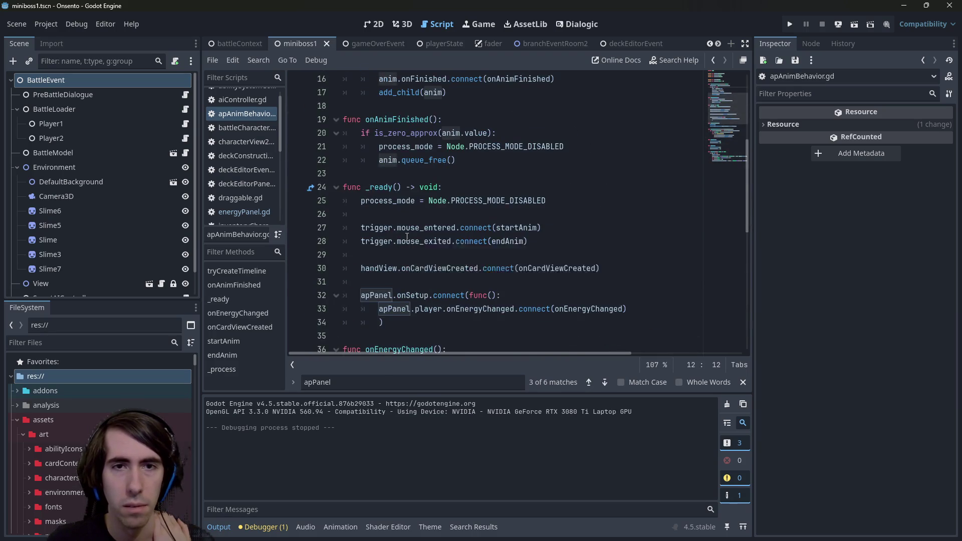
{"action": "scroll", "coordinate": [407, 236], "scroll_direction": "down", "scroll_amount": 9}
{"action": "scroll", "coordinate": [412, 231], "scroll_direction": "up", "scroll_amount": 1}
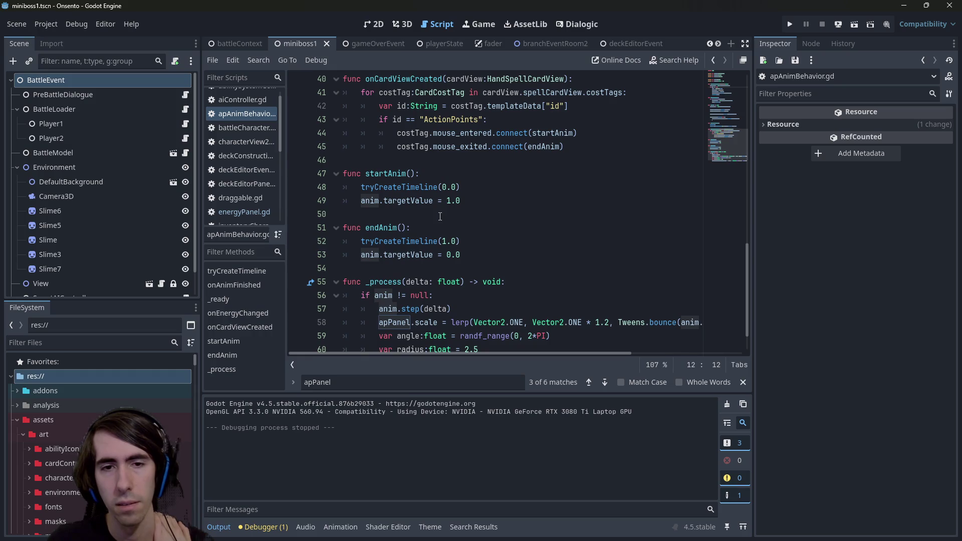
{"action": "scroll", "coordinate": [440, 216], "scroll_direction": "down", "scroll_amount": 1}
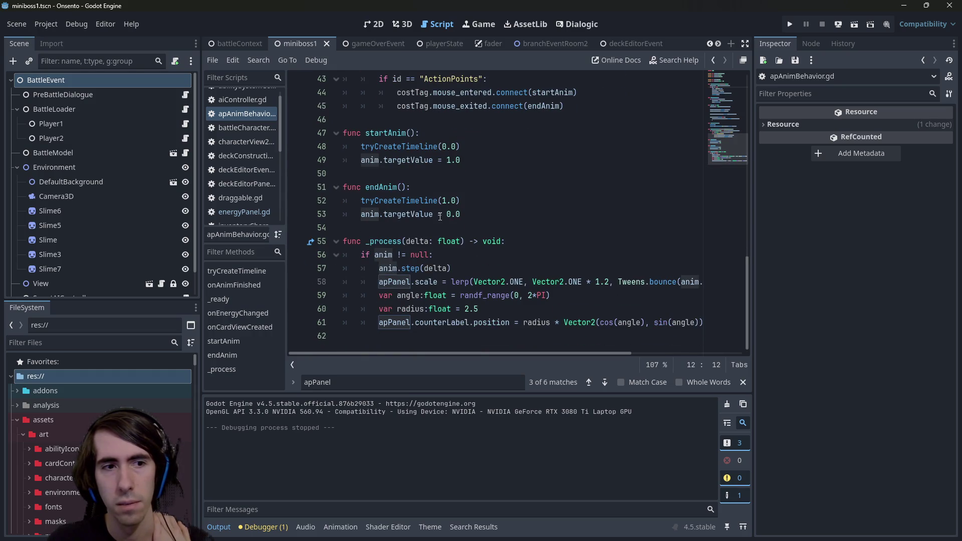
{"action": "left_click", "coordinate": [510, 144]}
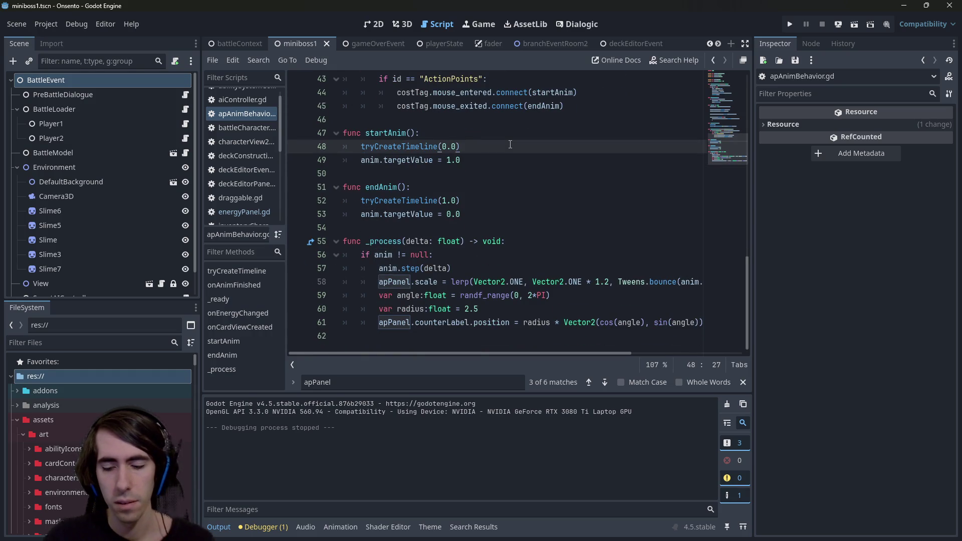
{"action": "key", "text": "shift+alt+o"}
{"action": "type", "text": "characterview"}
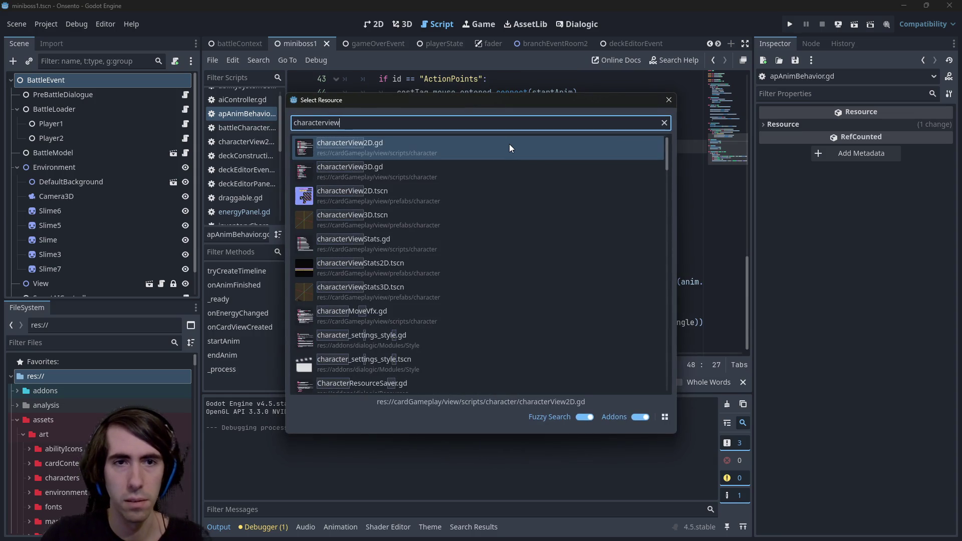
Quick-open characterView2D.tscn, then search 'playerview' and open playerView2D.tscn.
{"action": "key", "text": "Down"}
{"action": "key", "text": "Down"}
{"action": "key", "text": "Return"}
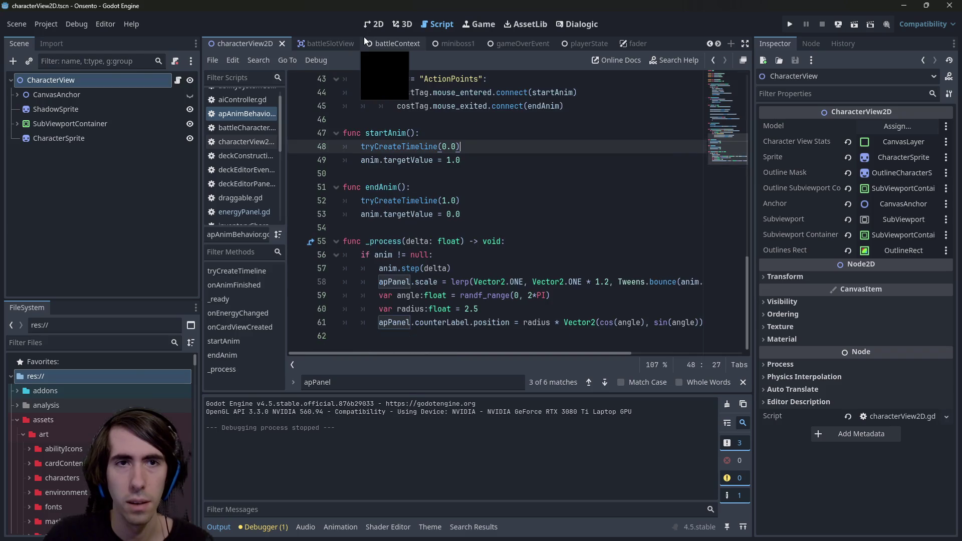
{"action": "key", "text": "shift+alt+o"}
{"action": "type", "text": "pl"}
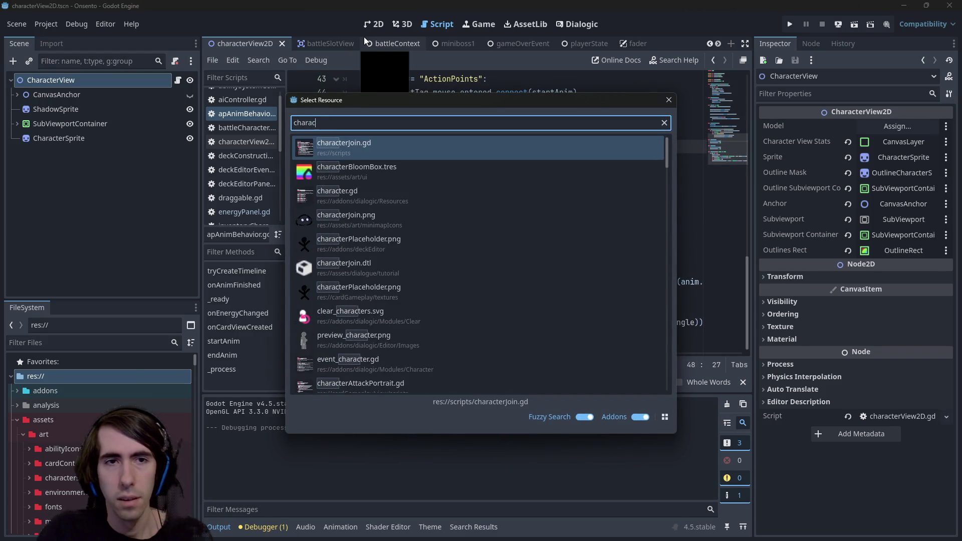
{"action": "type", "text": "ayerview"}
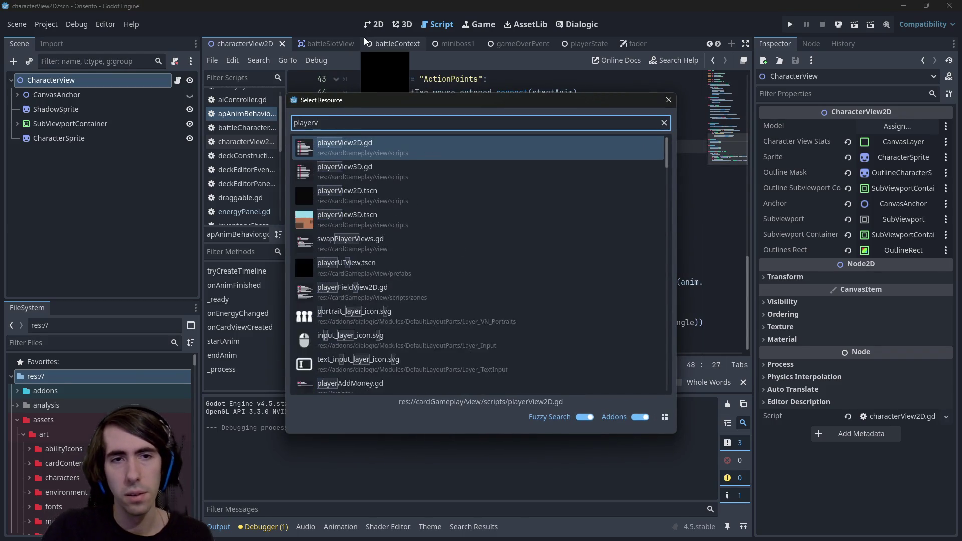
{"action": "key", "text": "Down"}
{"action": "key", "text": "Down"}
{"action": "key", "text": "Return"}
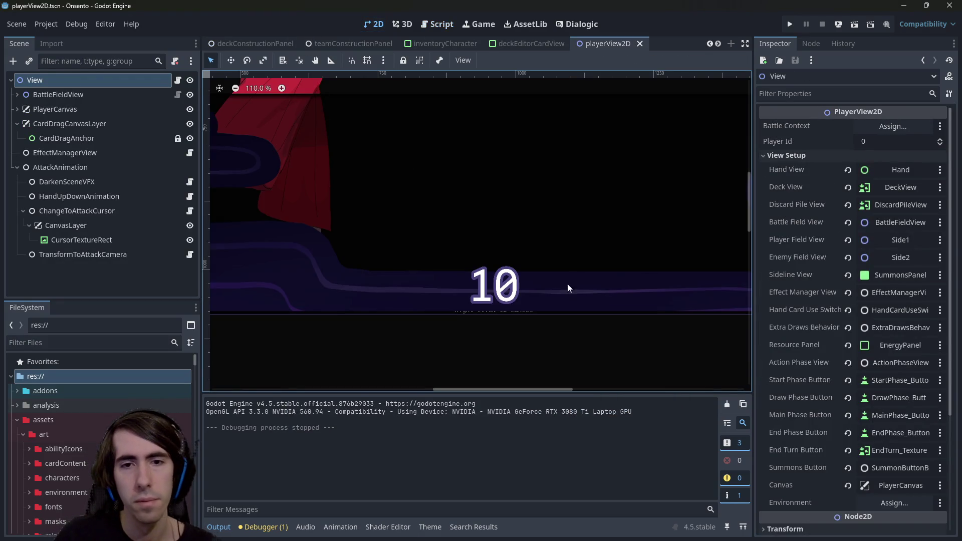
Collapse the SummonsPanel branch and select the EnergyPanel node in the Scene dock.
{"action": "left_click", "coordinate": [567, 288]}
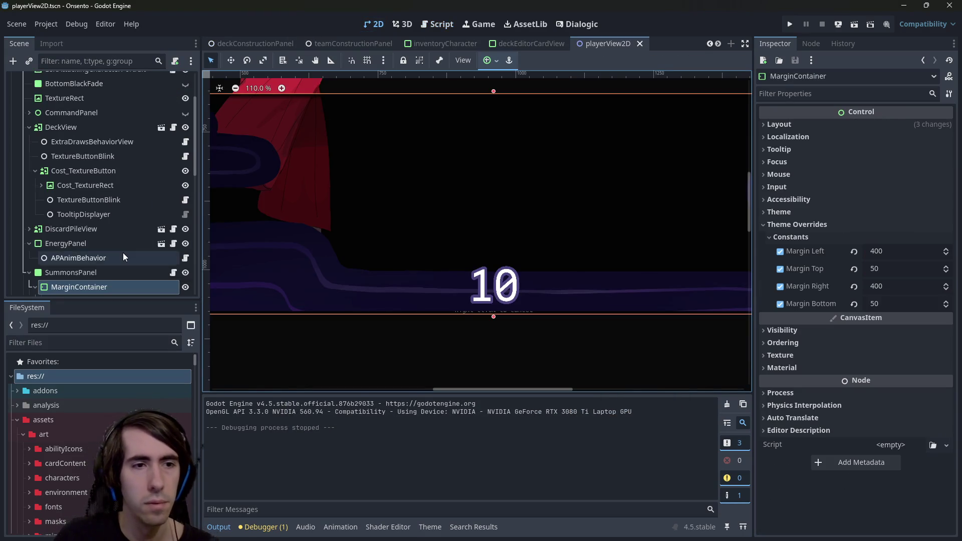
{"action": "scroll", "coordinate": [122, 253], "scroll_direction": "down", "scroll_amount": 3}
{"action": "left_click", "coordinate": [29, 161]}
{"action": "scroll", "coordinate": [72, 158], "scroll_direction": "up", "scroll_amount": 3}
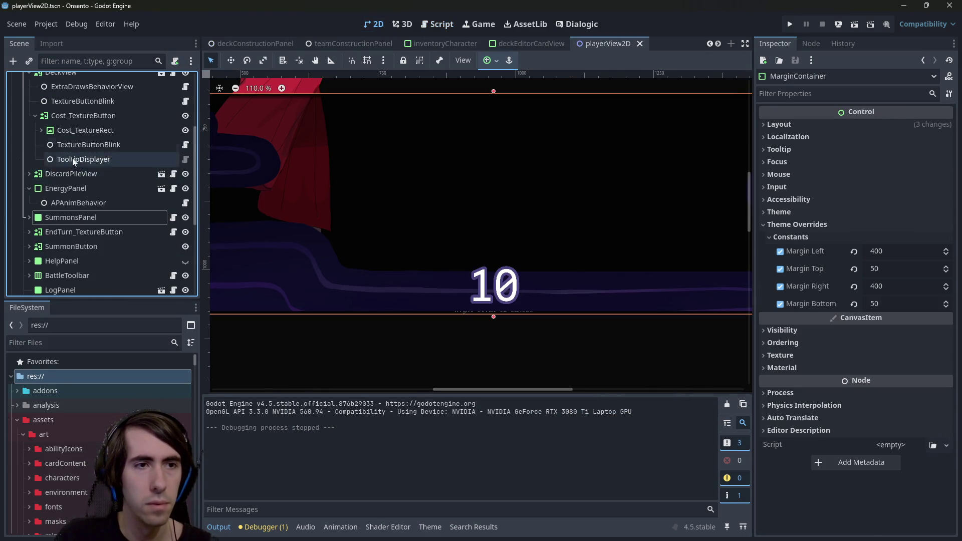
{"action": "left_click", "coordinate": [96, 188]}
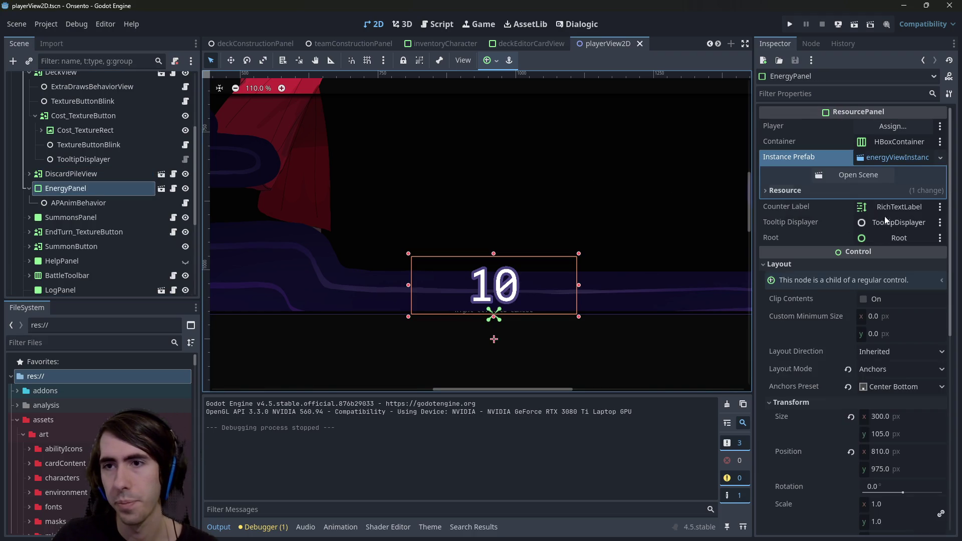
Collapse Layout, Theme Overrides and Ordering, then open the APAnimBehavior node's apAnimBehavior.gd script.
{"action": "scroll", "coordinate": [901, 387], "scroll_direction": "down", "scroll_amount": 2}
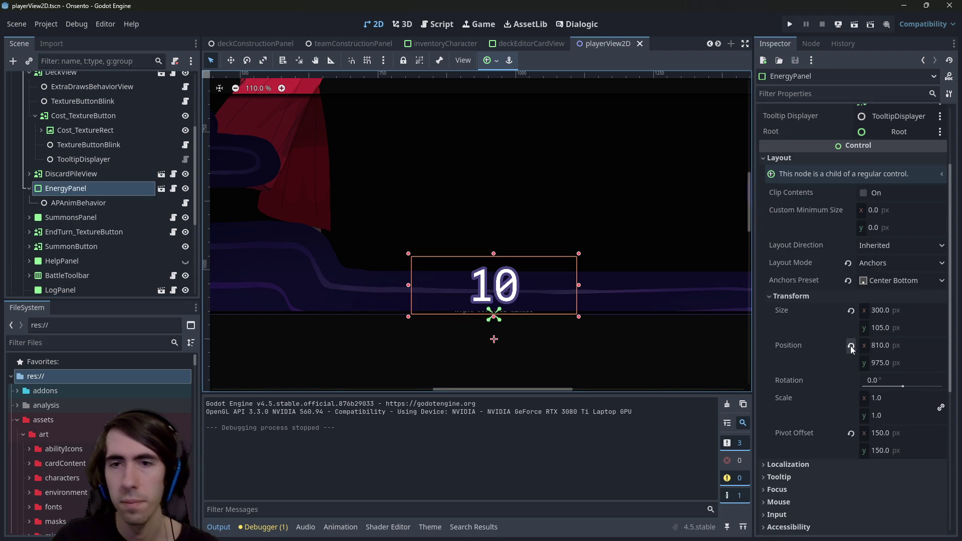
{"action": "scroll", "coordinate": [850, 345], "scroll_direction": "down", "scroll_amount": 2}
{"action": "scroll", "coordinate": [850, 345], "scroll_direction": "up", "scroll_amount": 5}
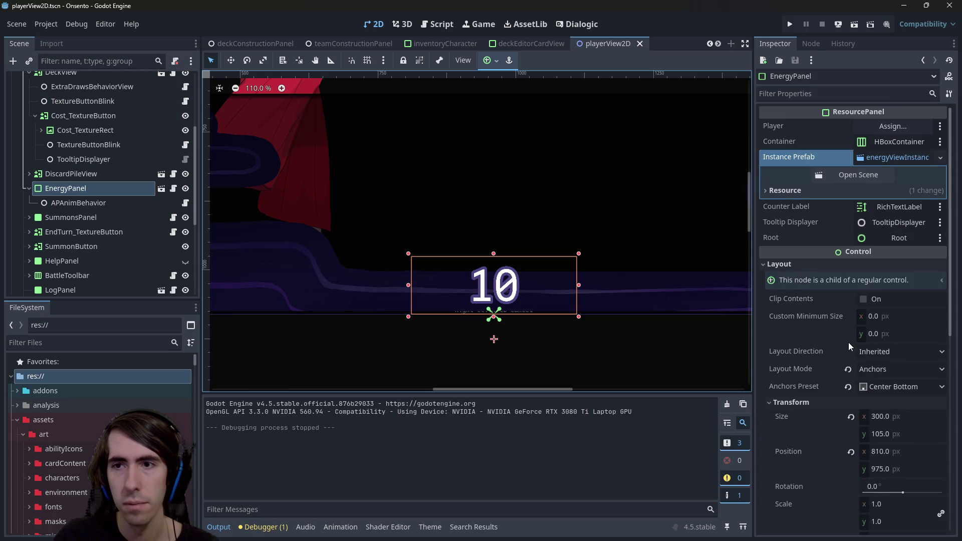
{"action": "left_click", "coordinate": [864, 265]}
{"action": "left_click", "coordinate": [840, 367]}
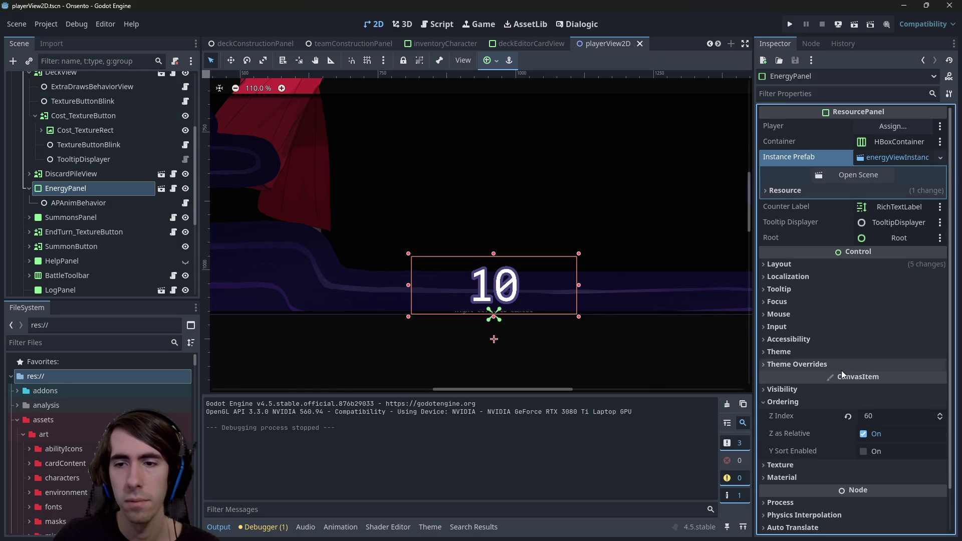
{"action": "left_click", "coordinate": [823, 403]}
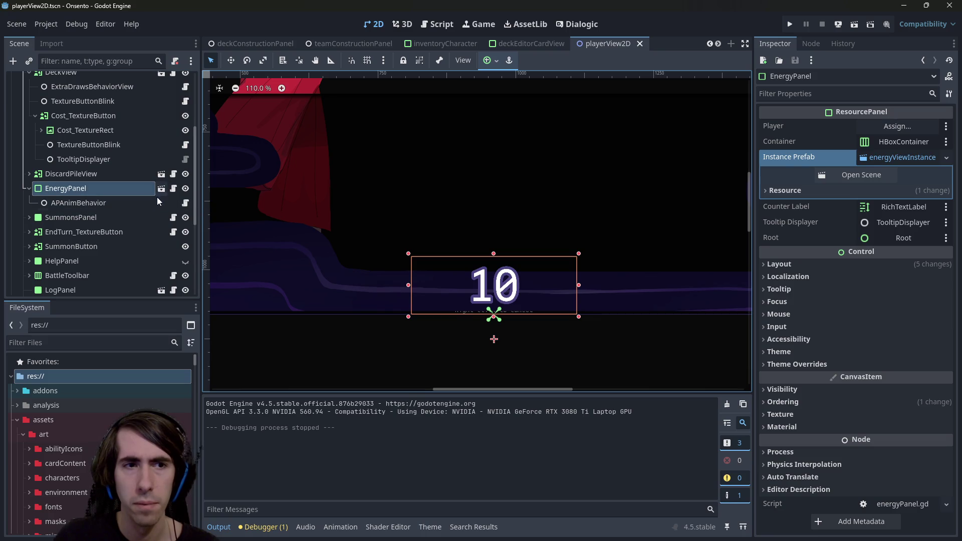
{"action": "left_click", "coordinate": [154, 202]}
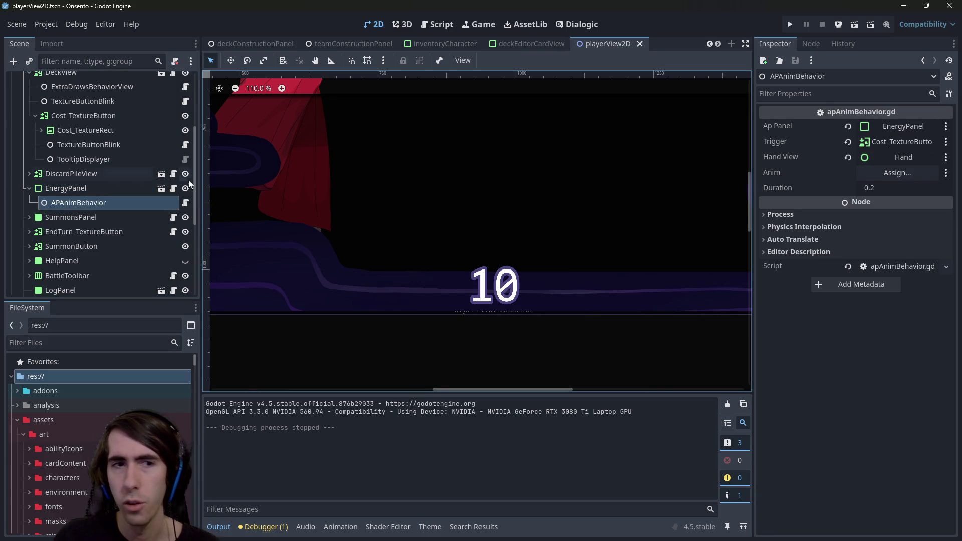
{"action": "left_click", "coordinate": [185, 202]}
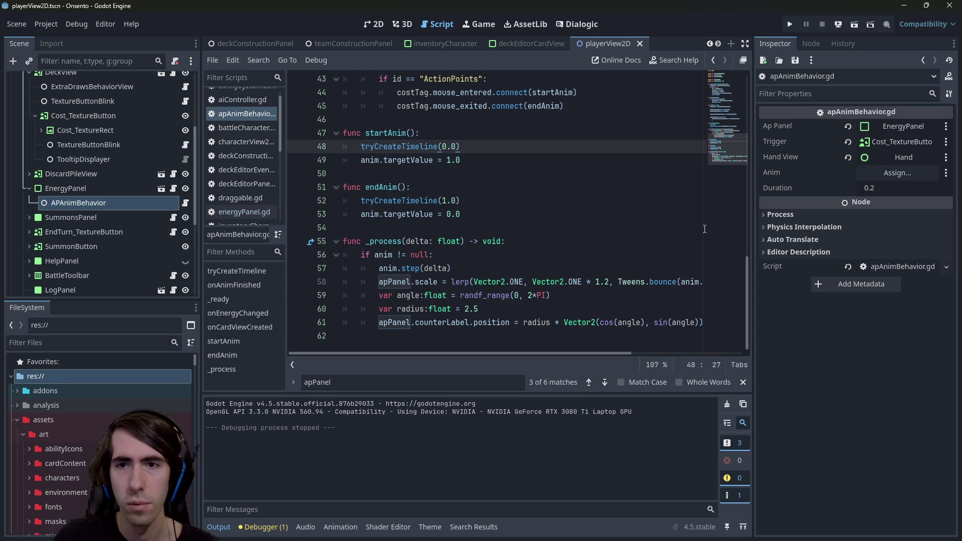
{"action": "scroll", "coordinate": [551, 210], "scroll_direction": "up", "scroll_amount": 10}
{"action": "double_click", "coordinate": [412, 173]}
{"action": "key", "text": "ctrl+f"}
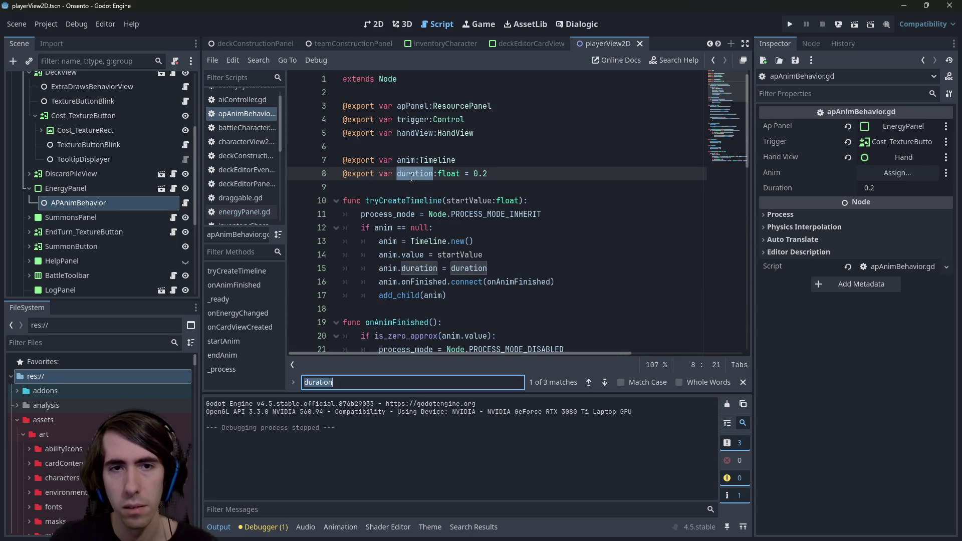
{"action": "key", "text": "Return"}
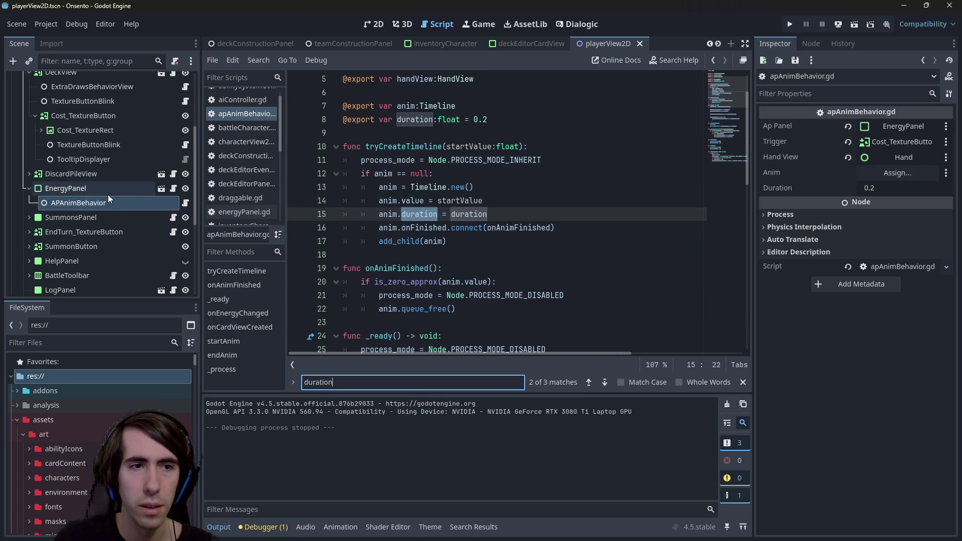
{"action": "left_click", "coordinate": [107, 200]}
{"action": "scroll", "coordinate": [405, 177], "scroll_direction": "up", "scroll_amount": 1}
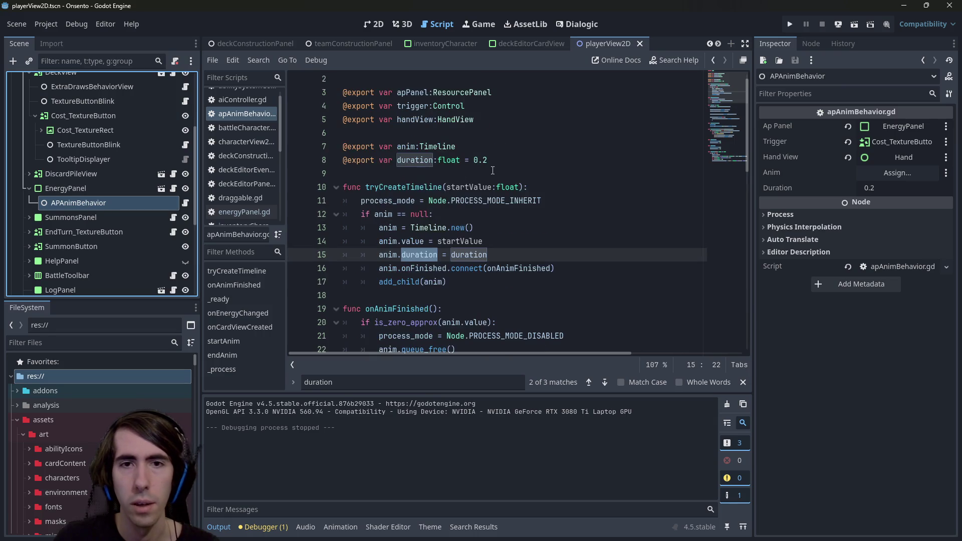
{"action": "left_click", "coordinate": [523, 166]}
{"action": "scroll", "coordinate": [495, 220], "scroll_direction": "down", "scroll_amount": 13}
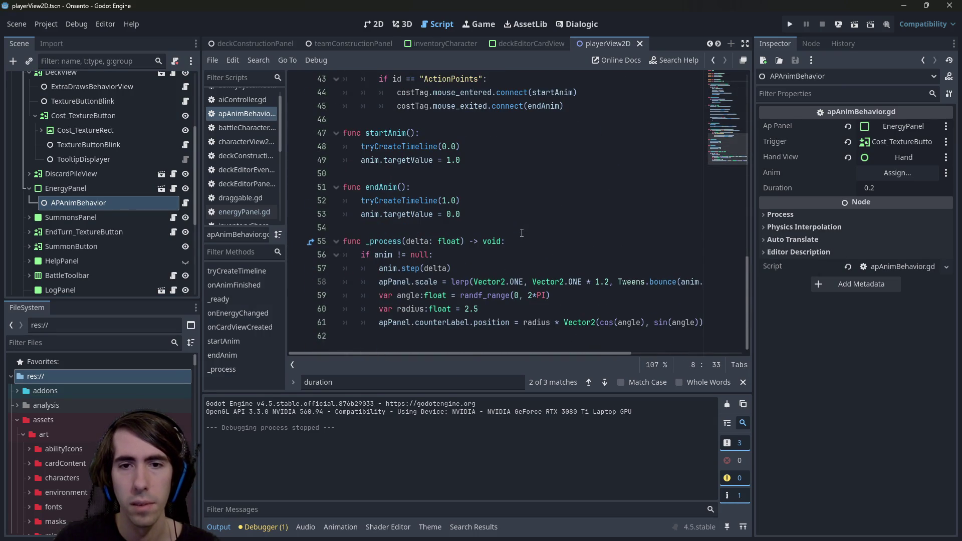
{"action": "left_click_drag", "start_coordinate": [585, 351], "coordinate": [684, 344]}
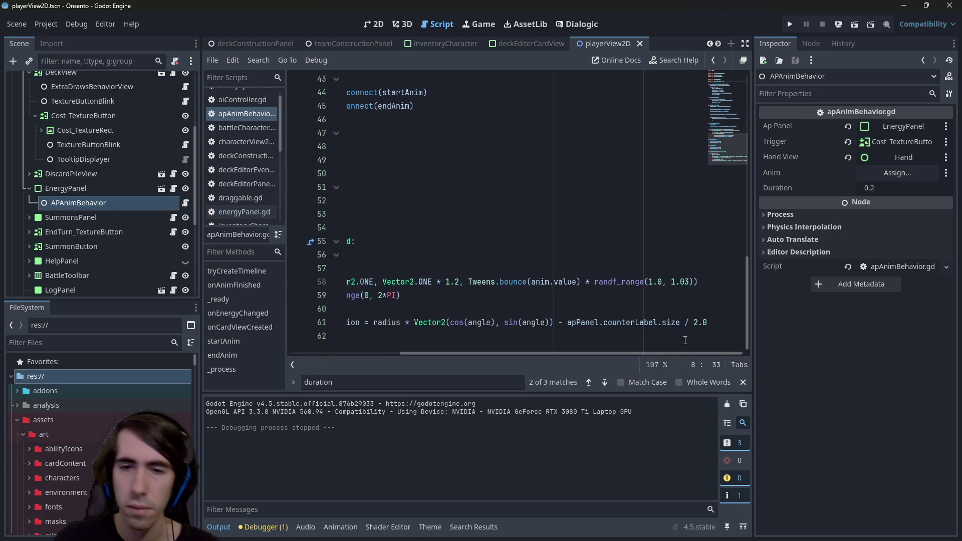
{"action": "left_click_drag", "start_coordinate": [658, 351], "coordinate": [524, 355]}
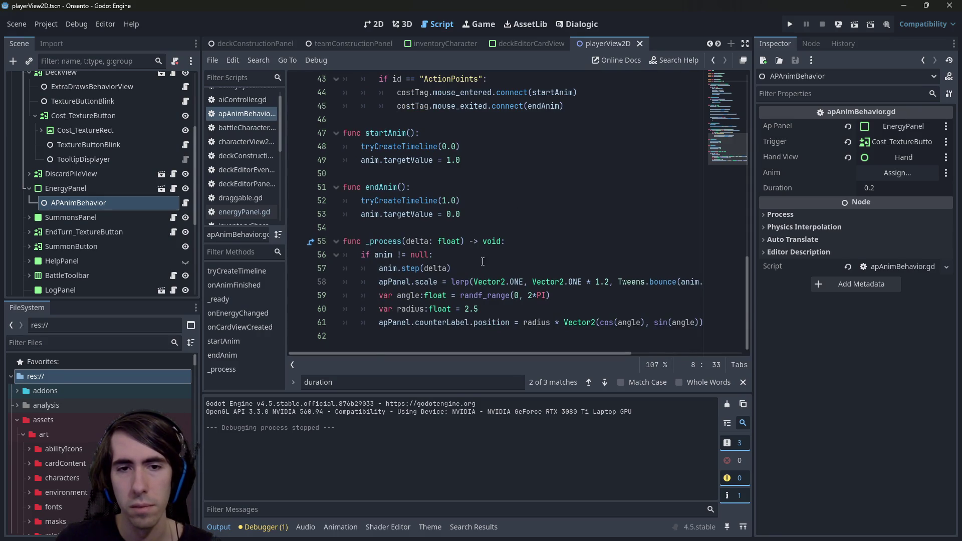
{"action": "double_click", "coordinate": [410, 306]}
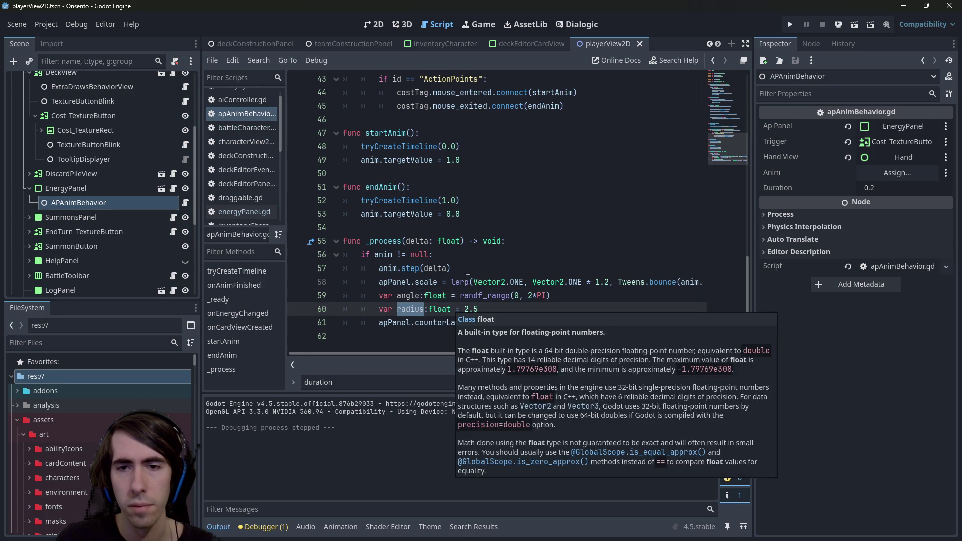
{"action": "left_click_drag", "start_coordinate": [606, 282], "coordinate": [715, 282]}
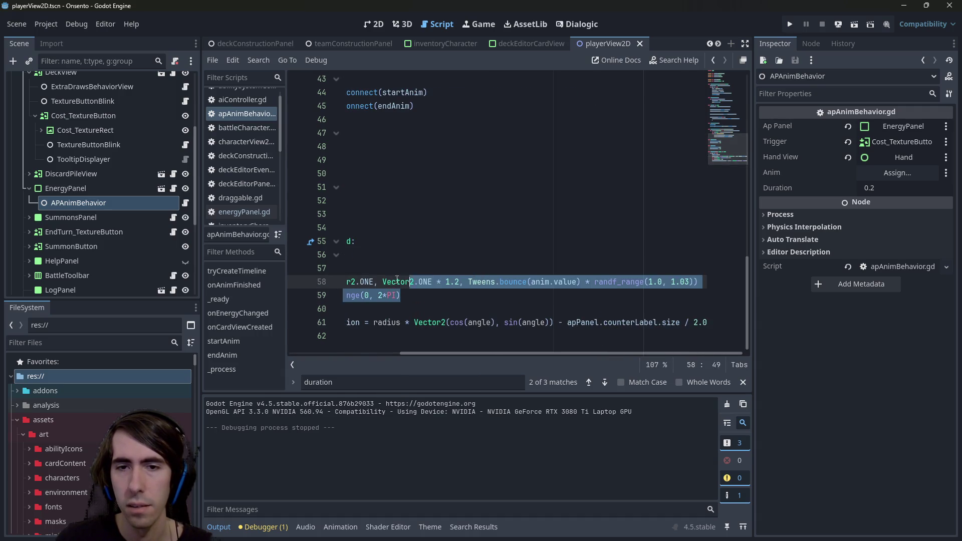
{"action": "left_click", "coordinate": [706, 297]}
{"action": "left_click_drag", "start_coordinate": [591, 282], "coordinate": [716, 284]}
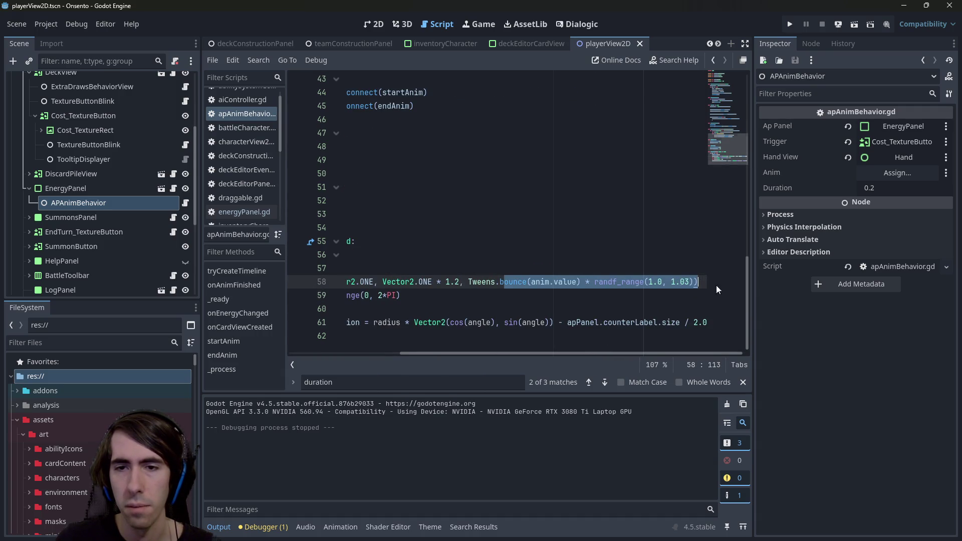
{"action": "left_click", "coordinate": [646, 295]}
{"action": "mouse_move", "coordinate": [628, 283]}
{"action": "left_mouse_down"}
{"action": "mouse_move", "coordinate": [341, 283]}
{"action": "mouse_move", "coordinate": [350, 283]}
{"action": "left_mouse_up"}
{"action": "left_click", "coordinate": [497, 282]}
{"action": "scroll", "coordinate": [498, 288], "scroll_direction": "up", "scroll_amount": 14}
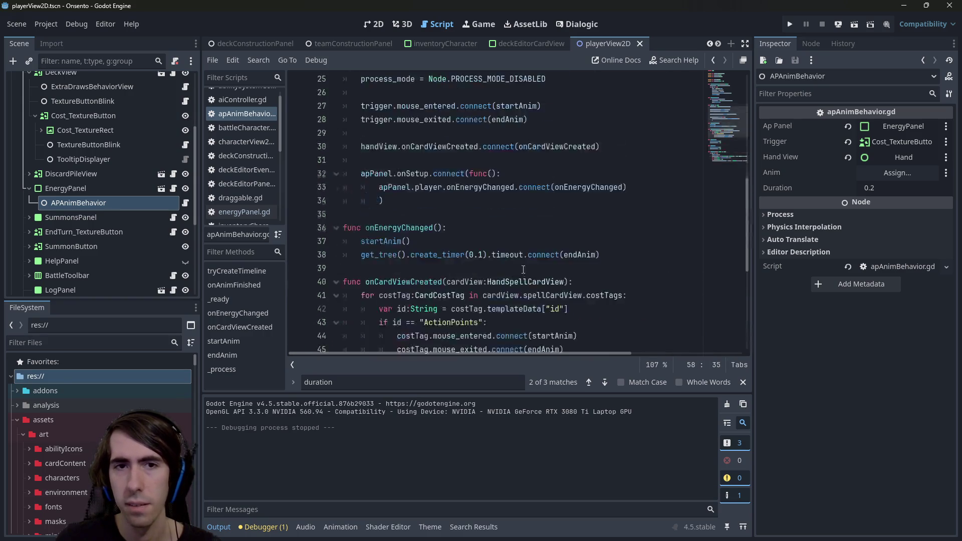
{"action": "scroll", "coordinate": [507, 174], "scroll_direction": "down", "scroll_amount": 8}
{"action": "scroll", "coordinate": [504, 186], "scroll_direction": "up", "scroll_amount": 8}
{"action": "left_click", "coordinate": [501, 173]}
{"action": "scroll", "coordinate": [500, 193], "scroll_direction": "down", "scroll_amount": 6}
{"action": "scroll", "coordinate": [498, 198], "scroll_direction": "down", "scroll_amount": 7}
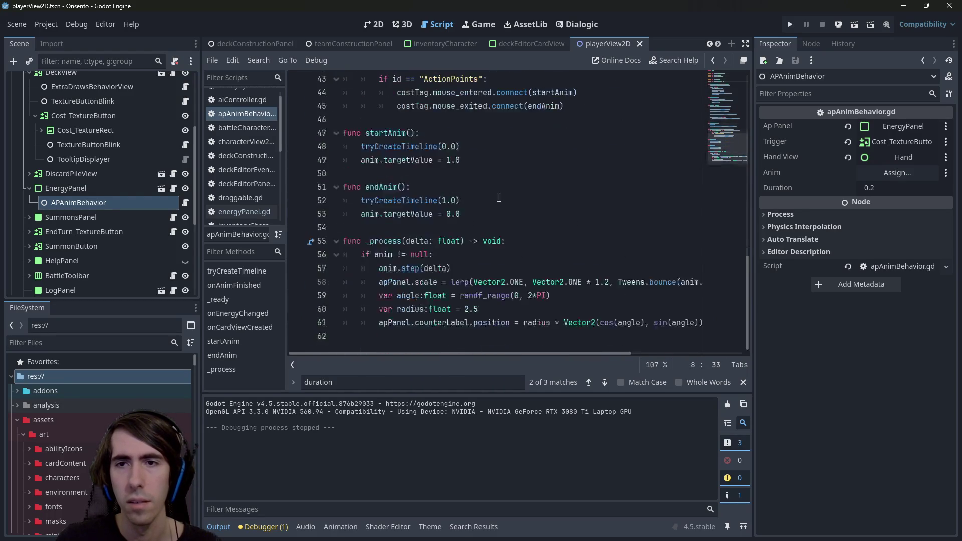
{"action": "left_click", "coordinate": [609, 284]}
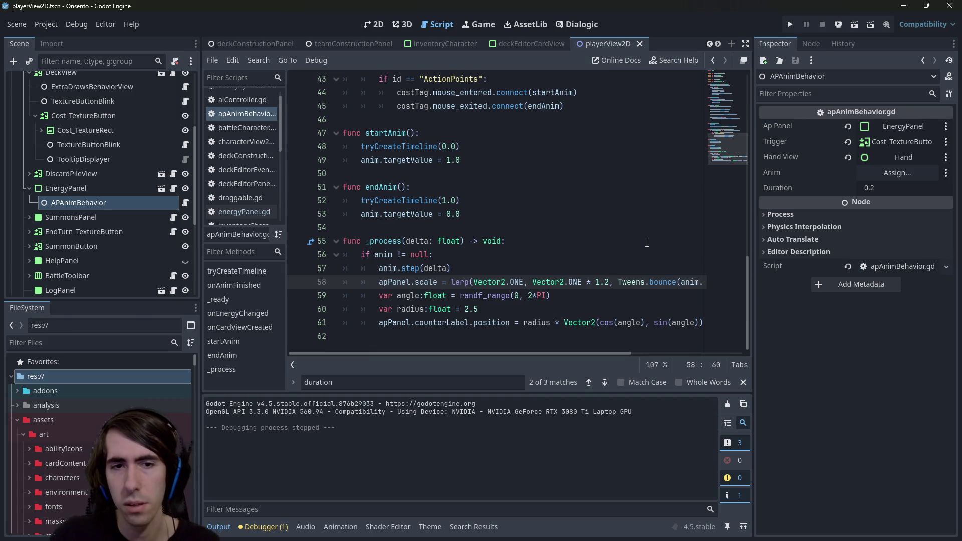
{"action": "left_click_drag", "start_coordinate": [570, 355], "coordinate": [712, 357]}
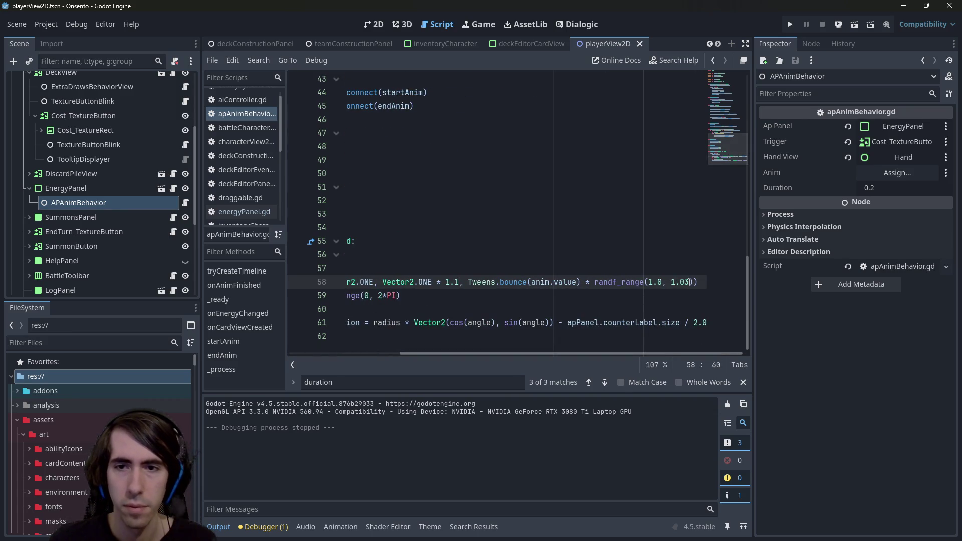
Set the bounce scale to 1.1 and the default duration from 0.2 to 0.3 in apAnimBehavior.gd.
{"action": "left_click_drag", "start_coordinate": [645, 353], "coordinate": [473, 345]}
{"action": "scroll", "coordinate": [553, 239], "scroll_direction": "up", "scroll_amount": 8}
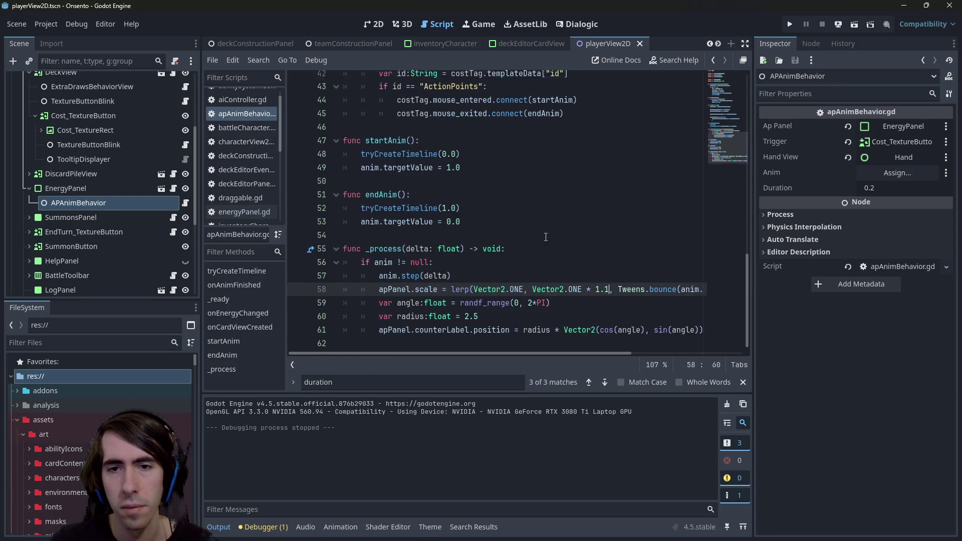
{"action": "scroll", "coordinate": [511, 206], "scroll_direction": "up", "scroll_amount": 5}
{"action": "left_click", "coordinate": [510, 132]}
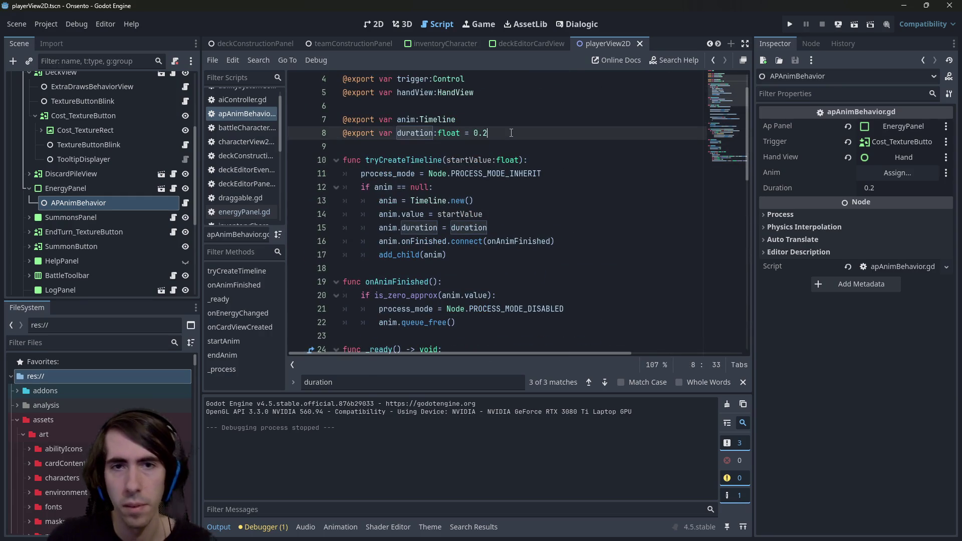
{"action": "key", "text": "BackSpace"}
{"action": "type", "text": "3"}
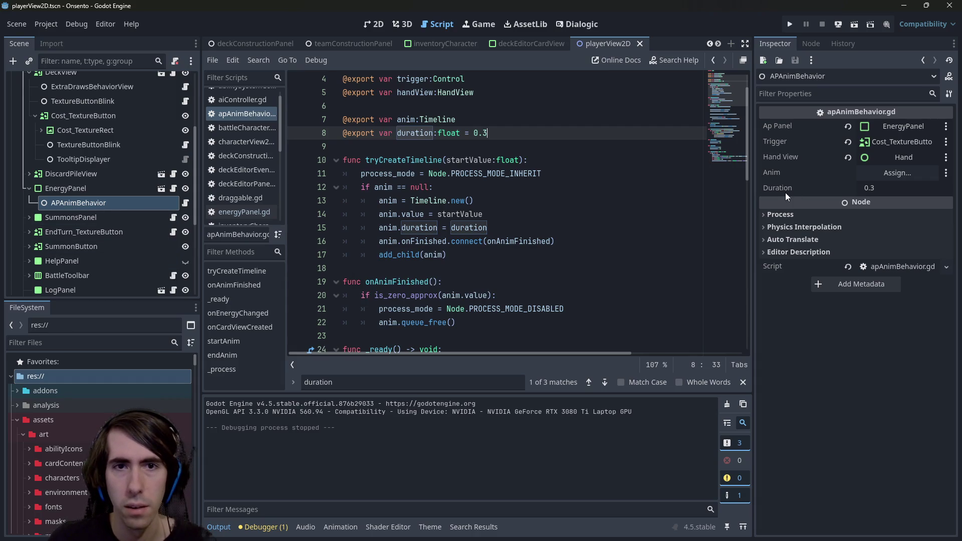
{"action": "scroll", "coordinate": [371, 40], "scroll_direction": "up", "scroll_amount": 2}
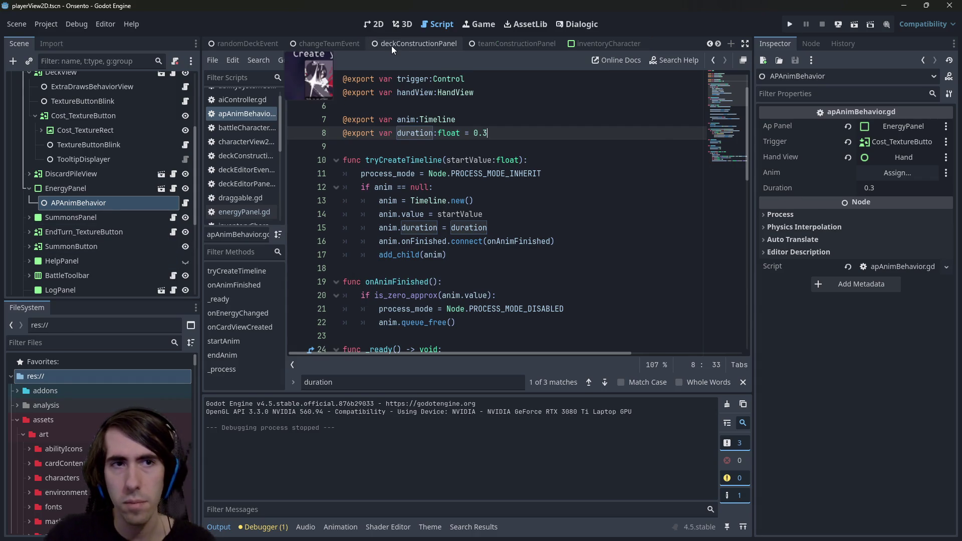
Quick-open the miniboss1 scene by searching 'miniboss1'.
{"action": "key", "text": "shift+alt+o"}
{"action": "type", "text": "miniboss1"}
{"action": "key", "text": "Down"}
{"action": "key", "text": "Return"}
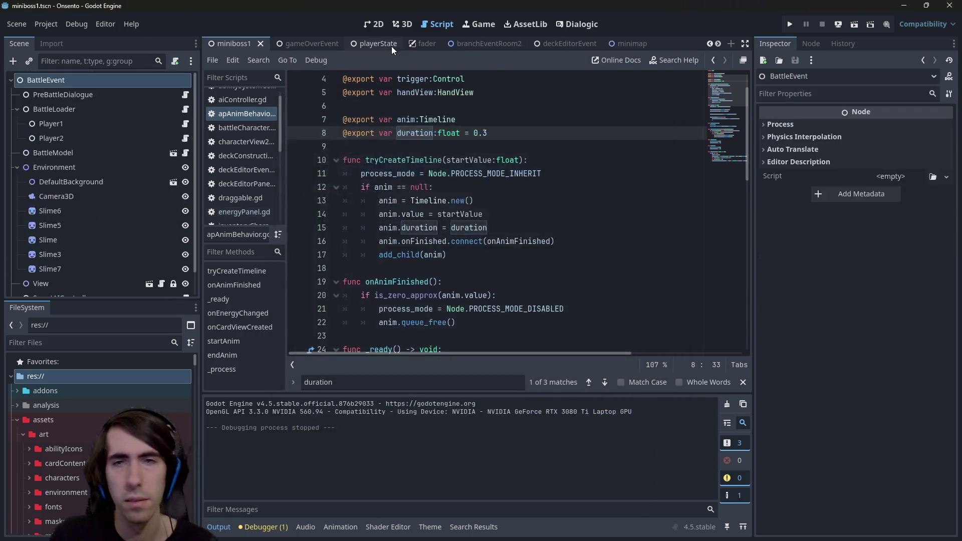
Run miniboss1, deploy the green dragon girl, end turn, play Mana Focus (AP 10 to 8), then stop.
{"action": "key", "text": "F6"}
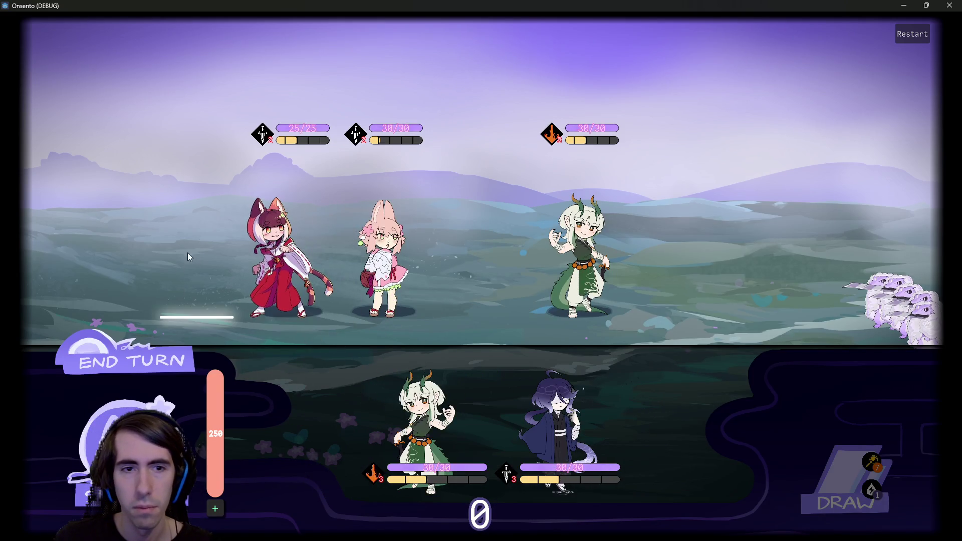
{"action": "left_click", "coordinate": [180, 325]}
{"action": "left_click", "coordinate": [173, 357]}
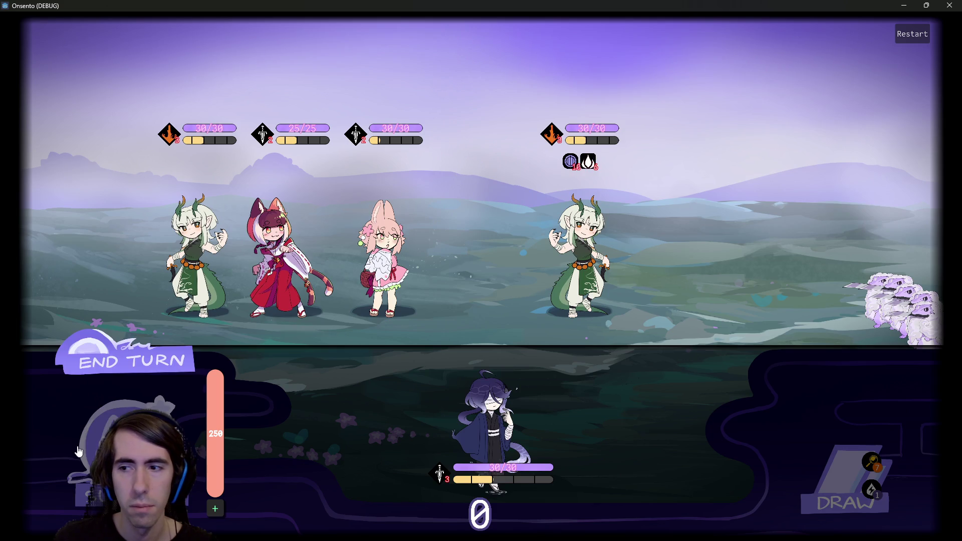
{"action": "left_click", "coordinate": [394, 232]}
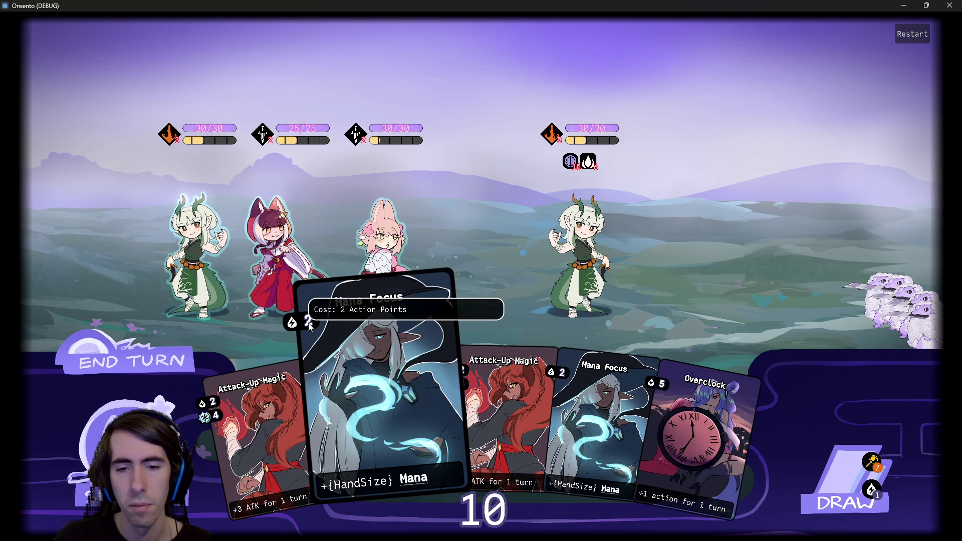
{"action": "left_click", "coordinate": [400, 395]}
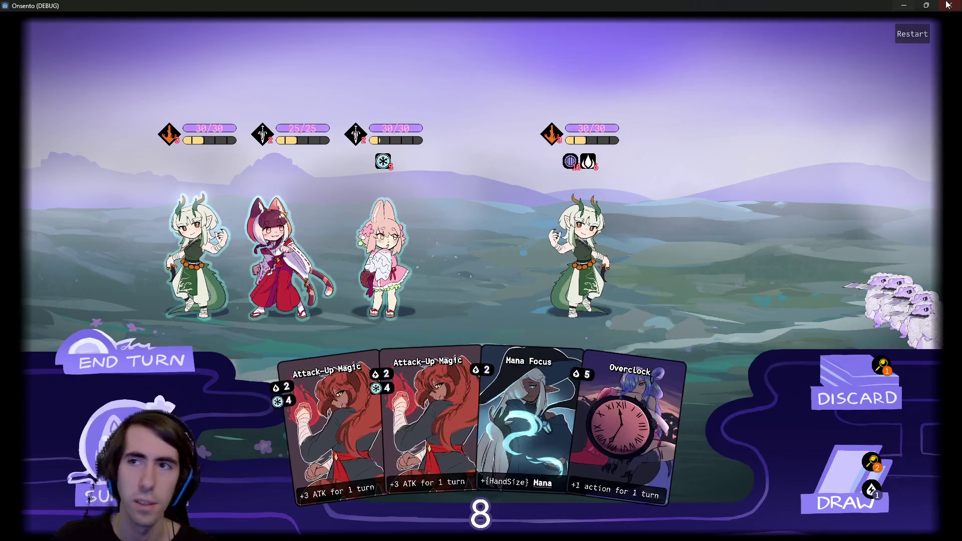
{"action": "key", "text": "alt+F4"}
{"action": "left_click", "coordinate": [500, 139]}
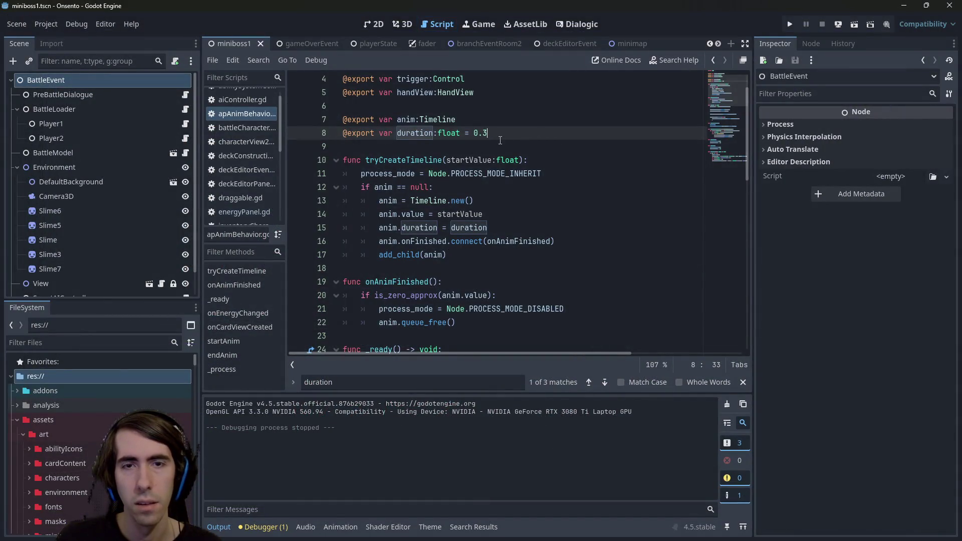
{"action": "scroll", "coordinate": [499, 191], "scroll_direction": "down", "scroll_amount": 2}
{"action": "scroll", "coordinate": [497, 250], "scroll_direction": "up", "scroll_amount": 2}
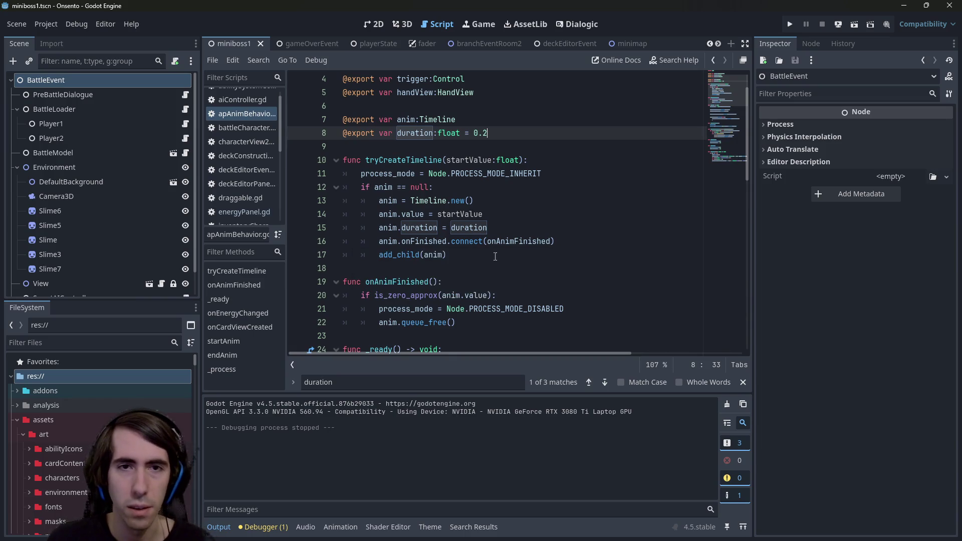
{"action": "scroll", "coordinate": [501, 195], "scroll_direction": "down", "scroll_amount": 13}
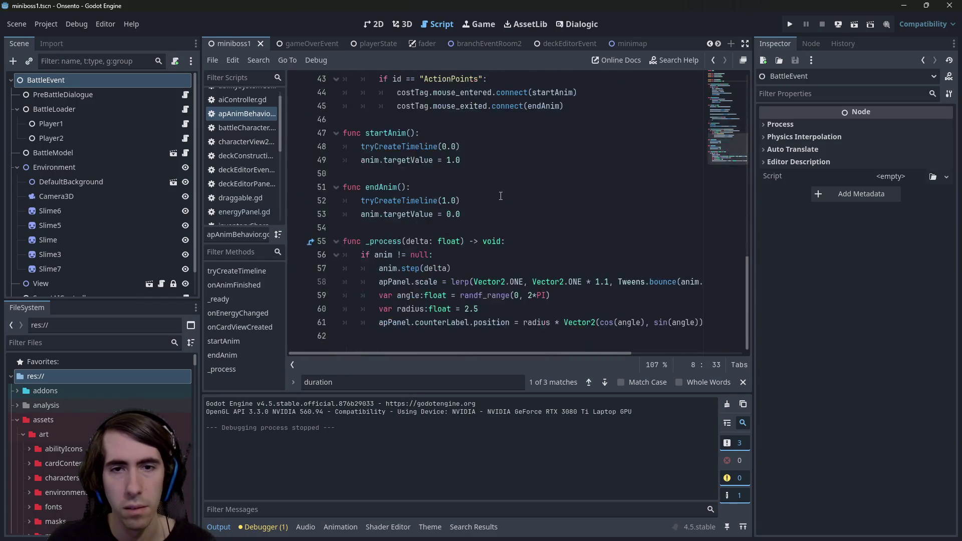
{"action": "scroll", "coordinate": [501, 196], "scroll_direction": "up", "scroll_amount": 14}
{"action": "double_click", "coordinate": [420, 175]}
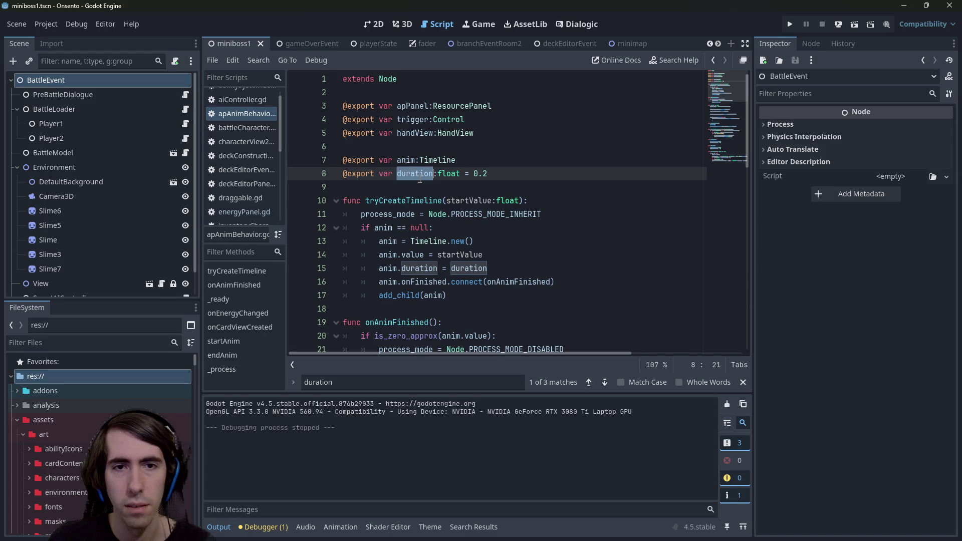
{"action": "scroll", "coordinate": [449, 201], "scroll_direction": "down", "scroll_amount": 14}
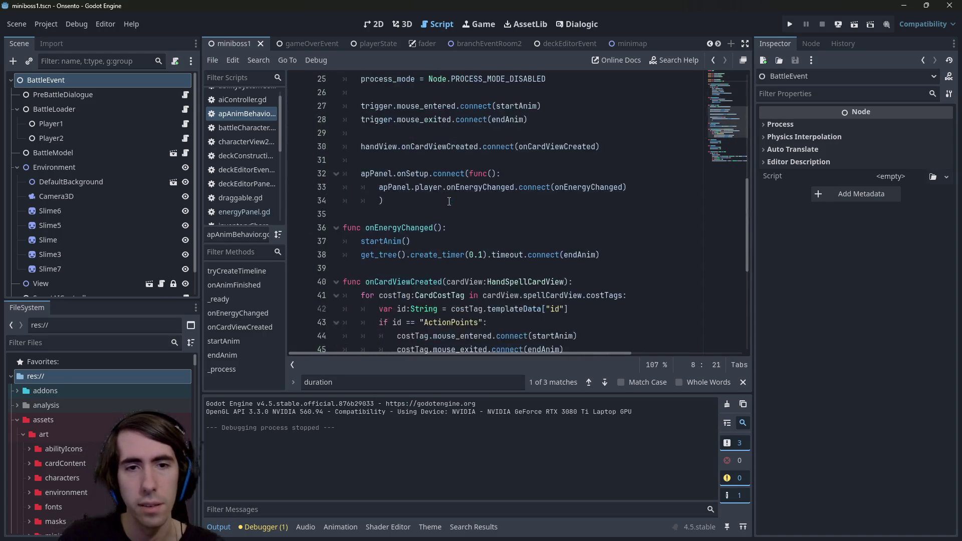
{"action": "scroll", "coordinate": [449, 201], "scroll_direction": "up", "scroll_amount": 1}
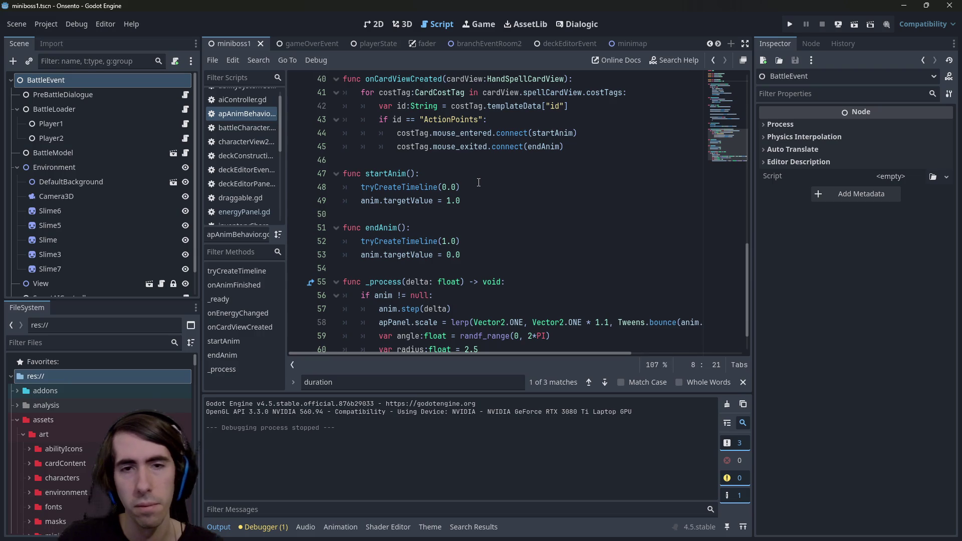
{"action": "scroll", "coordinate": [481, 184], "scroll_direction": "up", "scroll_amount": 13}
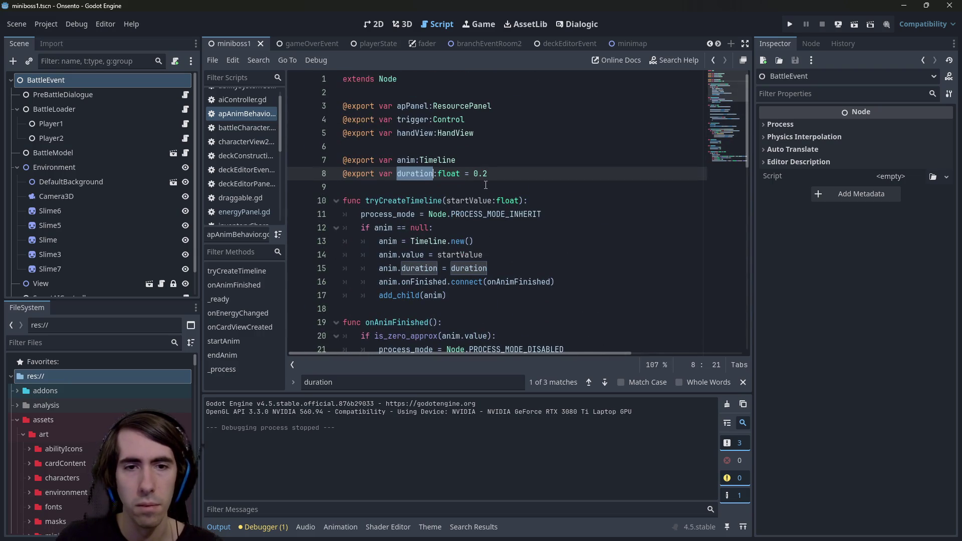
{"action": "scroll", "coordinate": [485, 185], "scroll_direction": "down", "scroll_amount": 14}
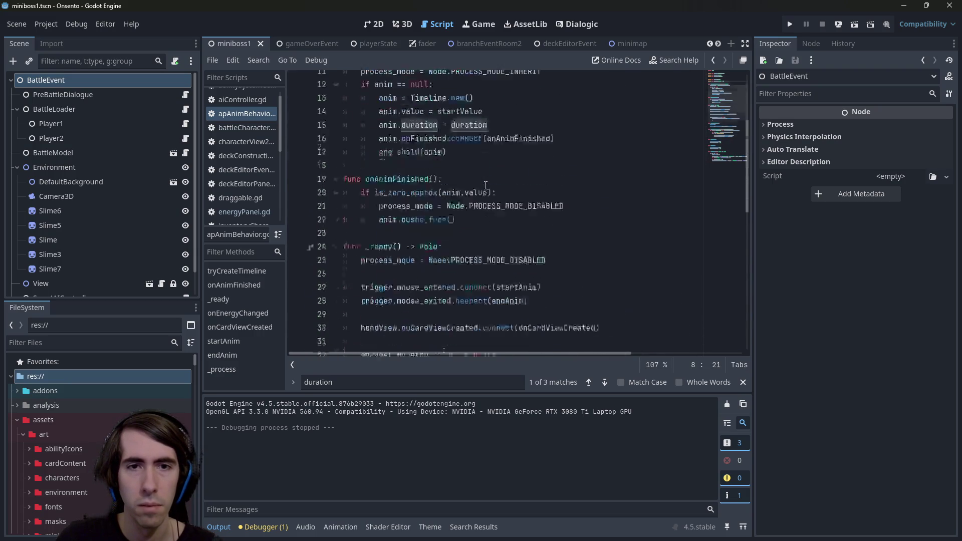
{"action": "mouse_move", "coordinate": [515, 354]}
{"action": "left_mouse_down"}
{"action": "mouse_move", "coordinate": [654, 351]}
{"action": "mouse_move", "coordinate": [400, 351]}
{"action": "left_mouse_up"}
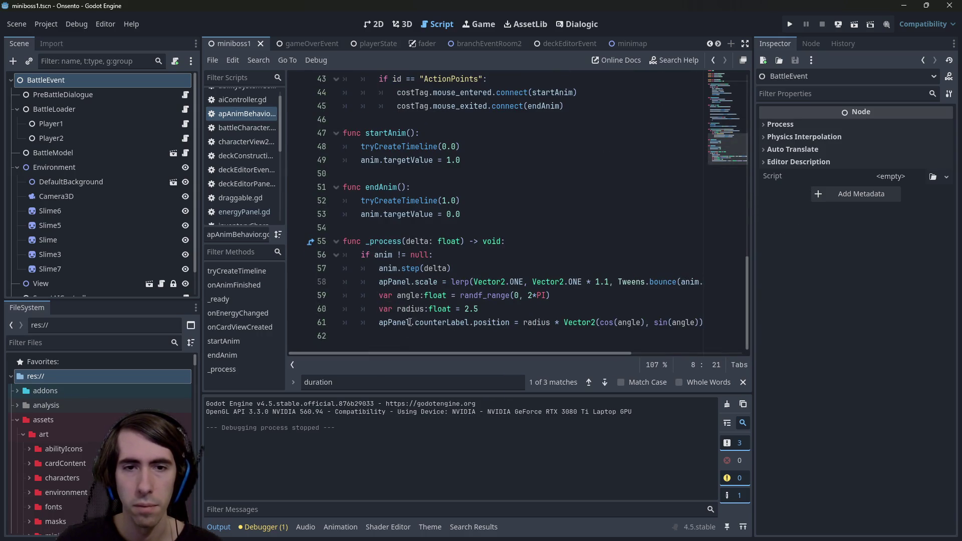
{"action": "scroll", "coordinate": [461, 248], "scroll_direction": "up", "scroll_amount": 2}
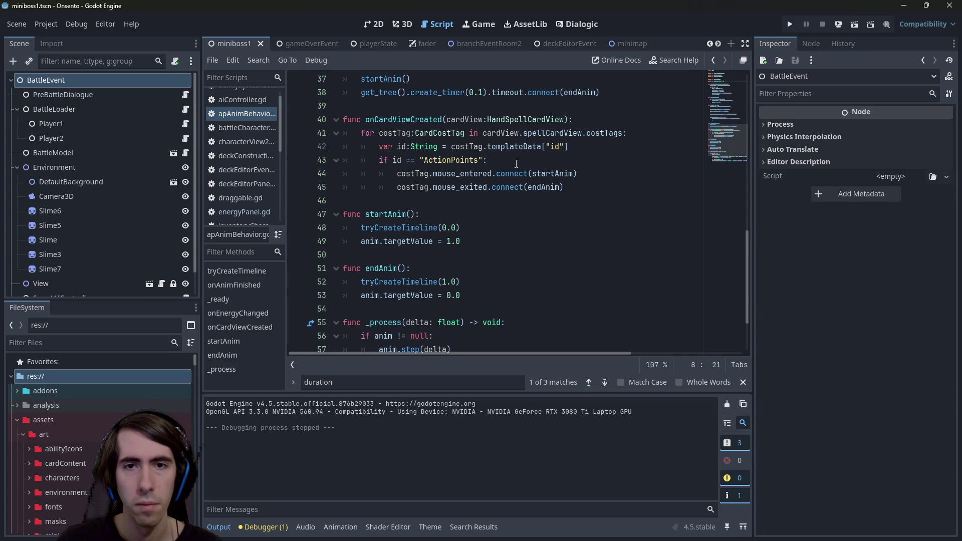
Highlight the uses of startAnim and locate the timer line in onEnergyChanged.
{"action": "double_click", "coordinate": [548, 173]}
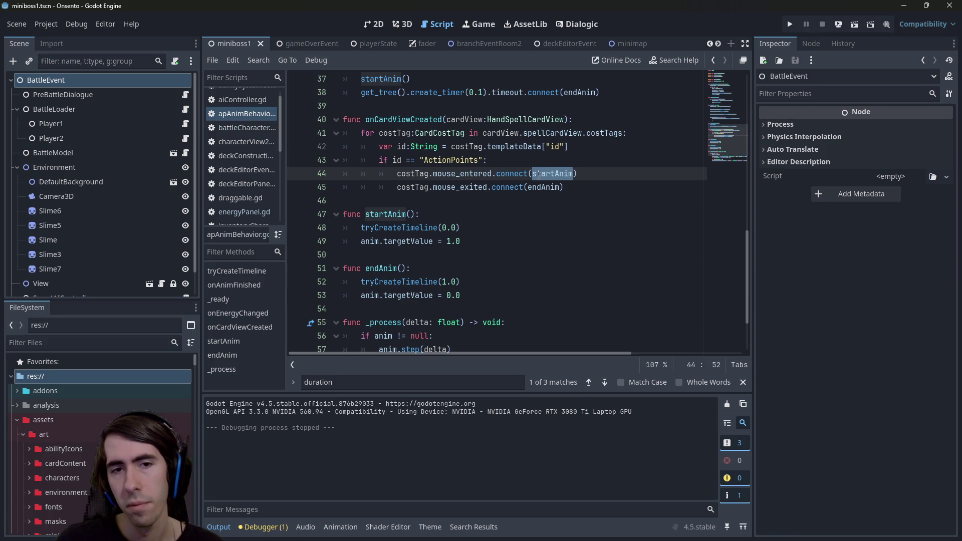
{"action": "scroll", "coordinate": [474, 222], "scroll_direction": "up", "scroll_amount": 1}
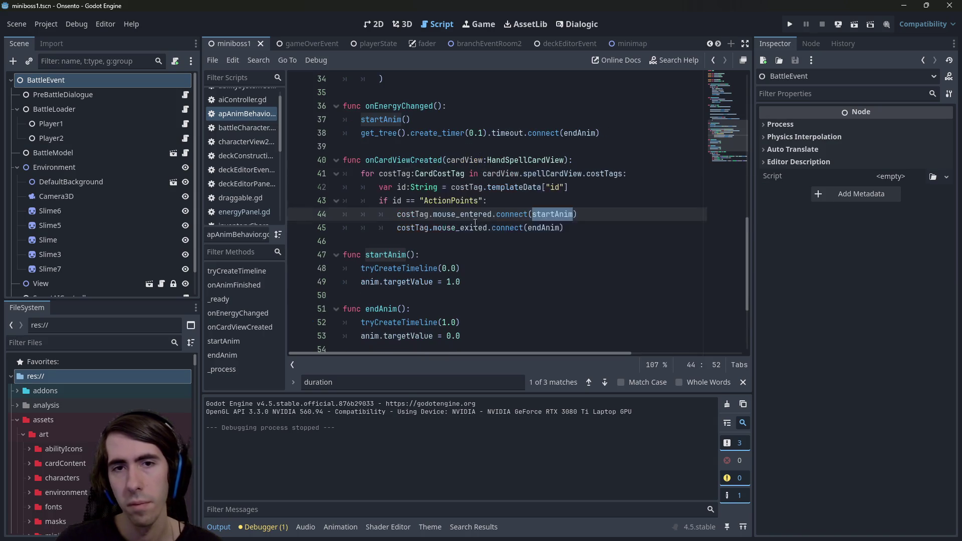
{"action": "scroll", "coordinate": [475, 223], "scroll_direction": "up", "scroll_amount": 2}
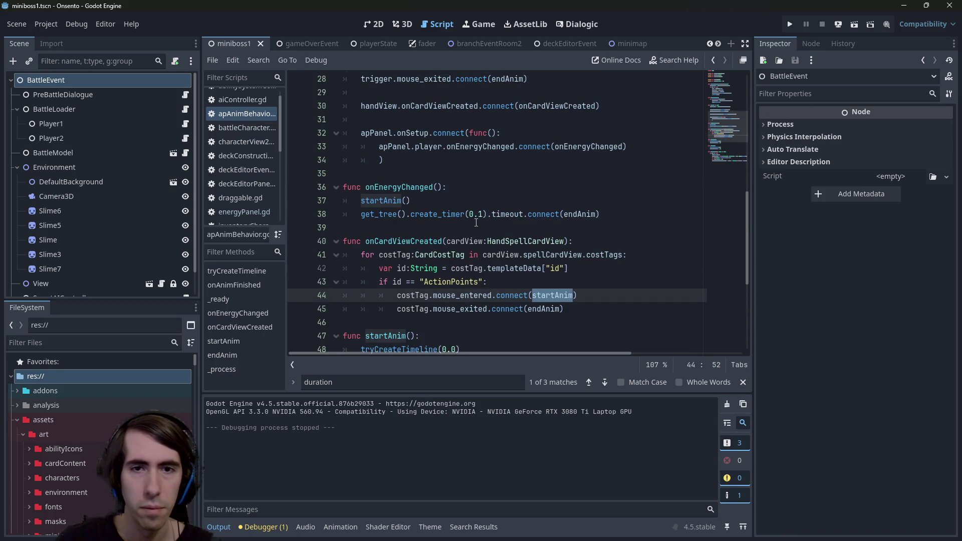
{"action": "left_click", "coordinate": [485, 214]}
{"action": "scroll", "coordinate": [485, 211], "scroll_direction": "up", "scroll_amount": 2}
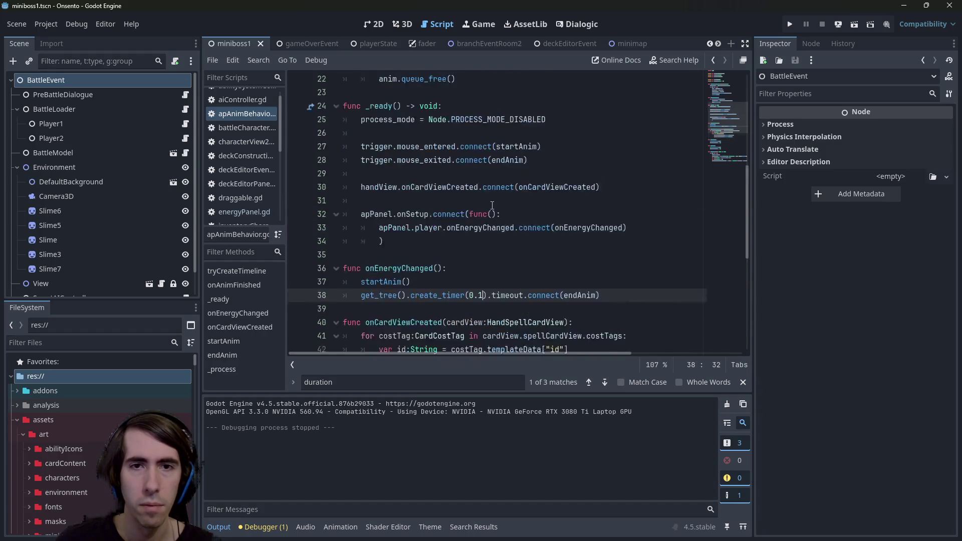
{"action": "scroll", "coordinate": [501, 200], "scroll_direction": "down", "scroll_amount": 7}
{"action": "scroll", "coordinate": [546, 172], "scroll_direction": "up", "scroll_amount": 5}
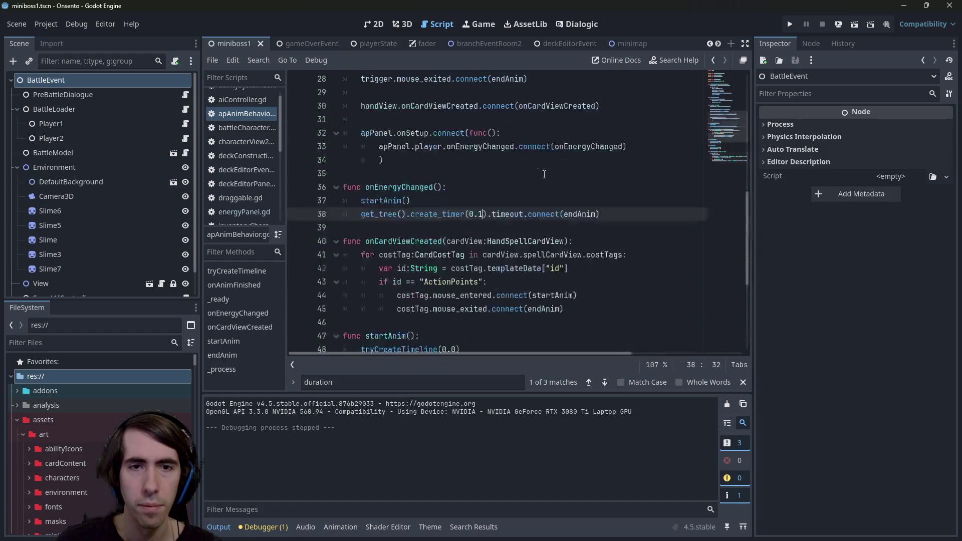
{"action": "scroll", "coordinate": [544, 175], "scroll_direction": "up", "scroll_amount": 4}
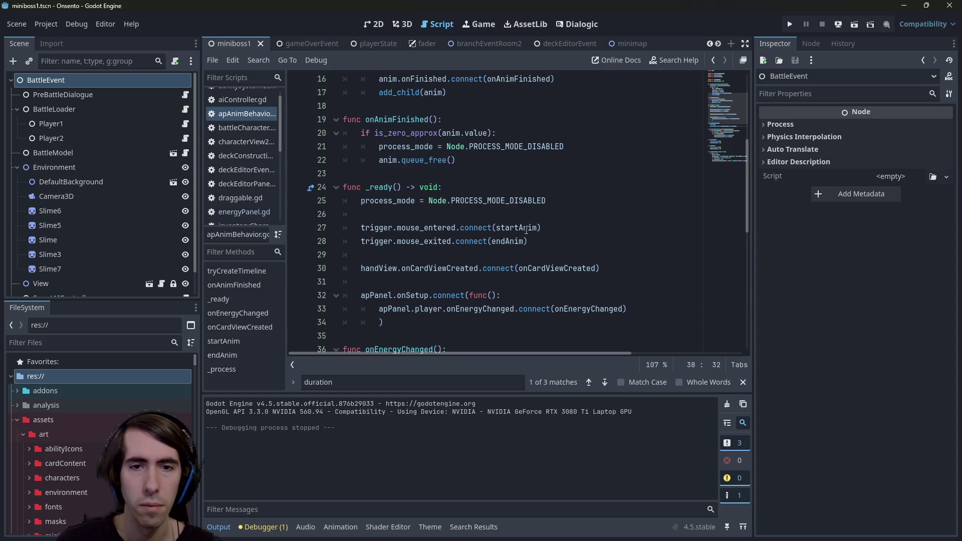
{"action": "scroll", "coordinate": [526, 230], "scroll_direction": "up", "scroll_amount": 1}
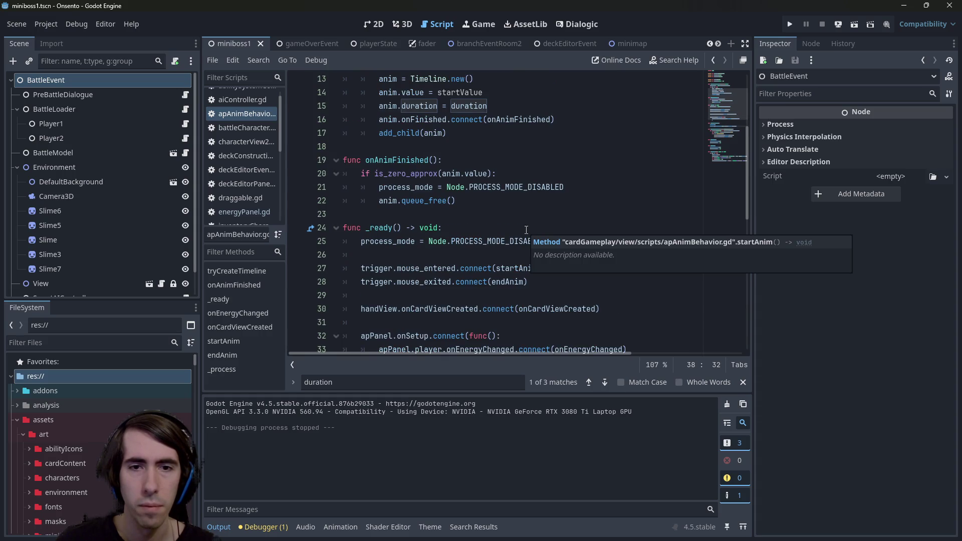
{"action": "scroll", "coordinate": [526, 230], "scroll_direction": "up", "scroll_amount": 4}
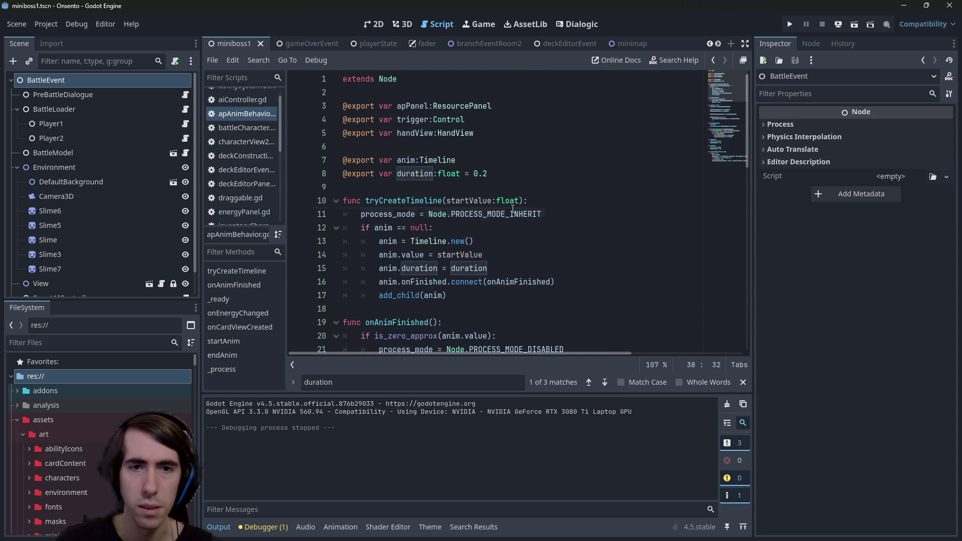
Search 'create' and change the create_timer delay from 0.1 to 0.3, then run the game.
{"action": "left_click", "coordinate": [512, 210]}
{"action": "key", "text": "ctrl+f"}
{"action": "type", "text": "create"}
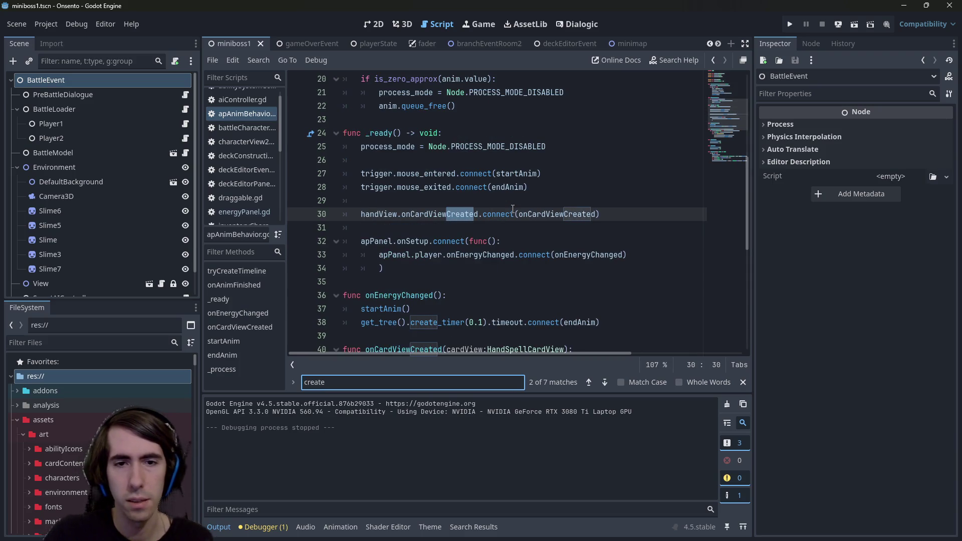
{"action": "scroll", "coordinate": [512, 209], "scroll_direction": "down", "scroll_amount": 1}
{"action": "left_click", "coordinate": [481, 282]}
{"action": "key", "text": "BackSpace"}
{"action": "type", "text": "3"}
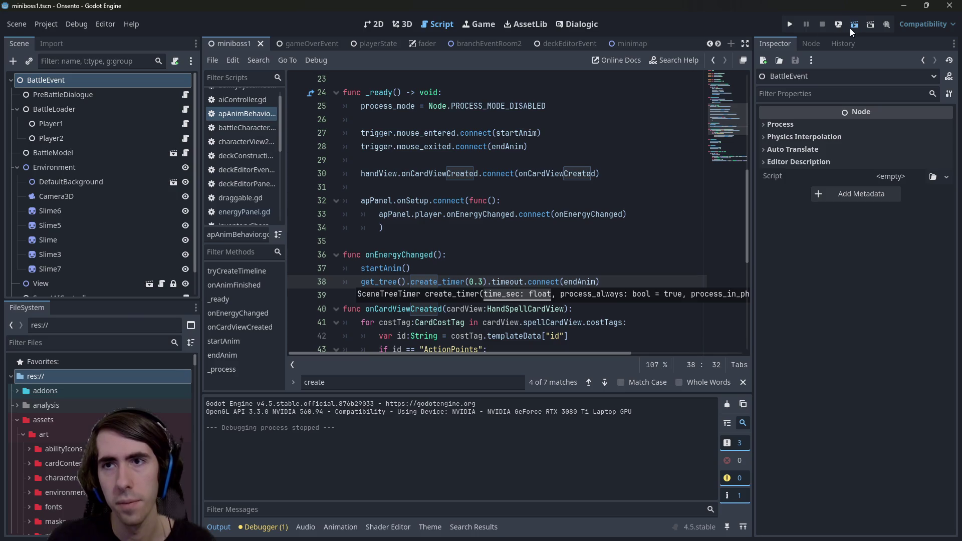
{"action": "left_click", "coordinate": [852, 26]}
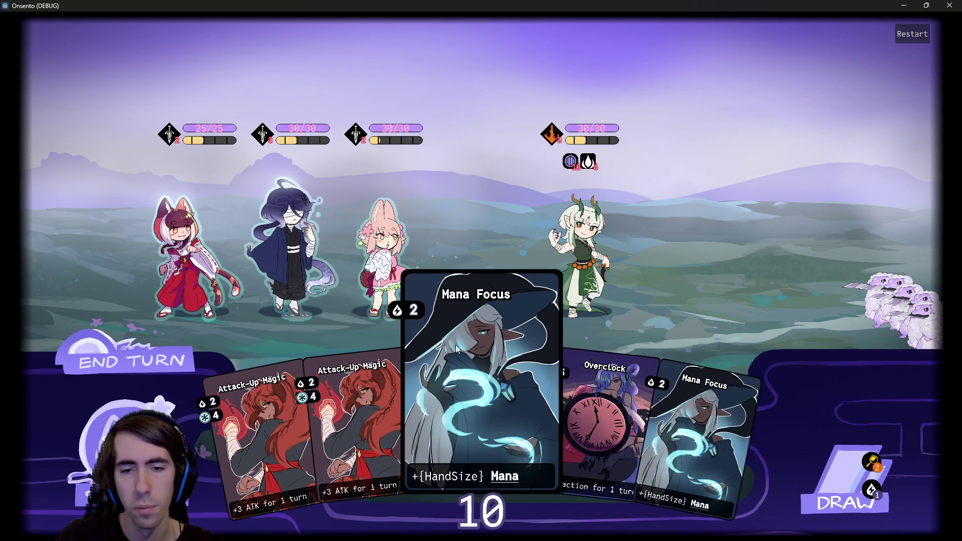
Play Mana Focus to drop AP from 10 to 8, then stop the run and return to apAnimBehavior.gd.
{"action": "mouse_move", "coordinate": [470, 425]}
{"action": "left_mouse_down"}
{"action": "mouse_move", "coordinate": [439, 325]}
{"action": "mouse_move", "coordinate": [389, 263]}
{"action": "left_mouse_up"}
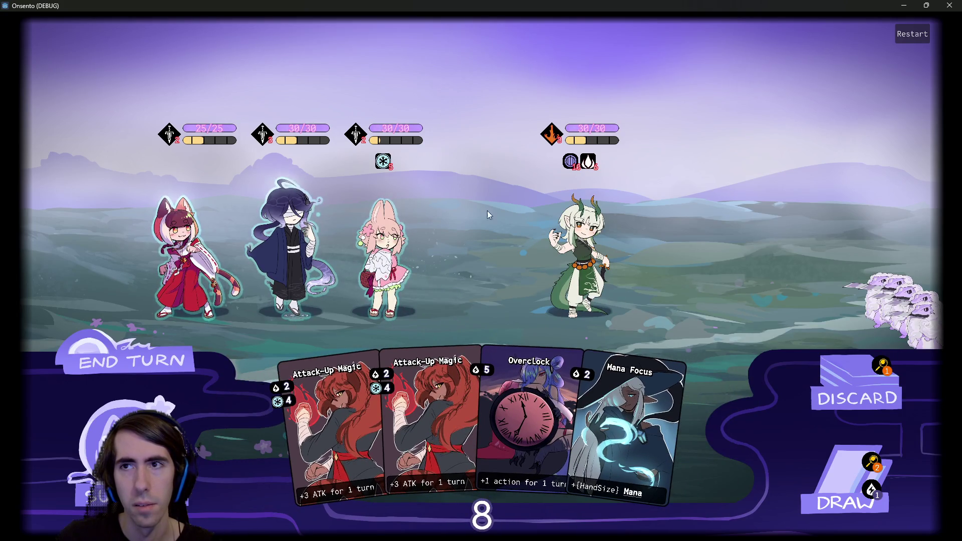
{"action": "left_click", "coordinate": [949, 5]}
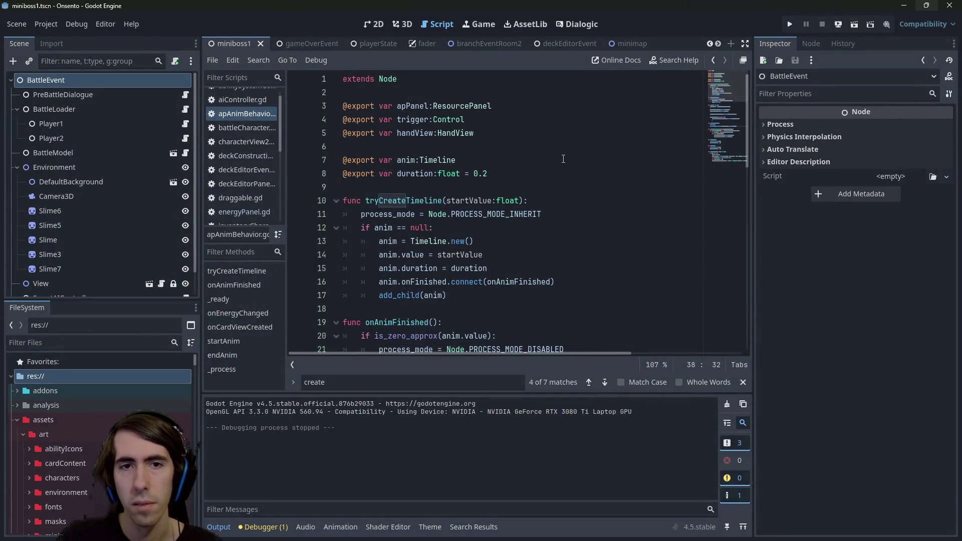
{"action": "left_click", "coordinate": [556, 174]}
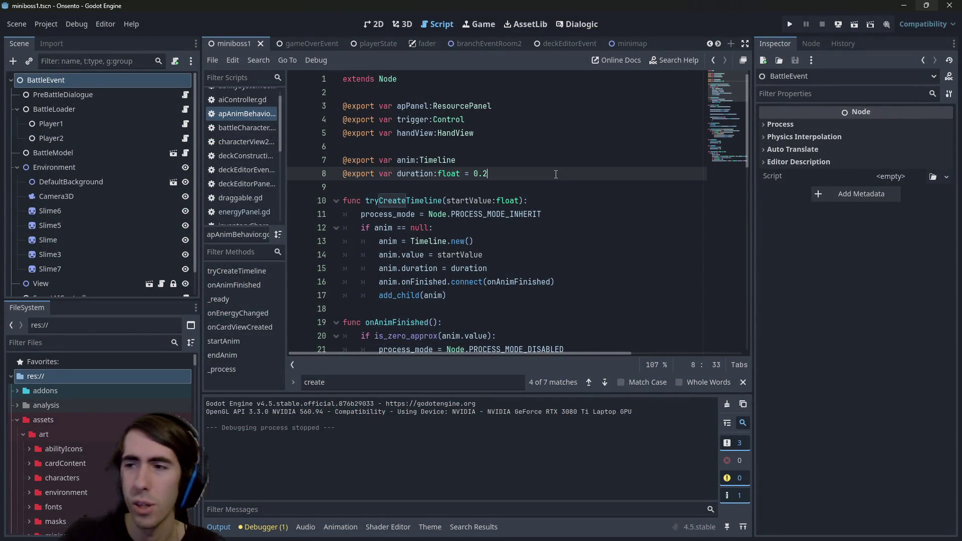
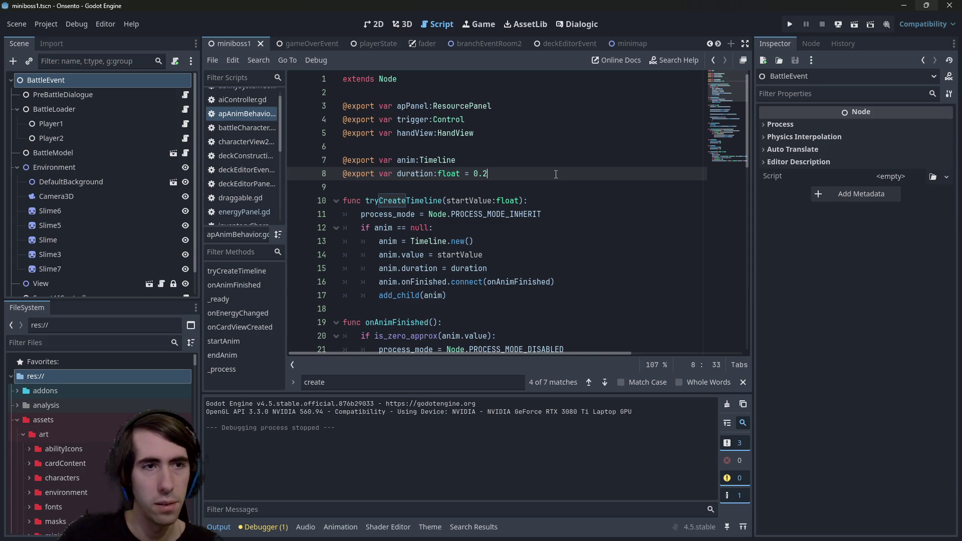
Open playerView2D.tscn through quick-open, searching for 'playerview2d'.
{"action": "scroll", "coordinate": [45, 186], "scroll_direction": "down", "scroll_amount": 2}
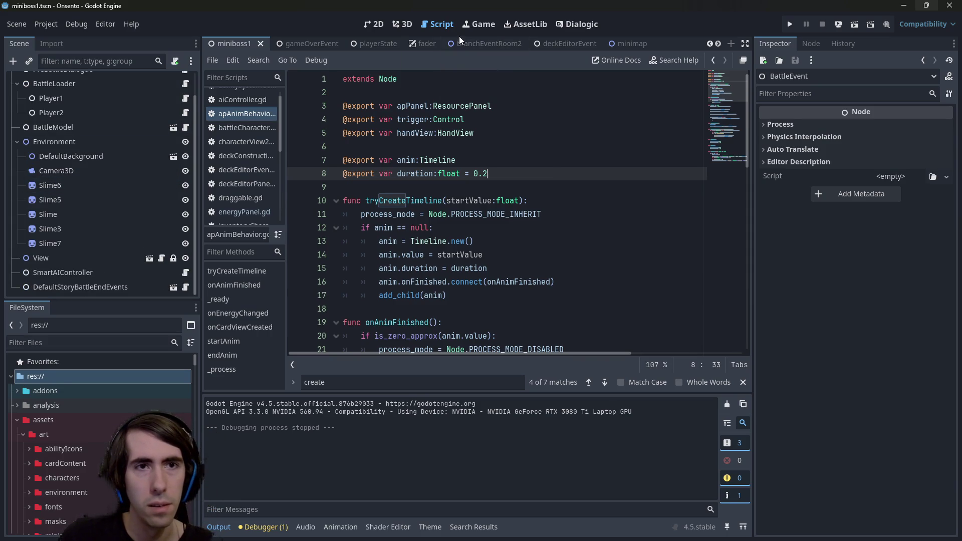
{"action": "scroll", "coordinate": [512, 80], "scroll_direction": "down", "scroll_amount": 3}
{"action": "scroll", "coordinate": [507, 48], "scroll_direction": "down", "scroll_amount": 5}
{"action": "scroll", "coordinate": [507, 47], "scroll_direction": "down", "scroll_amount": 3}
{"action": "left_click", "coordinate": [525, 160]}
{"action": "key", "text": "alt+shift+o"}
{"action": "type", "text": "playe"}
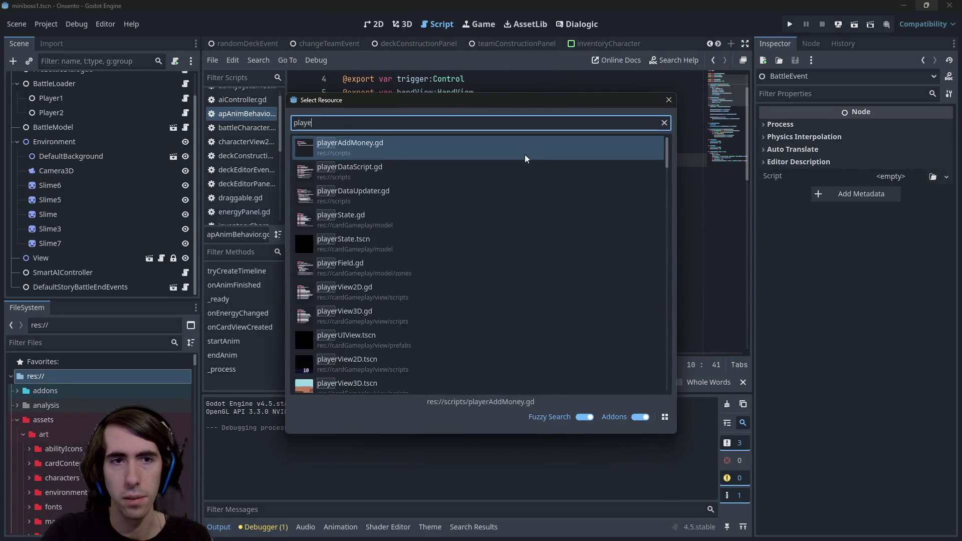
{"action": "key", "text": "Down"}
{"action": "key", "text": "Down"}
{"action": "type", "text": "view2d"}
{"action": "key", "text": "Return"}
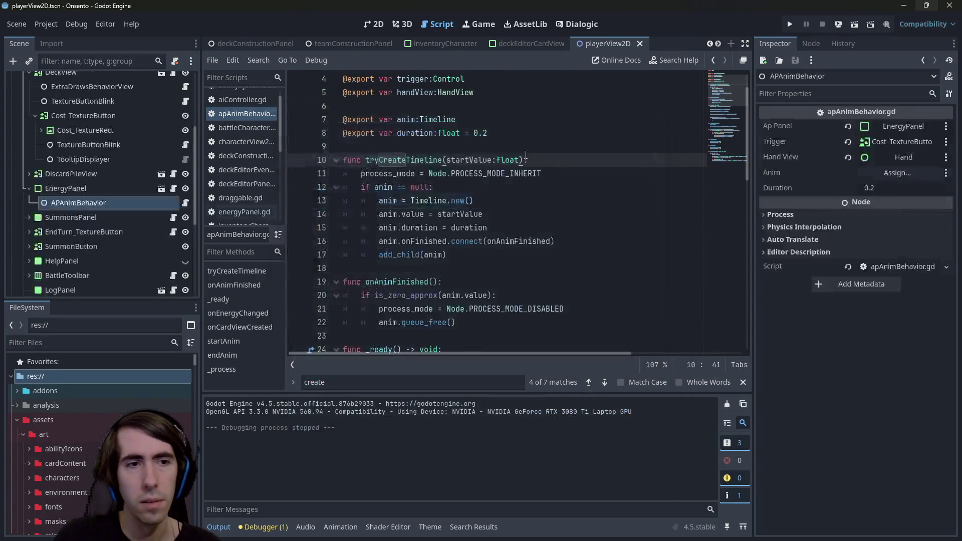
Select the EnergyPanel node in the Scene dock and bring up its context menu.
{"action": "left_click", "coordinate": [164, 200]}
{"action": "key", "text": "Up"}
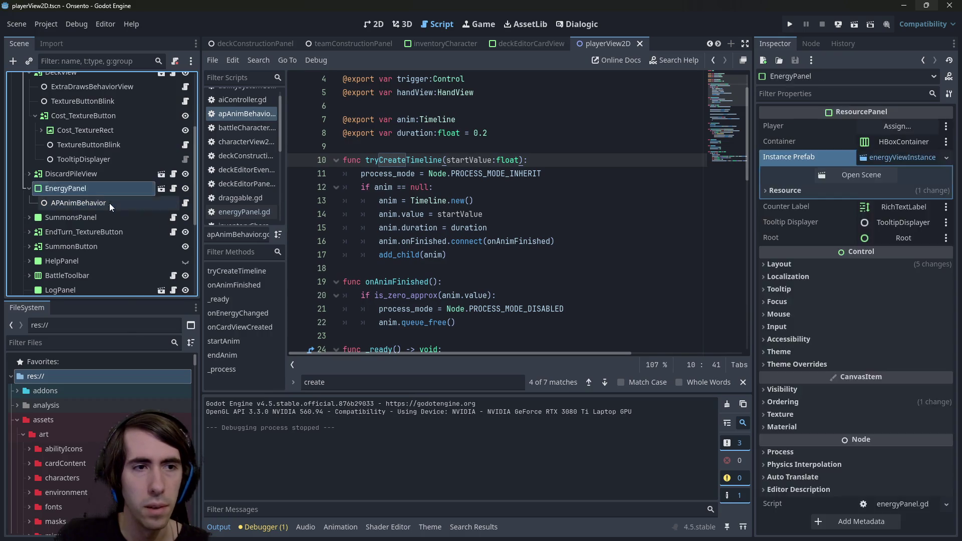
{"action": "right_click", "coordinate": [101, 190]}
Add a plain Node child under EnergyPanel.
{"action": "left_click", "coordinate": [158, 118]}
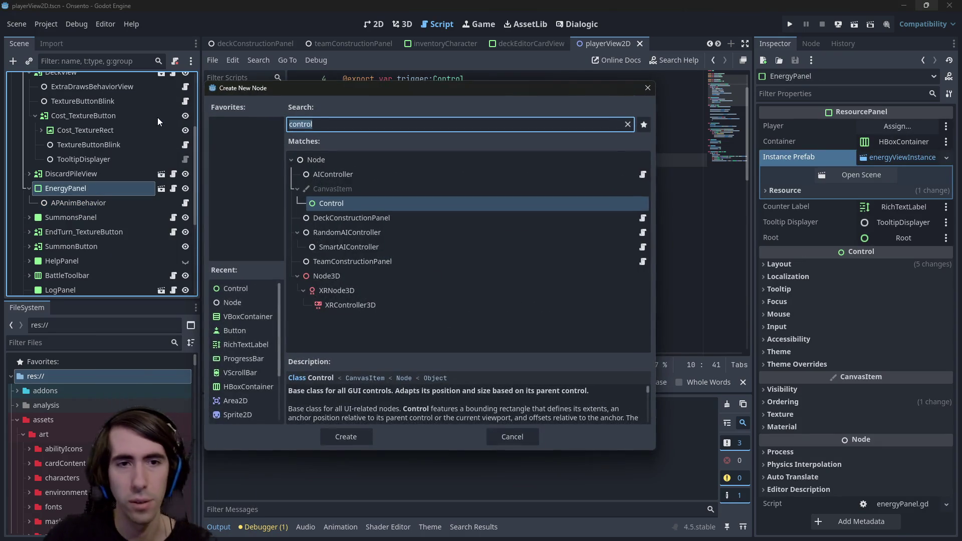
{"action": "key", "text": "Up"}
{"action": "key", "text": "Up"}
{"action": "key", "text": "Up"}
{"action": "key", "text": "Return"}
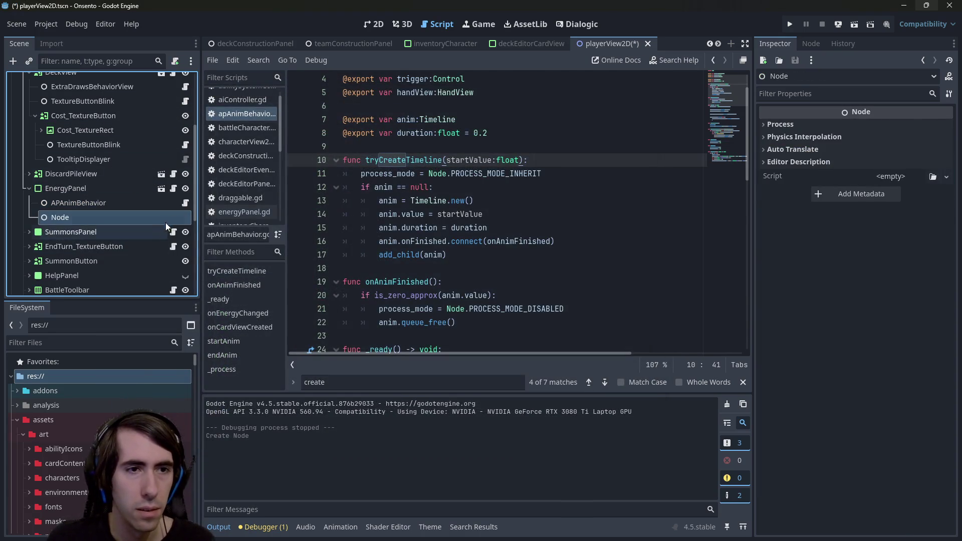
Filter project files for 'apanim' and put apAnimBehavior.gd on the APAnimBehavior node.
{"action": "left_click", "coordinate": [187, 202]}
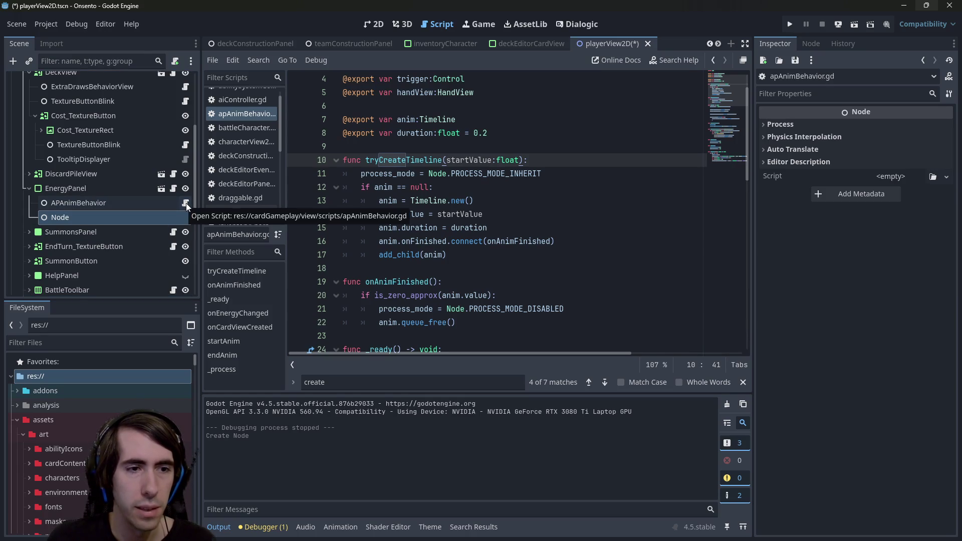
{"action": "left_click", "coordinate": [100, 340]}
{"action": "type", "text": "apanim"}
{"action": "left_click_drag", "start_coordinate": [70, 434], "coordinate": [96, 202]}
Rename the new Node child to APUseAnimBehavior, correcting the capitalization.
{"action": "double_click", "coordinate": [89, 215]}
{"action": "type", "text": "Ap"}
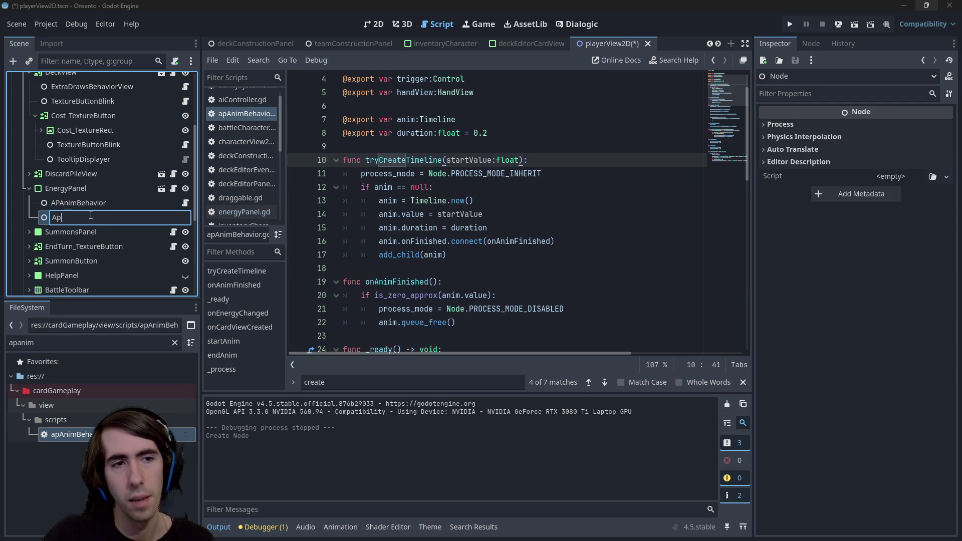
{"action": "type", "text": "UseAnimBehavior"}
{"action": "key", "text": "Return"}
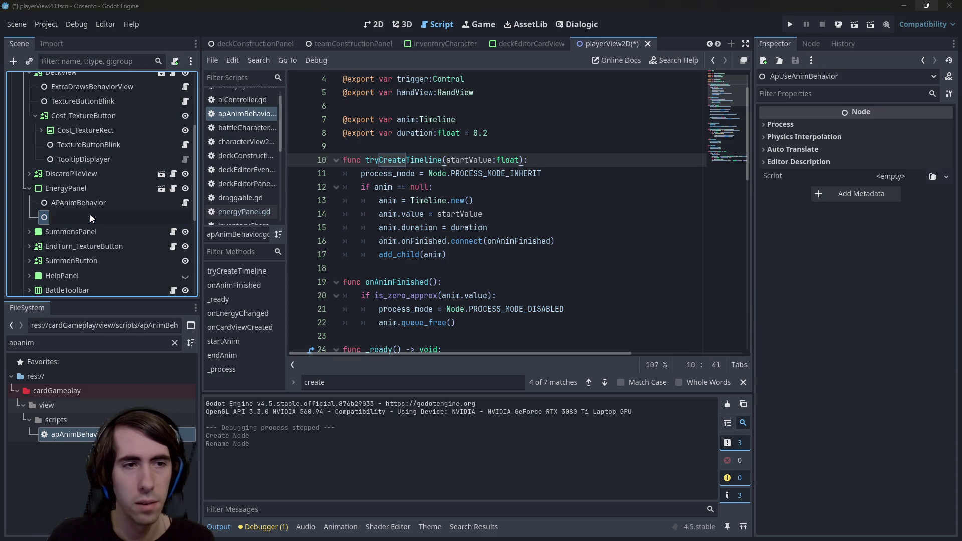
{"action": "double_click", "coordinate": [89, 215]}
{"action": "left_click", "coordinate": [61, 219]}
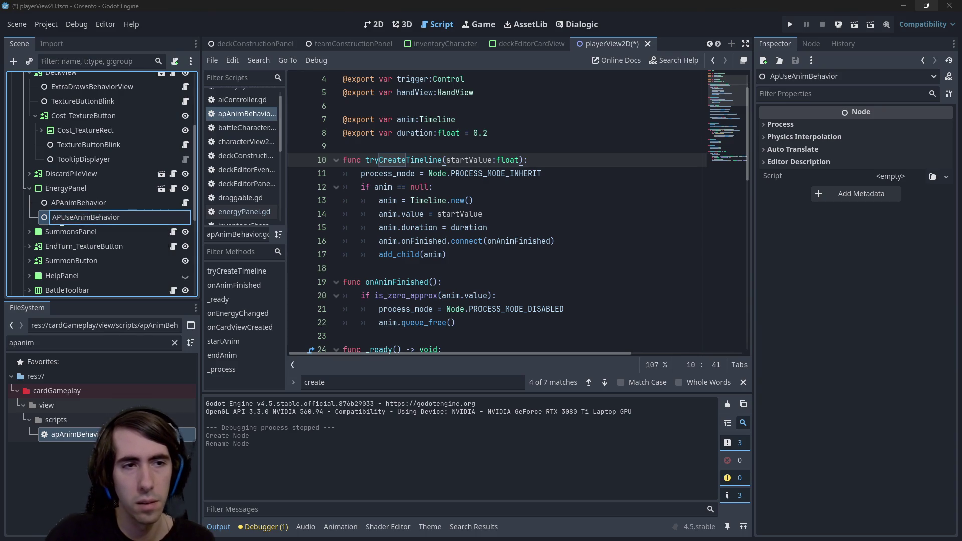
{"action": "key", "text": "Return"}
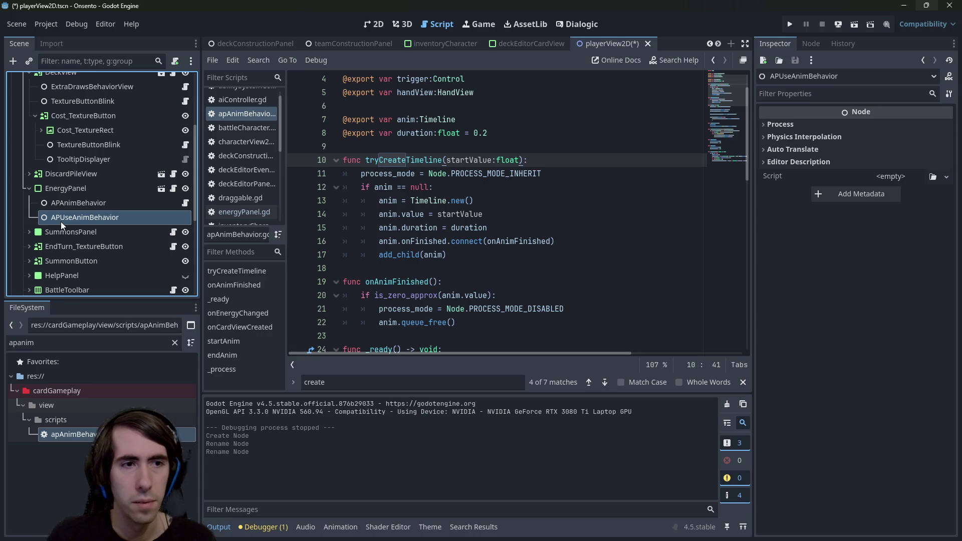
{"action": "left_click", "coordinate": [175, 60]}
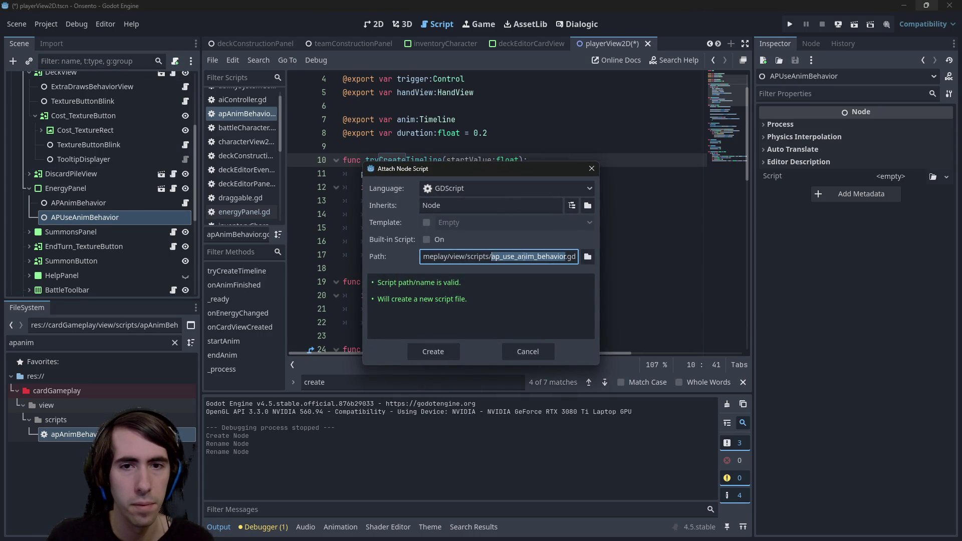
Create the attached script as apUseAnimBehavior.gd instead of ap_use_anim_behavior.gd.
{"action": "left_click", "coordinate": [505, 257]}
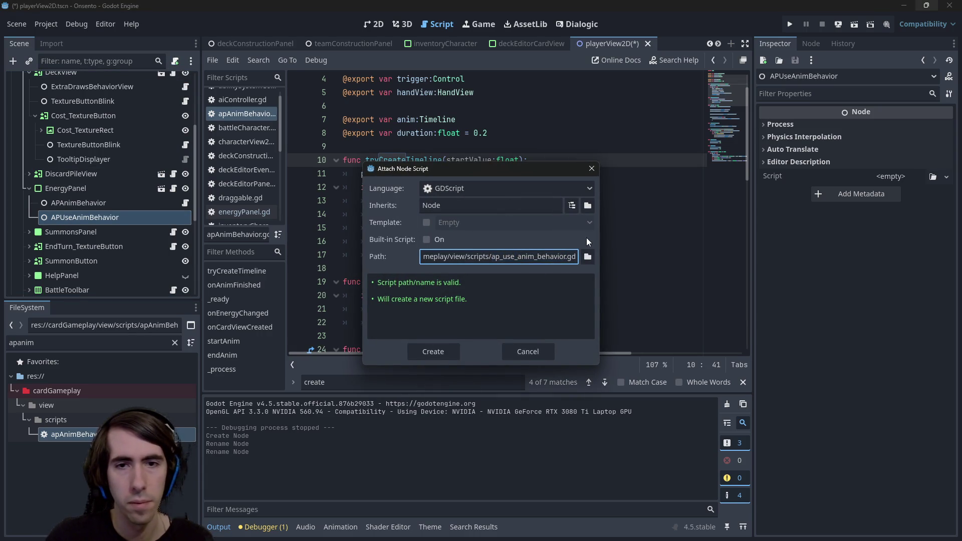
{"action": "key", "text": "BackSpace"}
{"action": "key", "text": "BackSpace"}
{"action": "type", "text": "U"}
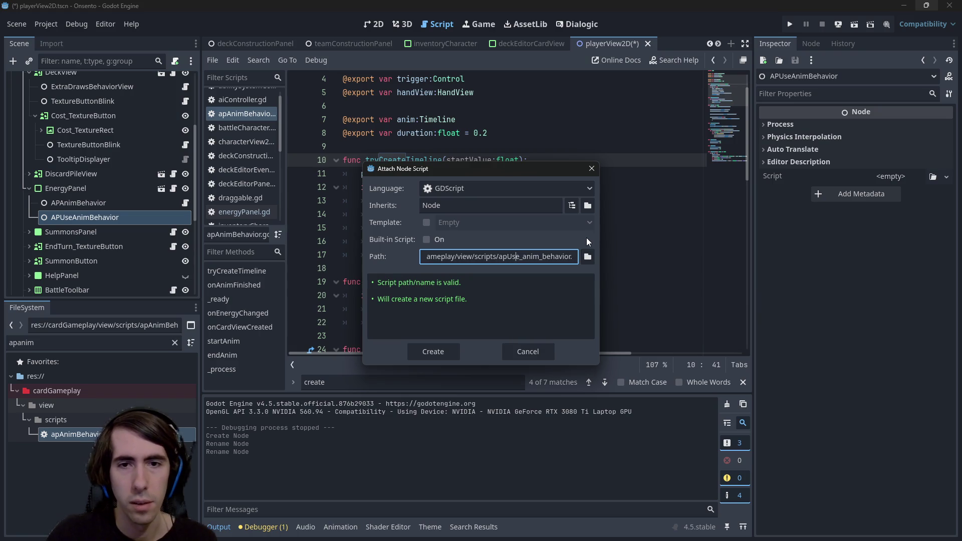
{"action": "key", "text": "Right"}
{"action": "key", "text": "Delete"}
{"action": "key", "text": "Delete"}
{"action": "type", "text": "A"}
{"action": "key", "text": "Delete"}
{"action": "key", "text": "Delete"}
{"action": "type", "text": "B"}
{"action": "key", "text": "Return"}
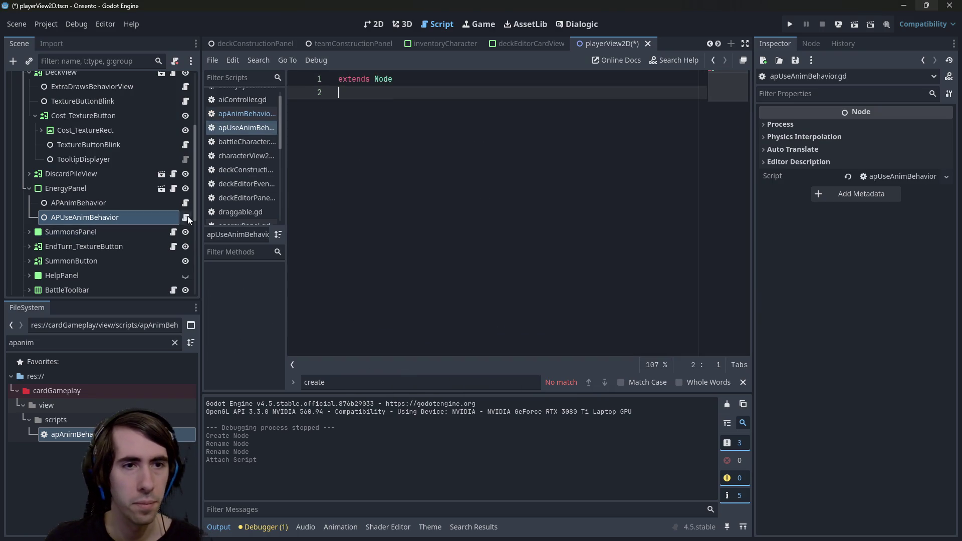
Replace the new script's placeholder with the full apAnimBehavior.gd code and save.
{"action": "left_click", "coordinate": [185, 202]}
{"action": "scroll", "coordinate": [438, 268], "scroll_direction": "down", "scroll_amount": 6}
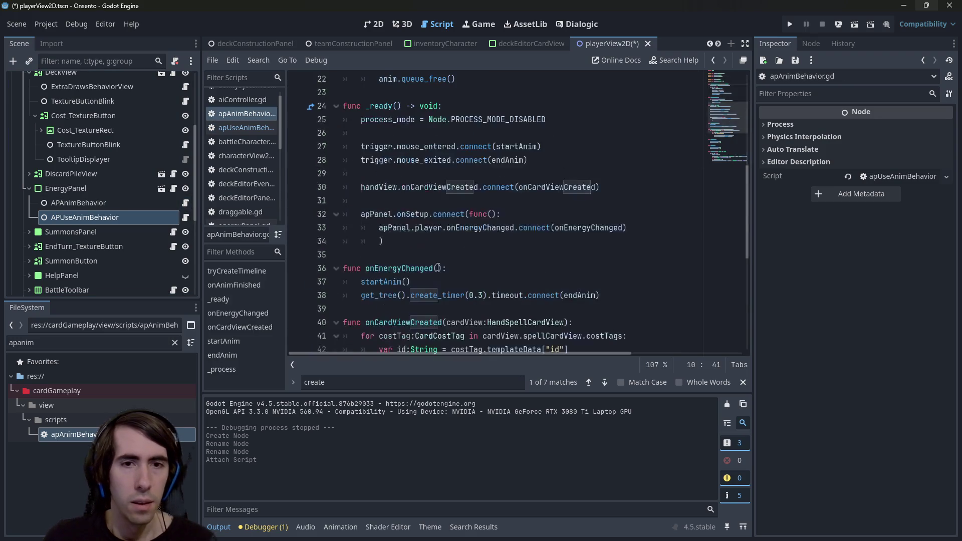
{"action": "left_click", "coordinate": [437, 227]}
{"action": "key", "text": "ctrl+a"}
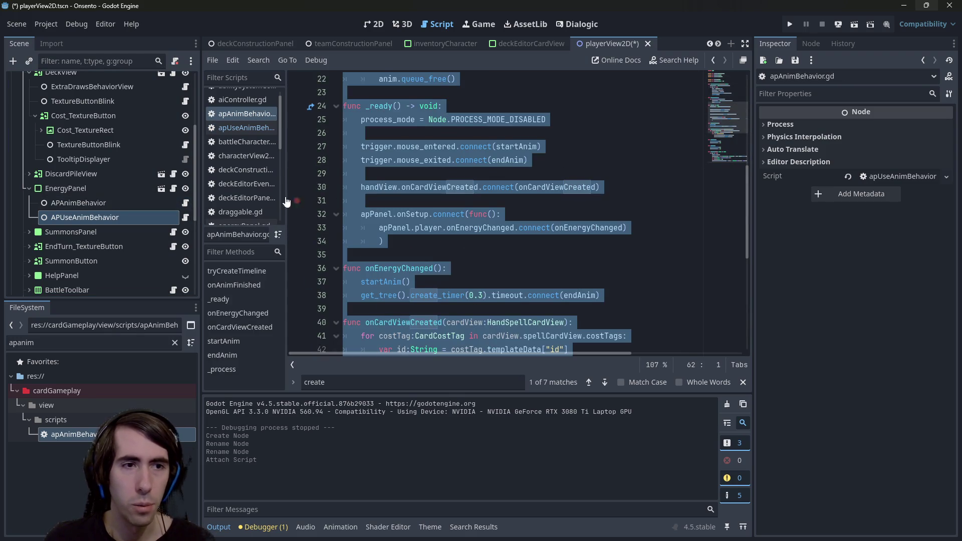
{"action": "left_click", "coordinate": [185, 216]}
{"action": "left_click", "coordinate": [405, 208]}
{"action": "key", "text": "ctrl+a"}
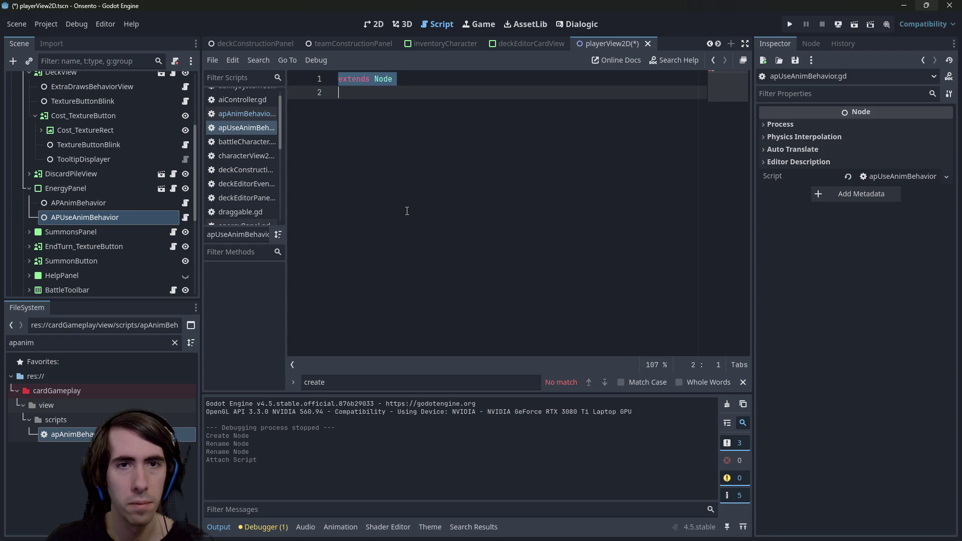
{"action": "key", "text": "ctrl+v"}
{"action": "scroll", "coordinate": [568, 221], "scroll_direction": "up", "scroll_amount": 12}
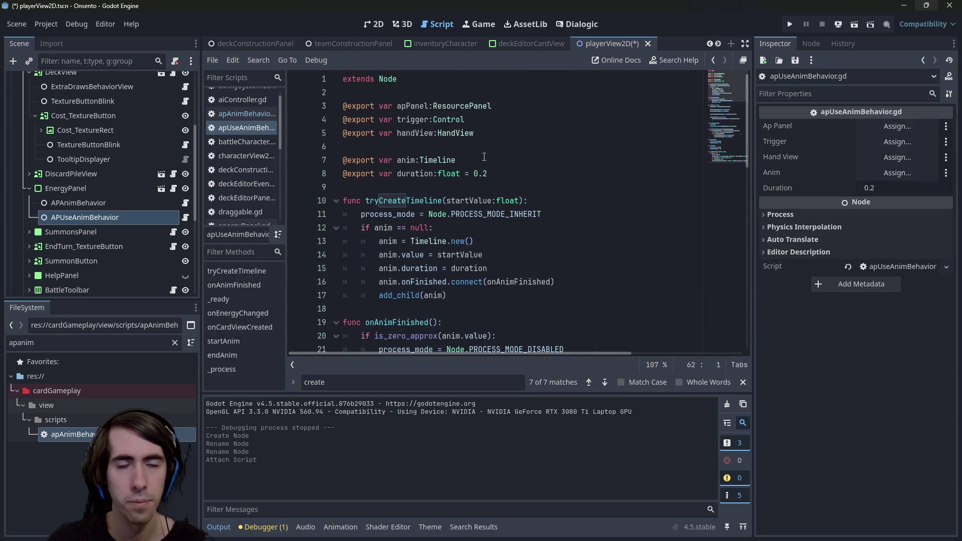
{"action": "key", "text": "ctrl+s"}
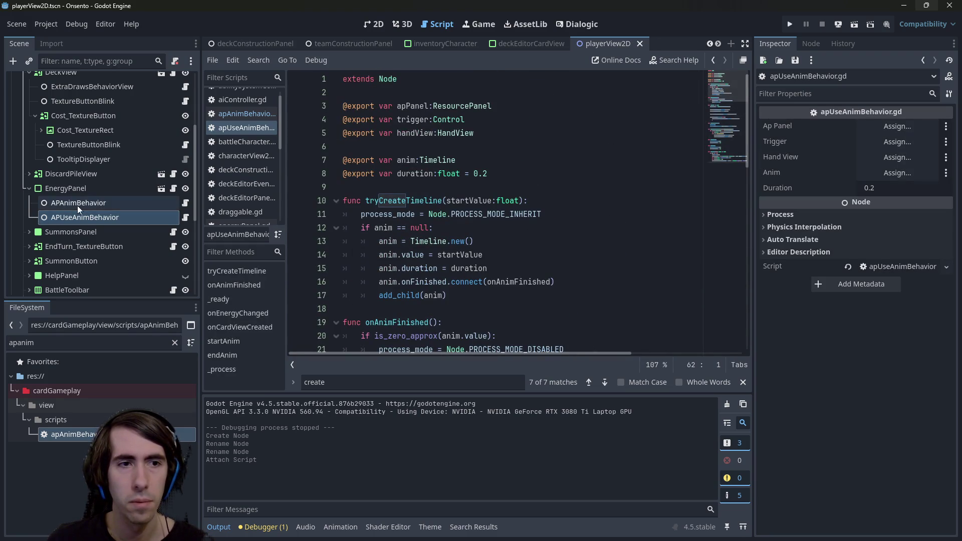
Delete the trigger export line and the two trigger connection lines from apUseAnimBehavior.gd.
{"action": "scroll", "coordinate": [397, 228], "scroll_direction": "down", "scroll_amount": 4}
{"action": "scroll", "coordinate": [396, 227], "scroll_direction": "down", "scroll_amount": 4}
{"action": "scroll", "coordinate": [396, 227], "scroll_direction": "up", "scroll_amount": 2}
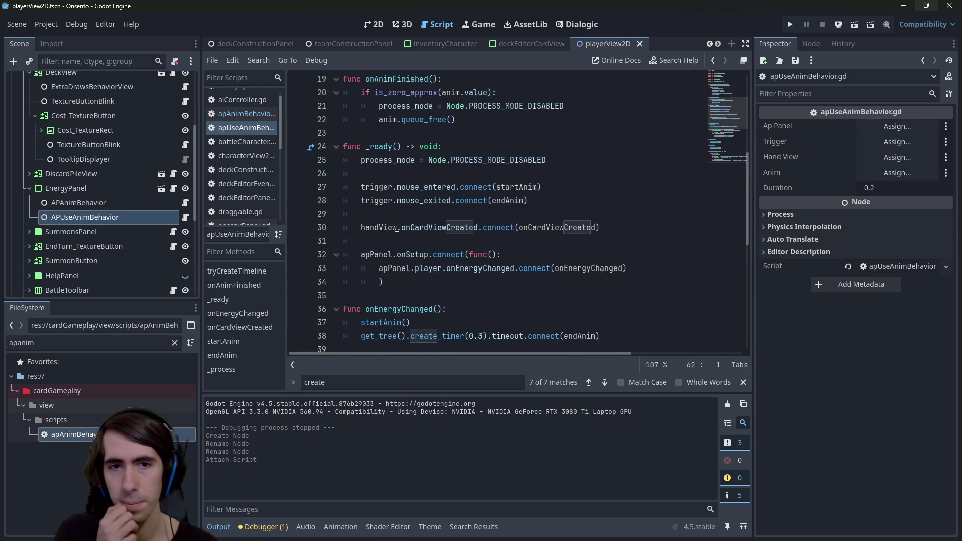
{"action": "left_click", "coordinate": [392, 187]}
{"action": "scroll", "coordinate": [401, 200], "scroll_direction": "up", "scroll_amount": 6}
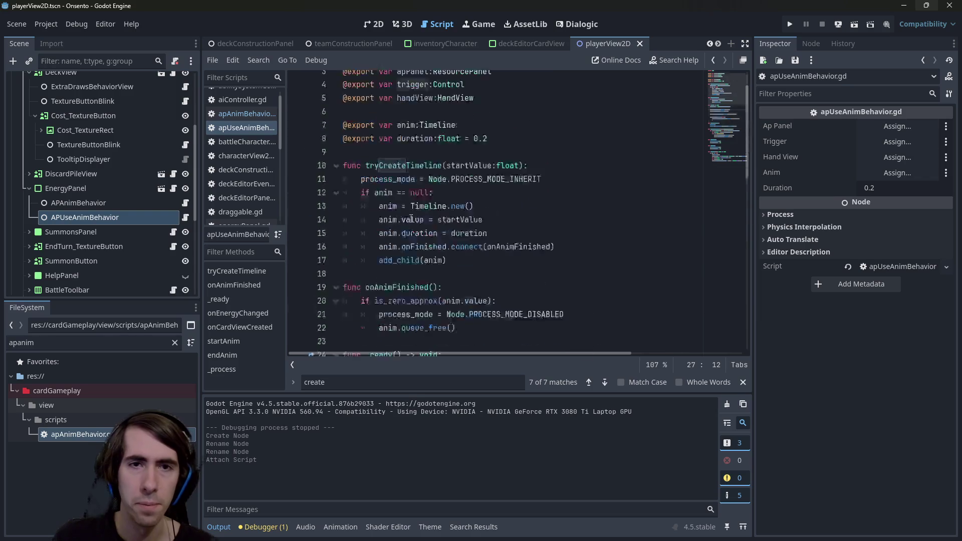
{"action": "left_click_drag", "start_coordinate": [475, 123], "coordinate": [498, 106]}
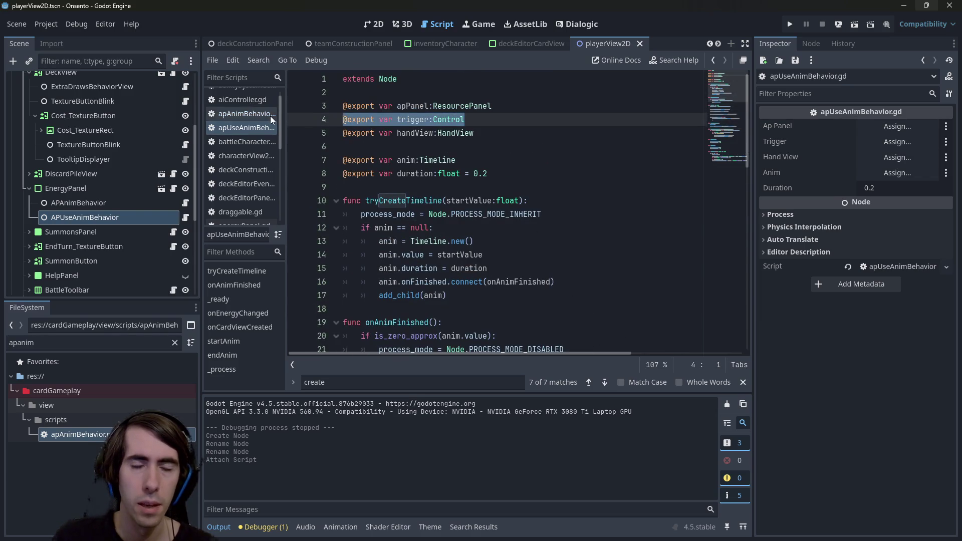
{"action": "key", "text": "BackSpace"}
{"action": "scroll", "coordinate": [451, 210], "scroll_direction": "down", "scroll_amount": 4}
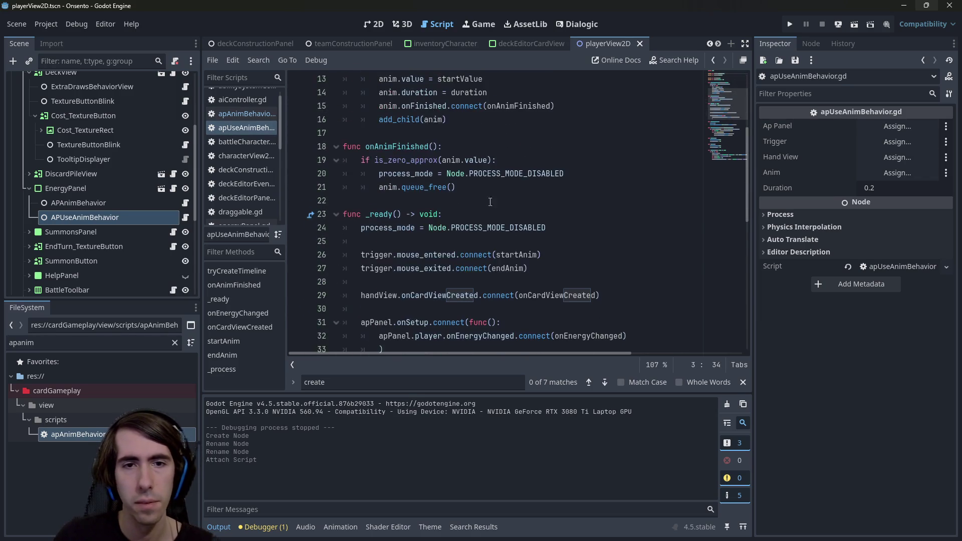
{"action": "left_click_drag", "start_coordinate": [528, 268], "coordinate": [429, 254]}
{"action": "key", "text": "shift+Up"}
{"action": "key", "text": "BackSpace"}
{"action": "key", "text": "BackSpace"}
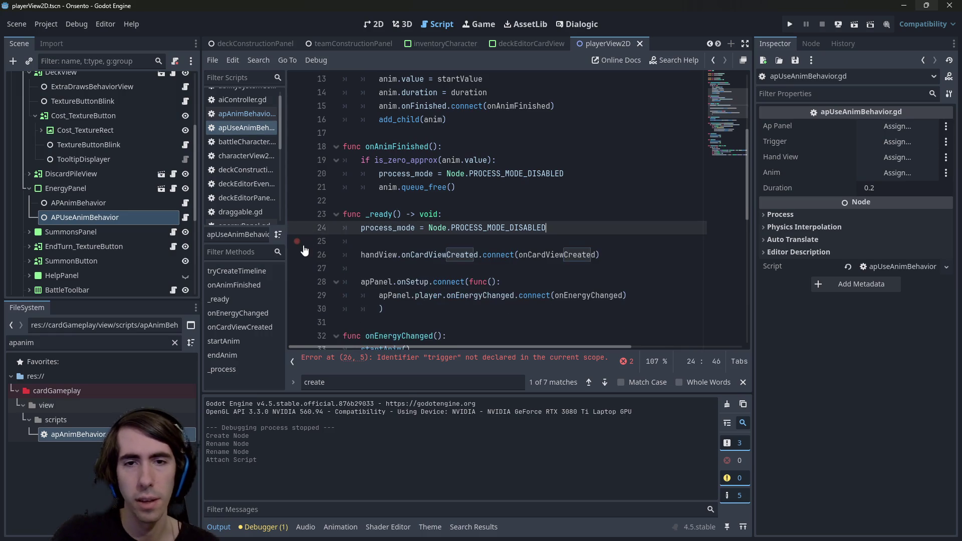
{"action": "scroll", "coordinate": [481, 214], "scroll_direction": "down", "scroll_amount": 5}
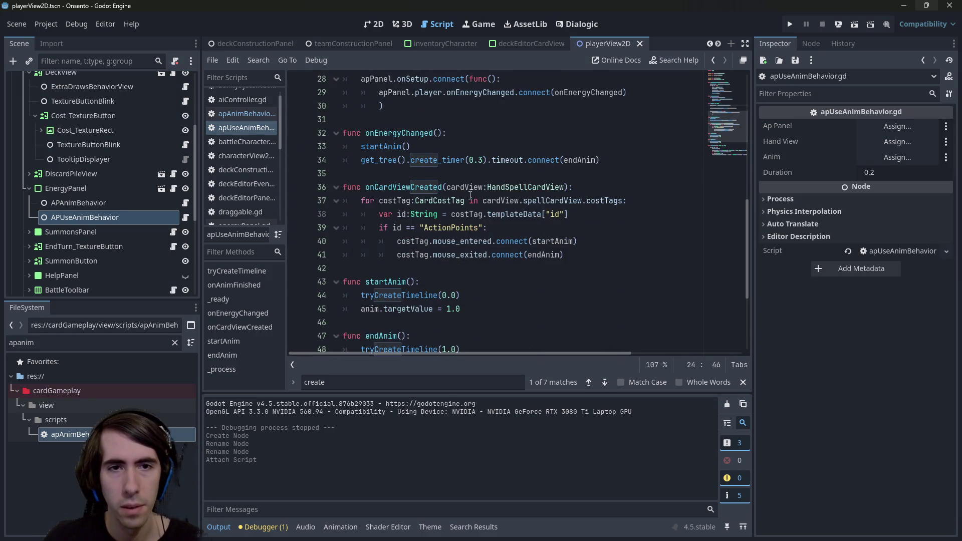
Delete the whole onCardViewCreated function and save the script.
{"action": "double_click", "coordinate": [429, 186]}
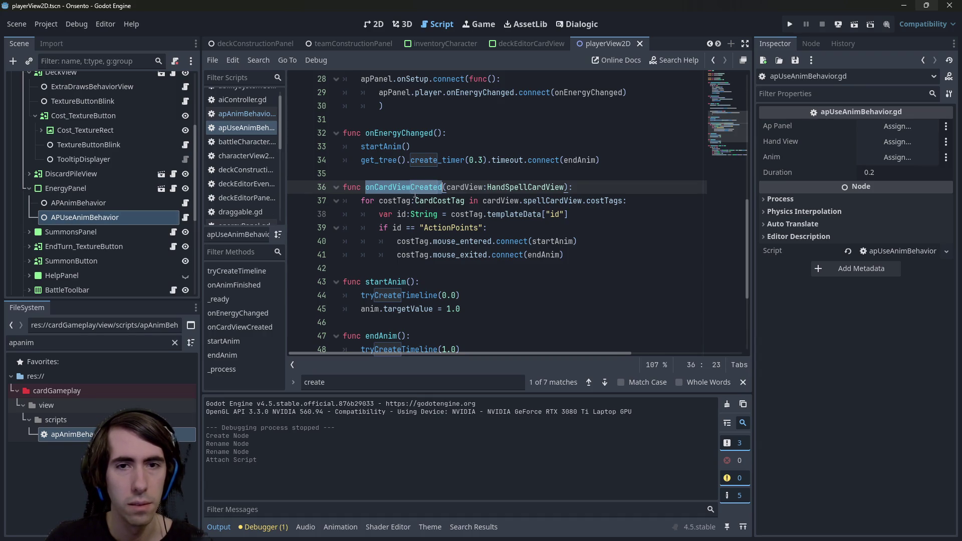
{"action": "scroll", "coordinate": [416, 195], "scroll_direction": "down", "scroll_amount": 1}
{"action": "double_click", "coordinate": [462, 201]}
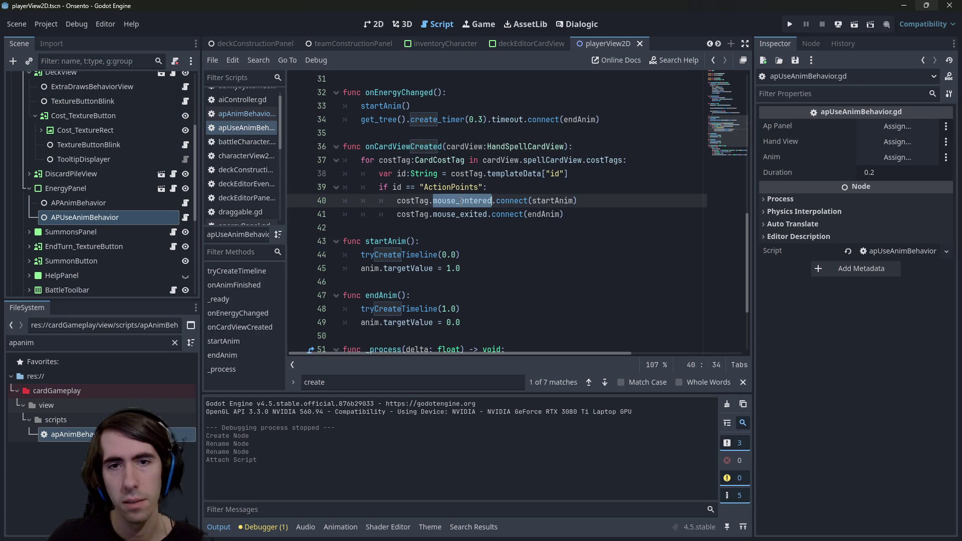
{"action": "mouse_move", "coordinate": [571, 214]}
{"action": "left_mouse_down"}
{"action": "mouse_move", "coordinate": [351, 201]}
{"action": "mouse_move", "coordinate": [311, 140]}
{"action": "left_mouse_up"}
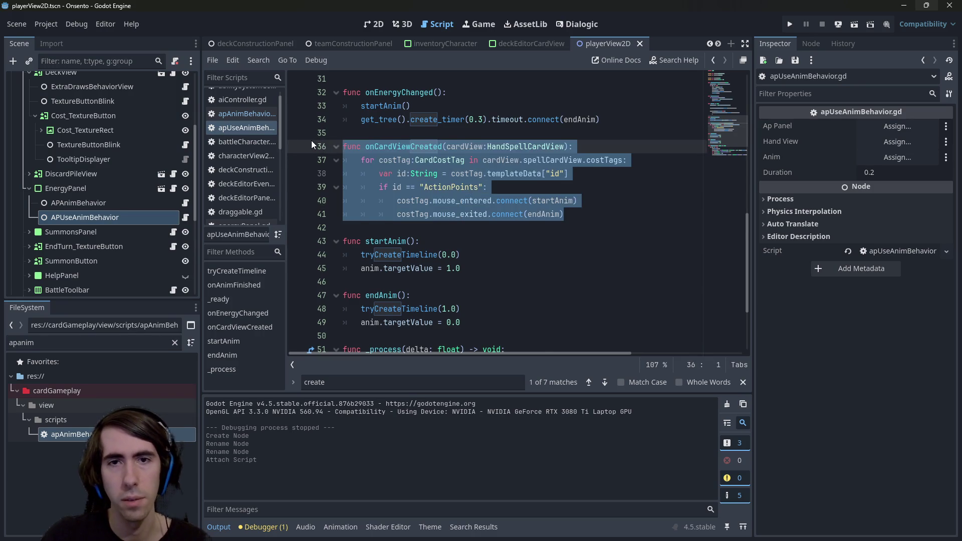
{"action": "key", "text": "BackSpace"}
{"action": "key", "text": "BackSpace"}
{"action": "key", "text": "ctrl+s"}
Find the remaining 'oncard' reference and delete the handView onCardViewCreated connection line, then save.
{"action": "type", "text": "fo"}
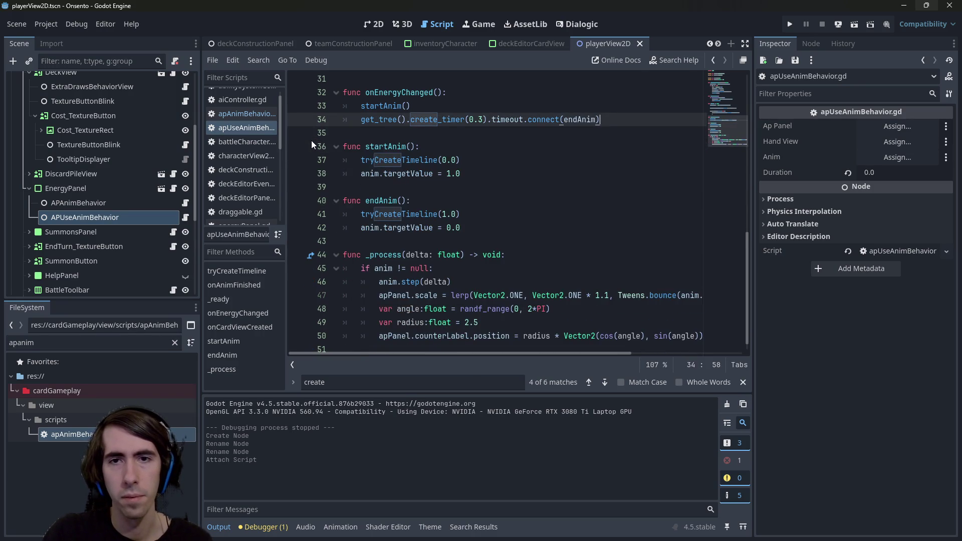
{"action": "key", "text": "ctrl+f"}
{"action": "type", "text": "oncard"}
{"action": "left_click", "coordinate": [620, 200]}
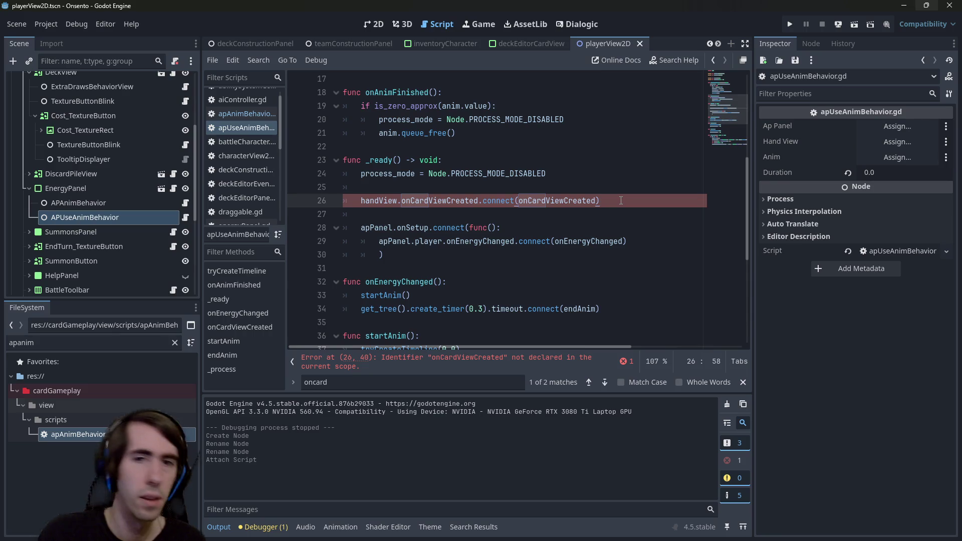
{"action": "key", "text": "ctrl+l"}
{"action": "key", "text": "Escape"}
{"action": "key", "text": "Escape"}
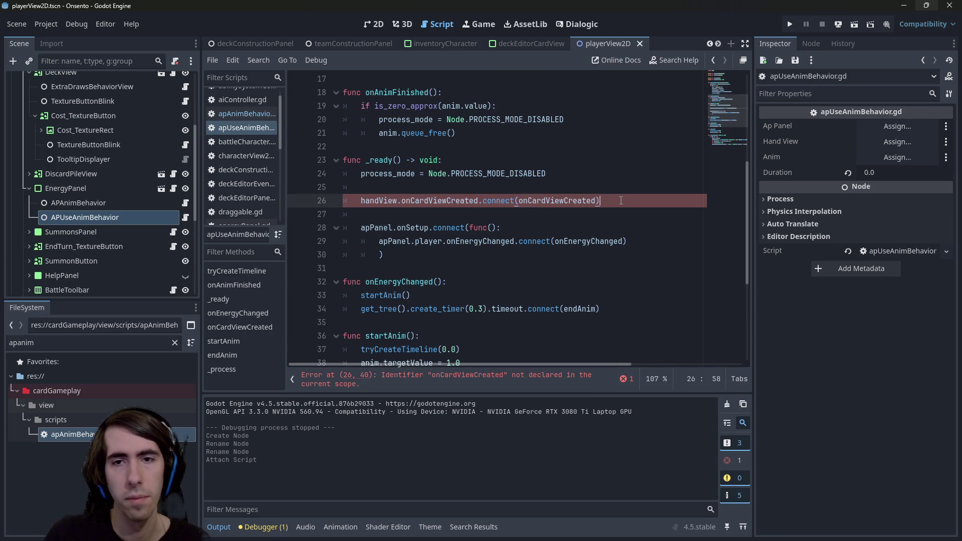
{"action": "key", "text": "shift+Up"}
{"action": "key", "text": "shift+Up"}
{"action": "key", "text": "BackSpace"}
{"action": "key", "text": "ctrl+s"}
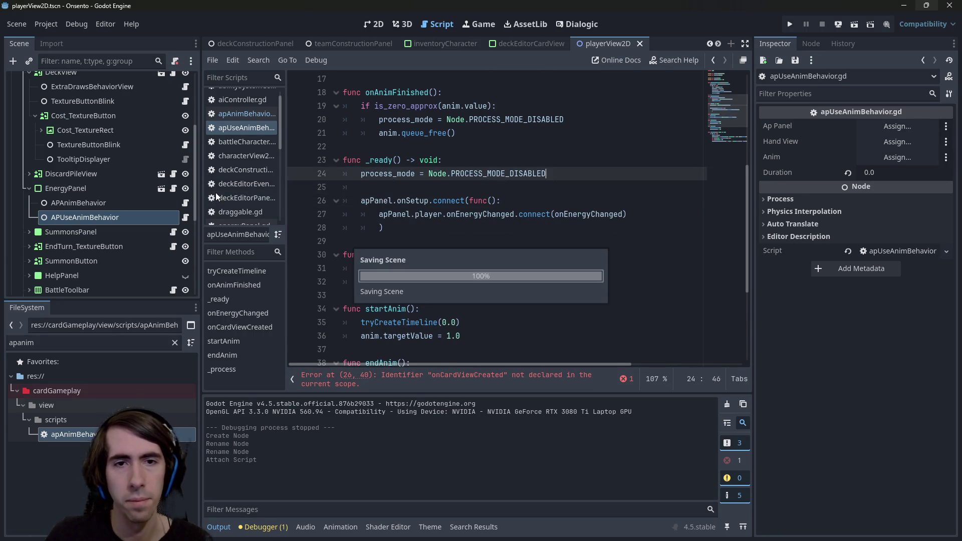
Review the startAnim and onEnergyChanged functions in the trimmed script.
{"action": "scroll", "coordinate": [496, 271], "scroll_direction": "down", "scroll_amount": 4}
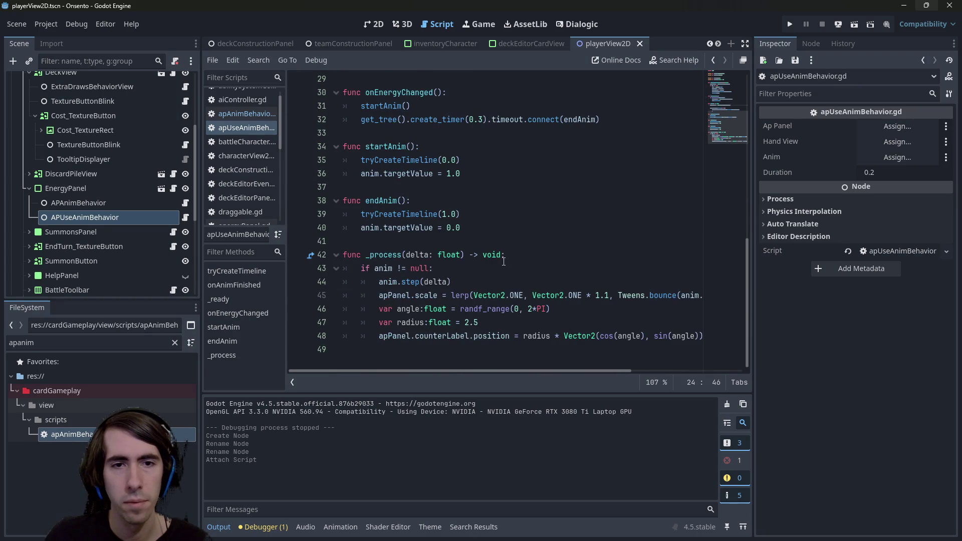
{"action": "scroll", "coordinate": [503, 262], "scroll_direction": "up", "scroll_amount": 3}
{"action": "double_click", "coordinate": [390, 268]}
{"action": "scroll", "coordinate": [421, 275], "scroll_direction": "up", "scroll_amount": 1}
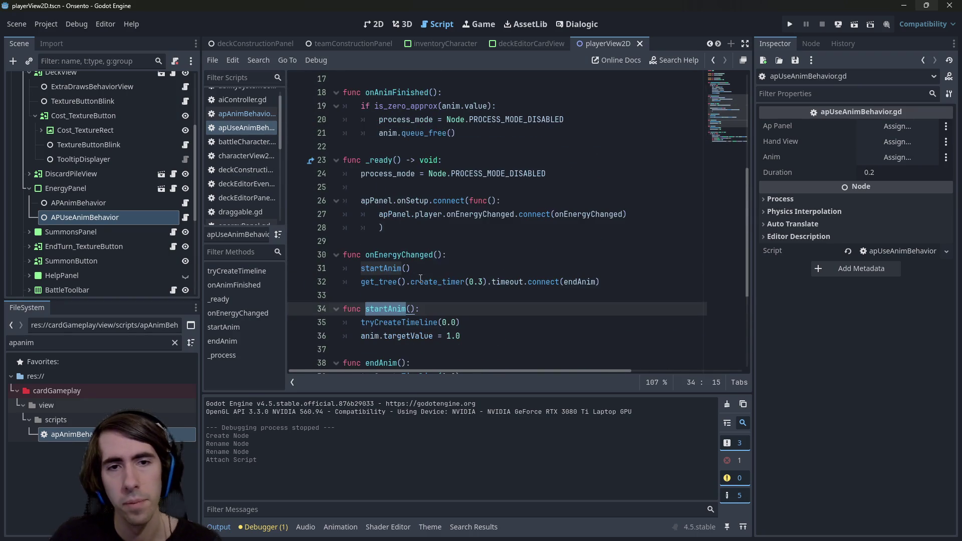
{"action": "scroll", "coordinate": [451, 280], "scroll_direction": "up", "scroll_amount": 1}
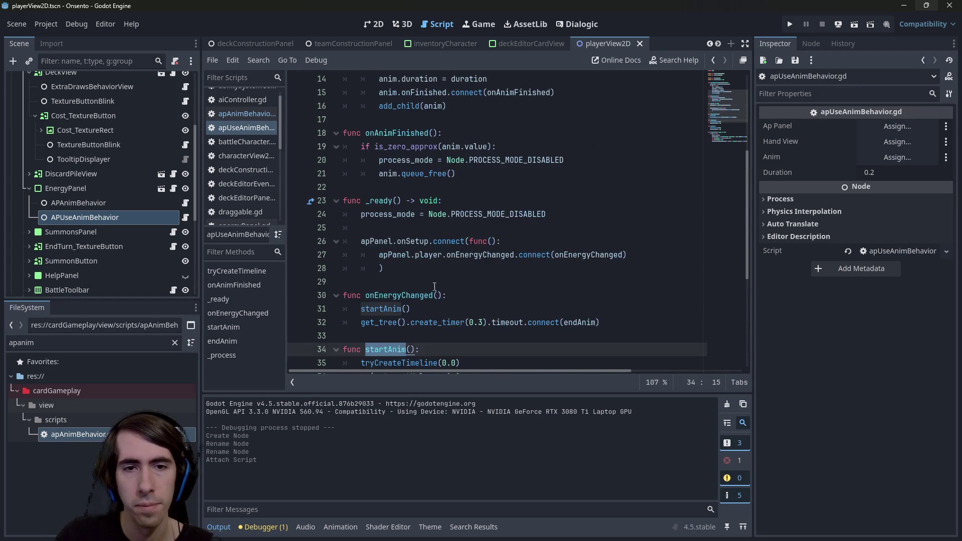
{"action": "double_click", "coordinate": [422, 296]}
{"action": "scroll", "coordinate": [421, 297], "scroll_direction": "up", "scroll_amount": 1}
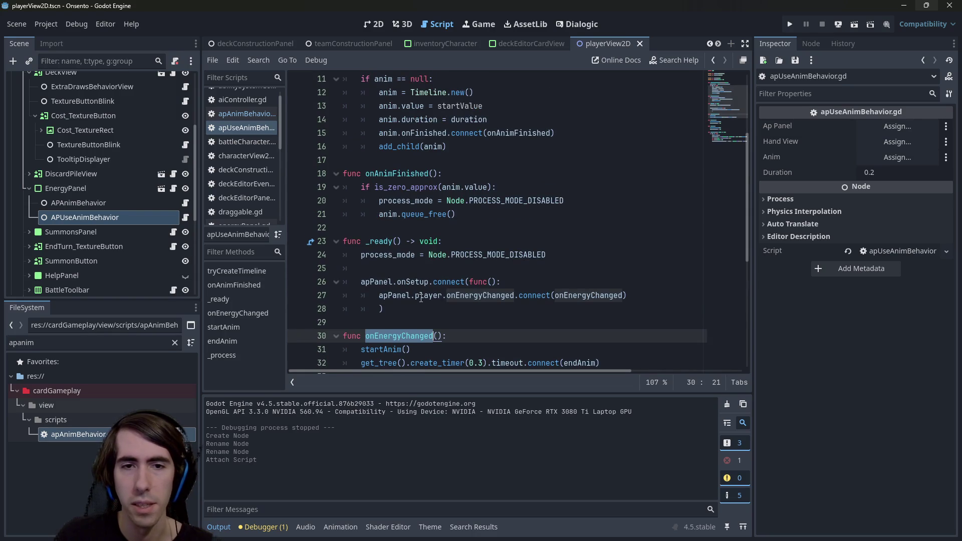
{"action": "scroll", "coordinate": [421, 298], "scroll_direction": "down", "scroll_amount": 1}
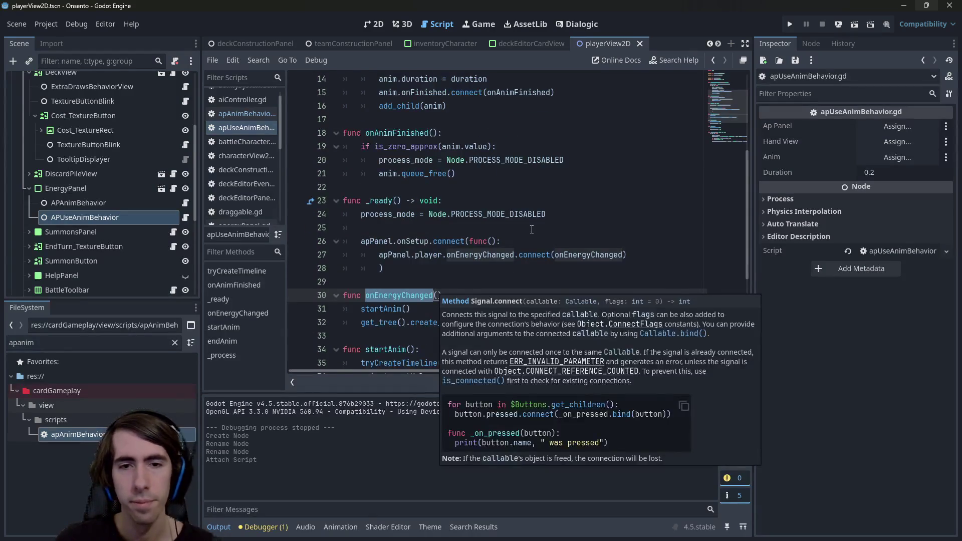
{"action": "left_click", "coordinate": [506, 296]}
{"action": "scroll", "coordinate": [499, 295], "scroll_direction": "up", "scroll_amount": 3}
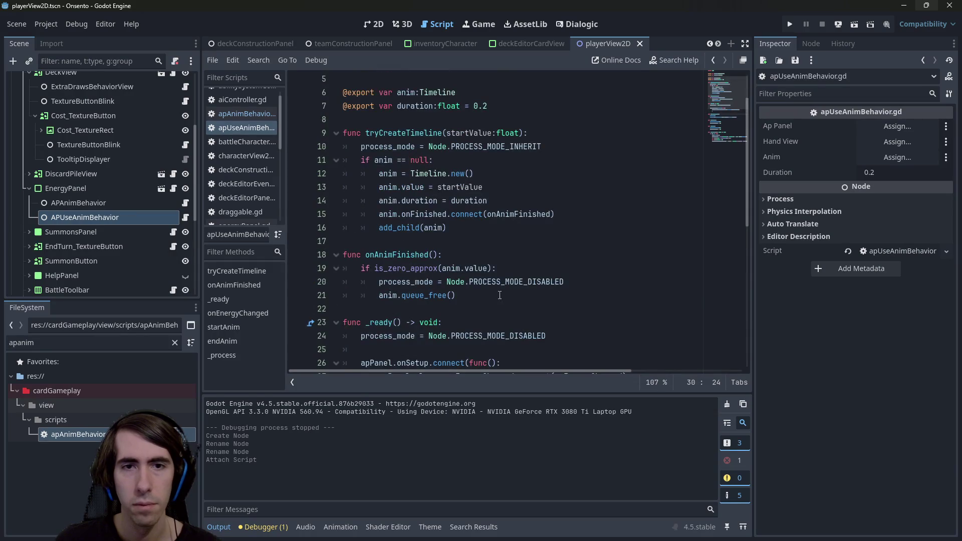
{"action": "scroll", "coordinate": [155, 221], "scroll_direction": "up", "scroll_amount": 2}
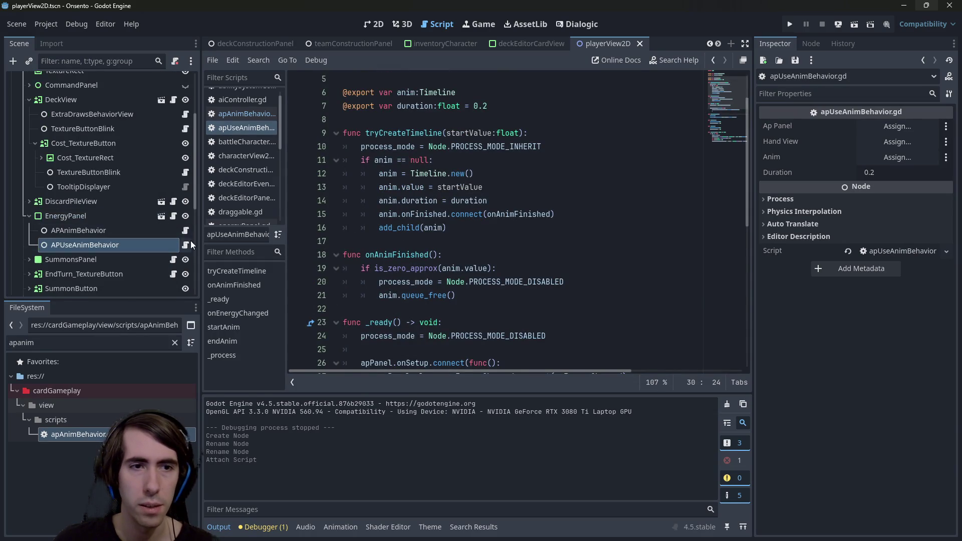
Switch to the apAnimBehavior.gd script.
{"action": "left_click", "coordinate": [185, 230]}
{"action": "key", "text": "ctrl+a"}
{"action": "scroll", "coordinate": [397, 211], "scroll_direction": "up", "scroll_amount": 7}
{"action": "left_click", "coordinate": [460, 133]}
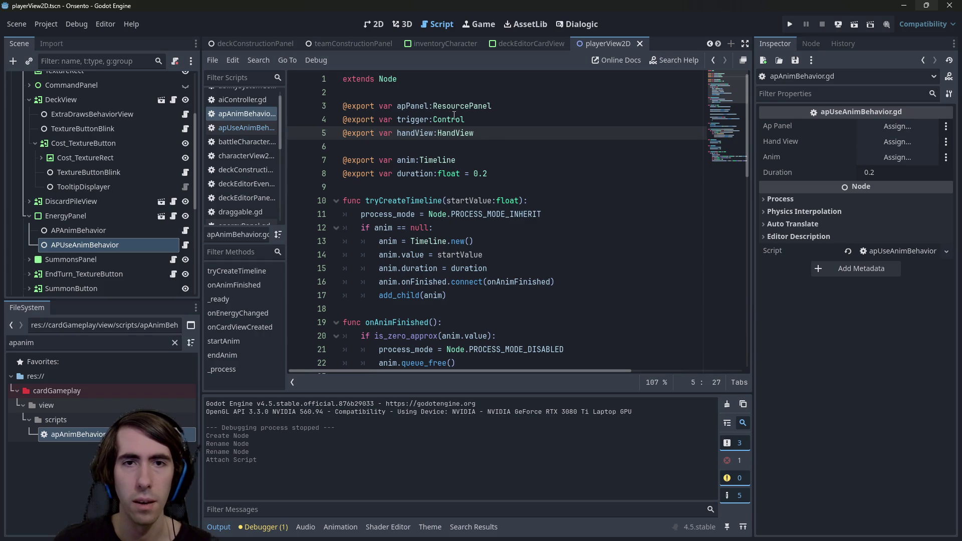
Cut the apPanel.onSetup connection block and onEnergyChanged function from apAnimBehavior.gd, then save.
{"action": "double_click", "coordinate": [413, 107]}
{"action": "scroll", "coordinate": [417, 287], "scroll_direction": "down", "scroll_amount": 6}
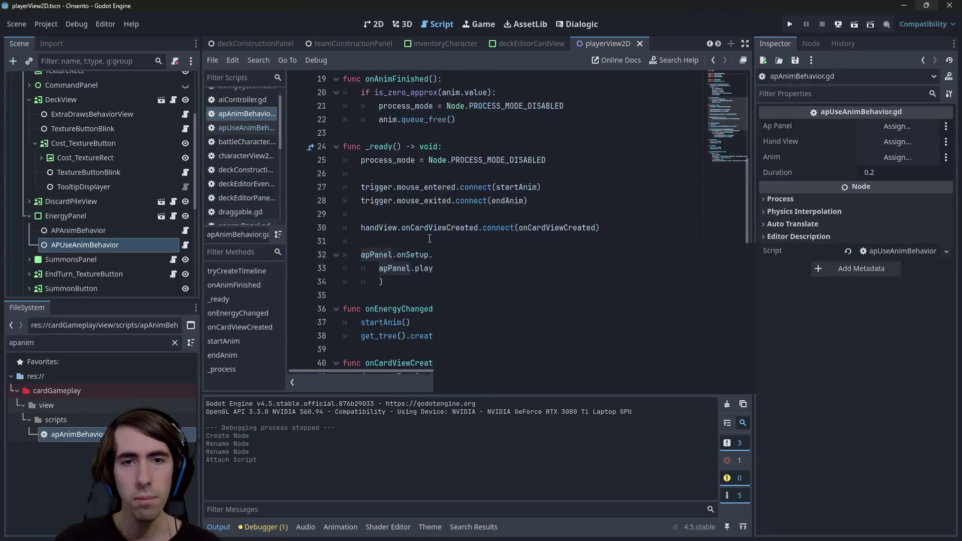
{"action": "left_click_drag", "start_coordinate": [417, 287], "coordinate": [308, 243]}
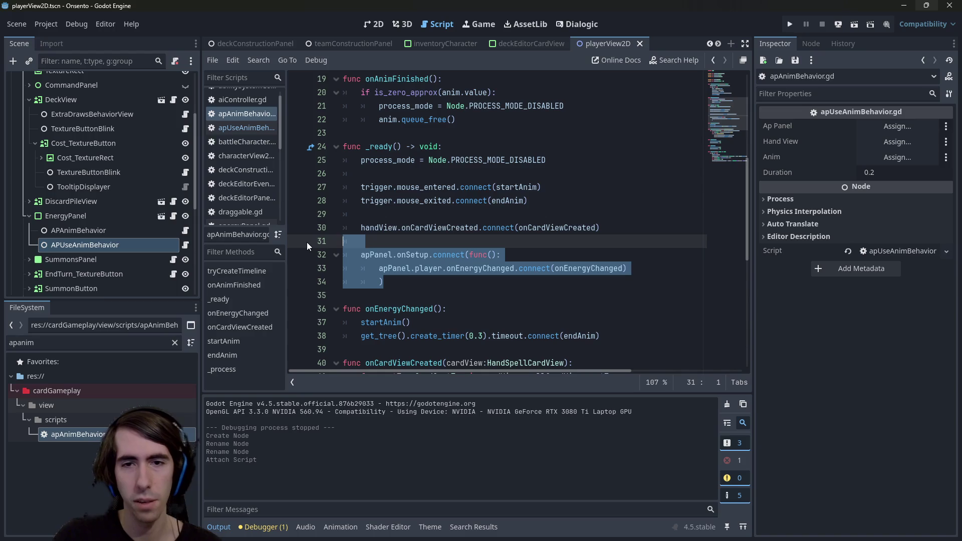
{"action": "key", "text": "BackSpace"}
{"action": "key", "text": "BackSpace"}
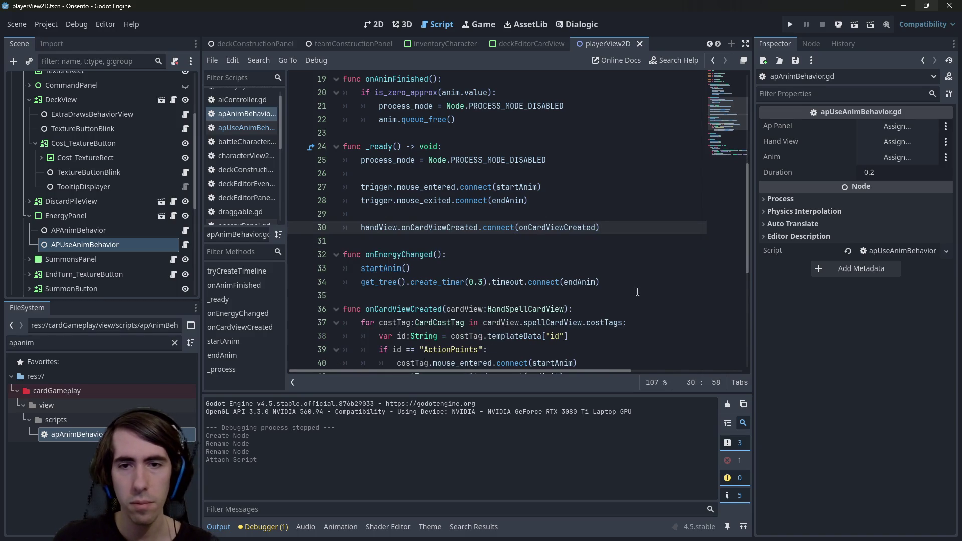
{"action": "left_click_drag", "start_coordinate": [637, 292], "coordinate": [312, 251]}
{"action": "key", "text": "BackSpace"}
{"action": "key", "text": "BackSpace"}
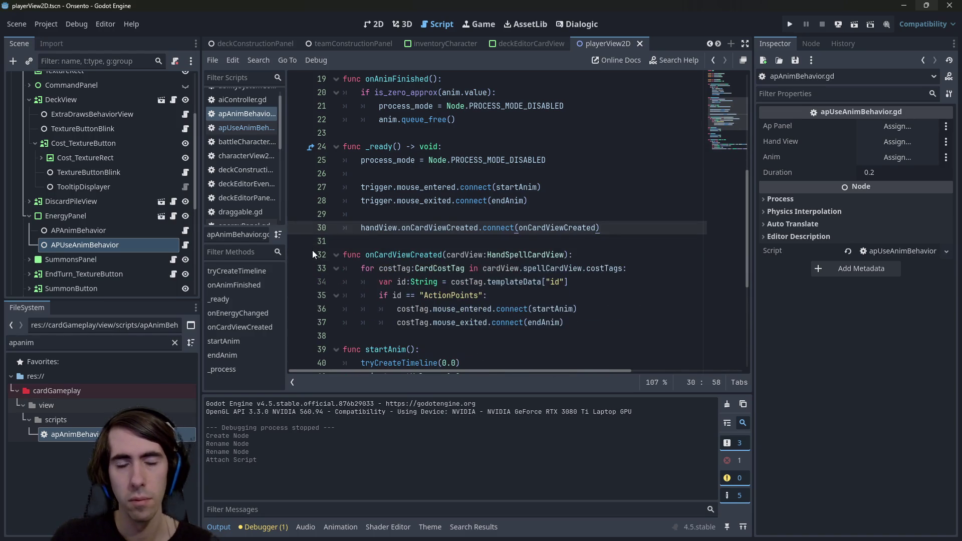
{"action": "key", "text": "ctrl+s"}
{"action": "scroll", "coordinate": [449, 214], "scroll_direction": "down", "scroll_amount": 2}
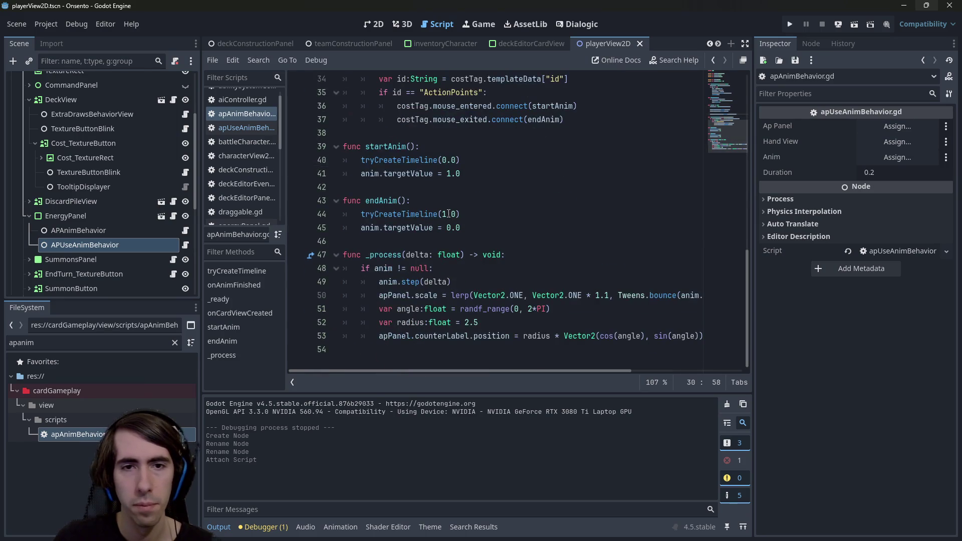
In apUseAnimBehavior.gd, copy the apPanel.scale text from line 45.
{"action": "left_click", "coordinate": [185, 245]}
{"action": "scroll", "coordinate": [478, 260], "scroll_direction": "up", "scroll_amount": 2}
{"action": "scroll", "coordinate": [470, 260], "scroll_direction": "down", "scroll_amount": 9}
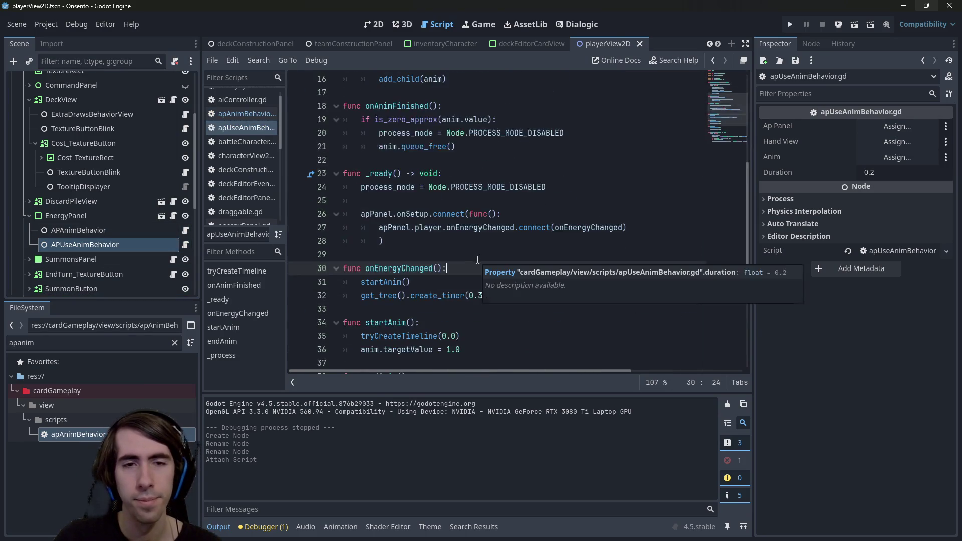
{"action": "scroll", "coordinate": [458, 290], "scroll_direction": "down", "scroll_amount": 1}
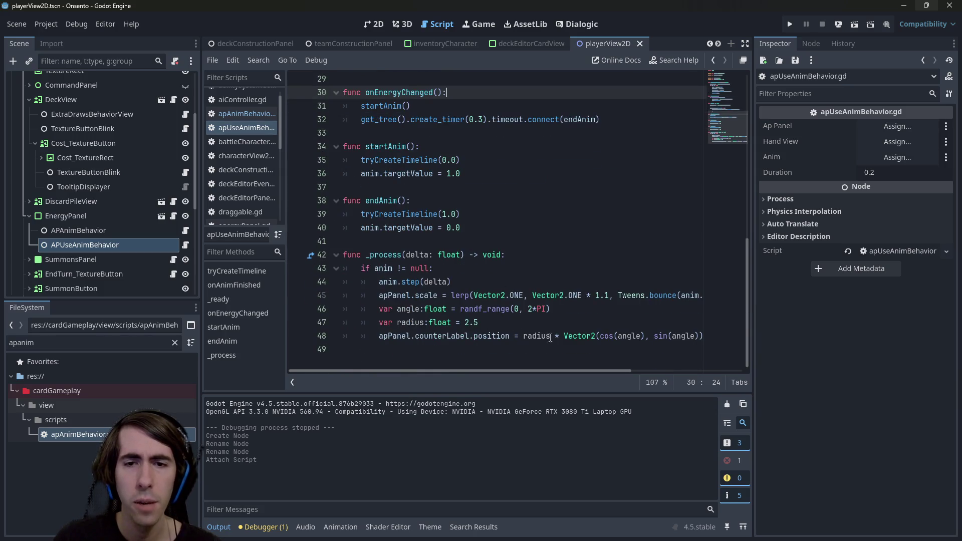
{"action": "left_click", "coordinate": [531, 336]}
{"action": "left_click", "coordinate": [504, 328]}
{"action": "mouse_move", "coordinate": [590, 370]}
{"action": "left_mouse_down"}
{"action": "mouse_move", "coordinate": [698, 362]}
{"action": "mouse_move", "coordinate": [447, 360]}
{"action": "left_mouse_up"}
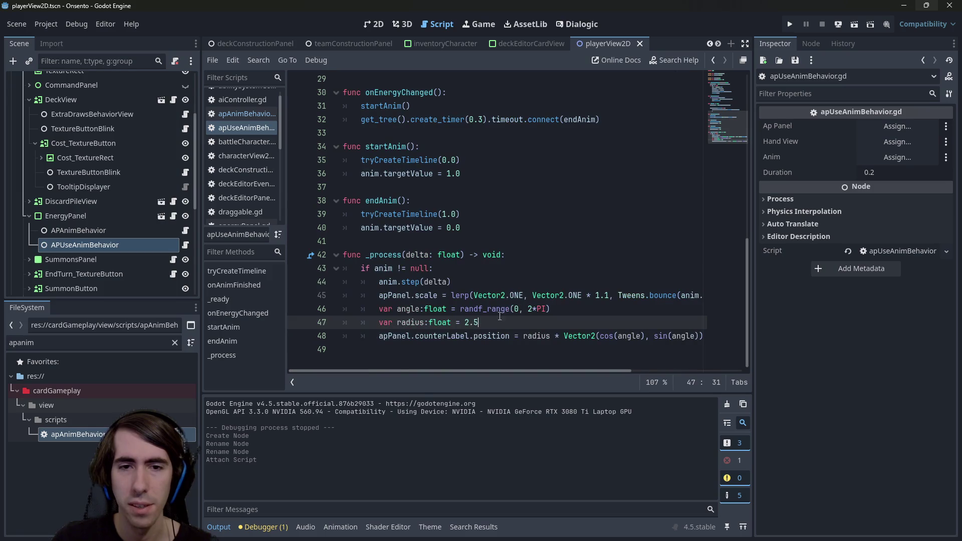
{"action": "left_click_drag", "start_coordinate": [379, 295], "coordinate": [443, 302]}
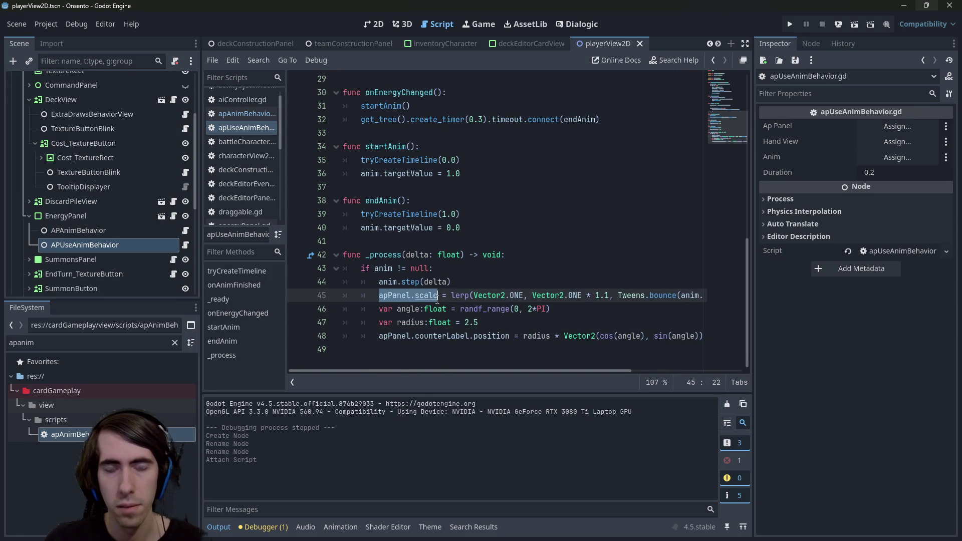
Add an 'apPanel.scale =' line below the radius line and select line 45's scale expression.
{"action": "left_click", "coordinate": [498, 322]}
{"action": "key", "text": "Return"}
{"action": "type", "text": "apPanel.scale ="}
{"action": "type", "text": "="}
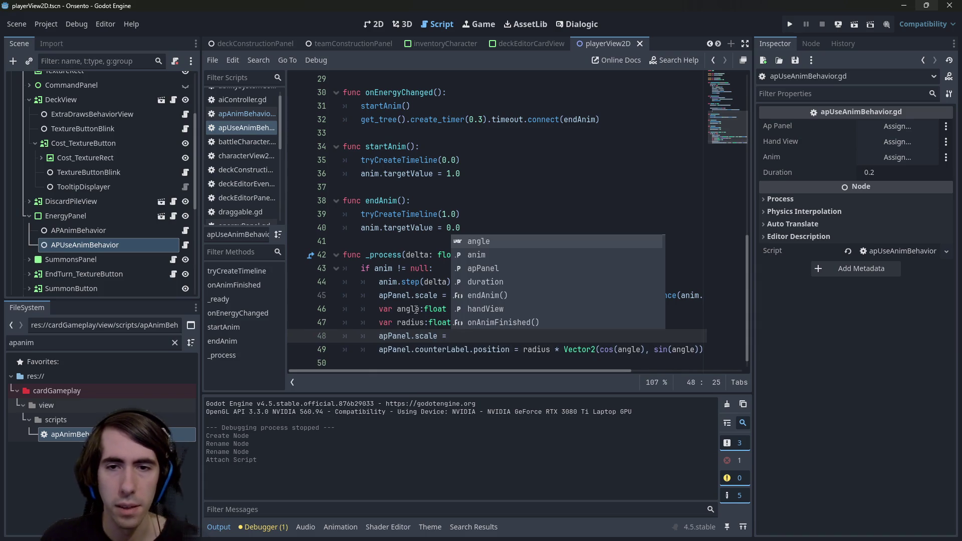
{"action": "left_click", "coordinate": [379, 295]}
{"action": "key", "text": "shift+End"}
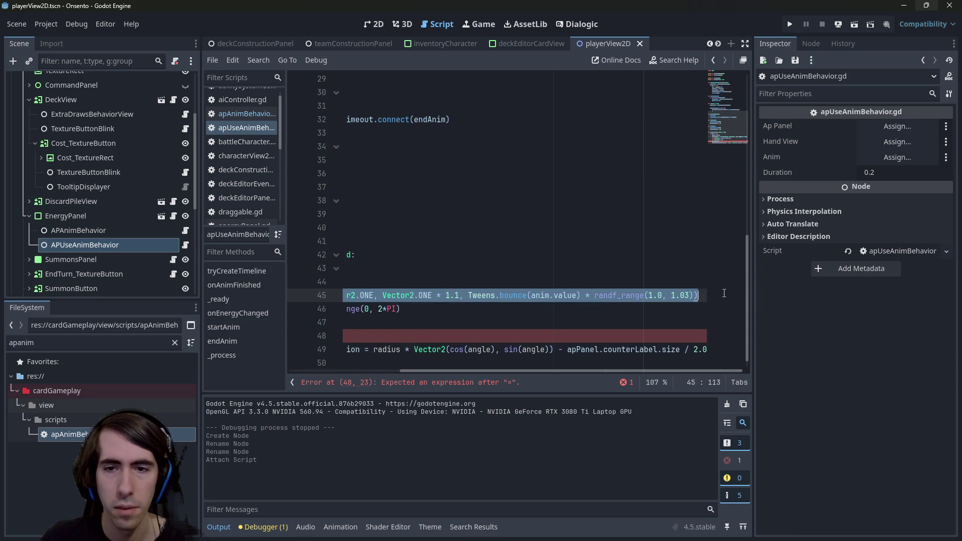
{"action": "mouse_move", "coordinate": [595, 370]}
{"action": "left_mouse_down"}
{"action": "mouse_move", "coordinate": [564, 368]}
{"action": "mouse_move", "coordinate": [604, 372]}
{"action": "mouse_move", "coordinate": [487, 371]}
{"action": "mouse_move", "coordinate": [596, 374]}
{"action": "left_mouse_up"}
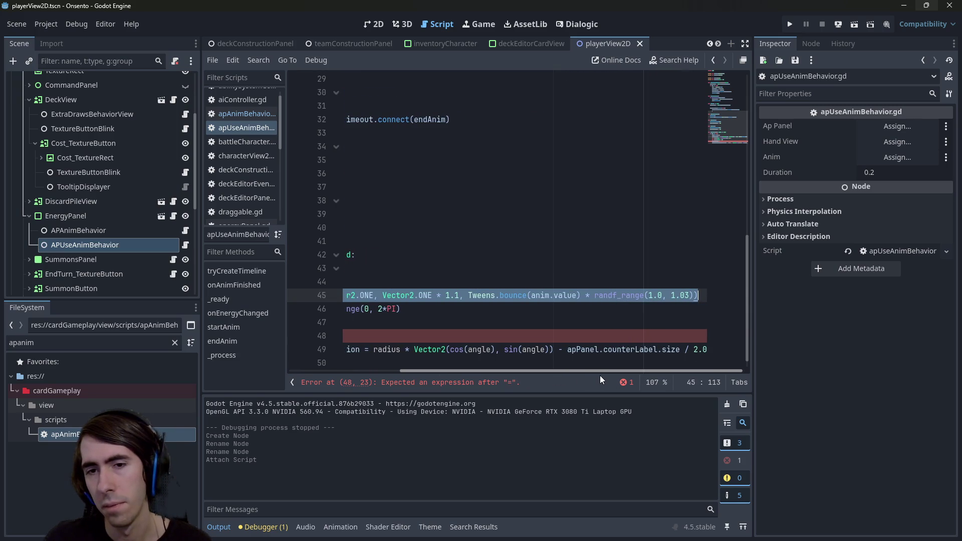